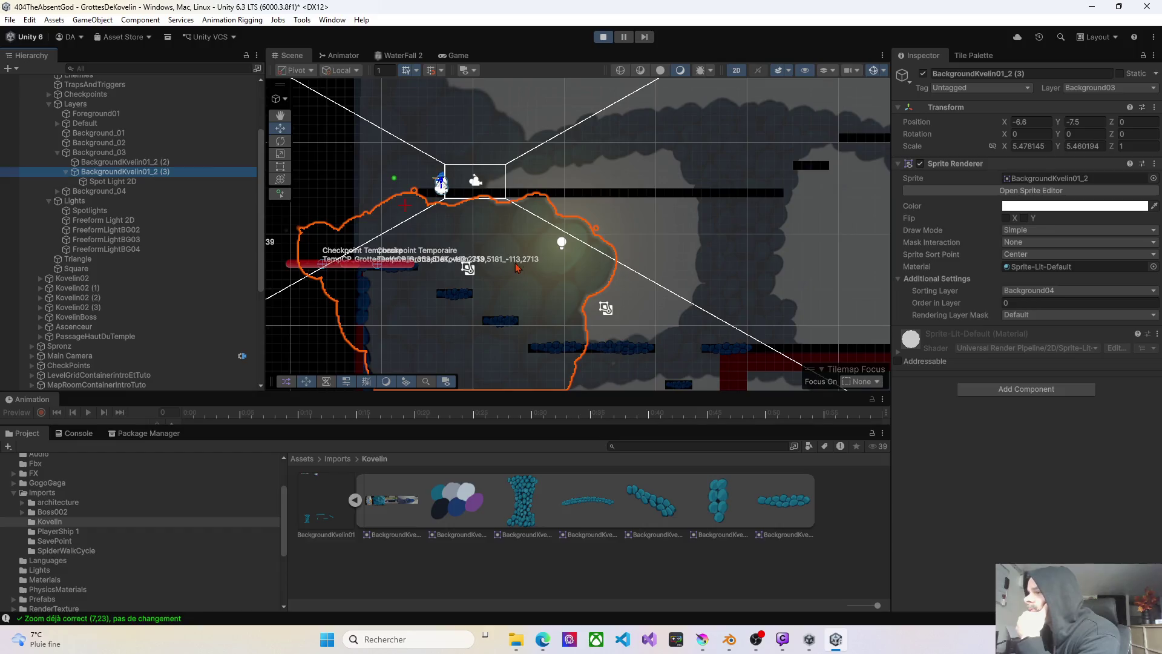
# - Inspect the Background_03 and Background_04 layer groups in the Hierarchy
pyautogui.scroll(5, 568, 269)
pyautogui.scroll(2, 567, 269)
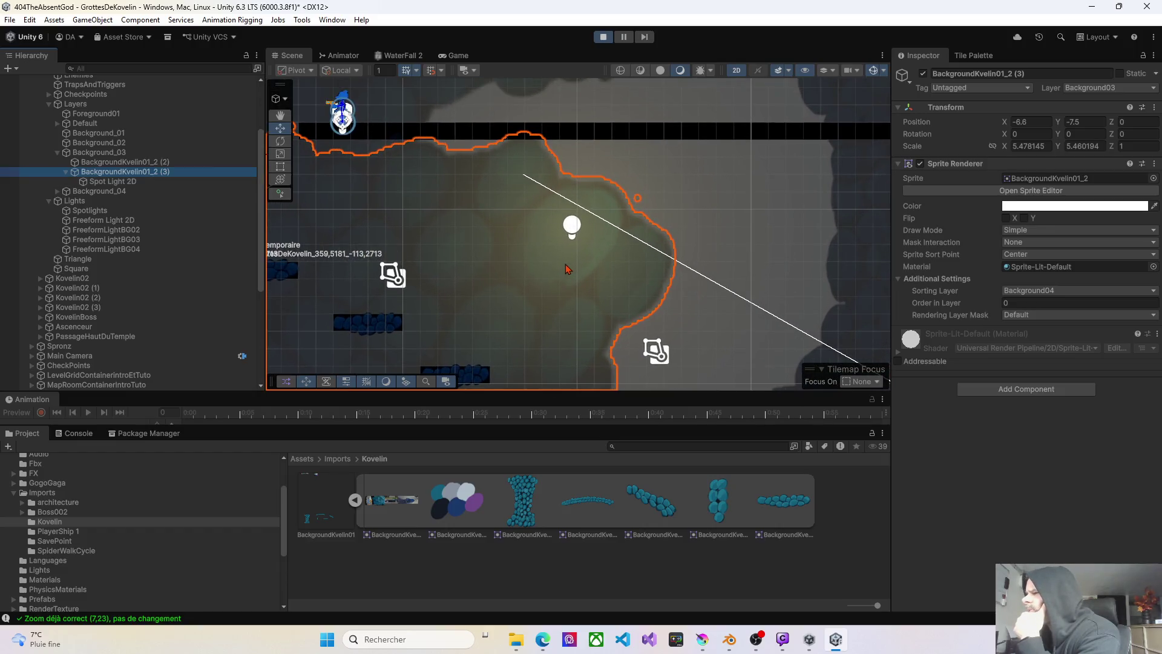
pyautogui.scroll(3, 567, 270)
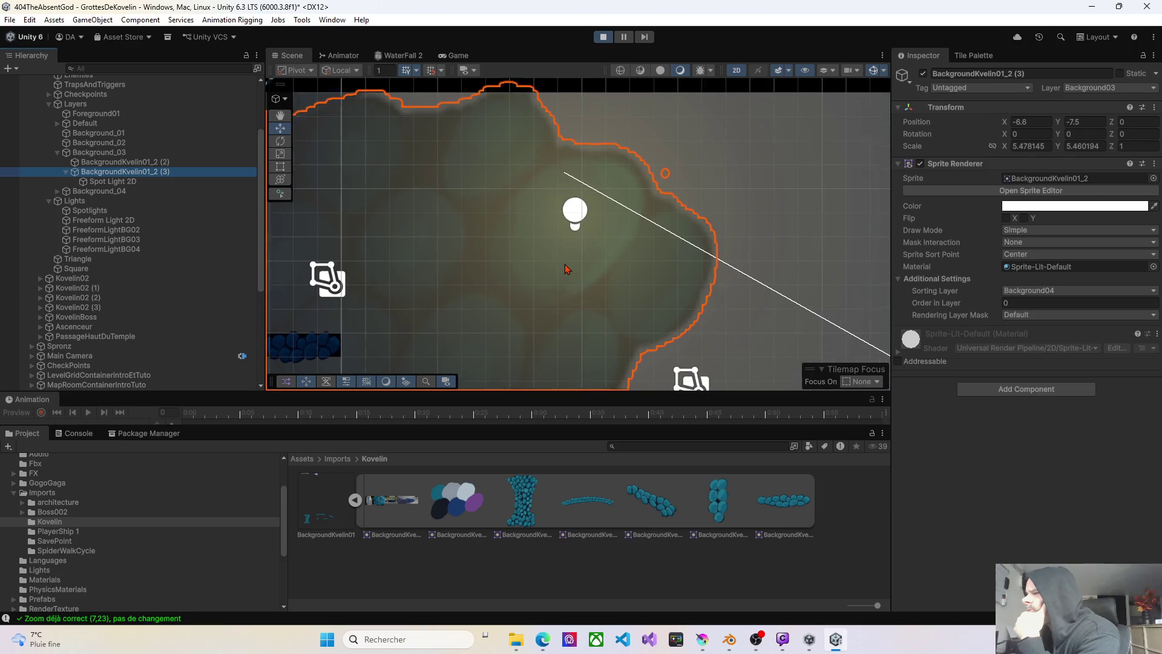
pyautogui.click(113, 155)
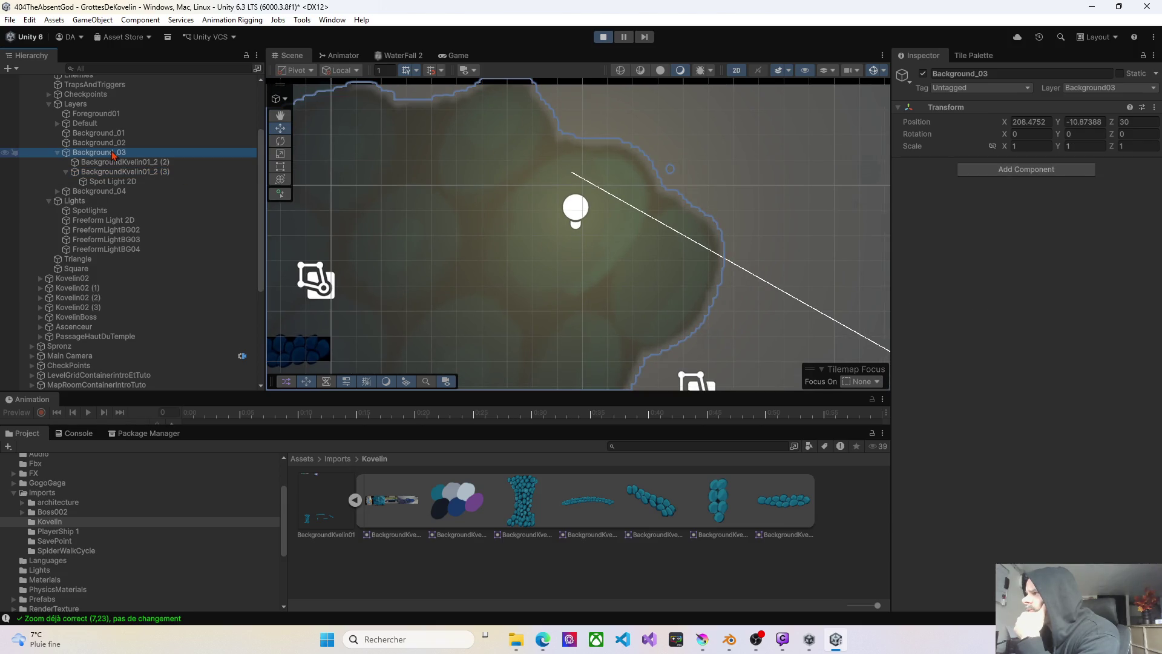
pyautogui.click(104, 192)
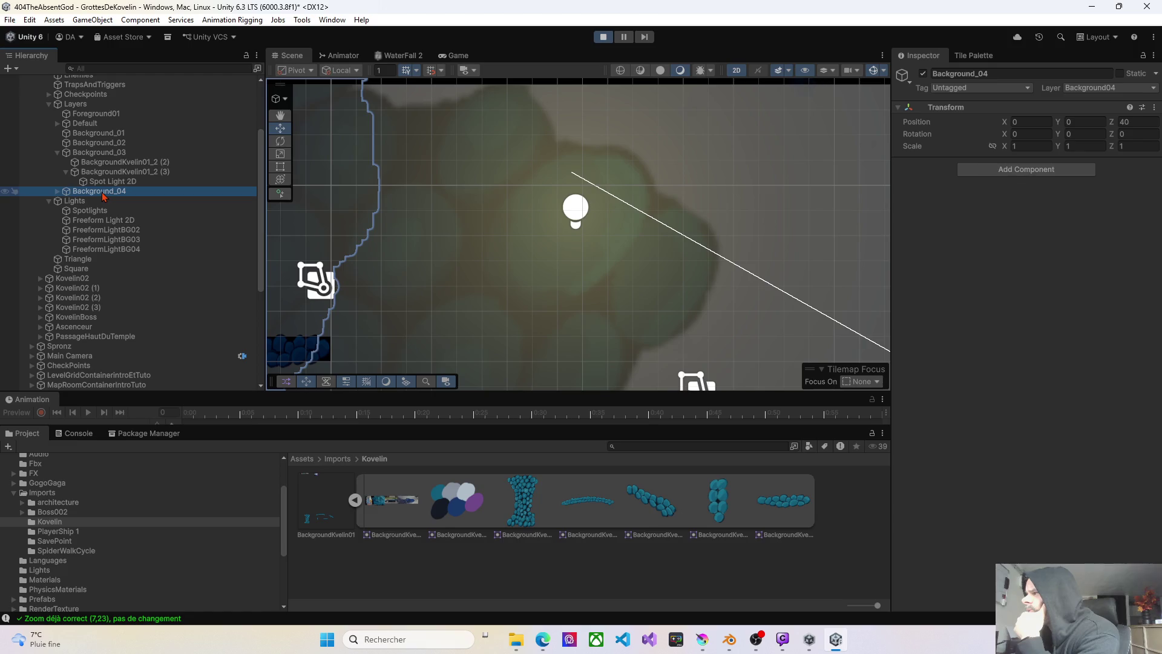
pyautogui.click(101, 154)
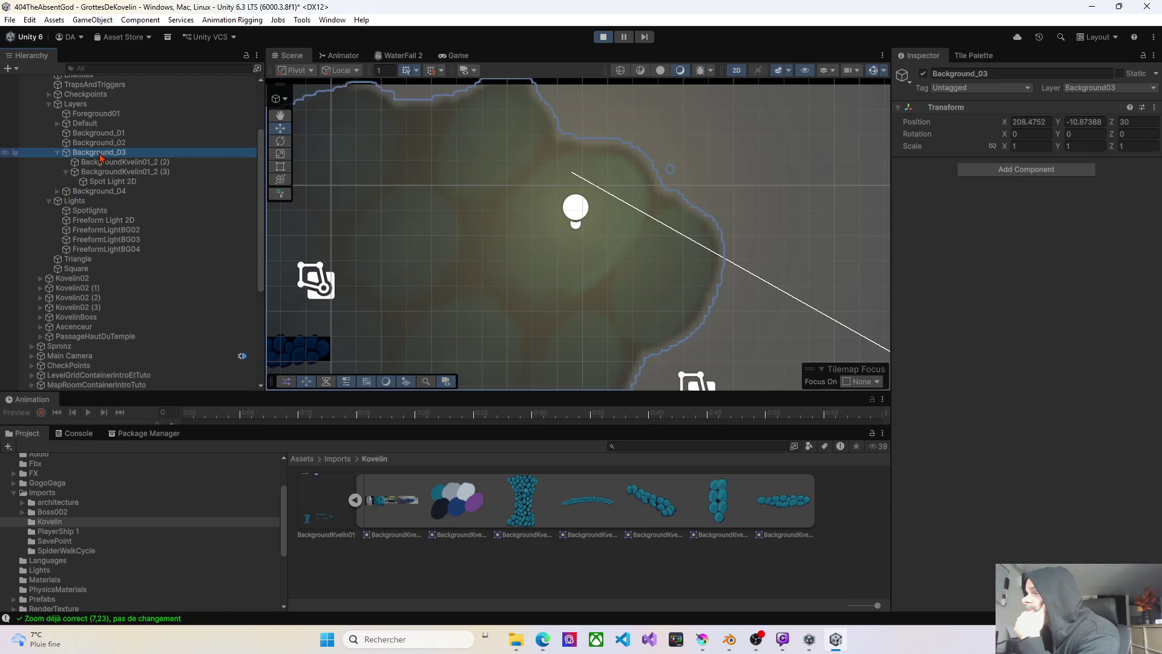
# - Frame the Scene view on the character and spot light, and exit Play mode
pyautogui.scroll(-5, 562, 278)
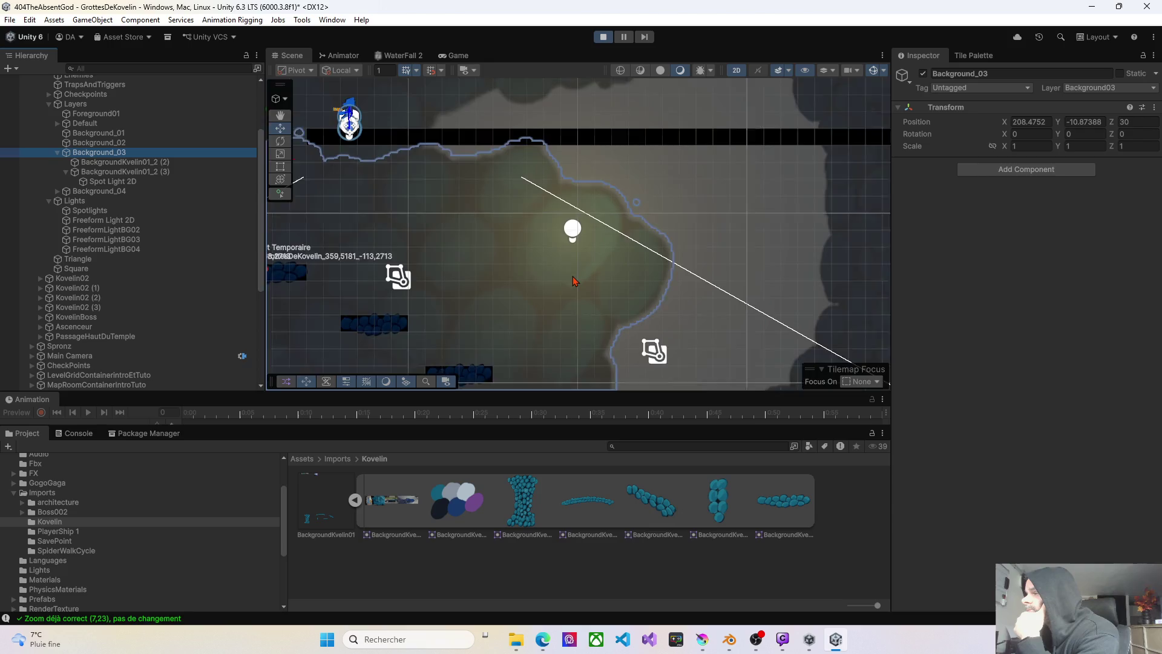
pyautogui.moveTo(563, 278); pyautogui.dragTo(649, 294)
pyautogui.scroll(4, 659, 289)
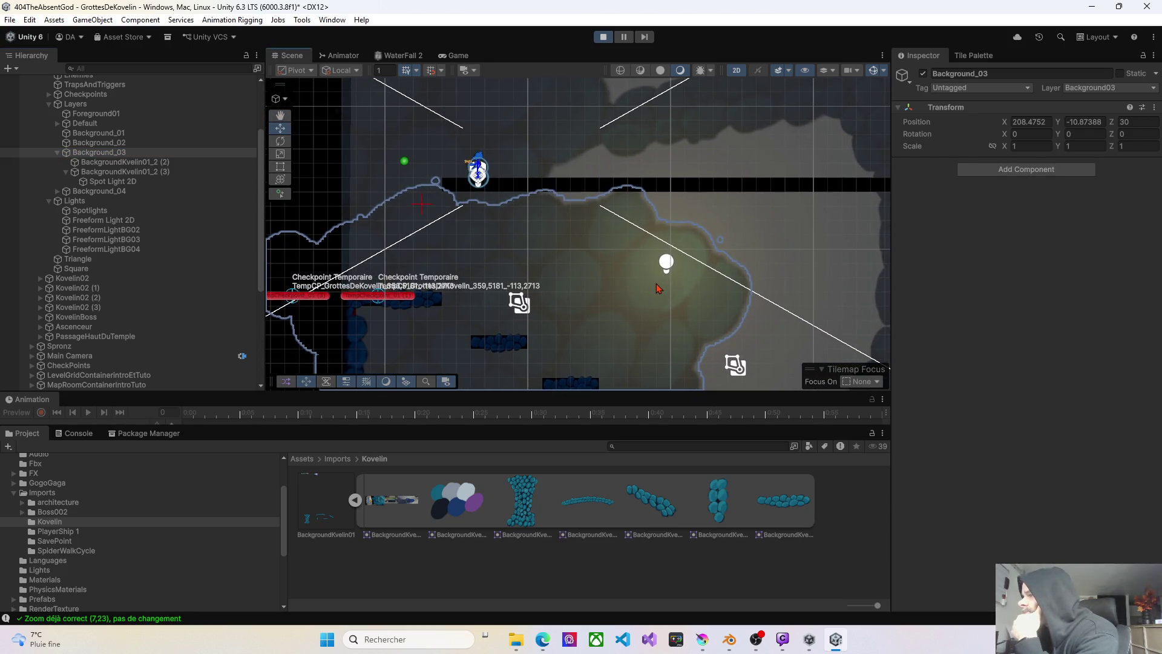
pyautogui.moveTo(650, 286); pyautogui.dragTo(726, 298)
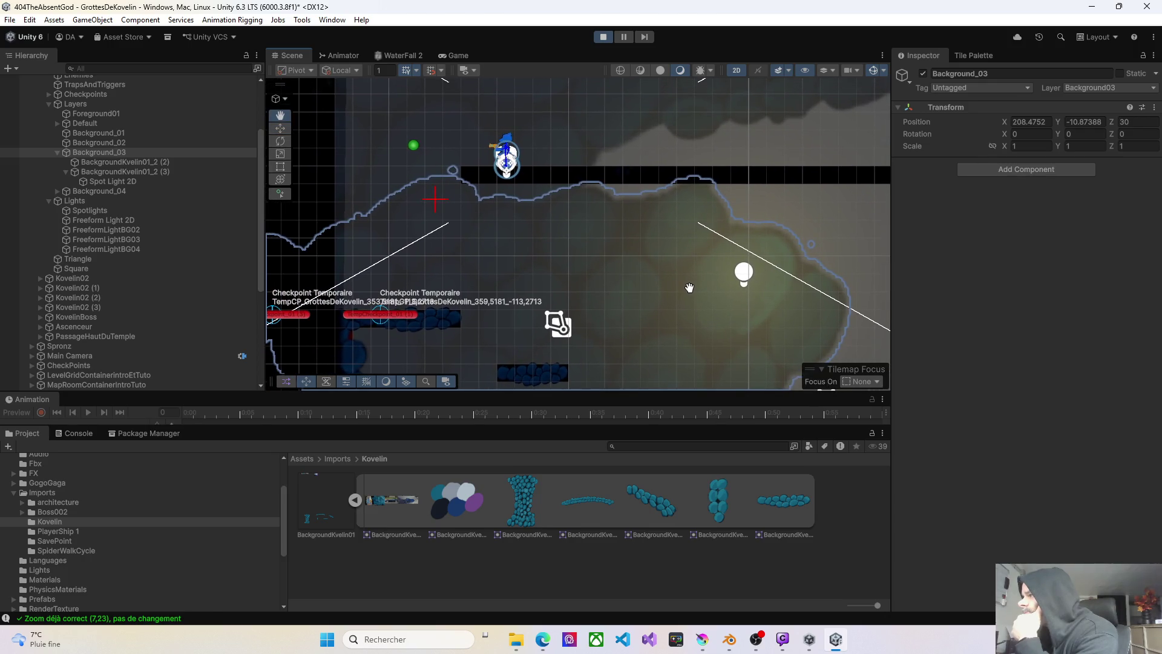
pyautogui.click(604, 38)
pyautogui.moveTo(690, 271); pyautogui.dragTo(653, 226)
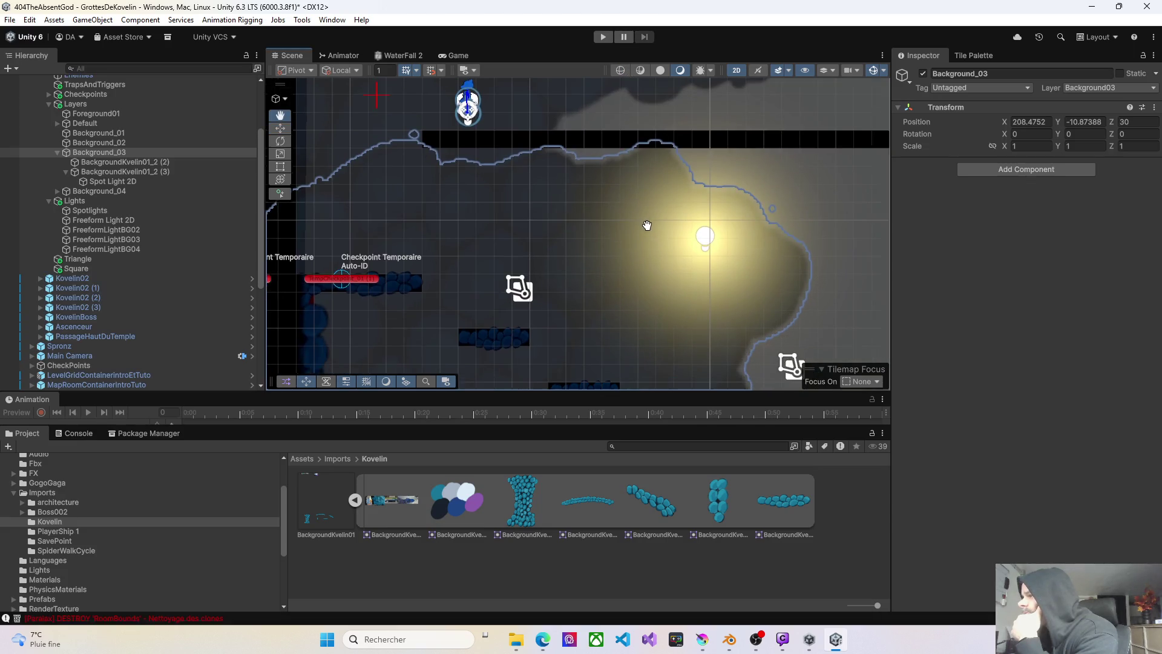
# - Make the Spot Light 2D target only the Background04 sorting layer
pyautogui.click(113, 181)
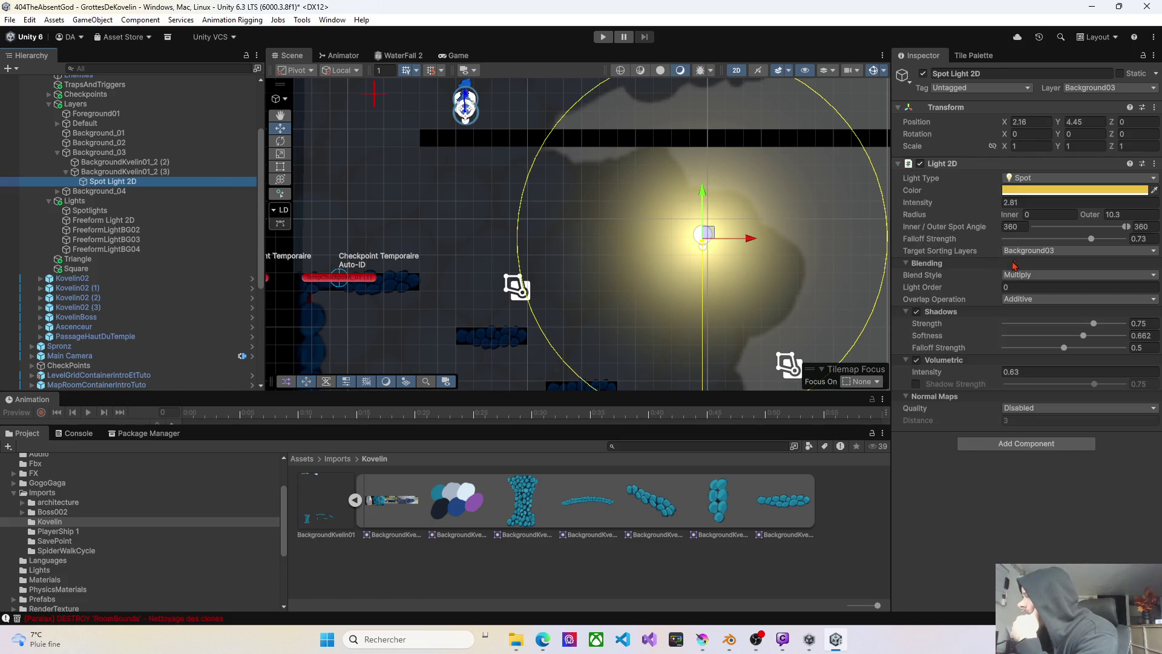
pyautogui.click(1022, 251)
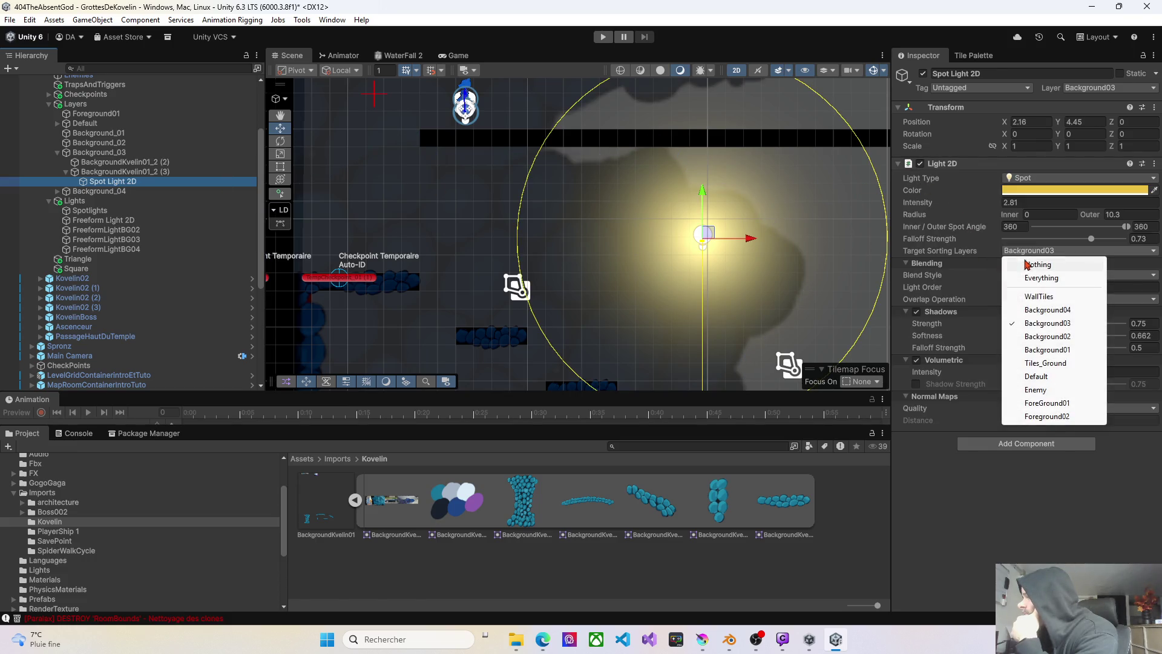
pyautogui.click(1037, 311)
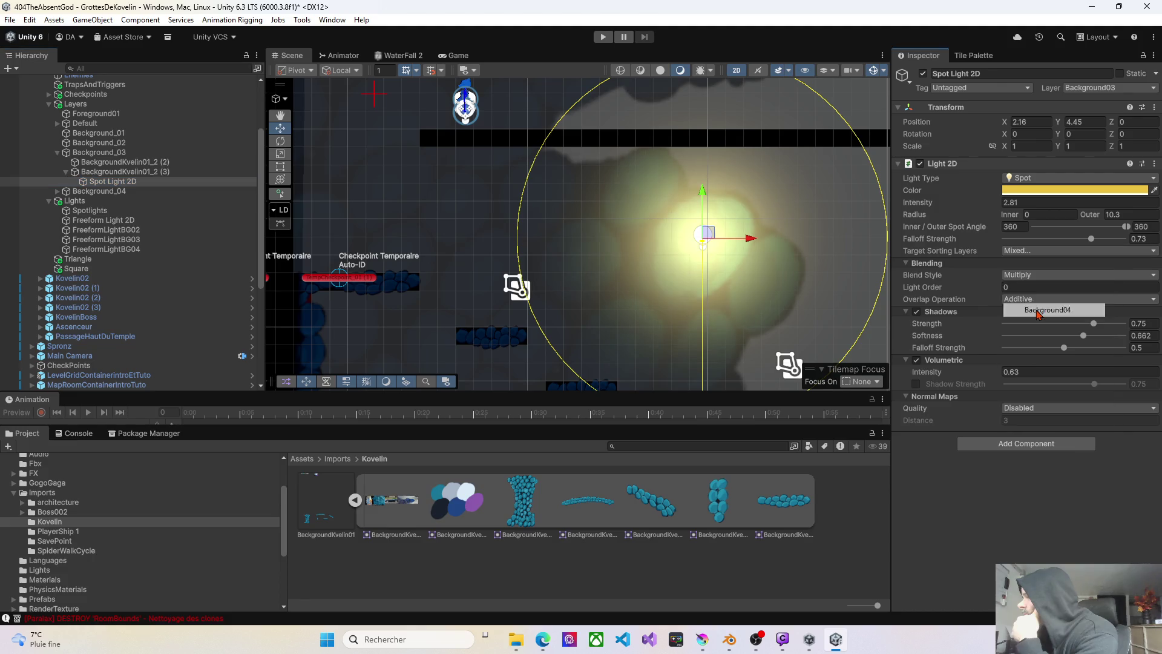
pyautogui.click(1022, 250)
pyautogui.click(1033, 324)
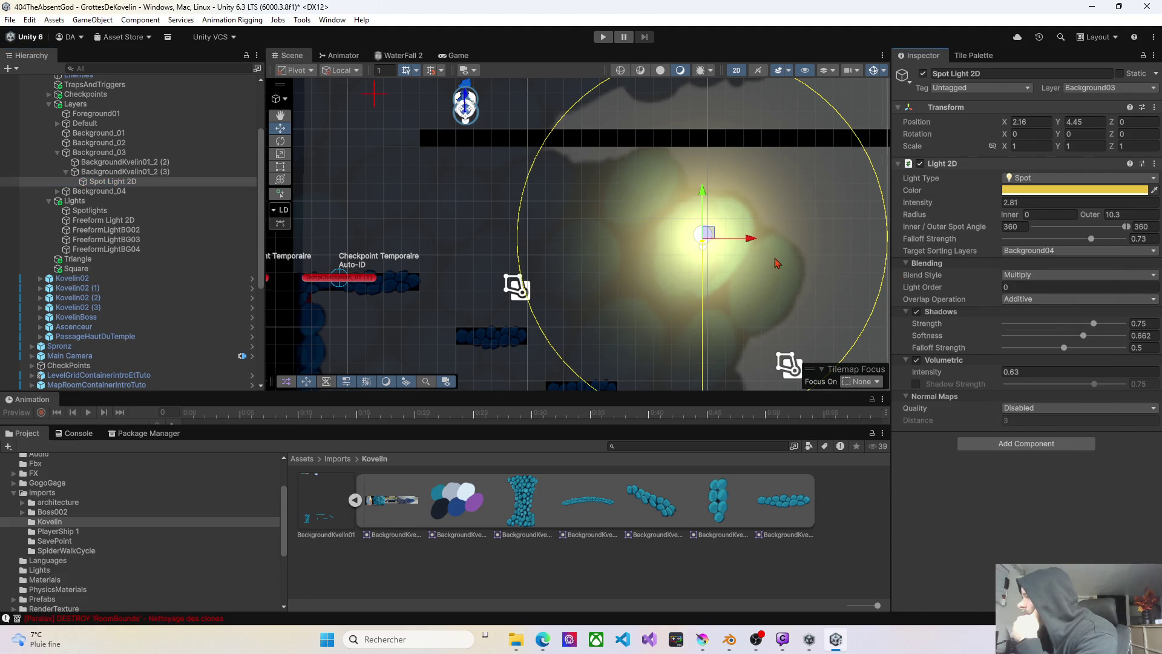
# - Set the light's intensity to 0.6, falloff strength to 0.424 and outer radius to 13.22
pyautogui.scroll(-3, 777, 264)
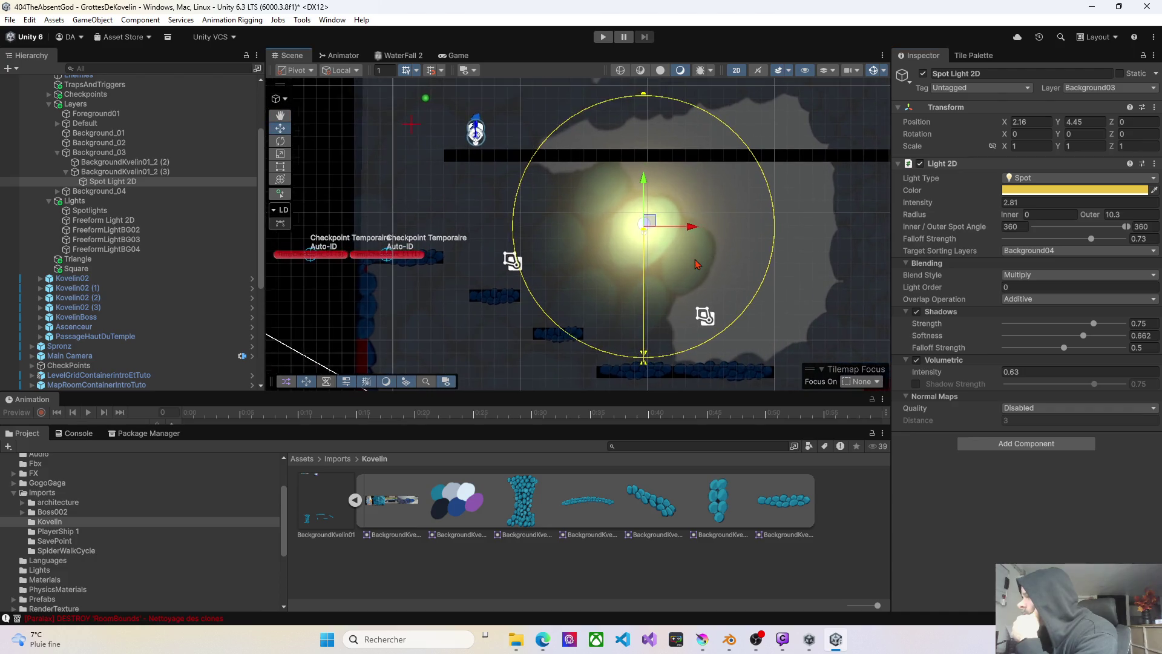
pyautogui.scroll(2, 696, 264)
pyautogui.moveTo(990, 211); pyautogui.dragTo(979, 206)
pyautogui.moveTo(1091, 240); pyautogui.dragTo(1117, 239)
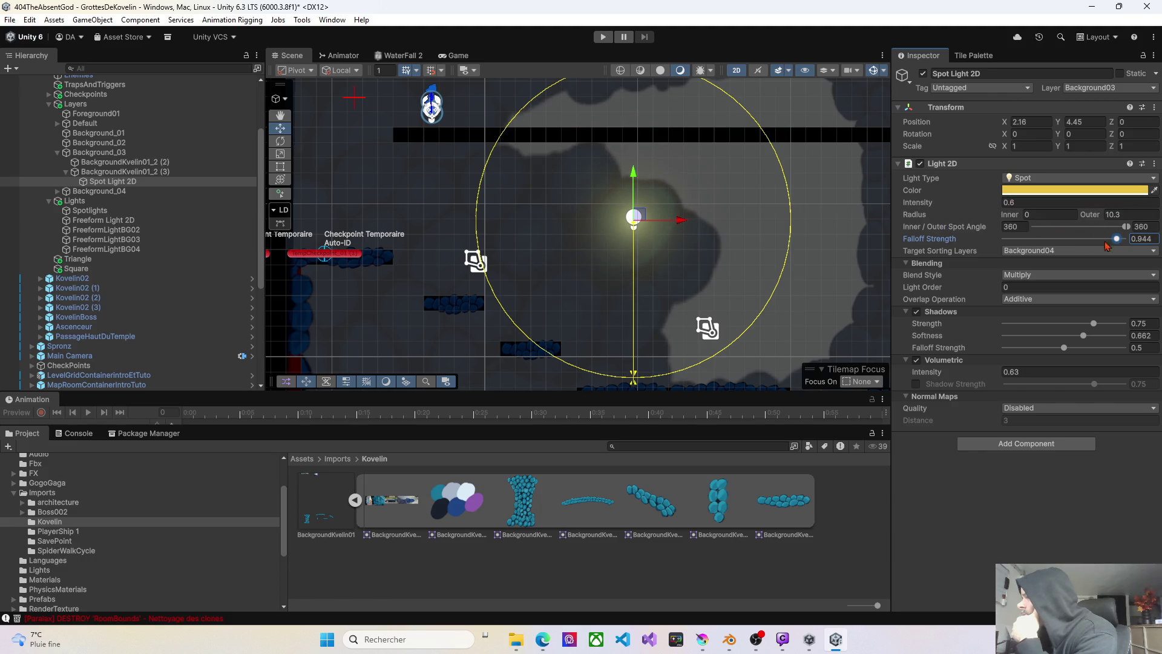
pyautogui.moveTo(1117, 239)
pyautogui.mouseDown()
pyautogui.moveTo(1013, 236)
pyautogui.moveTo(1053, 231)
pyautogui.mouseUp()
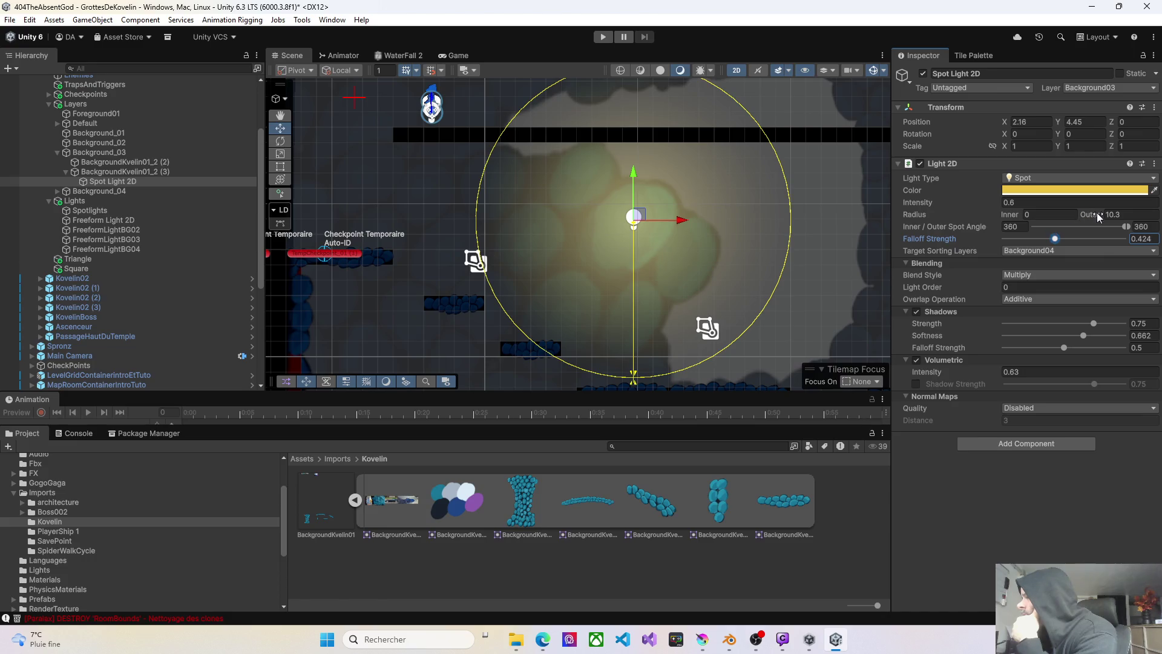
pyautogui.moveTo(1100, 216)
pyautogui.mouseDown()
pyautogui.moveTo(1137, 218)
pyautogui.moveTo(853, 200)
pyautogui.mouseUp()
pyautogui.moveTo(643, 220)
pyautogui.mouseDown()
pyautogui.moveTo(726, 227)
pyautogui.moveTo(607, 202)
pyautogui.moveTo(637, 156)
pyautogui.moveTo(714, 194)
pyautogui.moveTo(760, 149)
pyautogui.moveTo(771, 174)
pyautogui.moveTo(757, 192)
pyautogui.moveTo(654, 191)
pyautogui.moveTo(640, 229)
pyautogui.moveTo(696, 248)
pyautogui.moveTo(742, 292)
pyautogui.moveTo(705, 313)
pyautogui.moveTo(659, 323)
pyautogui.moveTo(616, 269)
pyautogui.moveTo(632, 225)
pyautogui.moveTo(763, 183)
pyautogui.moveTo(706, 141)
pyautogui.moveTo(635, 176)
pyautogui.moveTo(629, 208)
pyautogui.mouseUp()
# - Run the game to preview the spot light's glow on the cave background
pyautogui.scroll(-3, 638, 227)
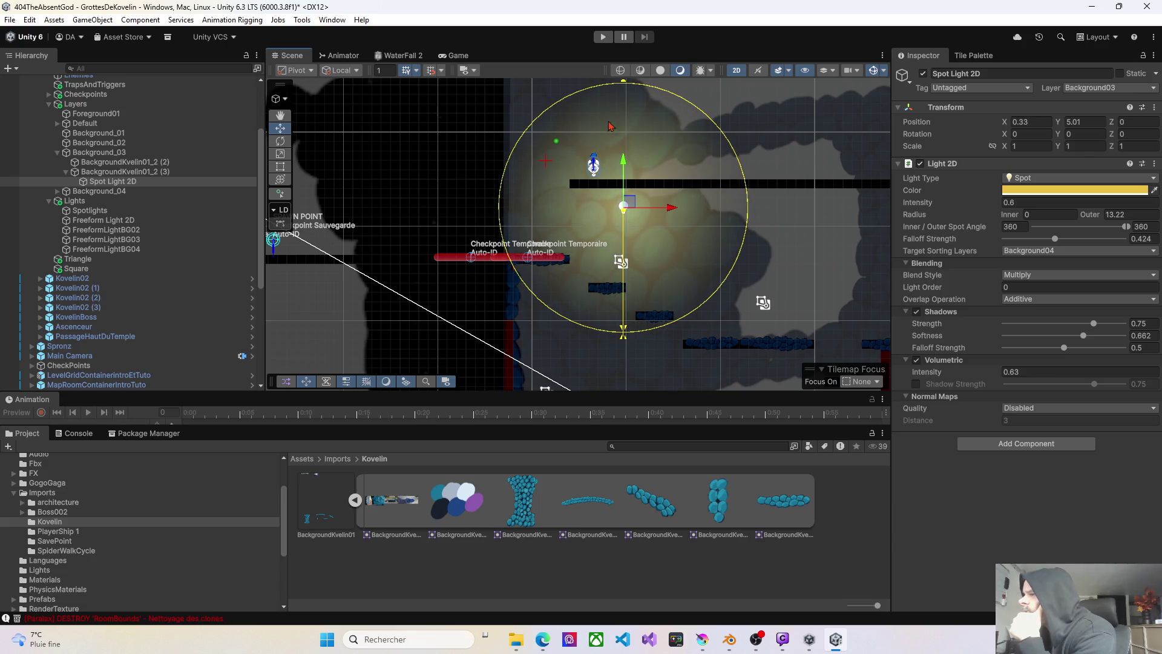
pyautogui.click(604, 38)
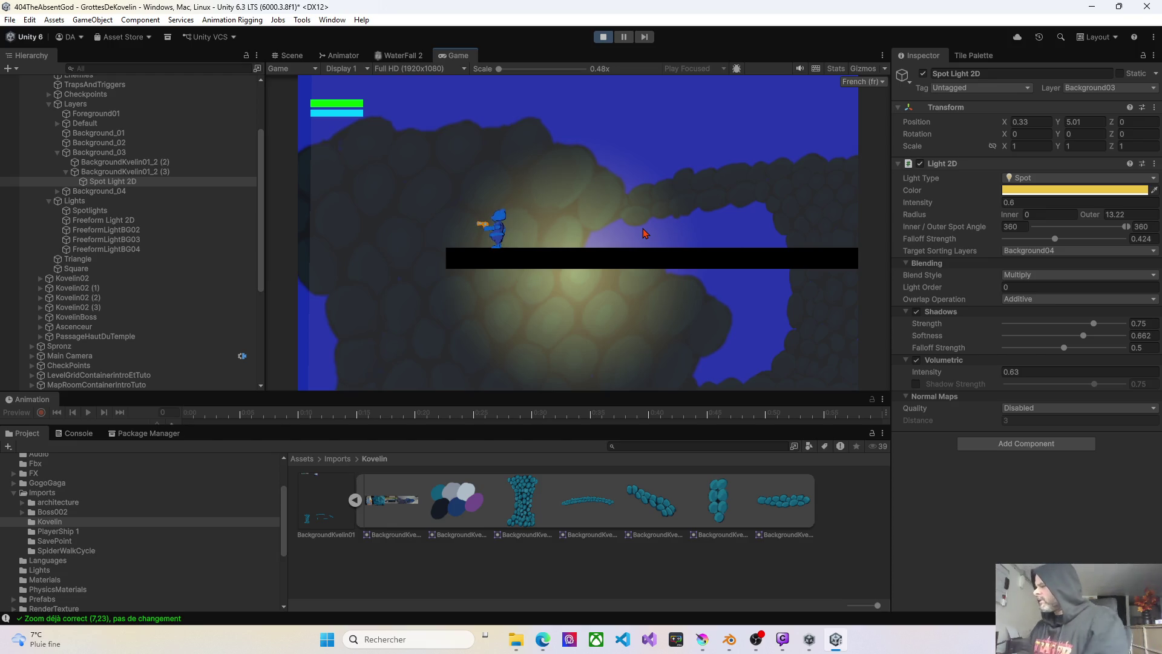
# - Test Additive blend style on the light, then revert it to Multiply
pyautogui.click(1022, 277)
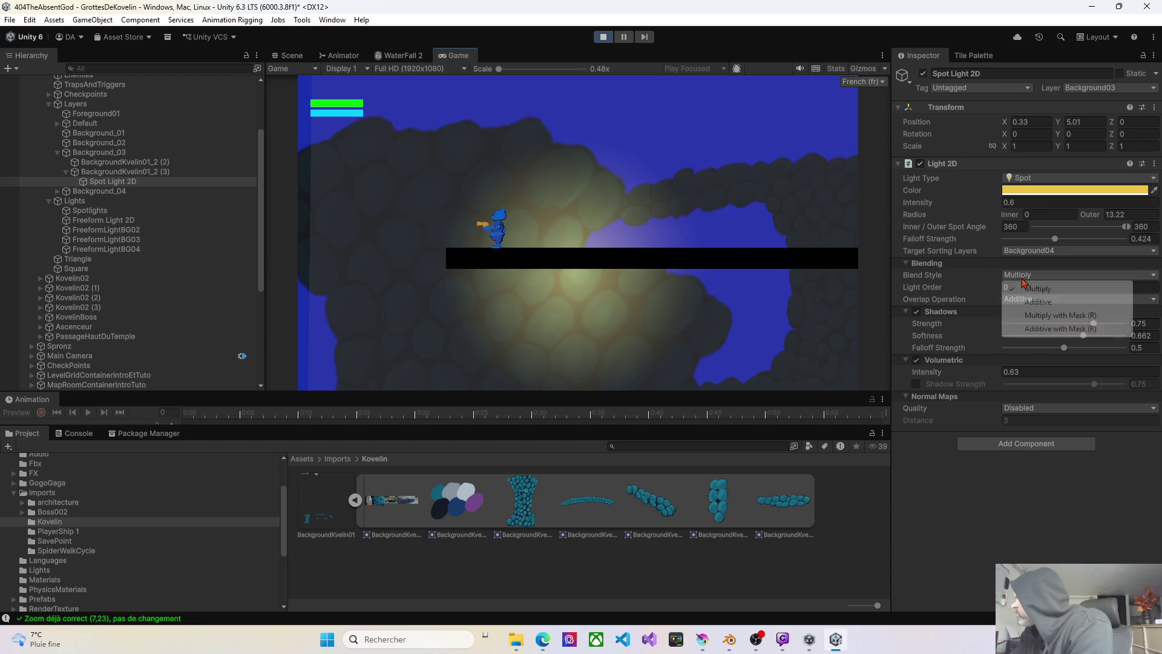
pyautogui.click(1036, 301)
pyautogui.click(1030, 277)
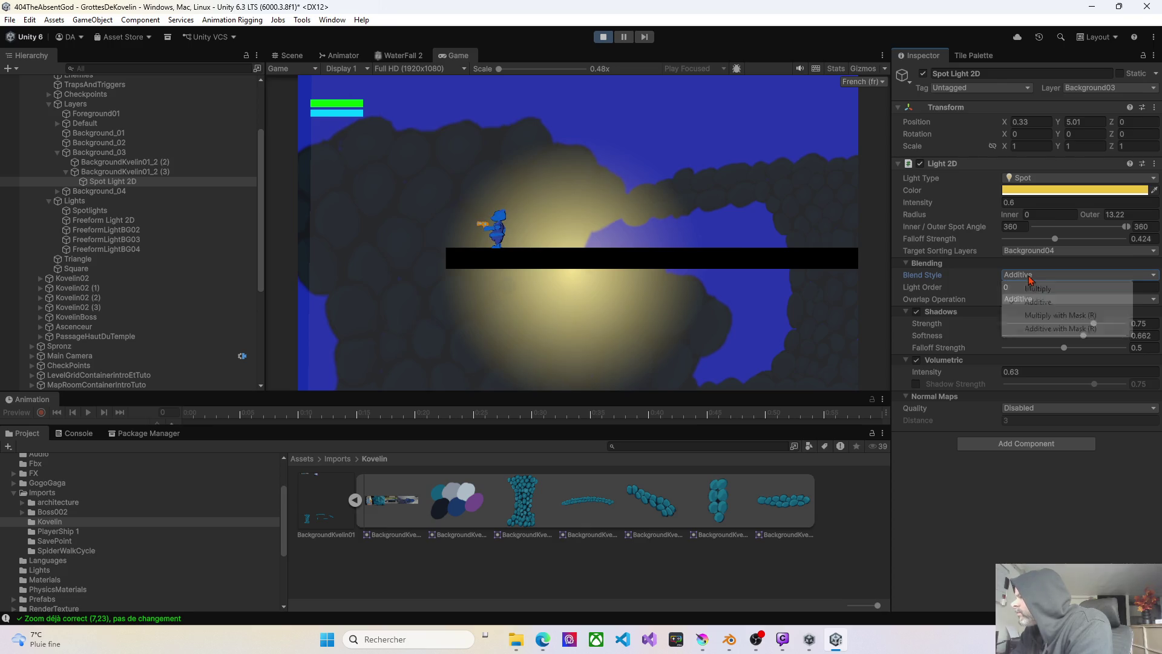
pyautogui.click(1037, 288)
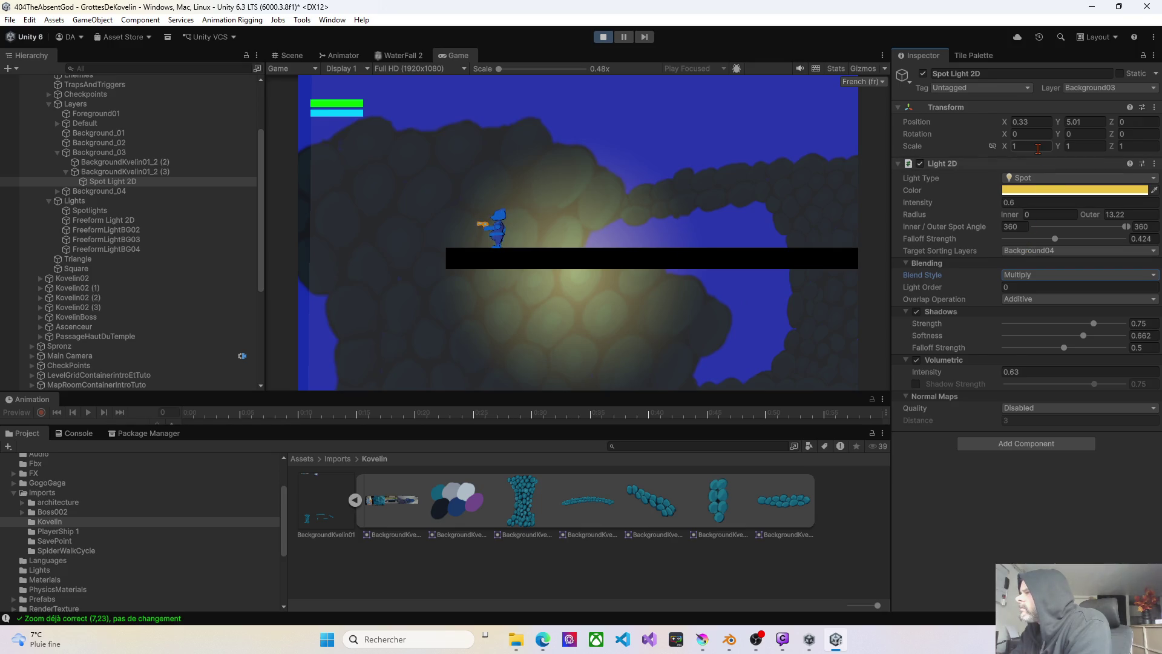
# - Put the Spot Light 2D object on the Background04 layer
pyautogui.click(1089, 90)
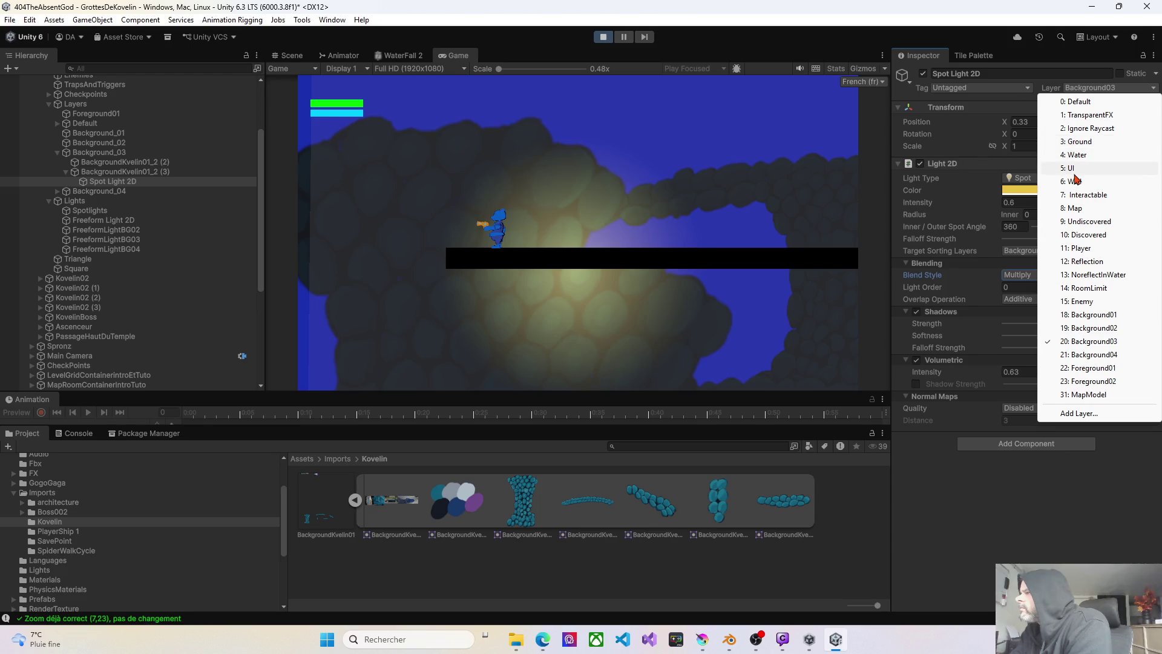
pyautogui.click(1077, 355)
pyautogui.click(1101, 89)
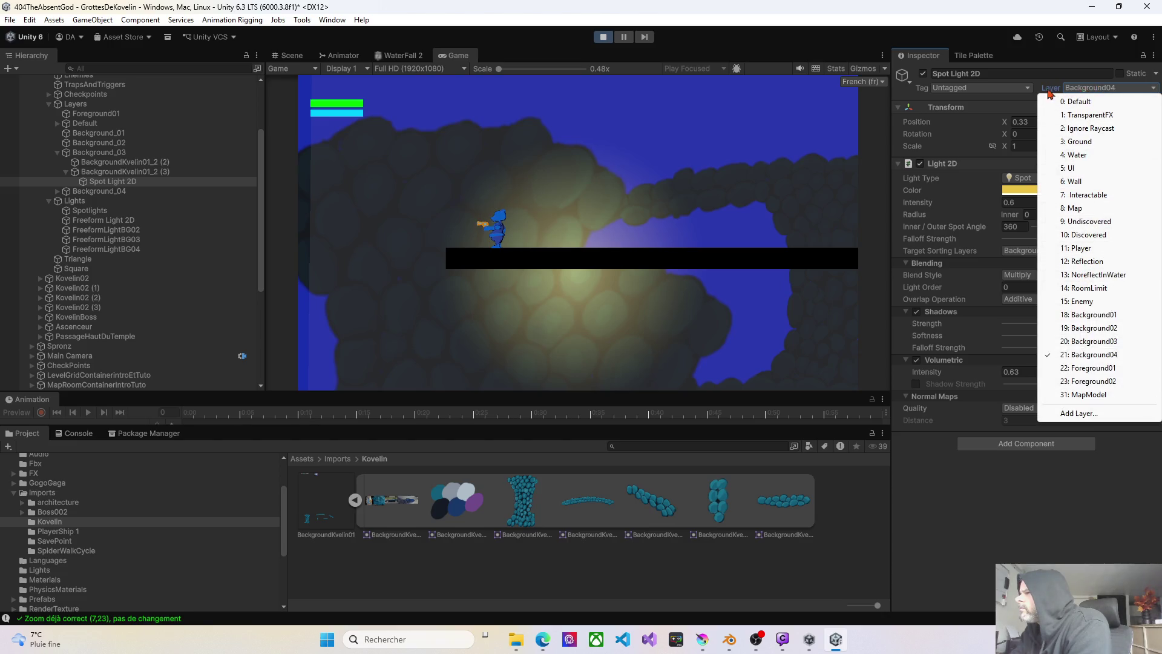
pyautogui.click(1021, 107)
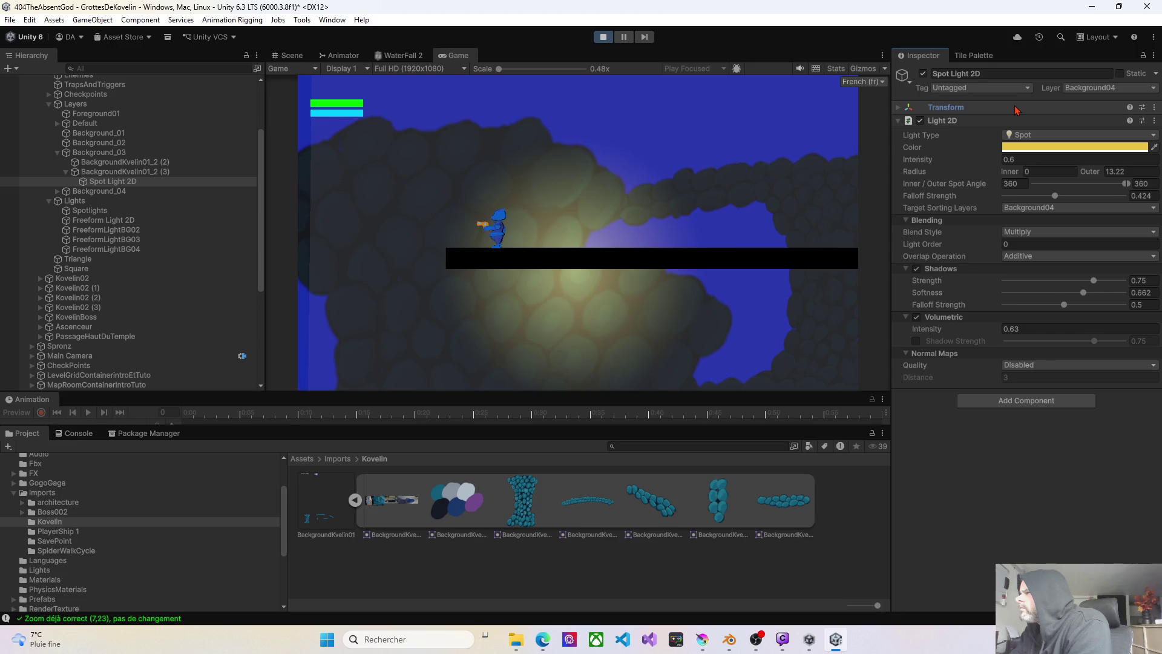
pyautogui.click(899, 107)
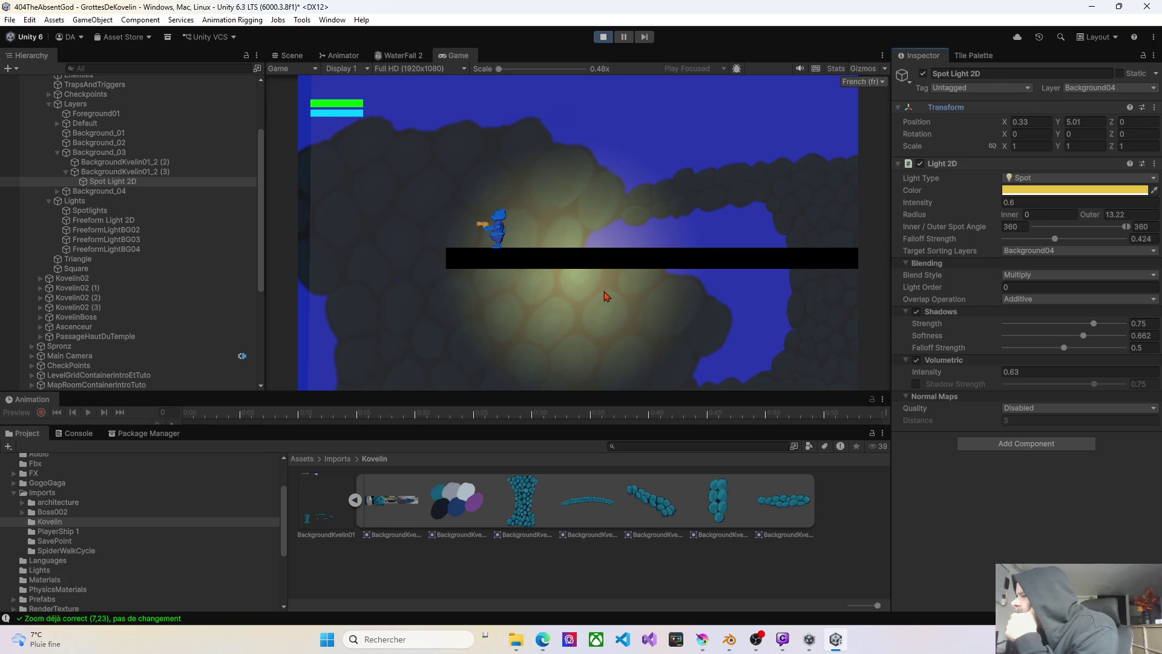
# - Set the spot light's target sorting layer and object layer both to Background03 only
pyautogui.click(57, 192)
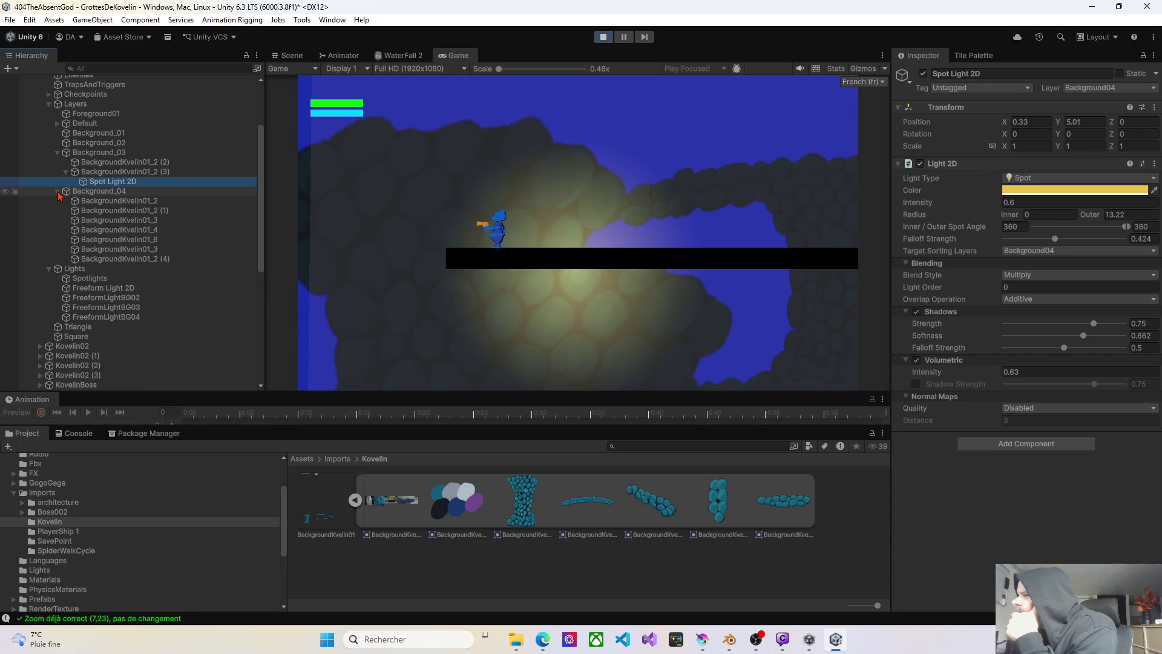
pyautogui.click(103, 184)
pyautogui.click(1030, 251)
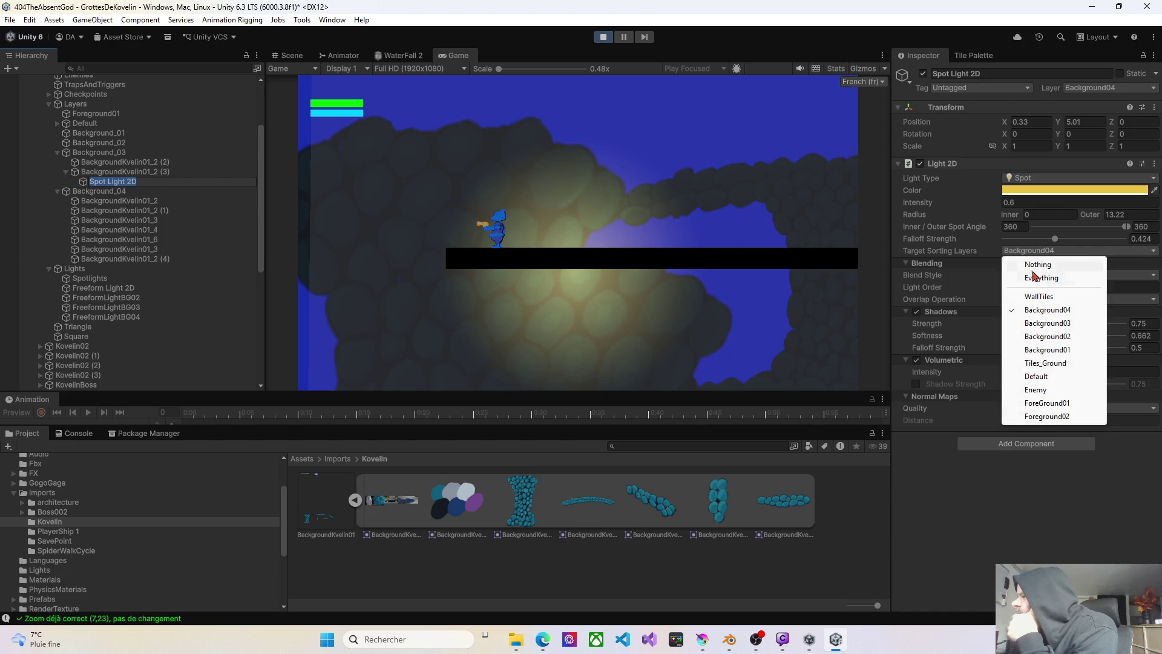
pyautogui.click(1034, 322)
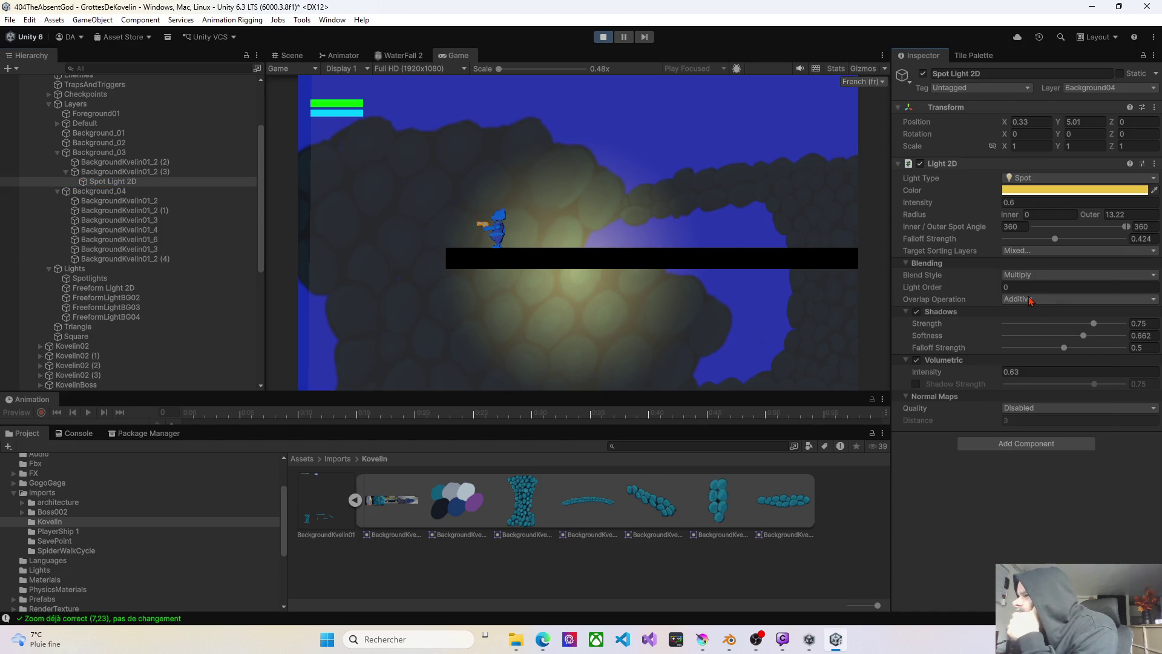
pyautogui.click(1024, 252)
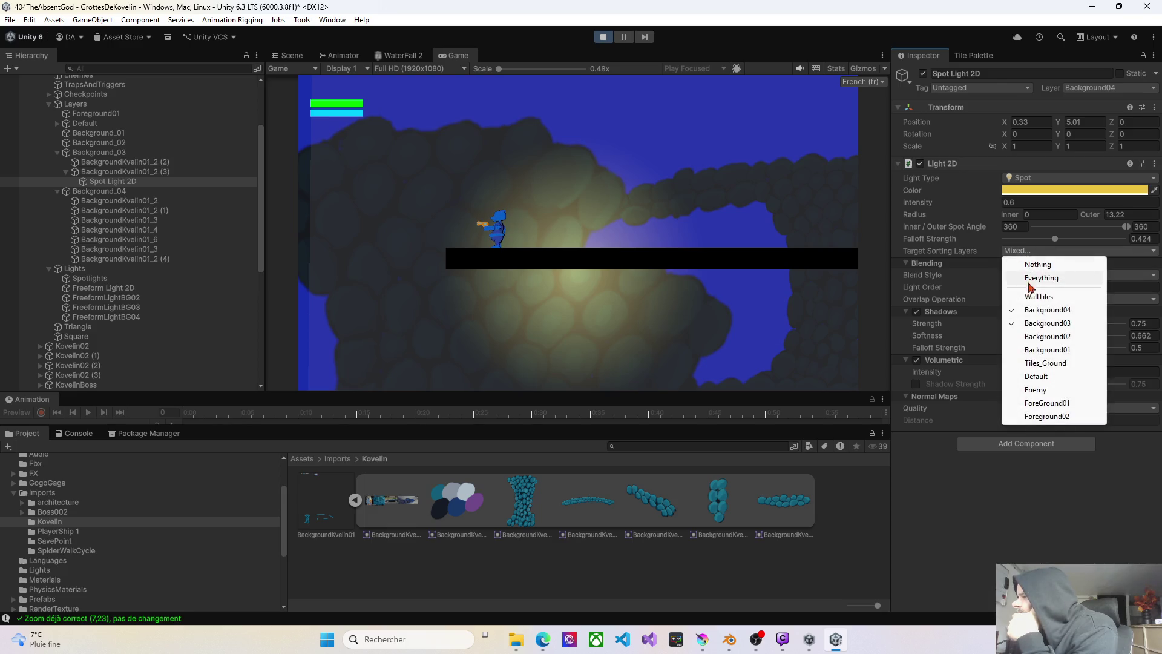
pyautogui.click(1029, 307)
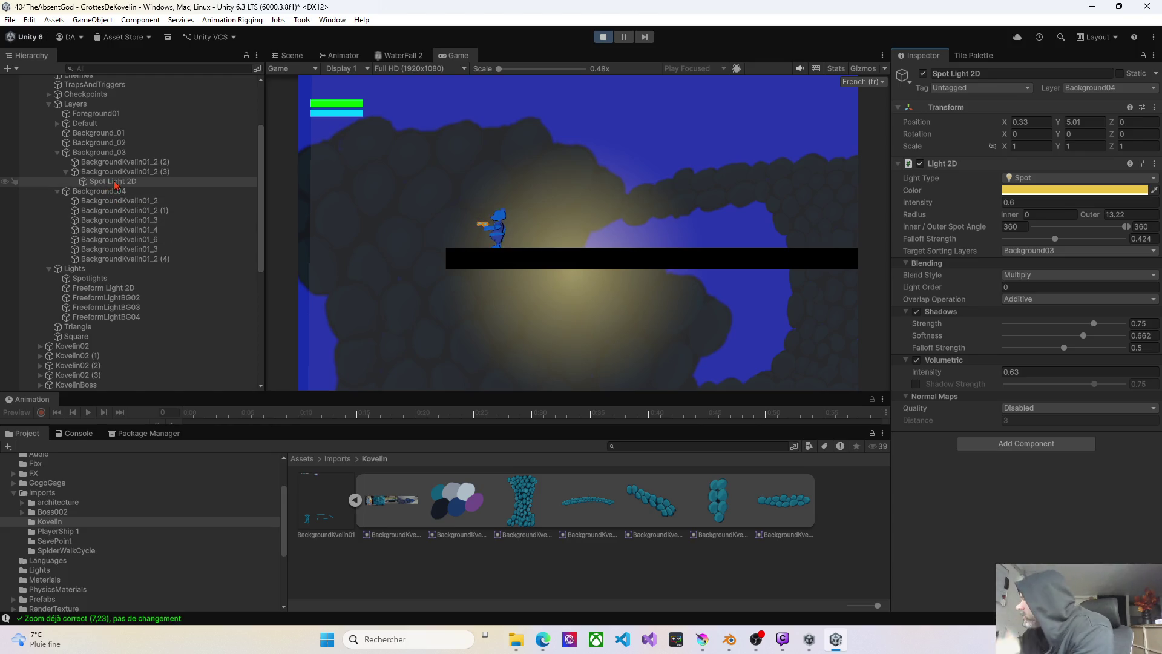
pyautogui.click(1117, 88)
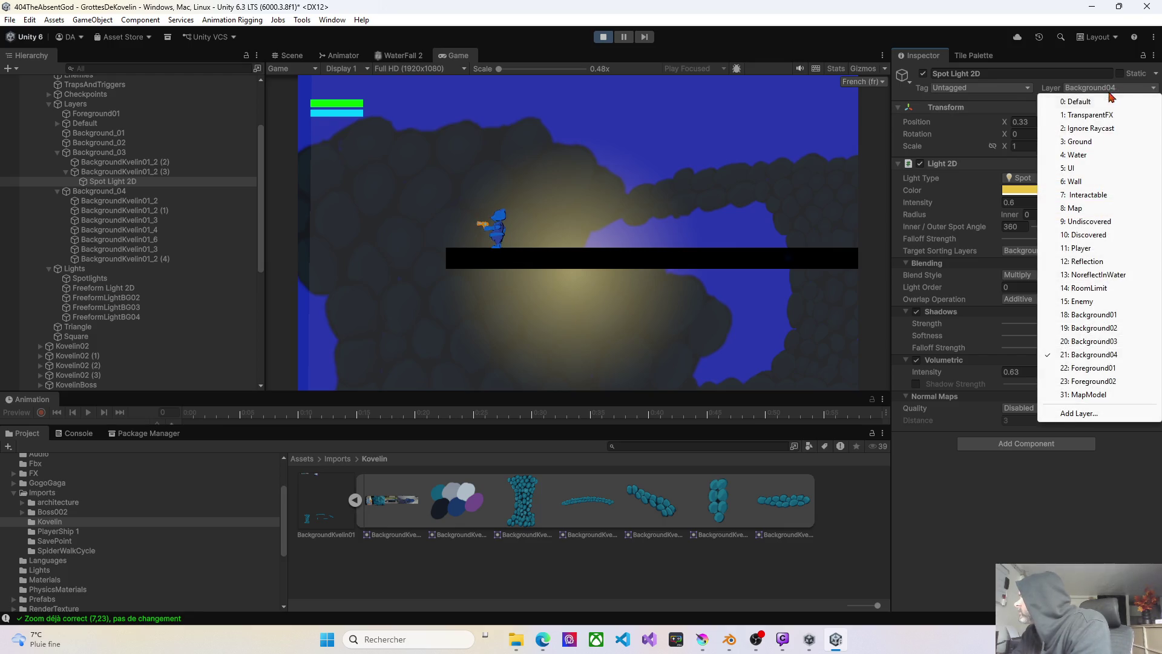
pyautogui.click(1079, 341)
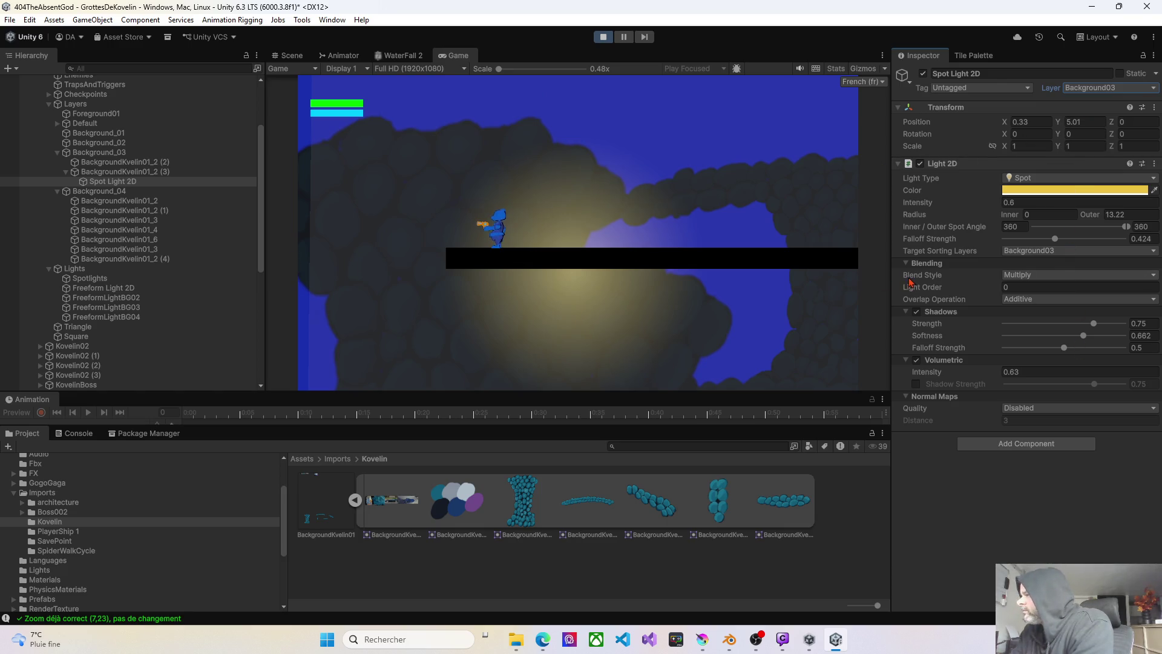
# - Set intensity to 0.4, raise volumetric intensity and widen the outer radius to 15
pyautogui.moveTo(993, 207); pyautogui.dragTo(984, 207)
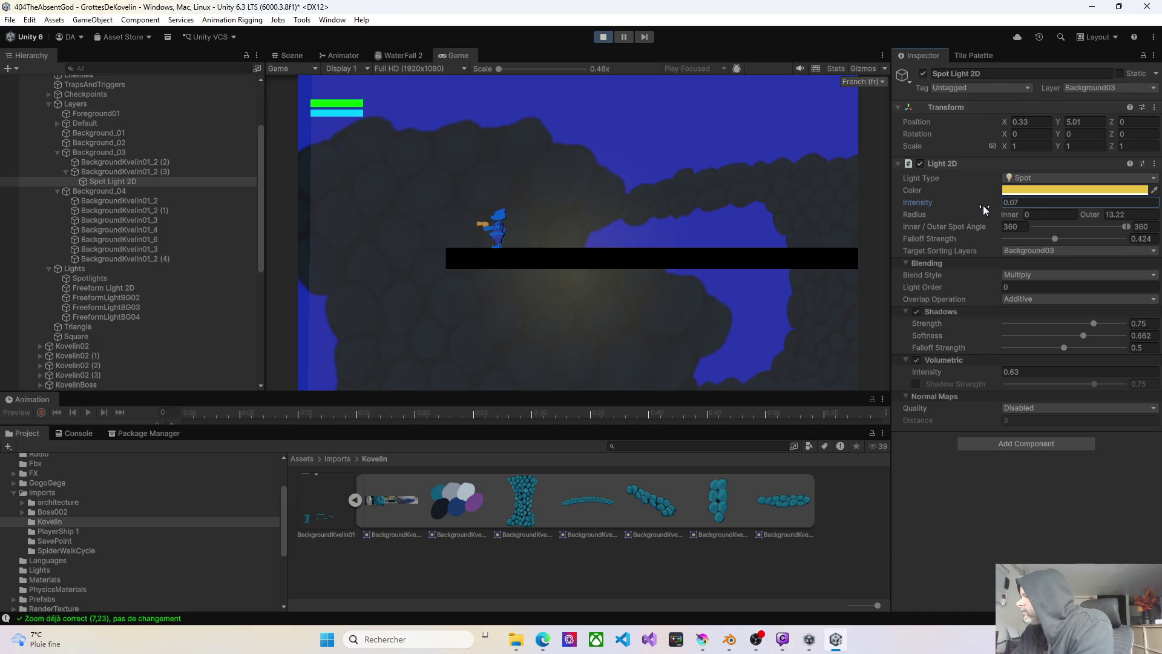
pyautogui.moveTo(997, 372)
pyautogui.mouseDown()
pyautogui.moveTo(1046, 374)
pyautogui.moveTo(992, 373)
pyautogui.mouseUp()
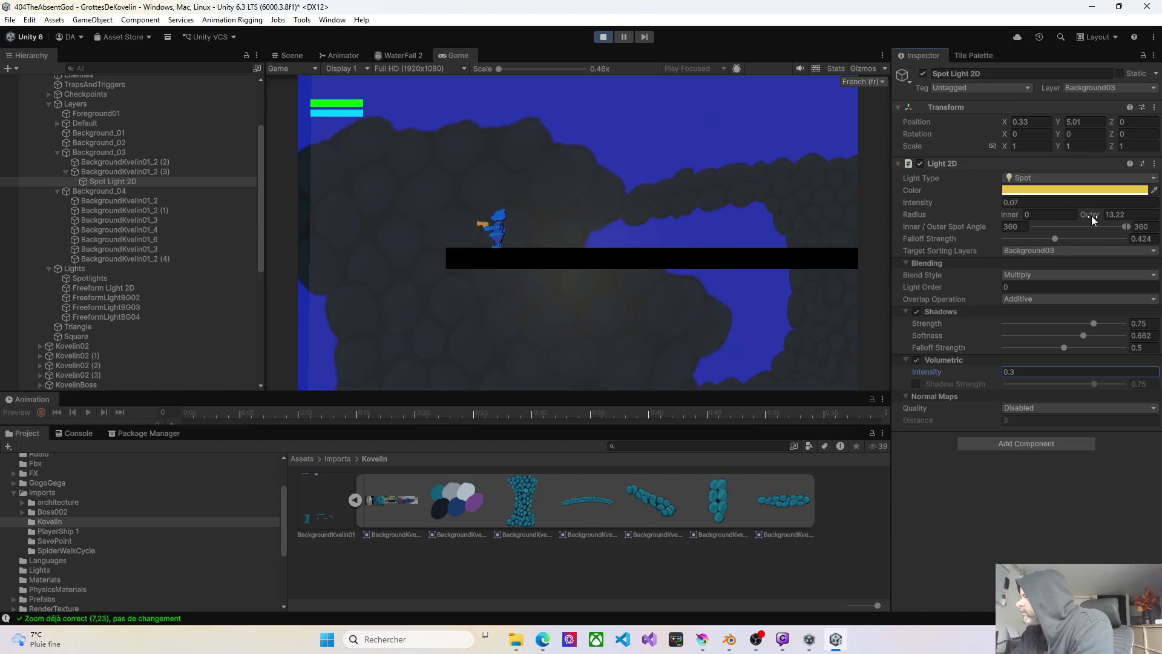
pyautogui.moveTo(1093, 220); pyautogui.dragTo(1108, 220)
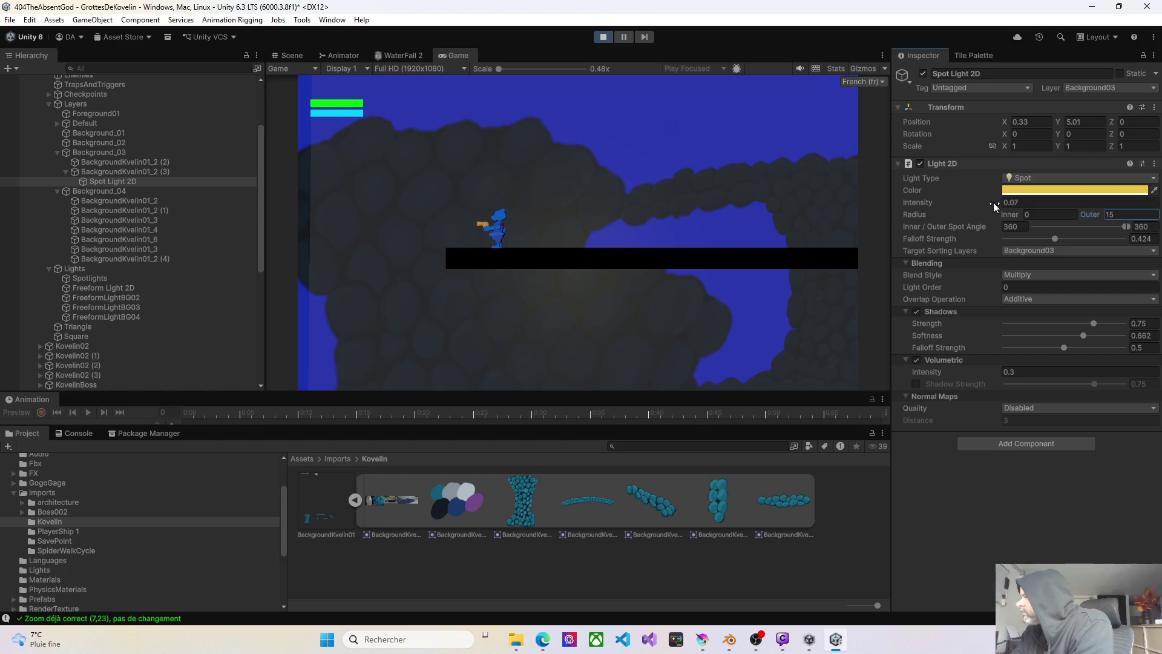
pyautogui.moveTo(993, 202); pyautogui.dragTo(997, 202)
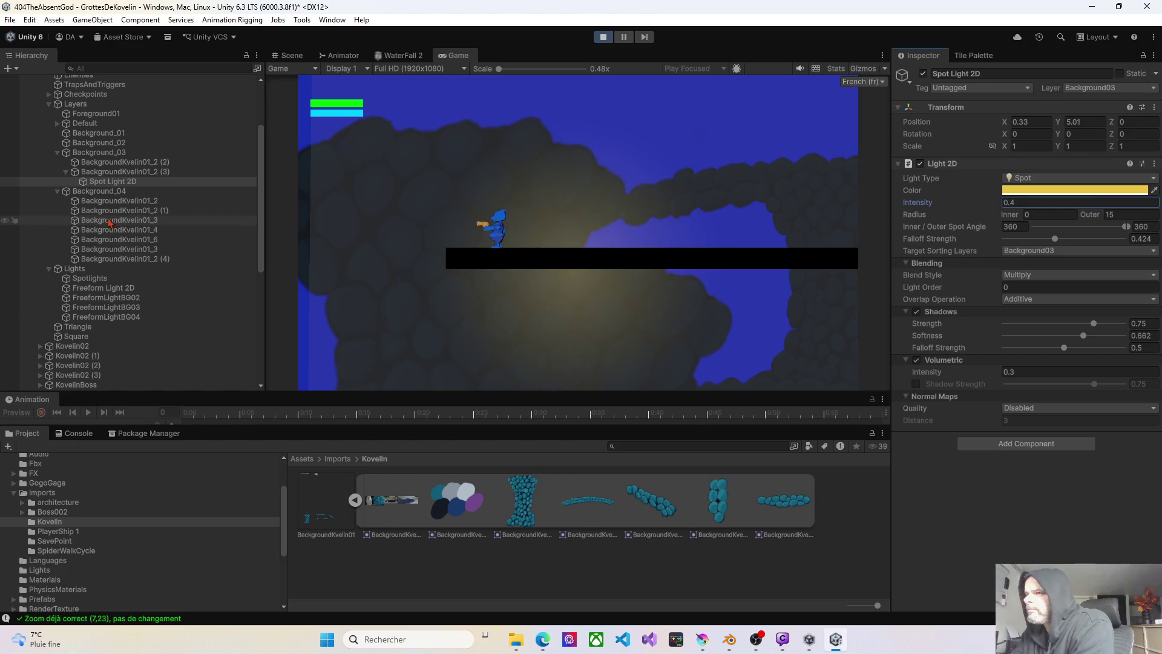
# - Move the spot light right and down in the Scene view
pyautogui.click(290, 55)
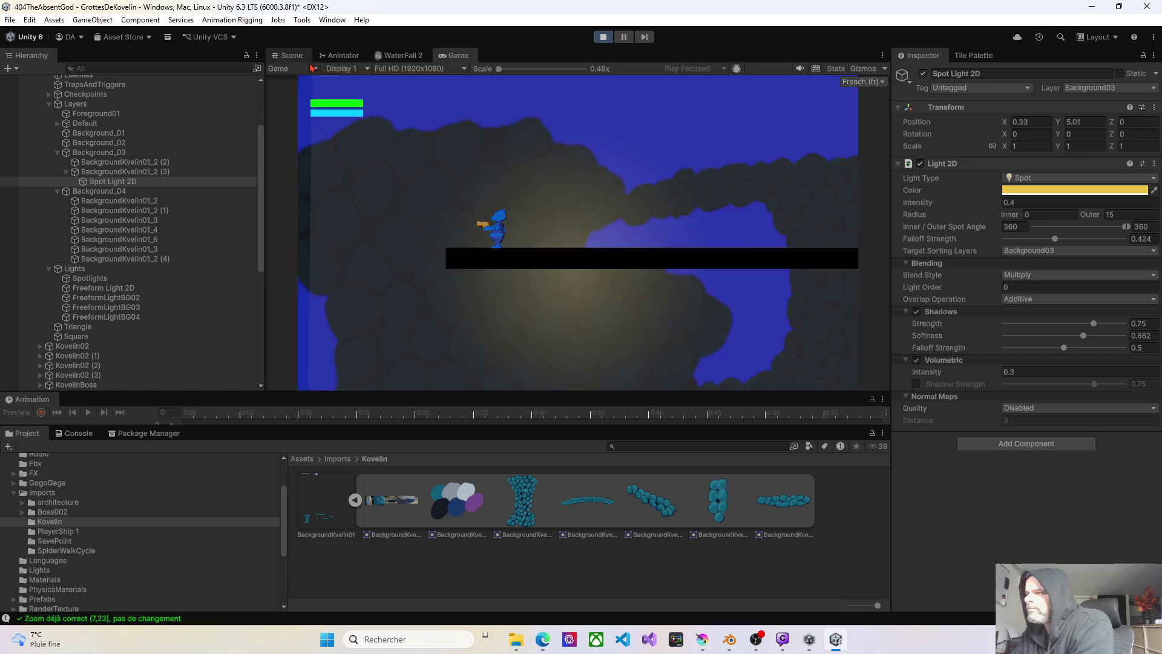
pyautogui.moveTo(630, 206)
pyautogui.mouseDown()
pyautogui.moveTo(675, 206)
pyautogui.moveTo(743, 236)
pyautogui.moveTo(732, 224)
pyautogui.mouseUp()
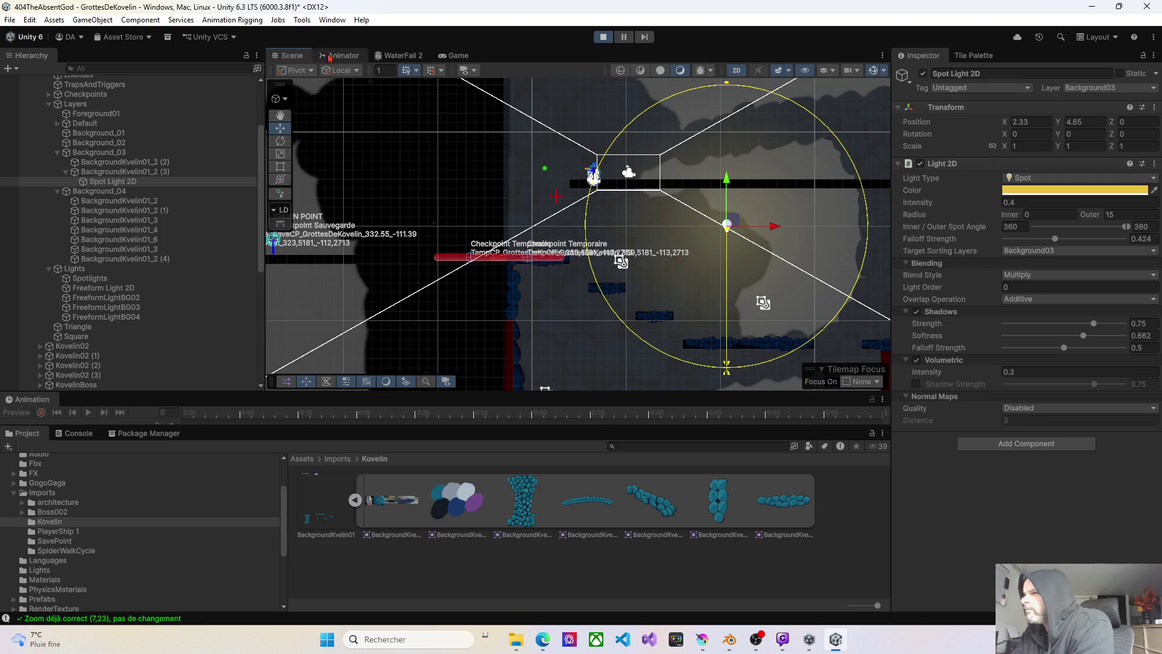
pyautogui.click(456, 55)
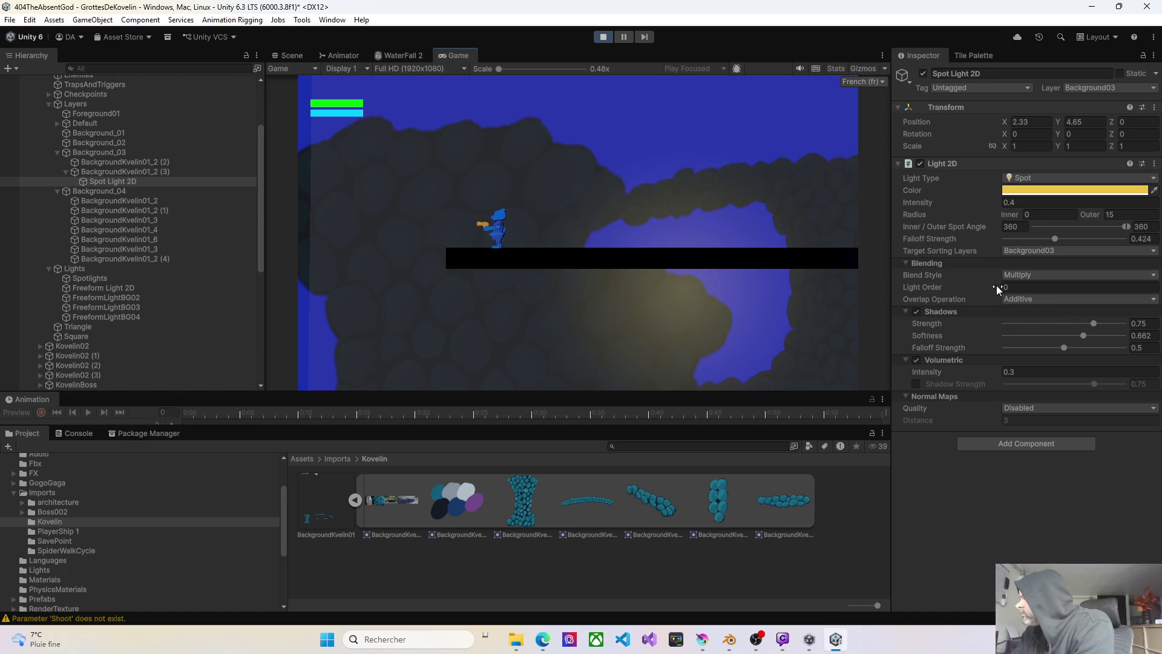
# - Set light order to 0, volumetric intensity to 0.15 and intensity to 0.96
pyautogui.moveTo(996, 285); pyautogui.dragTo(989, 286)
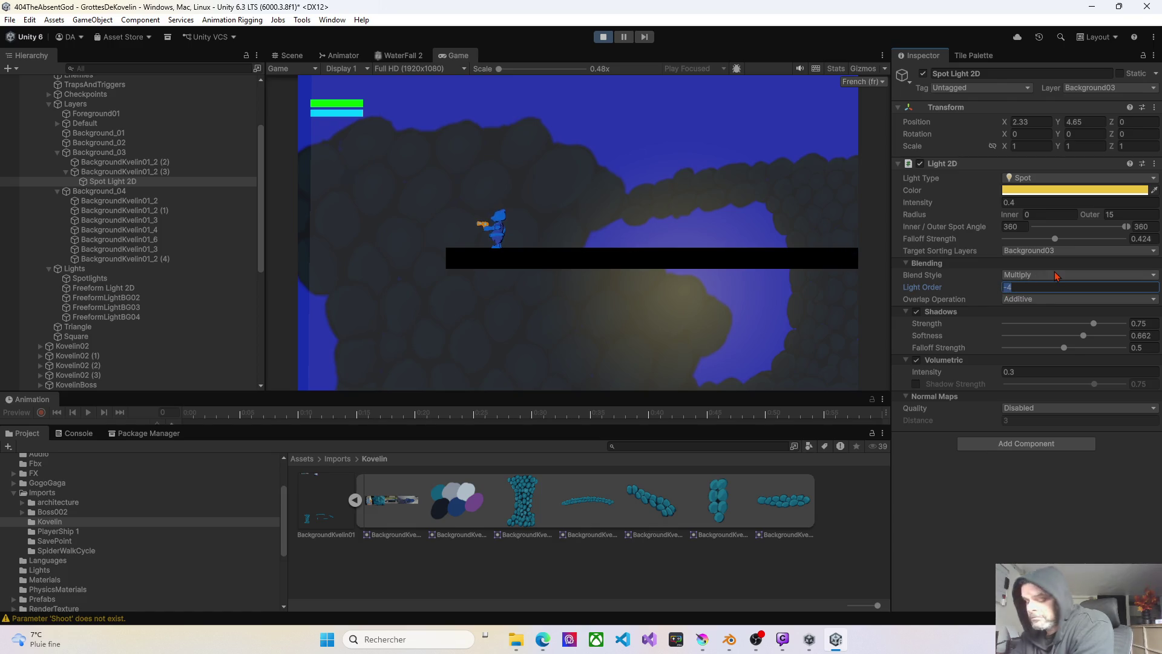
pyautogui.write('0')
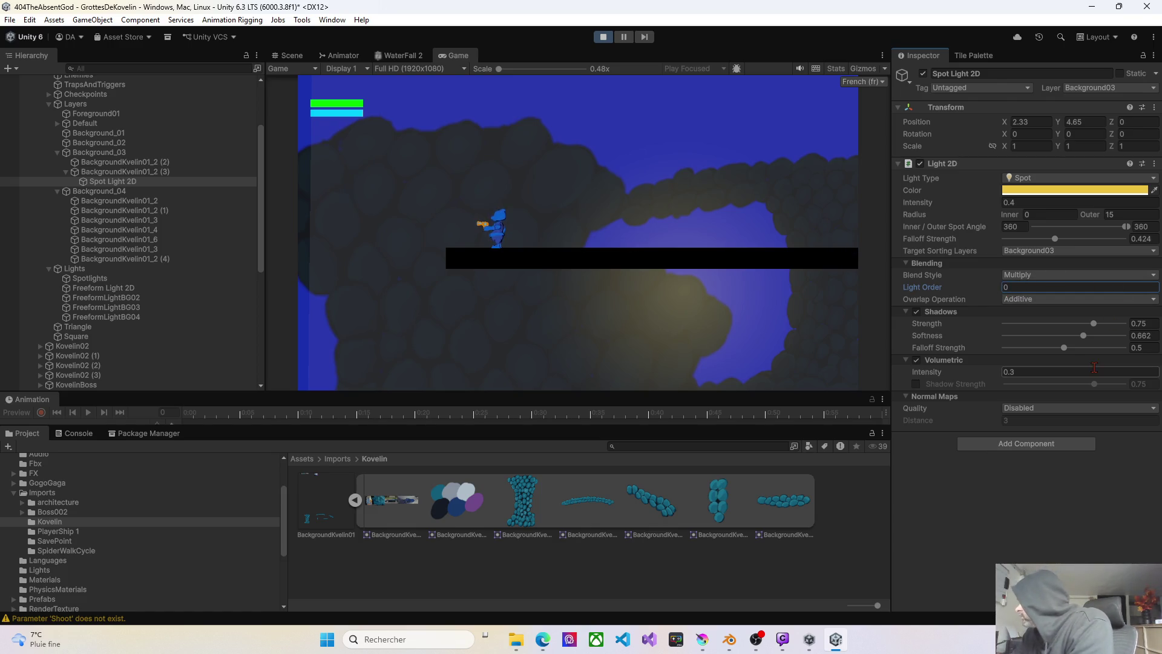
pyautogui.moveTo(998, 371); pyautogui.dragTo(990, 370)
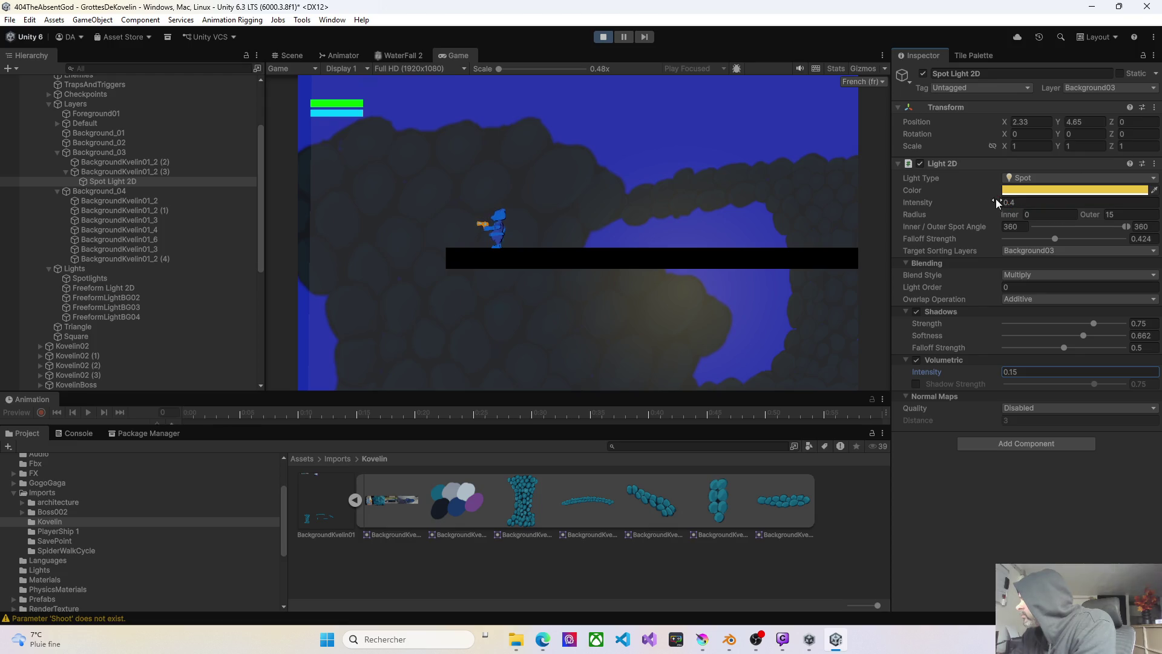
pyautogui.moveTo(994, 201)
pyautogui.mouseDown()
pyautogui.moveTo(1050, 209)
pyautogui.moveTo(988, 219)
pyautogui.moveTo(1001, 211)
pyautogui.mouseUp()
# - Add Background04 to the light's target layers and move BackgroundKvelin01_2 (3) to Background03
pyautogui.click(1029, 251)
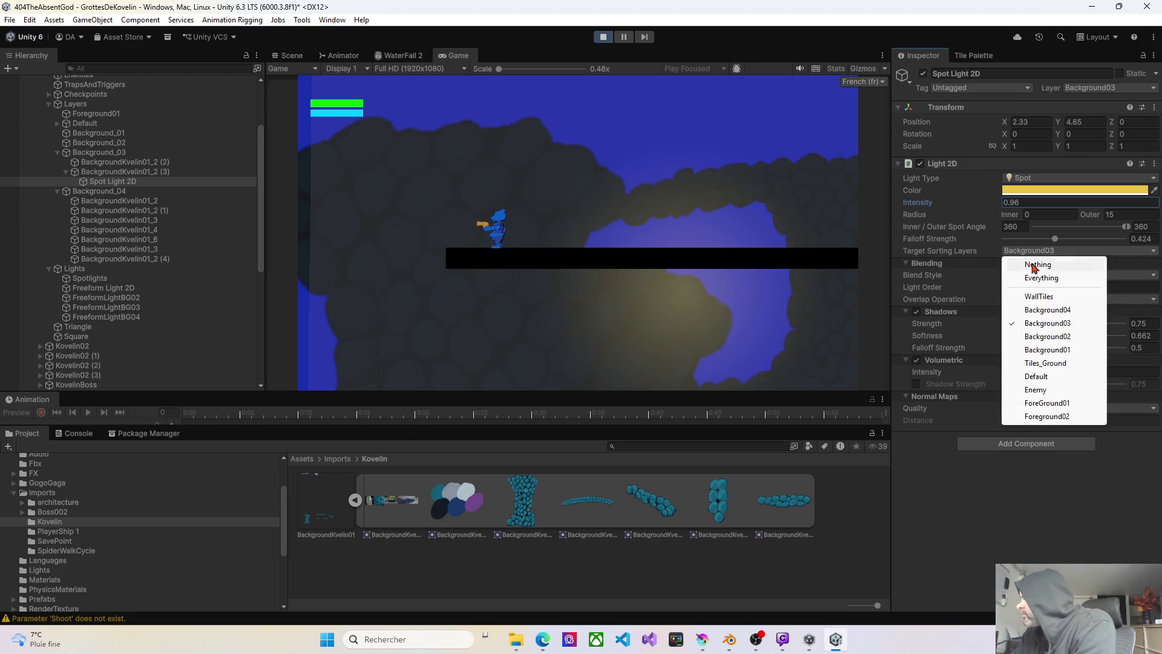
pyautogui.click(1039, 310)
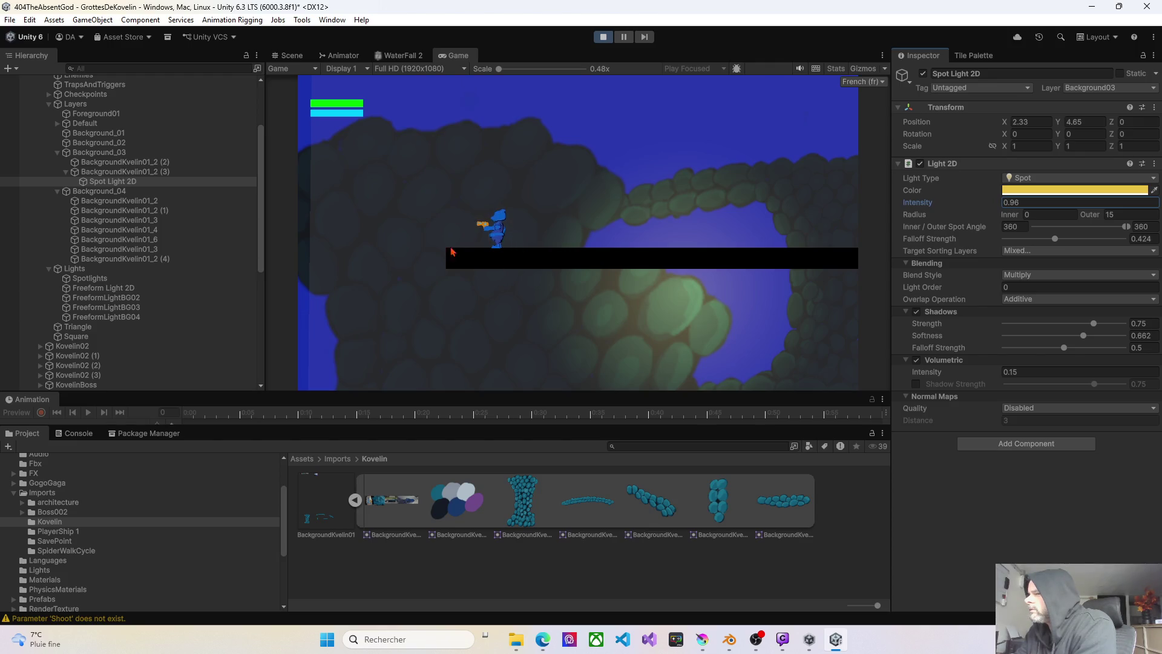
pyautogui.click(111, 175)
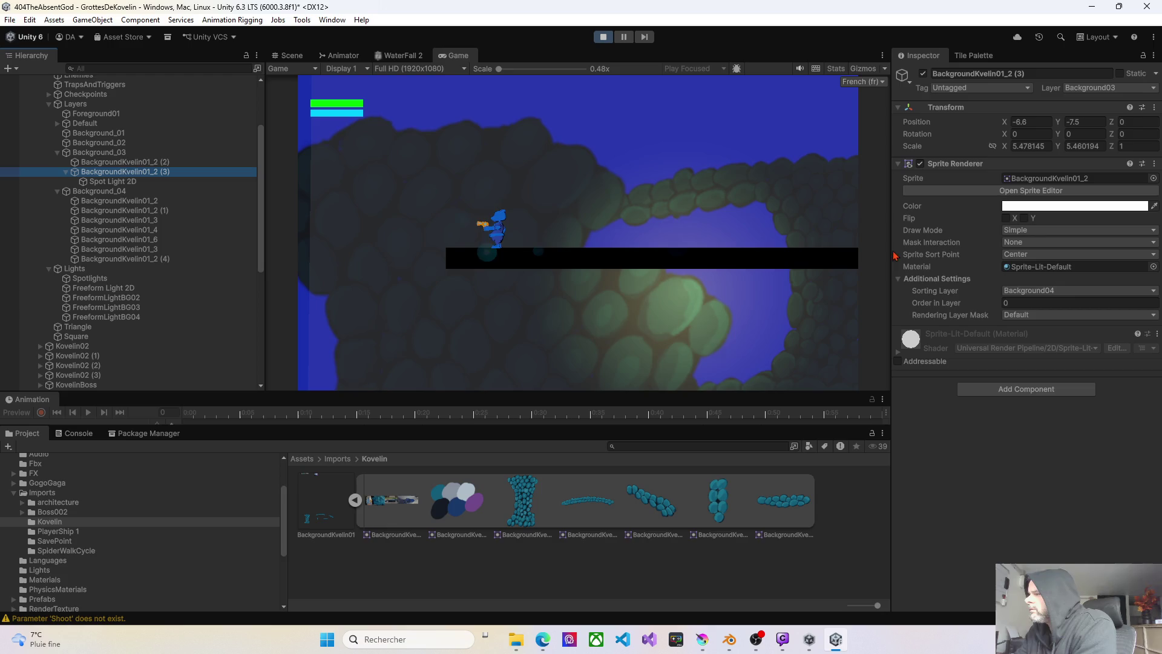
pyautogui.click(1044, 290)
# - Confirm the sprite's Background03 layer, fire shots across the cave, then select BackgroundKvelin01_3 in Scene view
pyautogui.click(1043, 331)
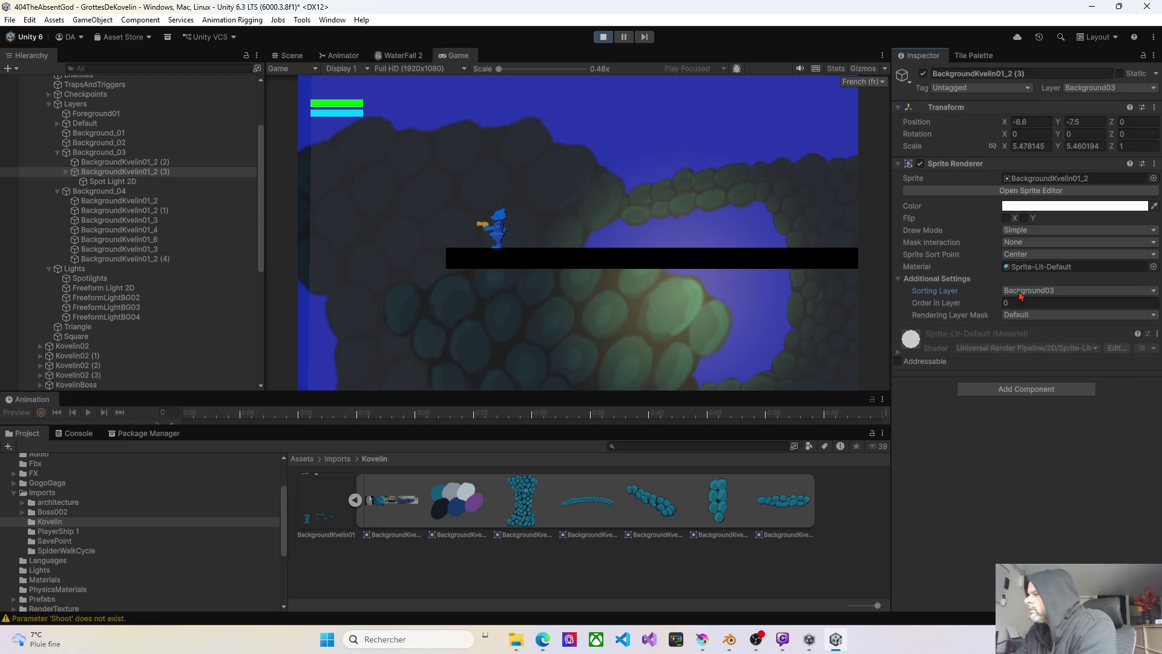
pyautogui.click(692, 208)
pyautogui.click(692, 208)
pyautogui.click(692, 207)
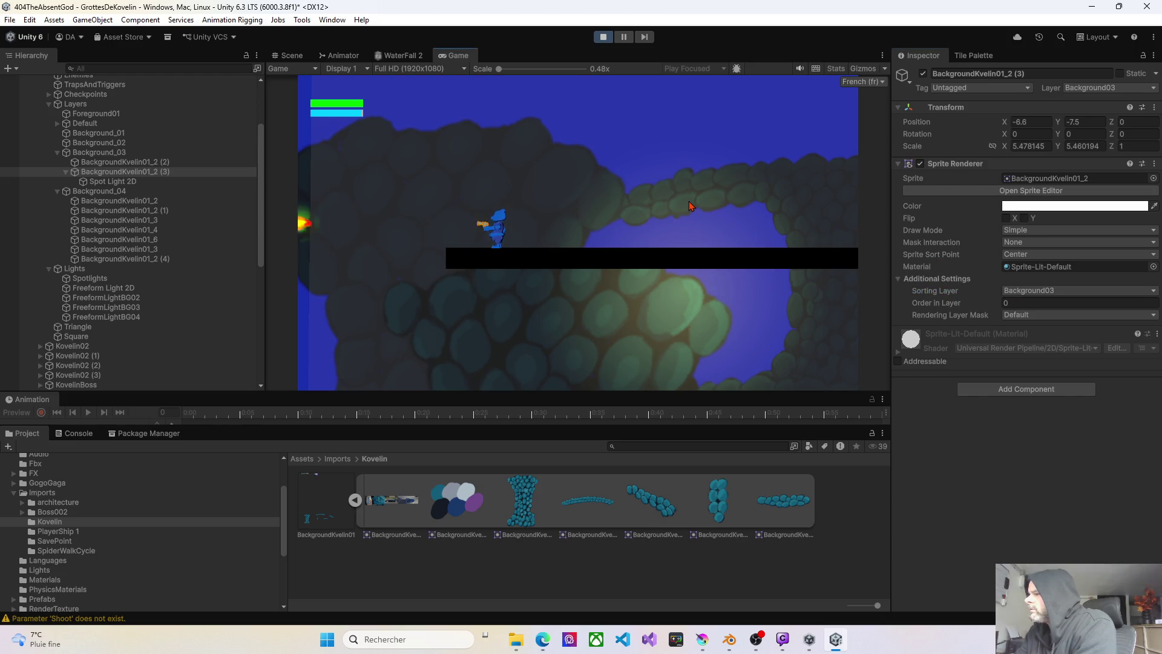
pyautogui.click(691, 207)
pyautogui.click(692, 208)
pyautogui.click(605, 182)
pyautogui.click(521, 157)
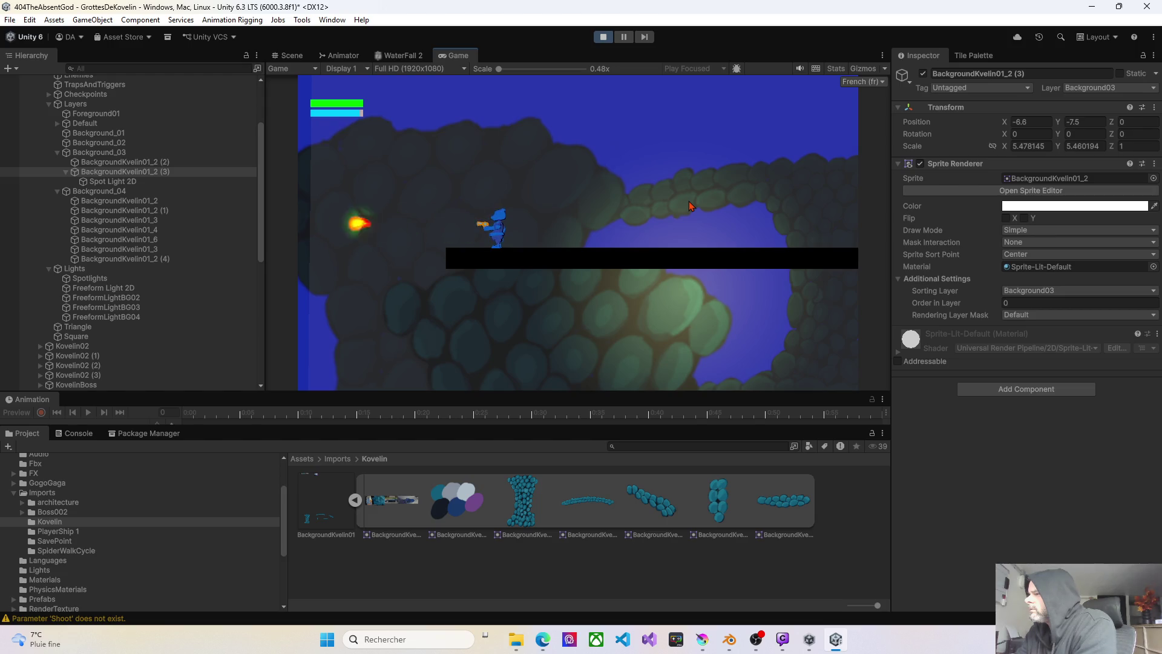
pyautogui.click(436, 136)
pyautogui.click(288, 55)
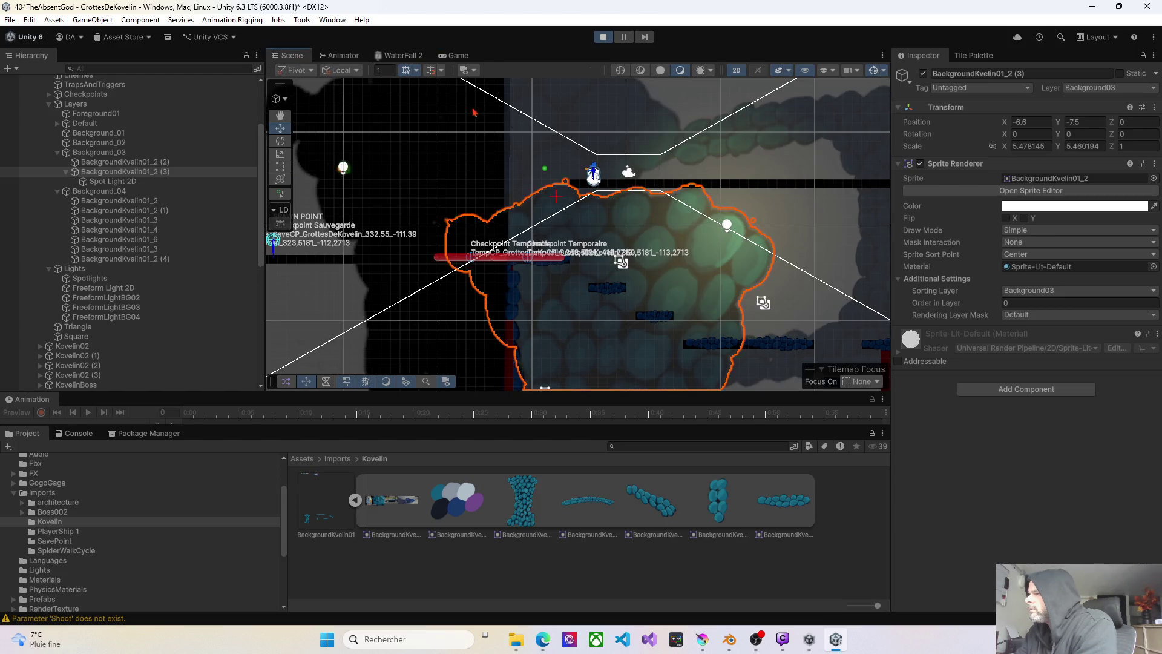
pyautogui.click(770, 141)
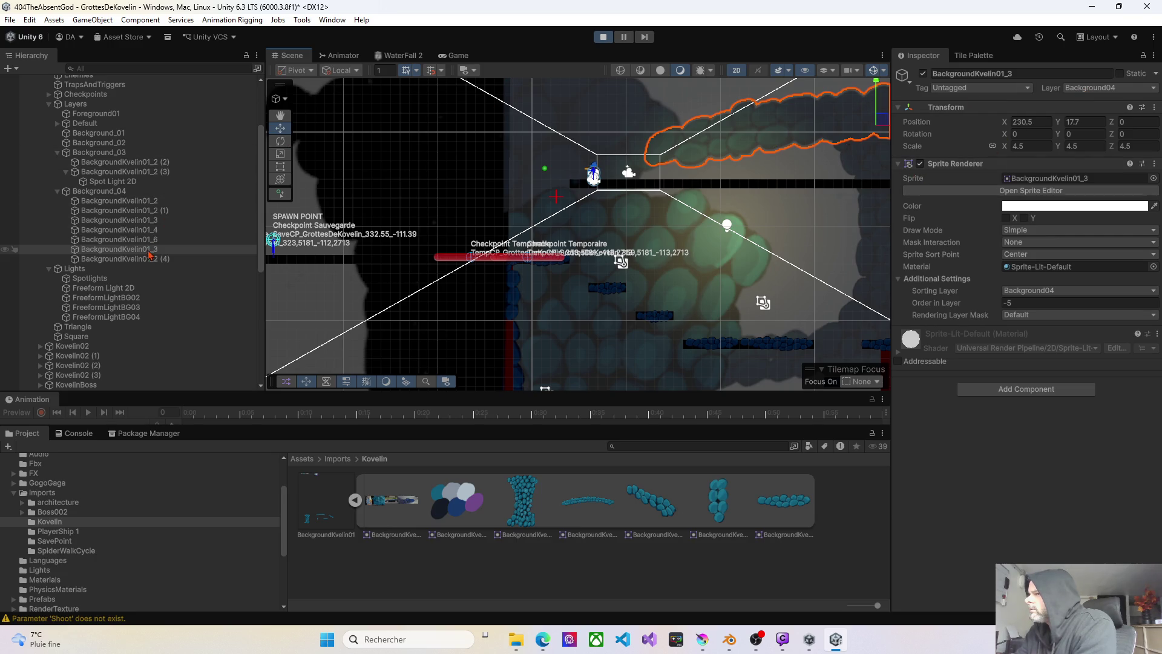
pyautogui.click(603, 38)
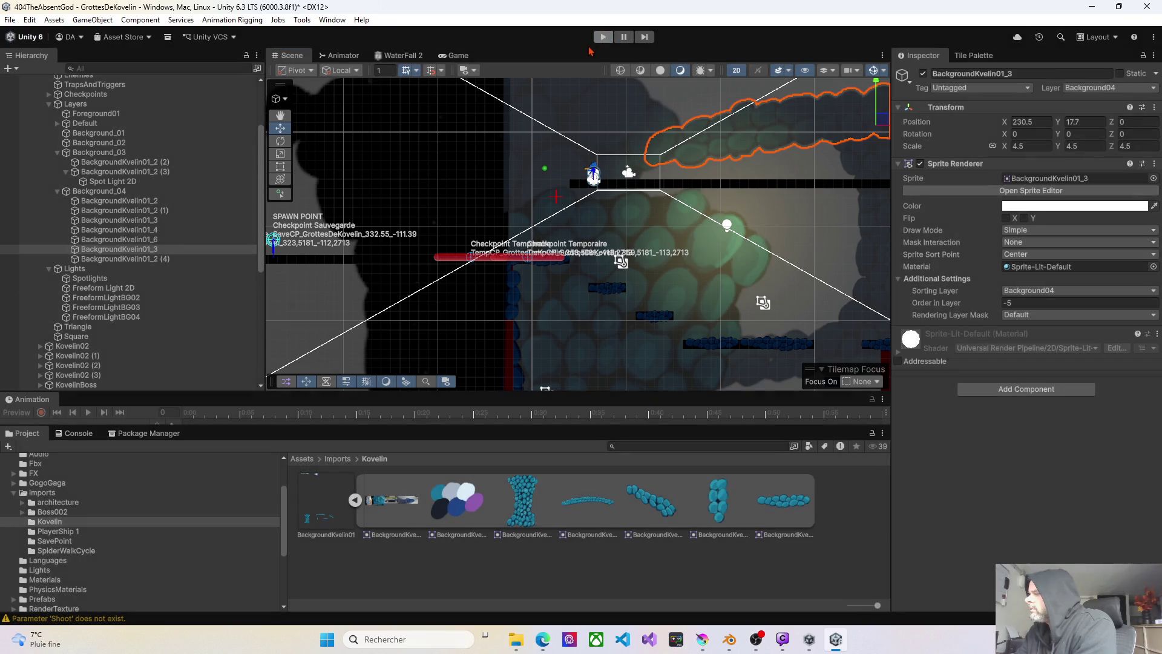
pyautogui.click(699, 232)
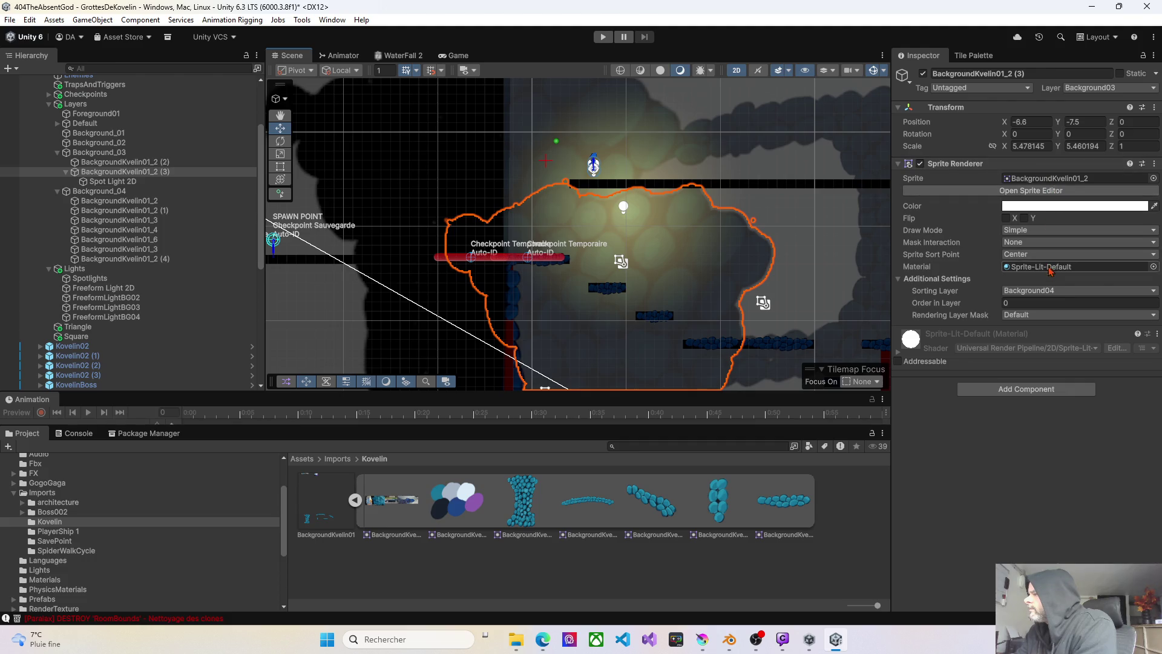
pyautogui.click(1047, 293)
pyautogui.click(1052, 331)
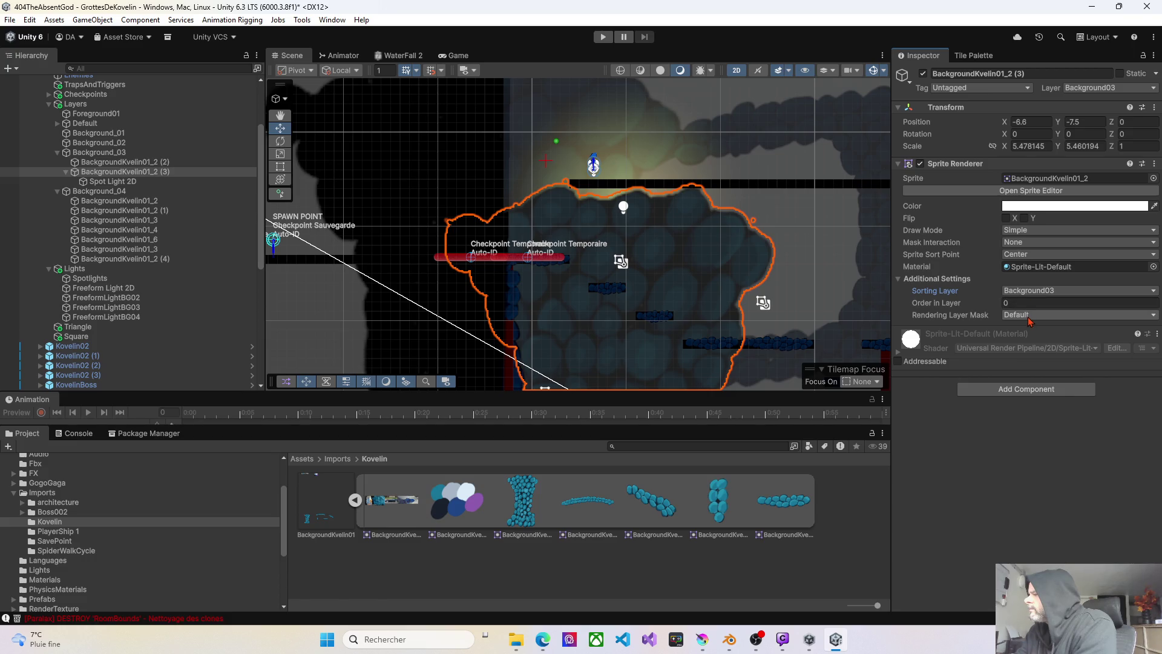
pyautogui.click(1031, 293)
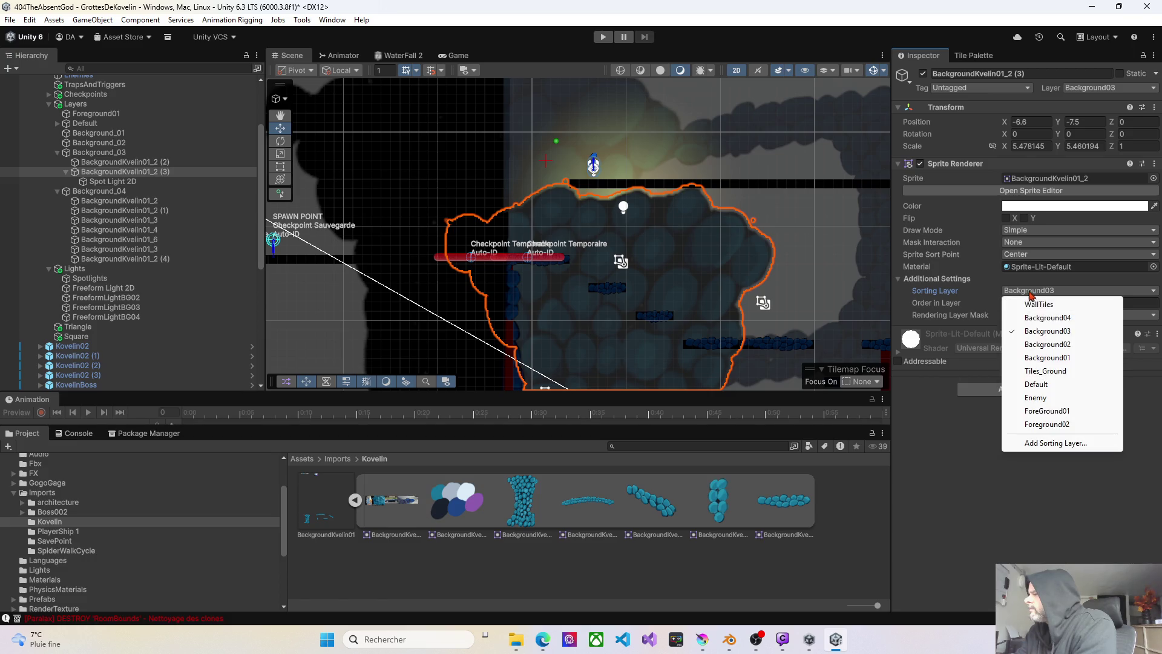
pyautogui.click(1038, 317)
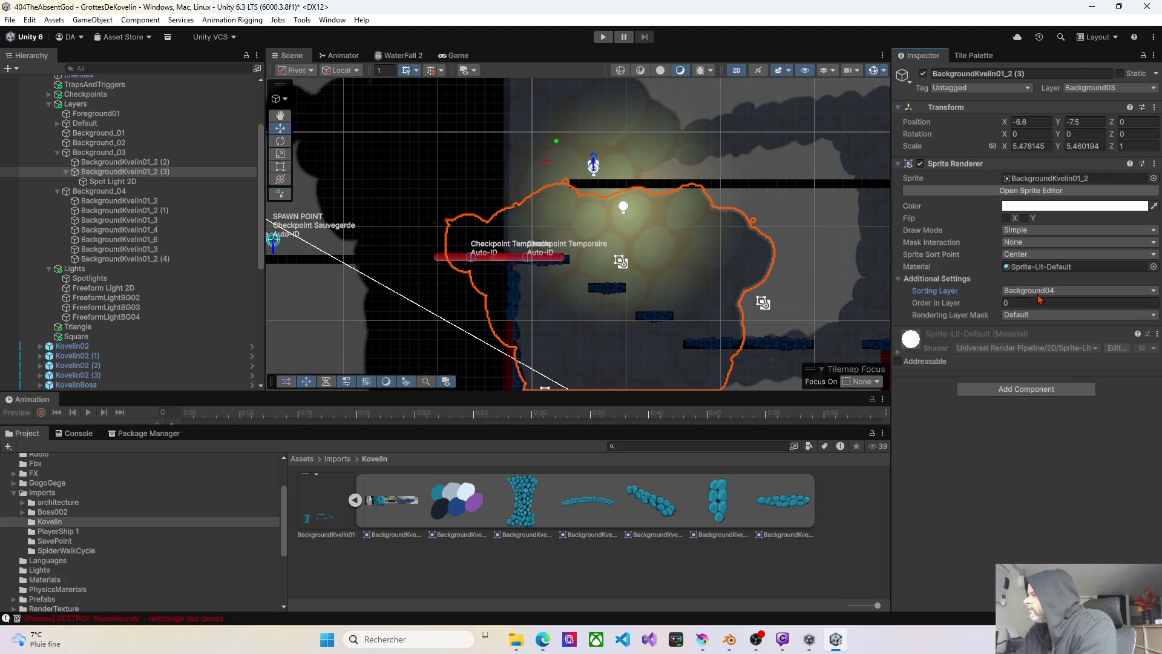
pyautogui.click(1028, 316)
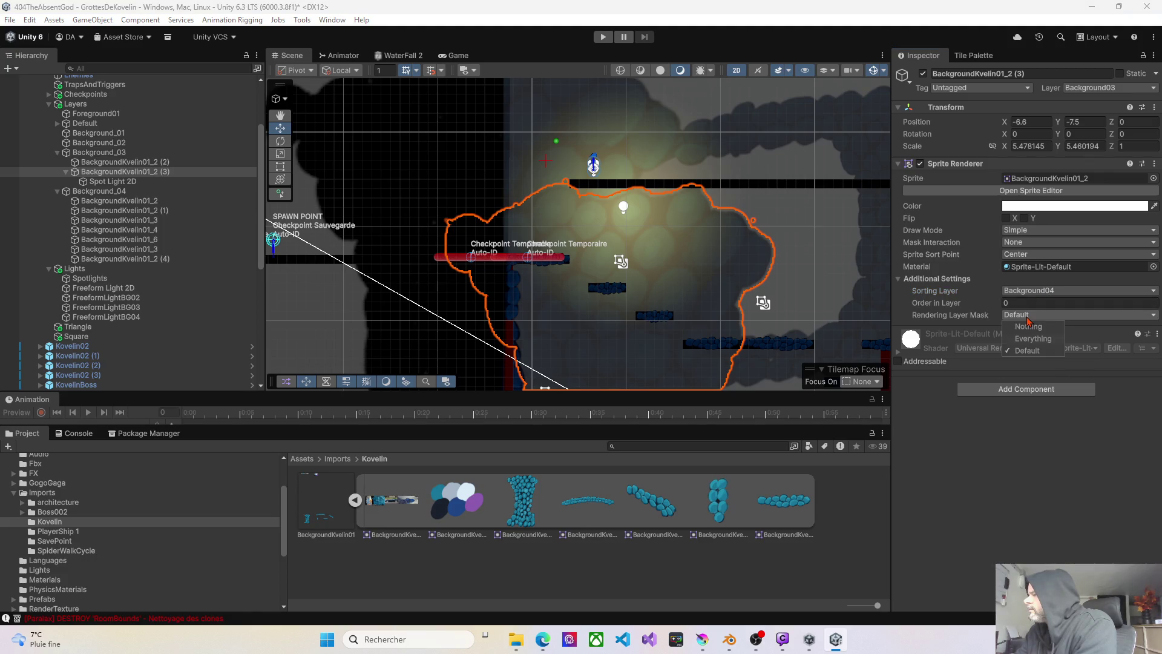
pyautogui.click(990, 304)
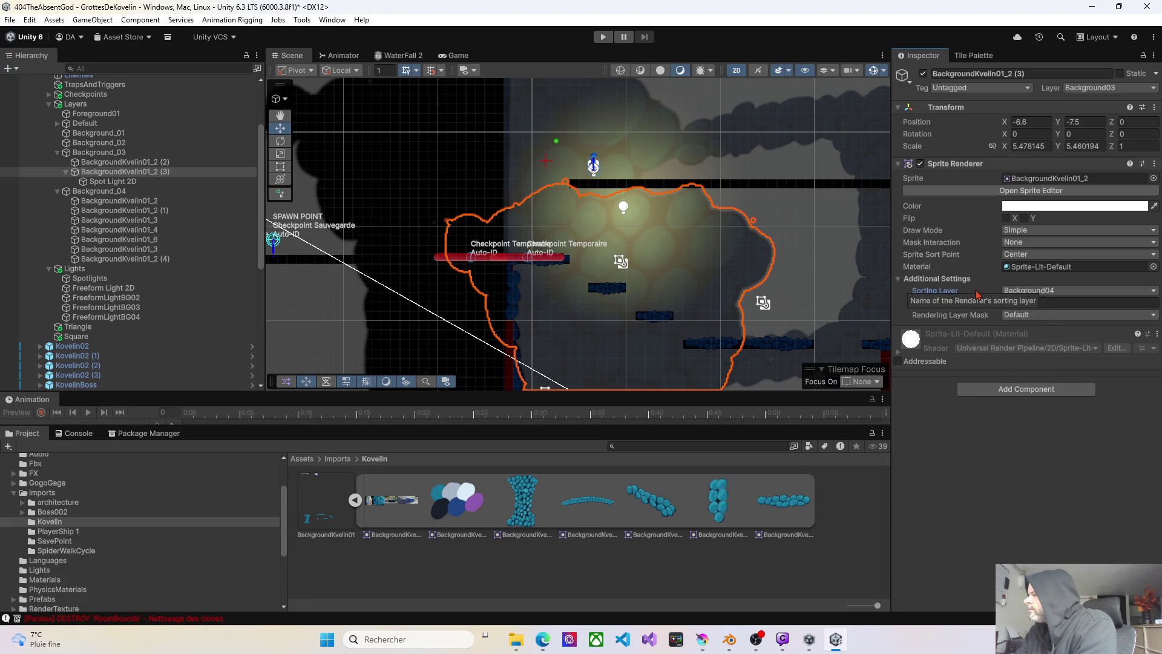
pyautogui.moveTo(990, 307); pyautogui.dragTo(975, 306)
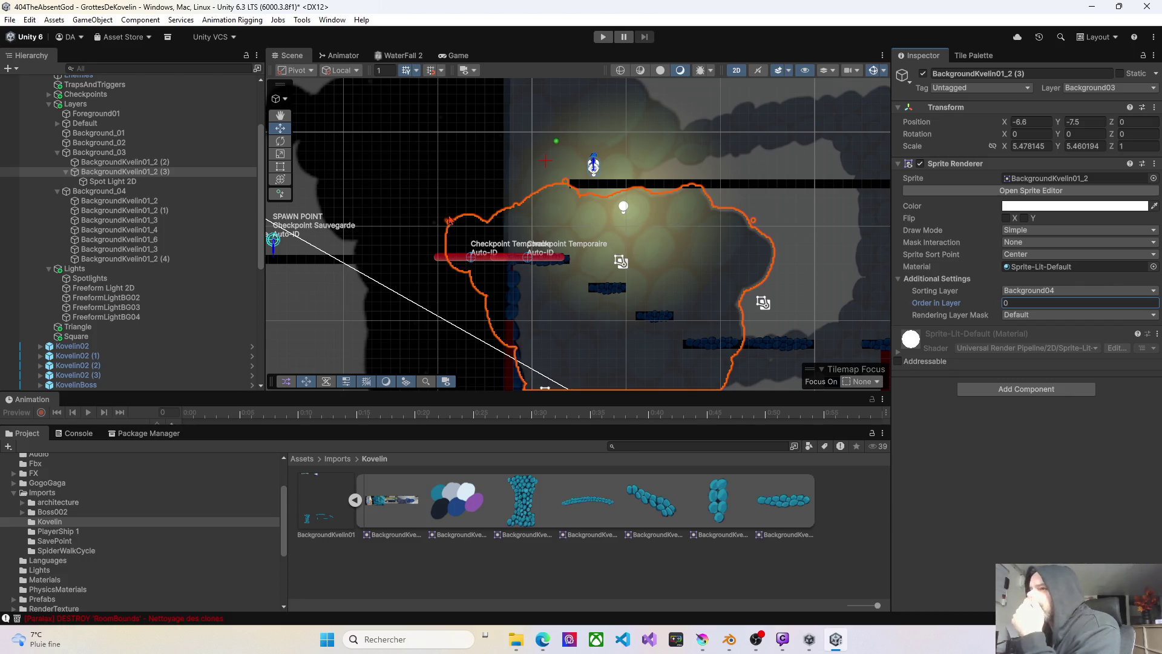
# - Inspect each BackgroundKvelin01 sprite under Background_04 and the Spot Light 2D settings
pyautogui.click(115, 191)
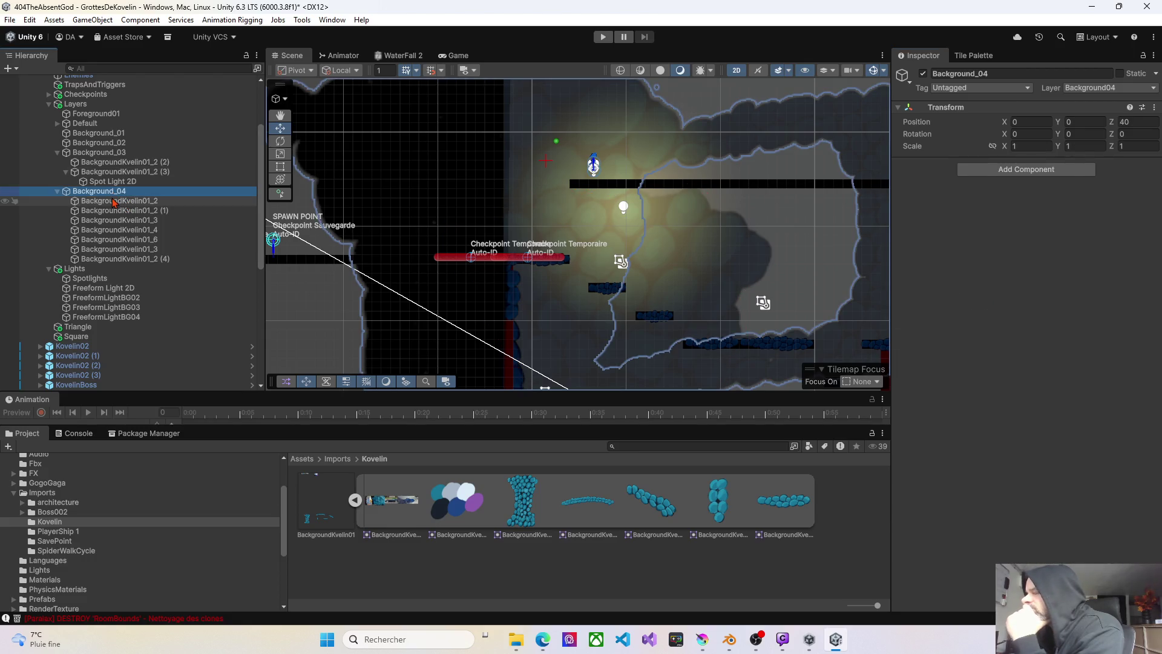
pyautogui.click(115, 201)
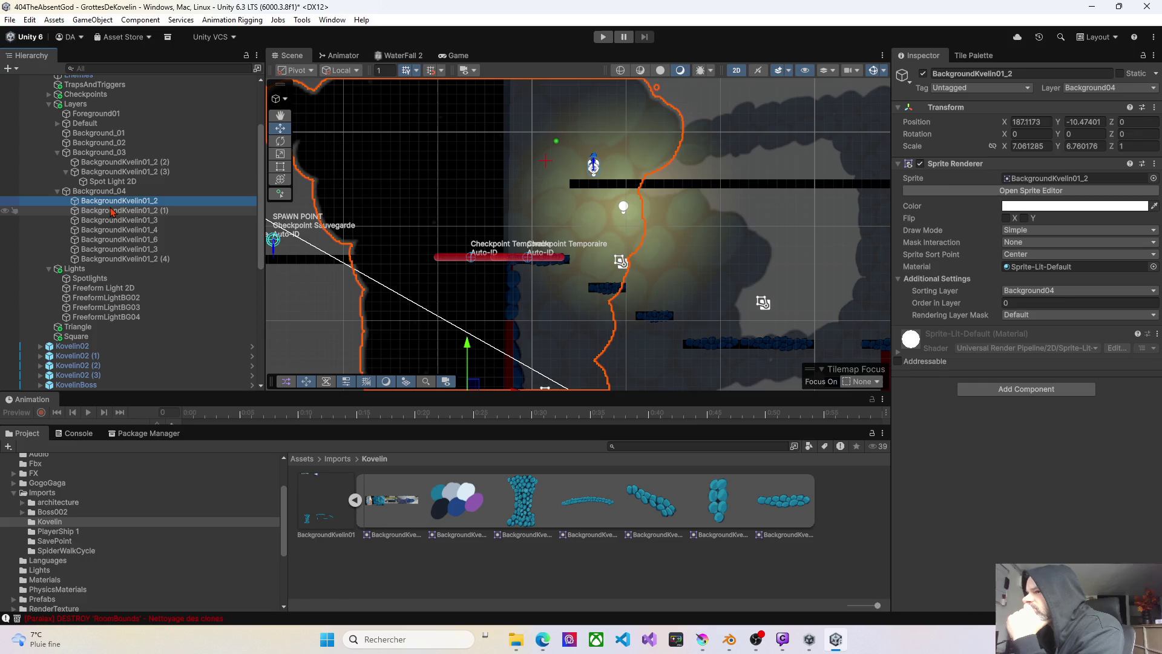
pyautogui.click(112, 212)
pyautogui.click(110, 222)
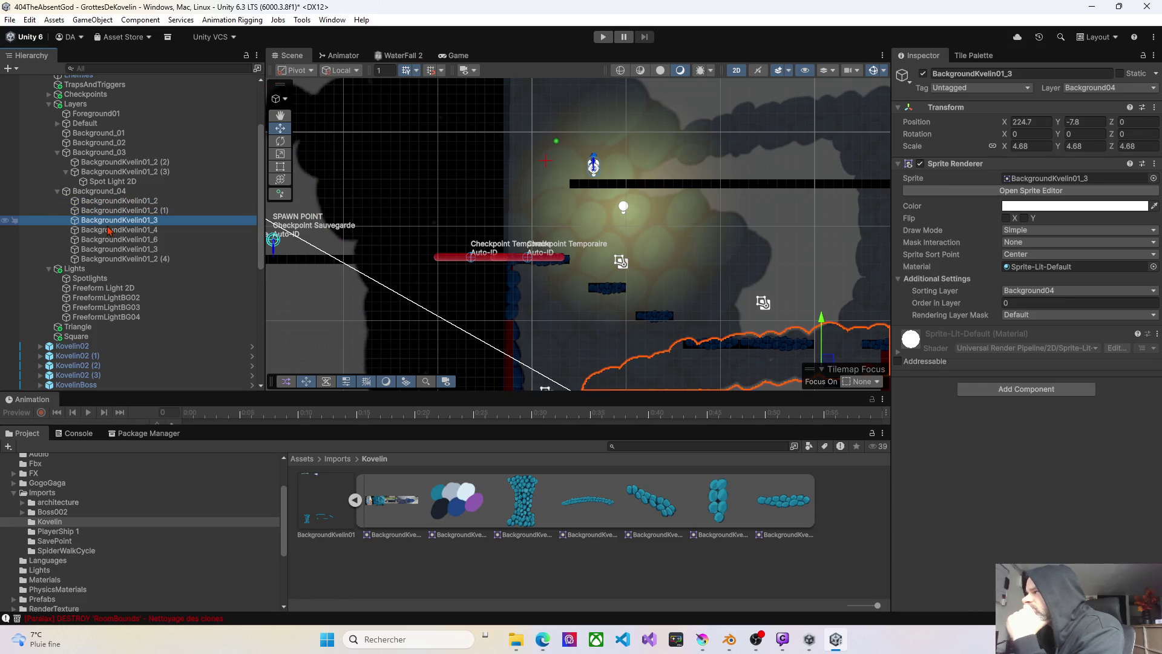
pyautogui.click(108, 231)
pyautogui.click(107, 240)
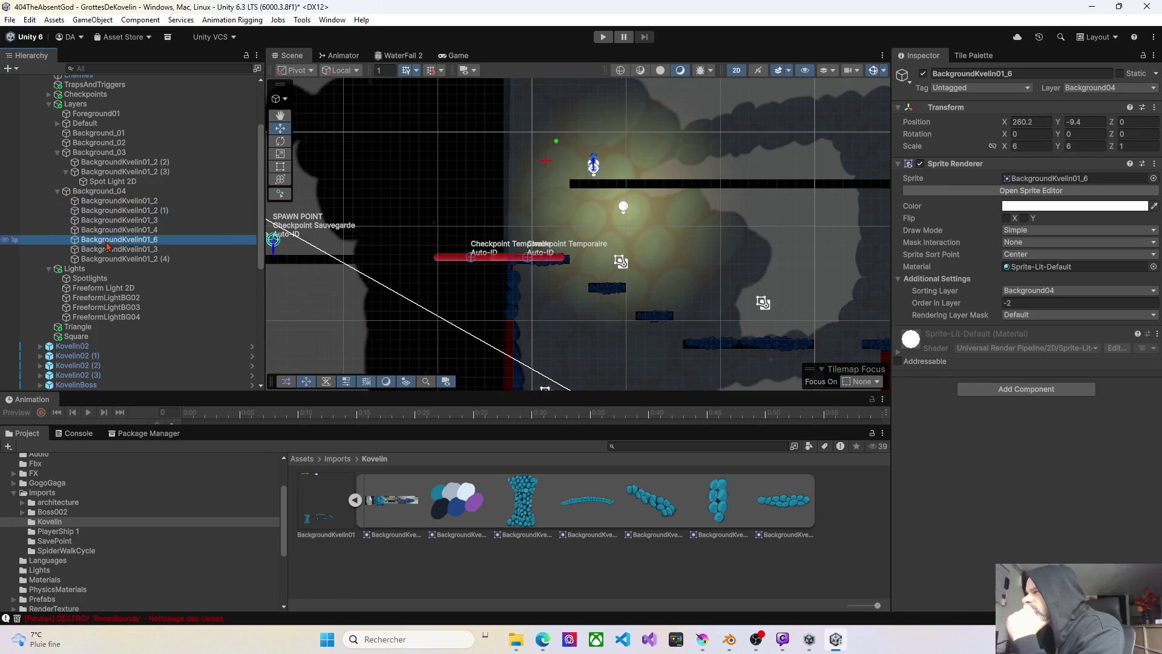
pyautogui.click(107, 250)
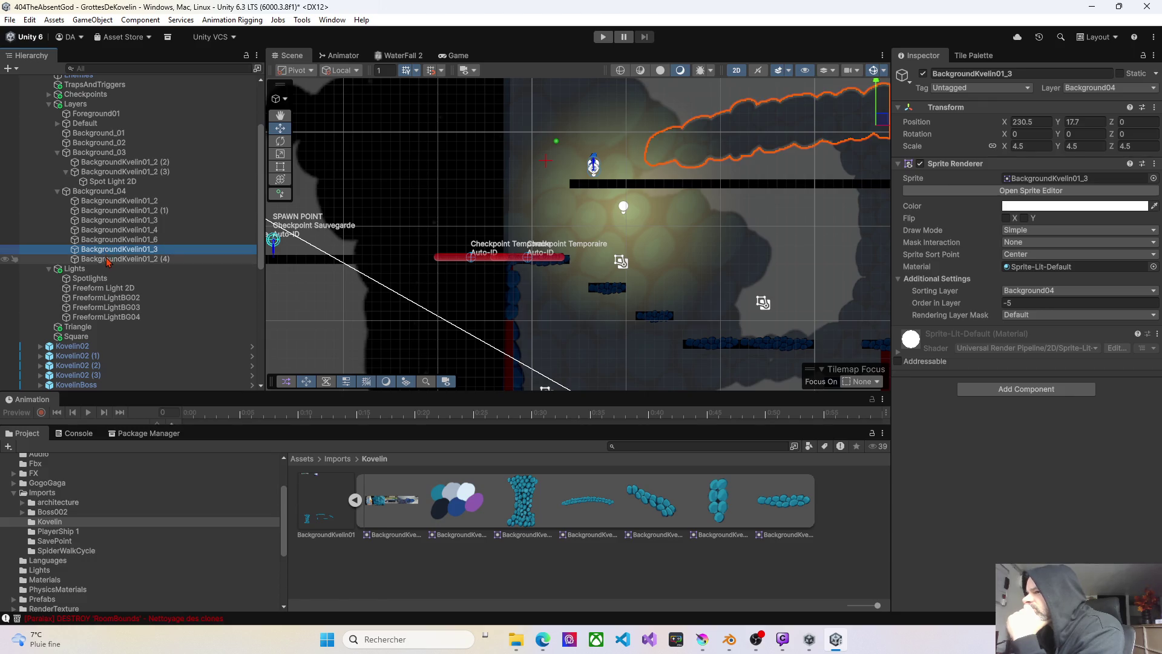
pyautogui.click(108, 259)
pyautogui.click(113, 183)
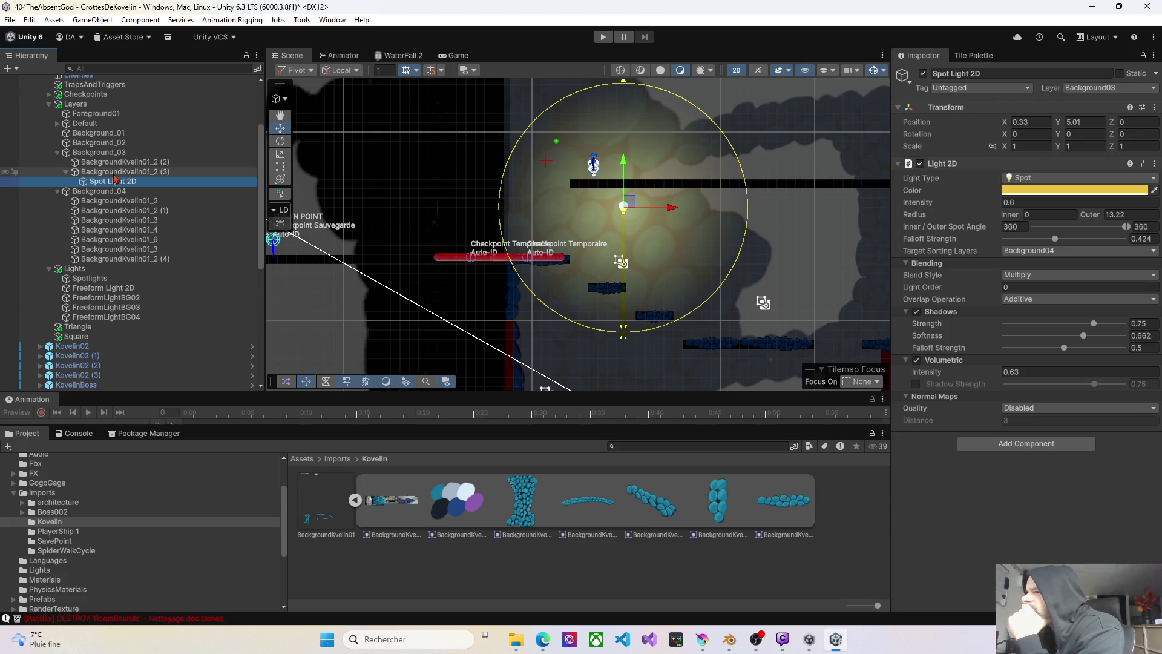
pyautogui.click(115, 164)
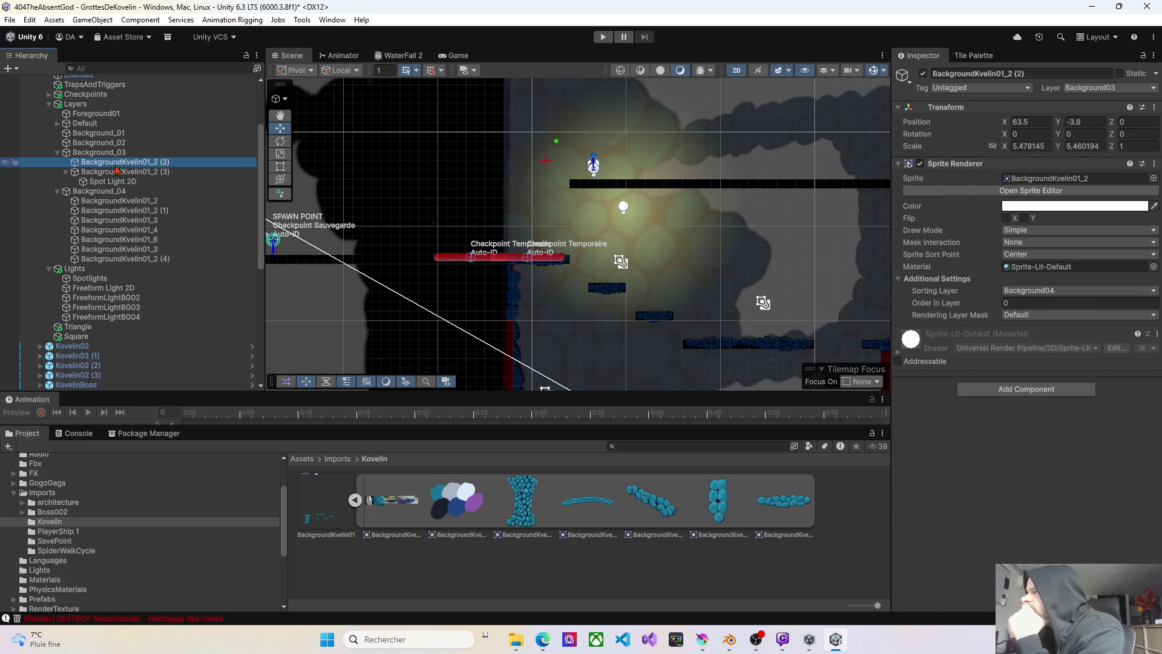
# - Nudge the Spot Light 2D right and down to X 0.9, Y 4.85
pyautogui.click(115, 152)
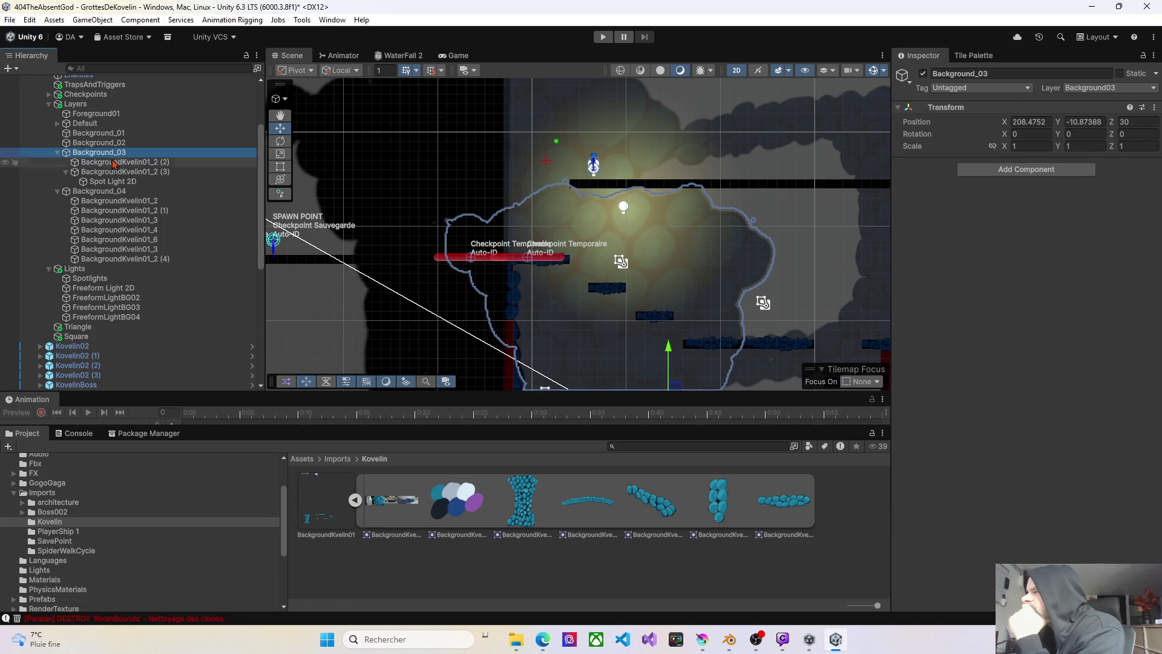
pyautogui.click(112, 183)
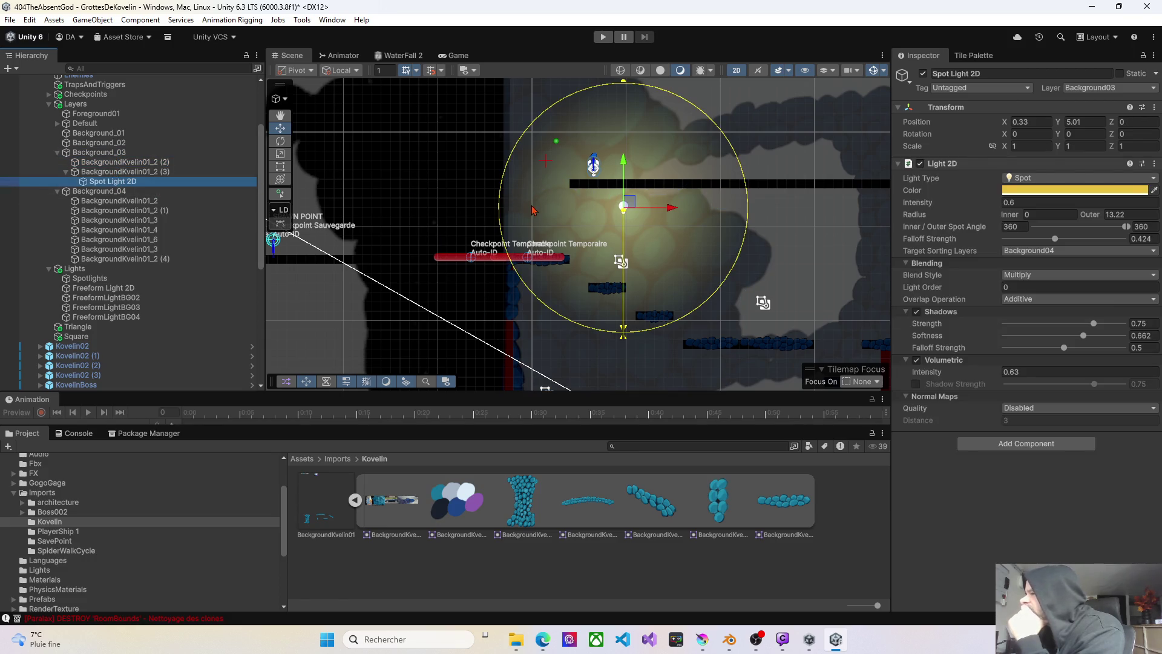
pyautogui.moveTo(633, 209)
pyautogui.mouseDown()
pyautogui.moveTo(680, 213)
pyautogui.moveTo(662, 212)
pyautogui.mouseUp()
# - Lower shadow softness to 0.601 and disable the spot light's shadows
pyautogui.scroll(5, 667, 212)
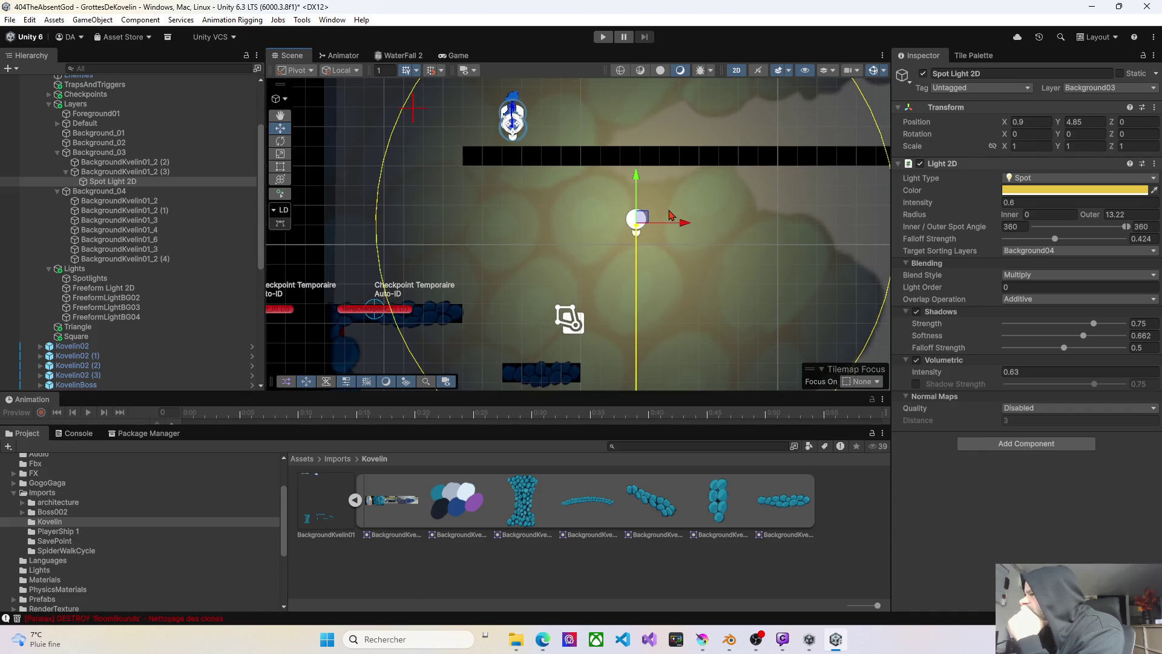
pyautogui.moveTo(705, 224); pyautogui.dragTo(641, 229)
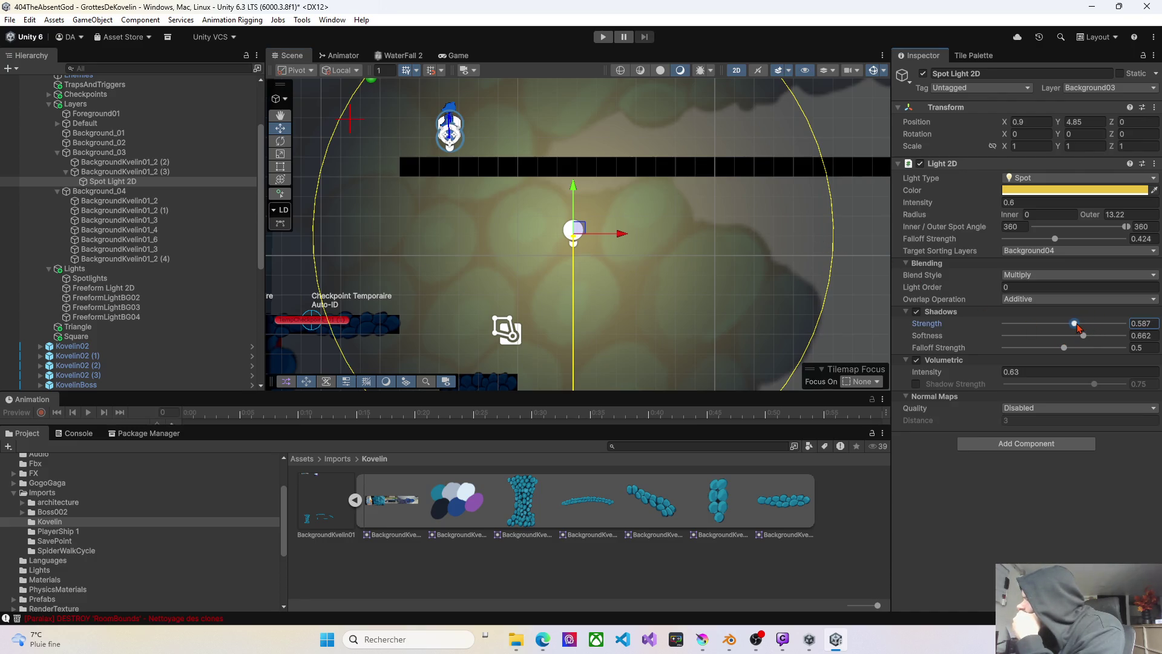
pyautogui.moveTo(1083, 337); pyautogui.dragTo(1075, 338)
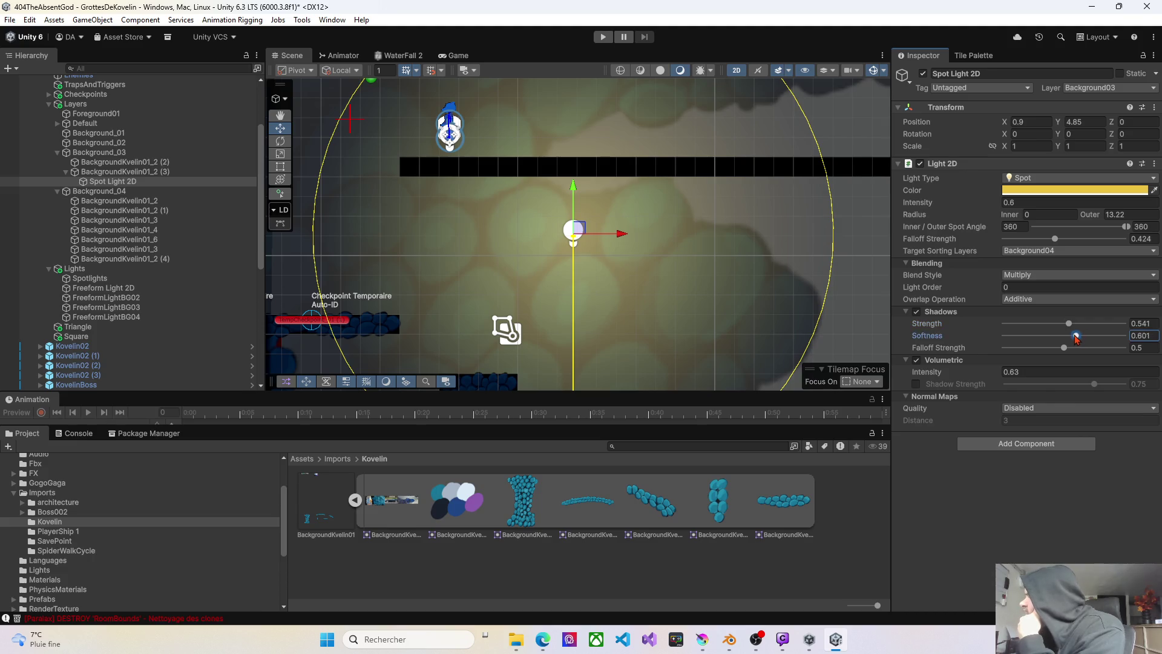
pyautogui.click(916, 312)
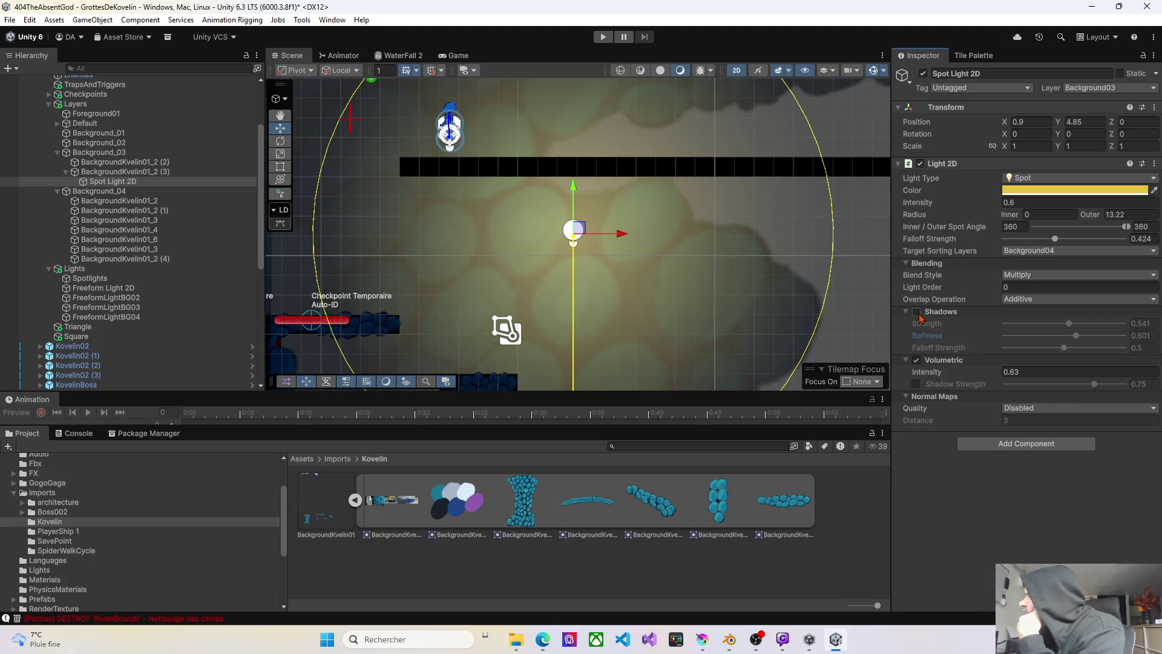
pyautogui.click(917, 313)
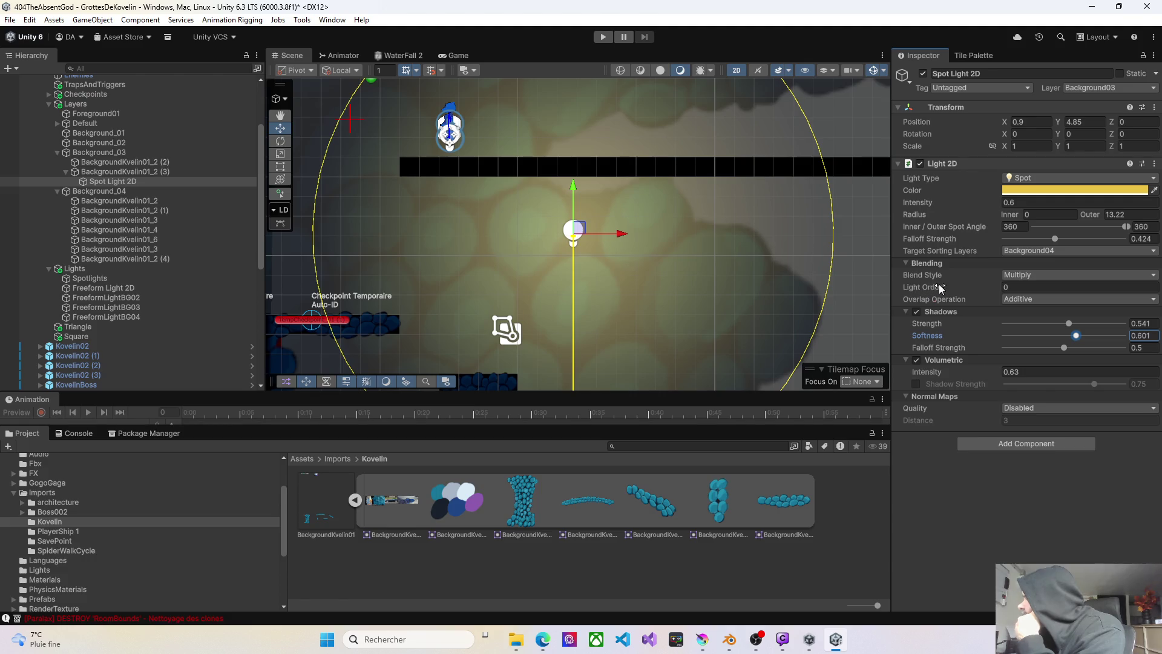
pyautogui.click(917, 312)
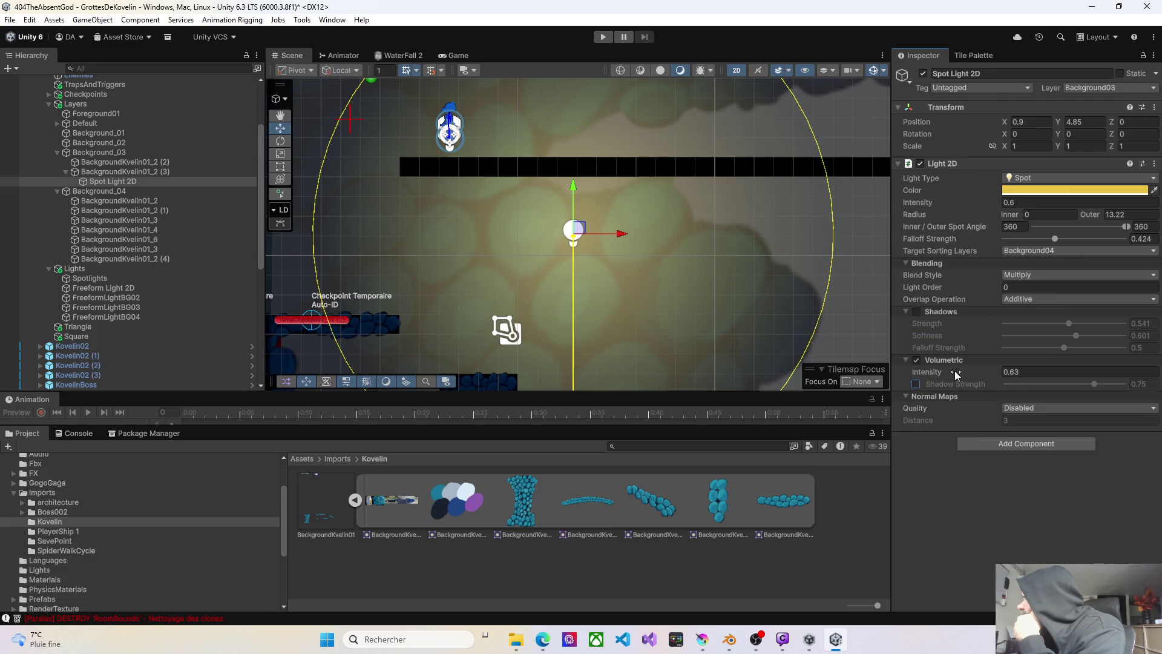
# - Set volumetric intensity to 0.21 and move the light to X 1.95, Y 4.21
pyautogui.moveTo(987, 372); pyautogui.dragTo(978, 371)
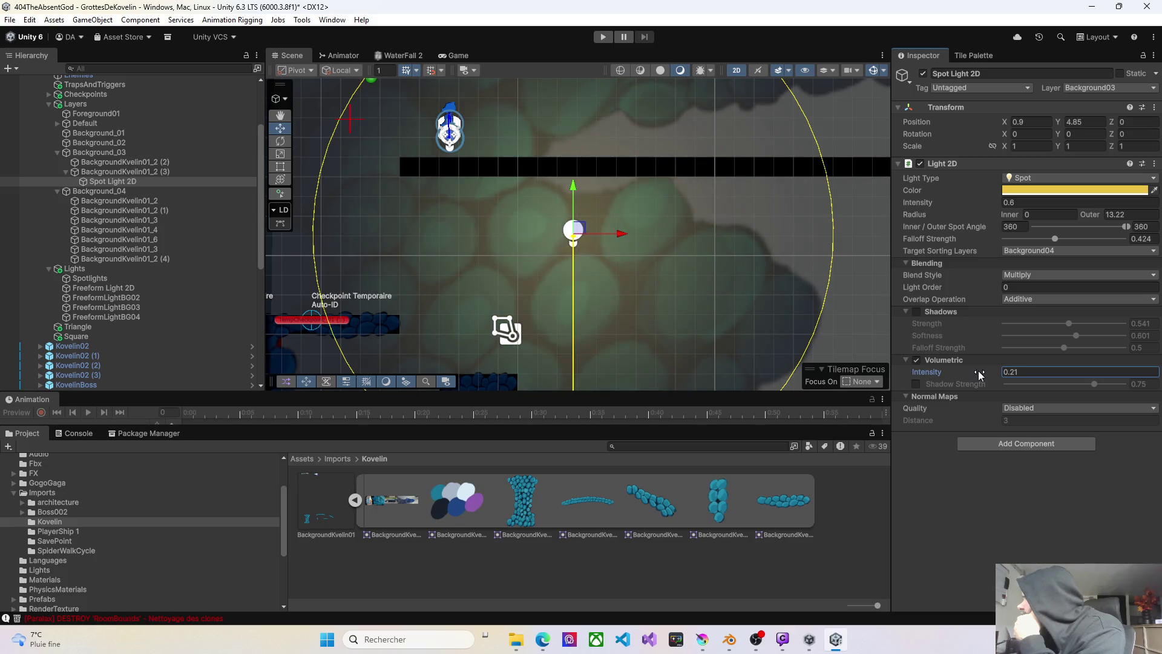
pyautogui.scroll(-3, 621, 239)
pyautogui.scroll(-2, 620, 239)
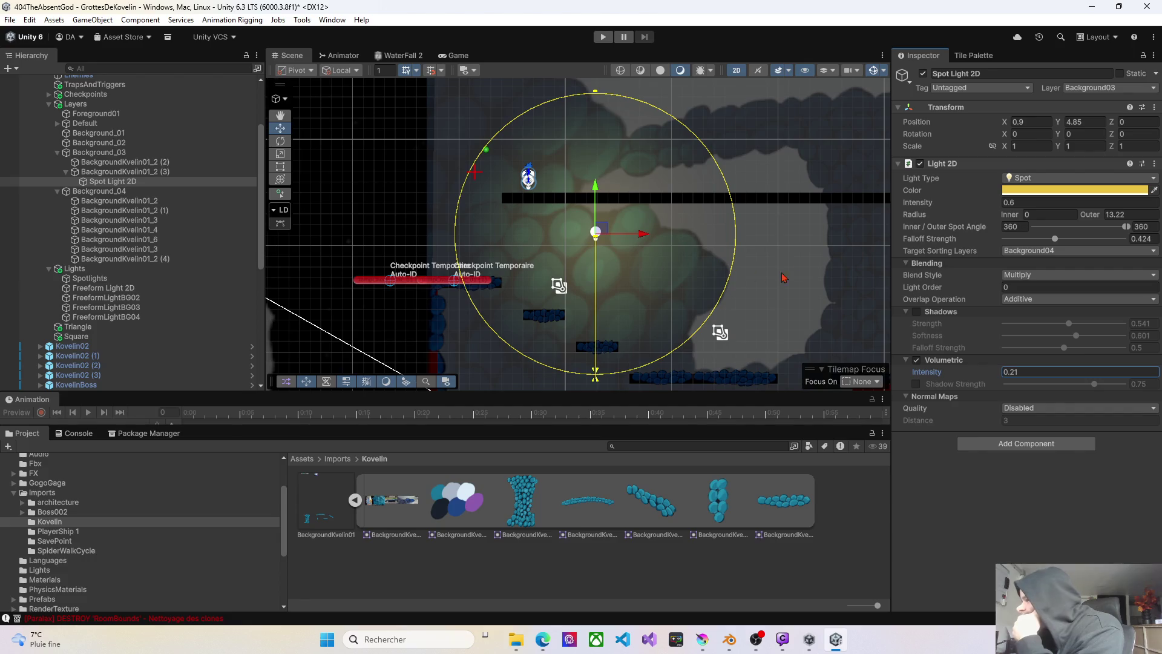
pyautogui.moveTo(612, 229)
pyautogui.mouseDown()
pyautogui.moveTo(669, 261)
pyautogui.moveTo(767, 260)
pyautogui.moveTo(786, 245)
pyautogui.moveTo(775, 227)
pyautogui.moveTo(748, 242)
pyautogui.moveTo(745, 229)
pyautogui.moveTo(668, 267)
pyautogui.mouseUp()
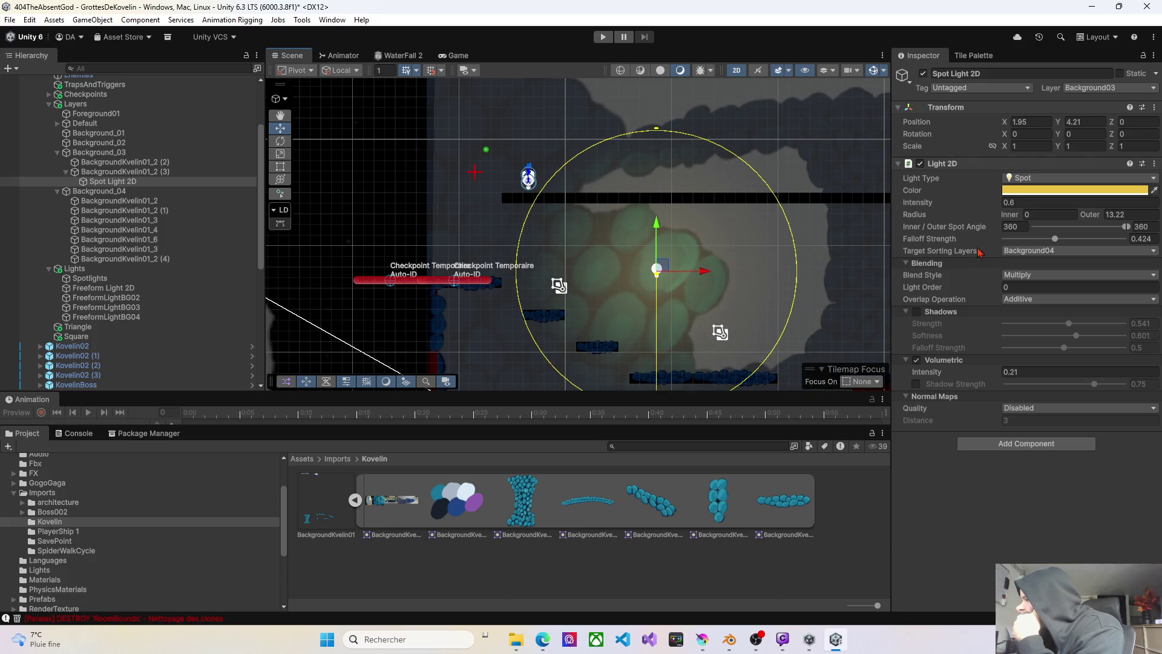
# - Limit the spot light's target sorting layers to Background03 only and move it over the cave wall
pyautogui.click(1009, 251)
pyautogui.click(1029, 325)
pyautogui.click(860, 306)
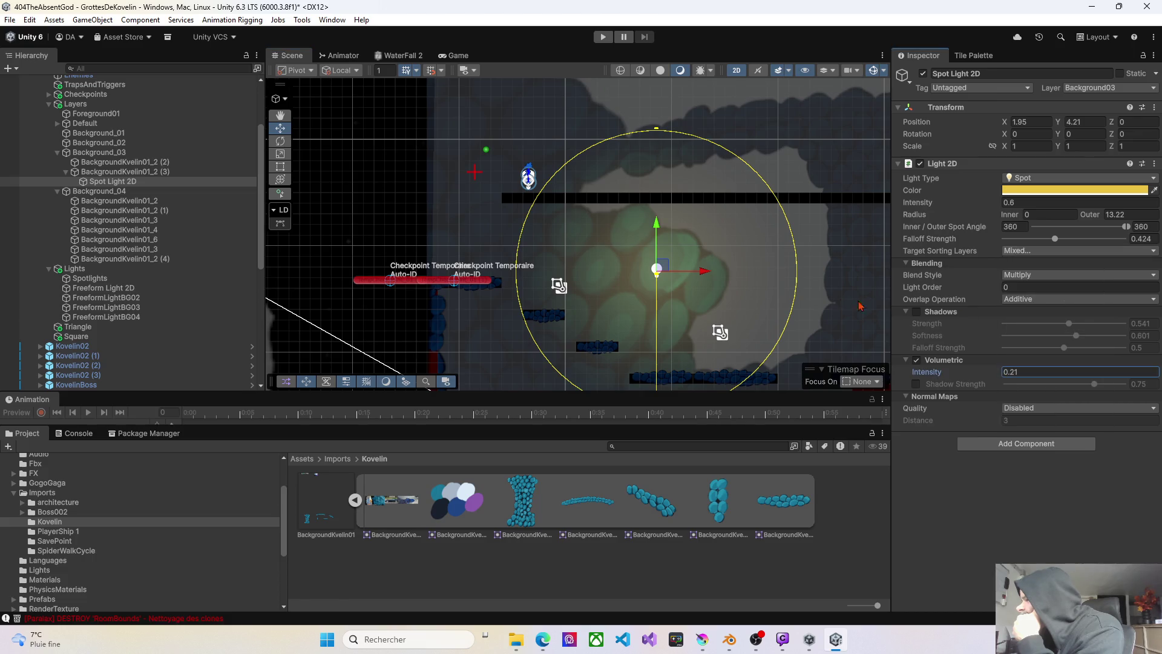
pyautogui.moveTo(666, 268)
pyautogui.mouseDown()
pyautogui.moveTo(690, 242)
pyautogui.moveTo(679, 260)
pyautogui.moveTo(723, 236)
pyautogui.moveTo(688, 231)
pyautogui.moveTo(711, 264)
pyautogui.moveTo(760, 264)
pyautogui.moveTo(581, 241)
pyautogui.moveTo(604, 199)
pyautogui.moveTo(732, 212)
pyautogui.moveTo(661, 253)
pyautogui.mouseUp()
pyautogui.click(1010, 251)
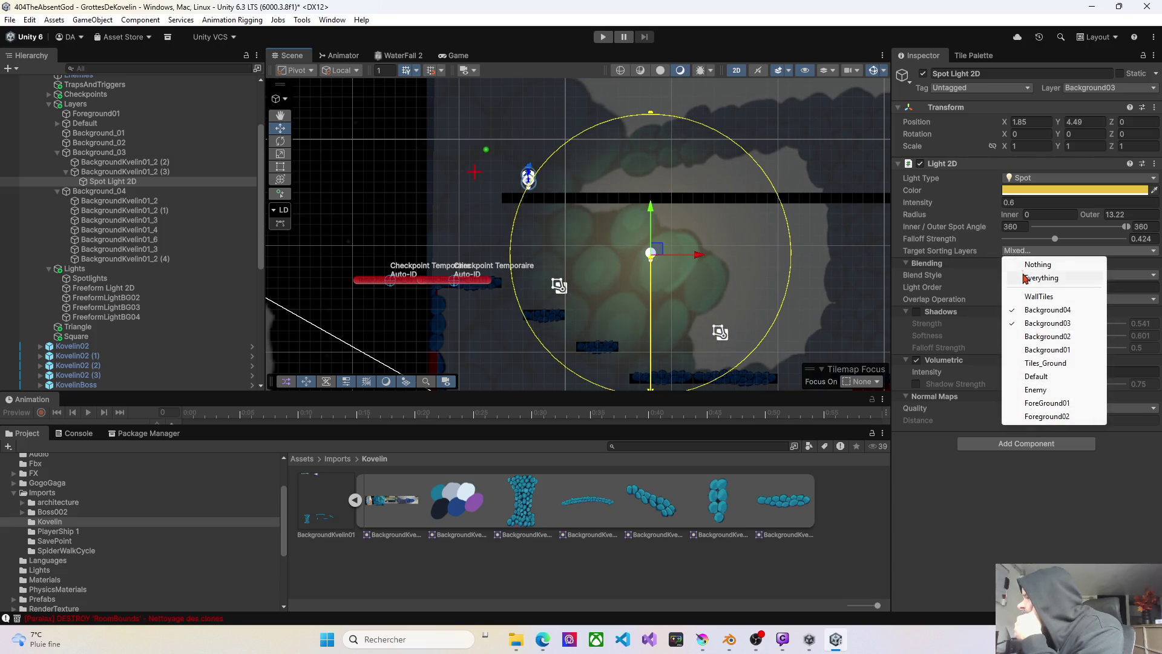
pyautogui.click(1018, 308)
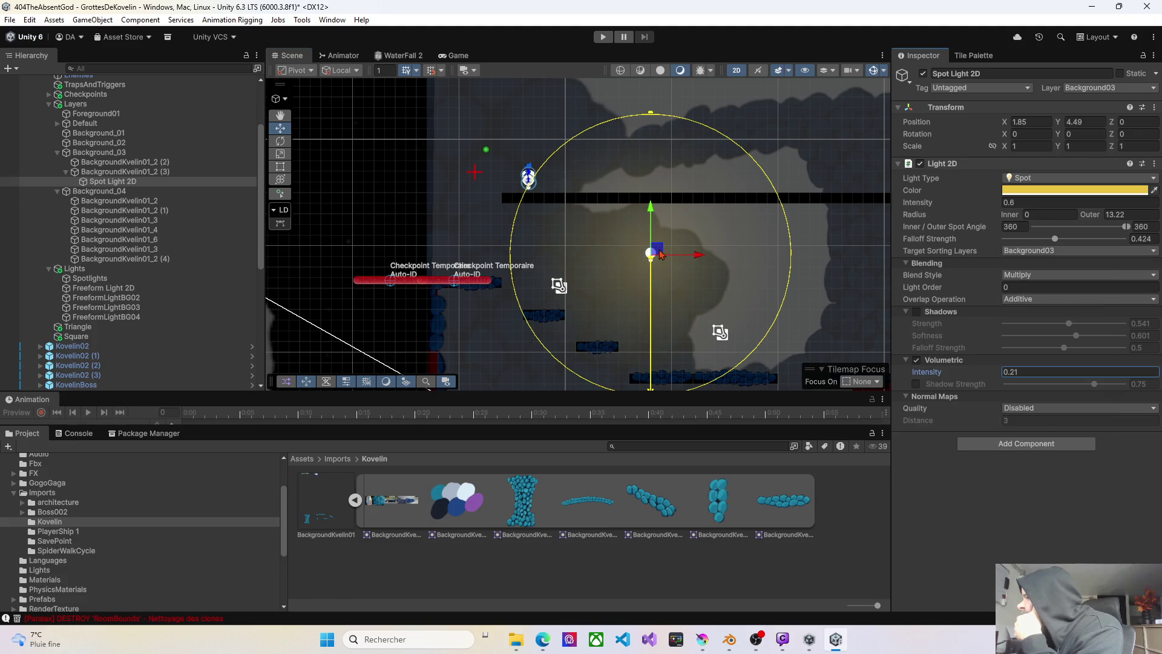
pyautogui.moveTo(661, 254)
pyautogui.mouseDown()
pyautogui.moveTo(765, 227)
pyautogui.moveTo(765, 183)
pyautogui.moveTo(656, 165)
pyautogui.moveTo(608, 229)
pyautogui.moveTo(673, 262)
pyautogui.moveTo(681, 282)
pyautogui.moveTo(708, 276)
pyautogui.moveTo(693, 255)
pyautogui.moveTo(683, 269)
pyautogui.moveTo(695, 268)
pyautogui.moveTo(657, 290)
pyautogui.moveTo(663, 270)
pyautogui.moveTo(651, 275)
pyautogui.moveTo(687, 256)
pyautogui.moveTo(679, 264)
pyautogui.mouseUp()
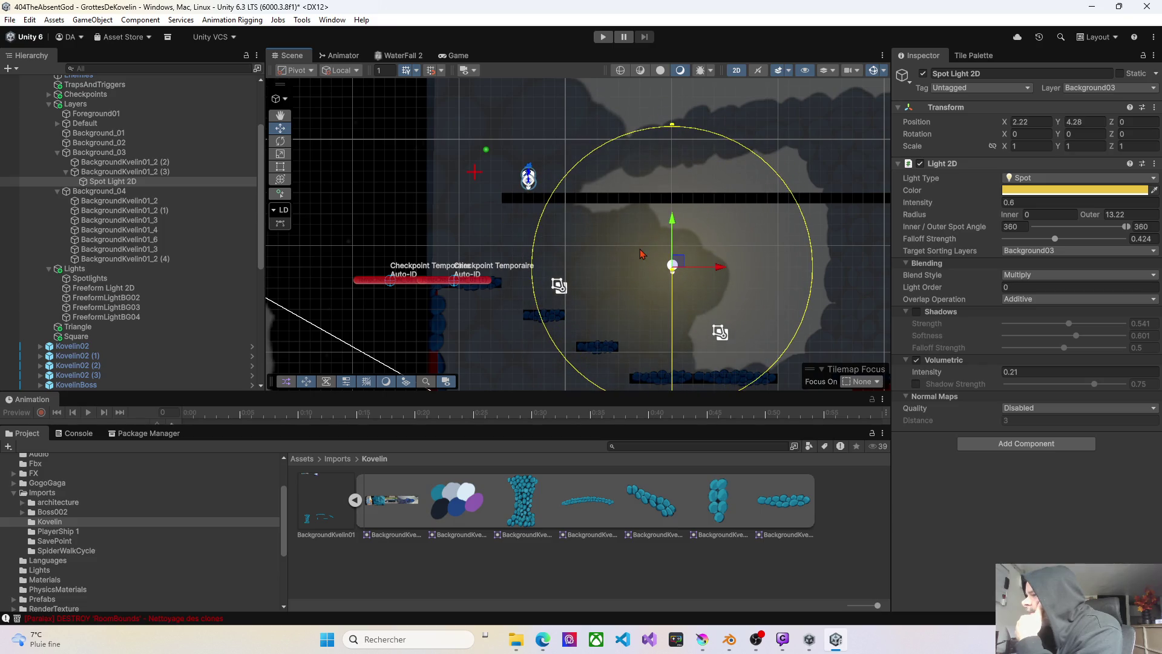
# - Put the BackgroundKvelin01_2 (3) sprite on the Background03 sorting layer, then reselect Spot Light 2D
pyautogui.click(642, 254)
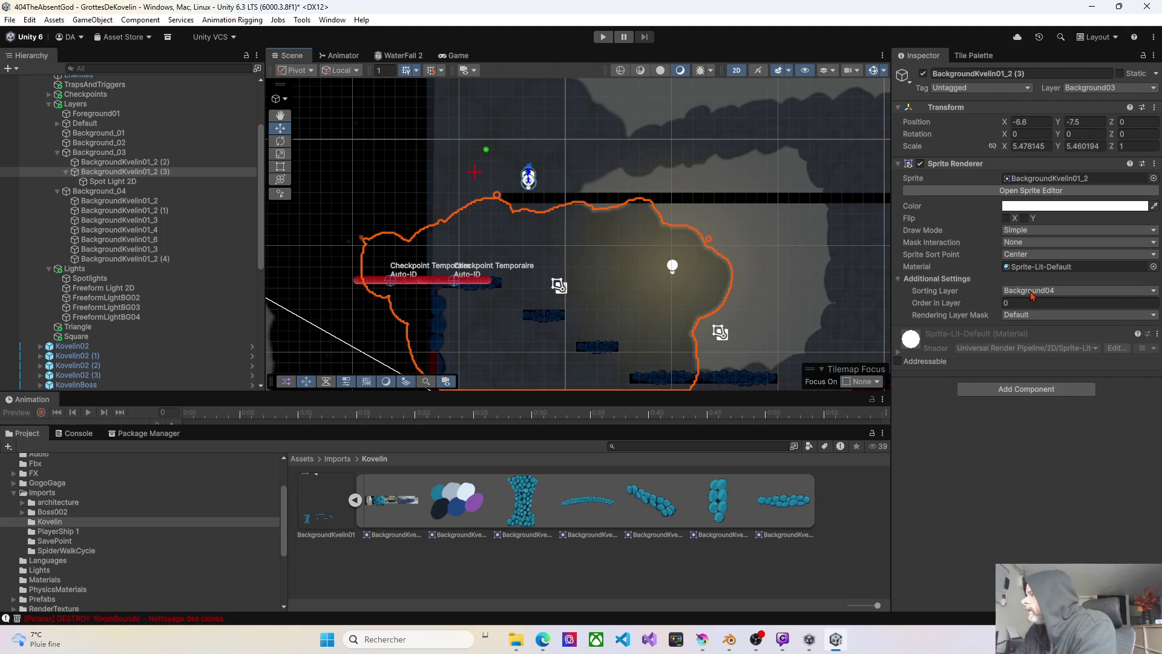
pyautogui.click(1078, 290)
pyautogui.click(1065, 331)
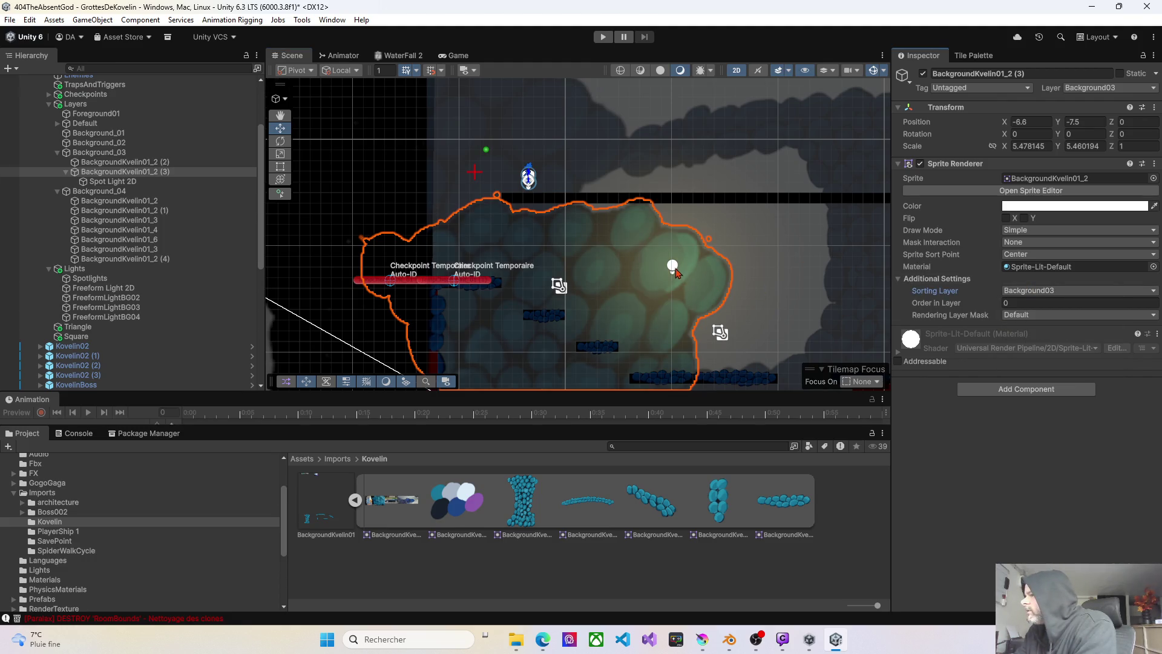
pyautogui.click(107, 185)
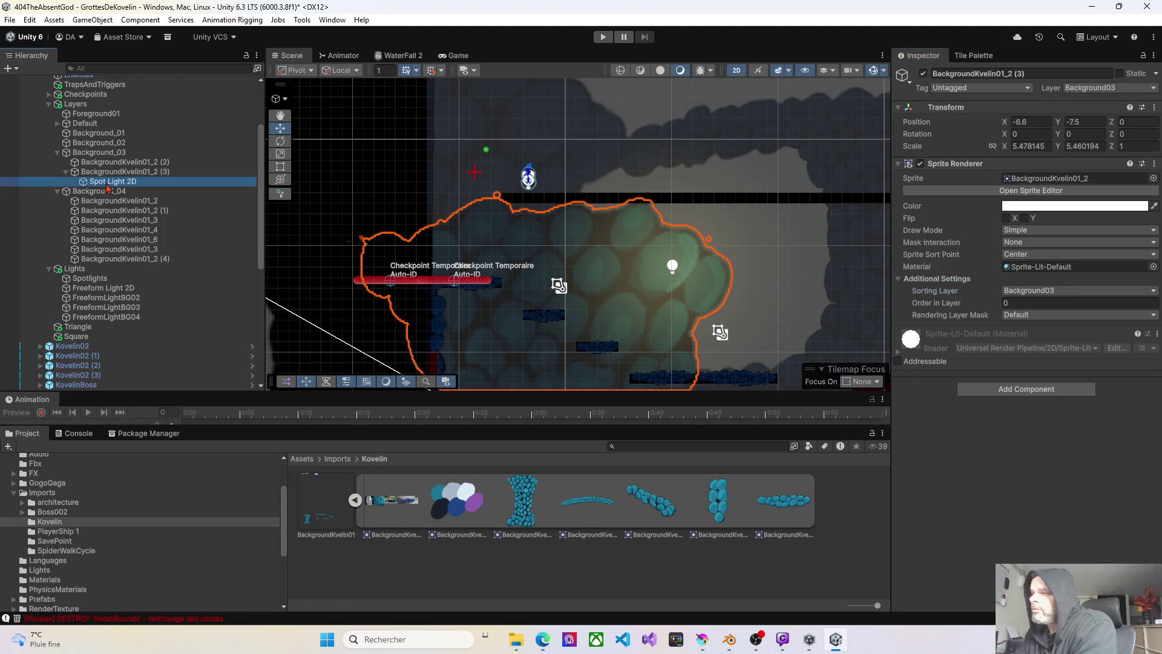
# - Move the spot light to X 0.89, Y 5.85, widen its outer radius to 21.19, and start Play
pyautogui.moveTo(686, 264)
pyautogui.mouseDown()
pyautogui.moveTo(694, 242)
pyautogui.moveTo(637, 241)
pyautogui.moveTo(764, 271)
pyautogui.moveTo(793, 219)
pyautogui.moveTo(676, 224)
pyautogui.moveTo(775, 250)
pyautogui.moveTo(798, 210)
pyautogui.moveTo(756, 171)
pyautogui.moveTo(634, 145)
pyautogui.moveTo(625, 182)
pyautogui.moveTo(762, 174)
pyautogui.moveTo(788, 218)
pyautogui.moveTo(778, 255)
pyautogui.moveTo(677, 270)
pyautogui.moveTo(602, 243)
pyautogui.moveTo(556, 248)
pyautogui.moveTo(545, 235)
pyautogui.mouseUp()
pyautogui.scroll(-4, 545, 234)
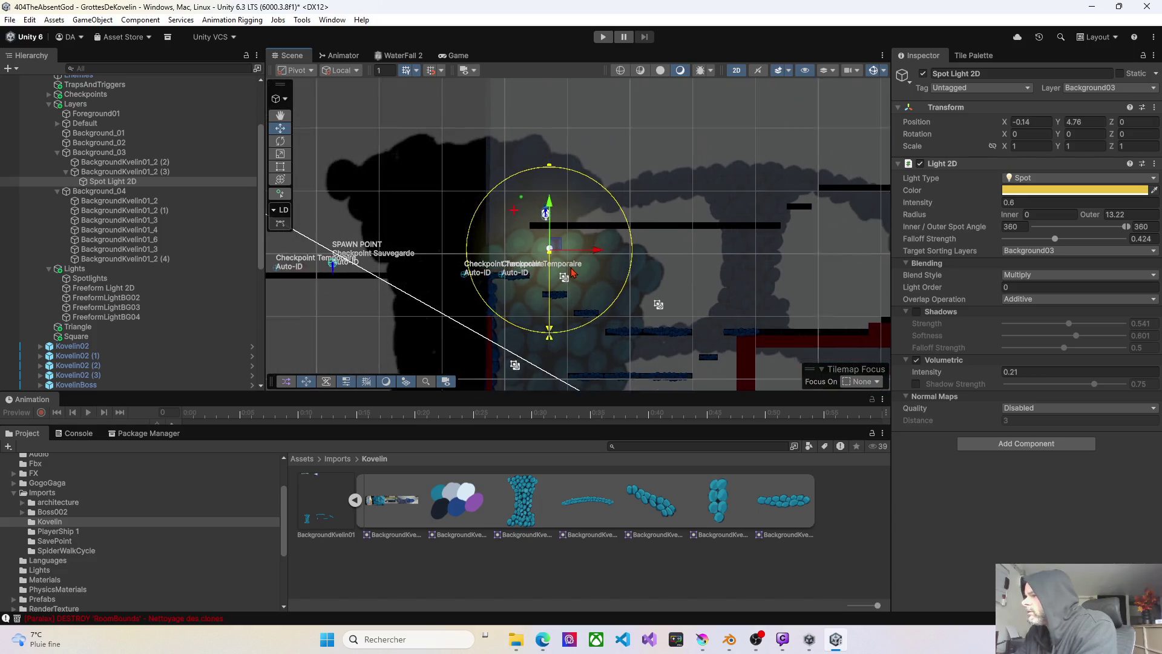
pyautogui.moveTo(558, 289)
pyautogui.mouseDown()
pyautogui.moveTo(605, 259)
pyautogui.moveTo(630, 261)
pyautogui.moveTo(627, 218)
pyautogui.moveTo(662, 179)
pyautogui.moveTo(656, 188)
pyautogui.mouseUp()
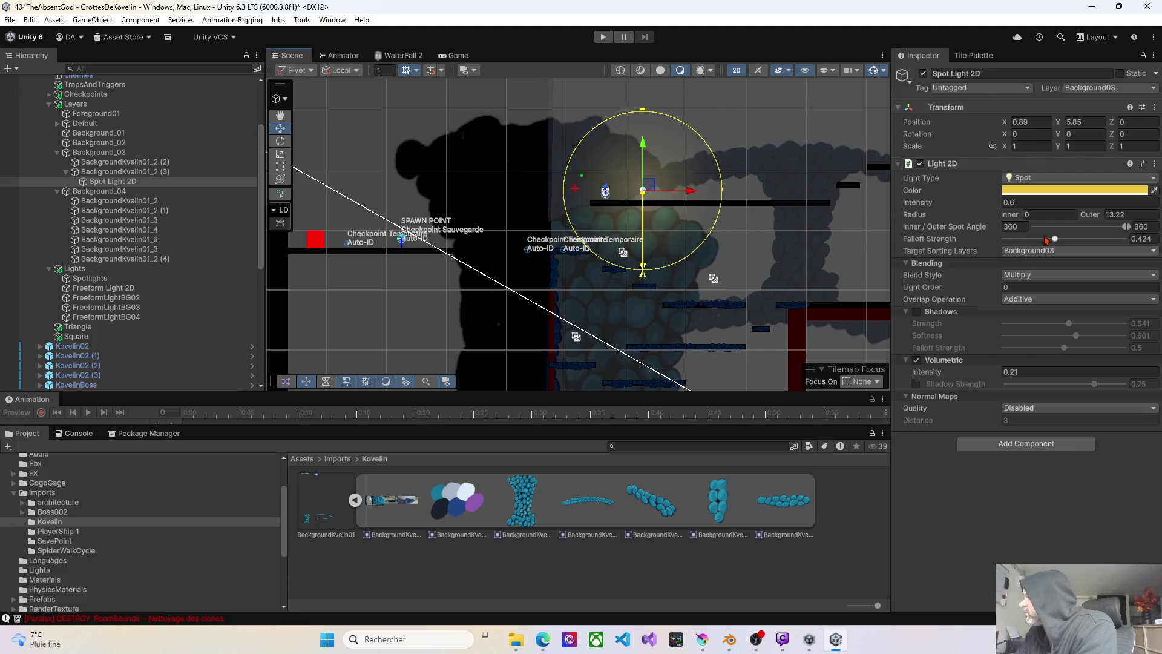
pyautogui.moveTo(1098, 219)
pyautogui.mouseDown()
pyautogui.moveTo(1138, 222)
pyautogui.moveTo(58, 228)
pyautogui.moveTo(134, 250)
pyautogui.moveTo(112, 251)
pyautogui.mouseUp()
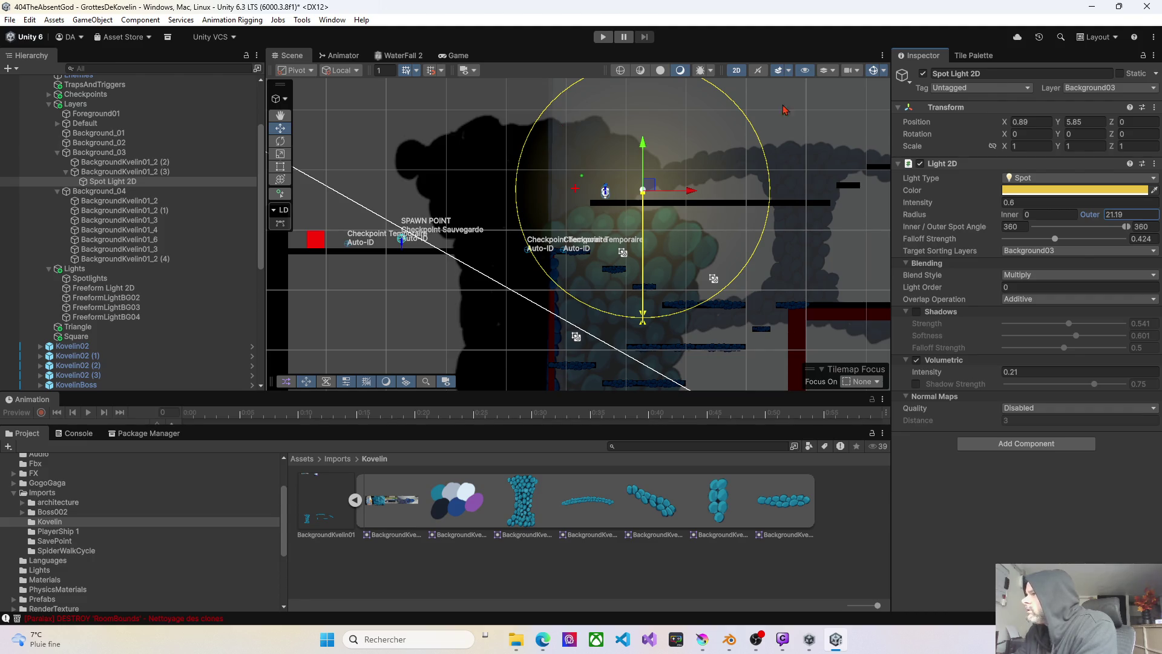
pyautogui.click(601, 39)
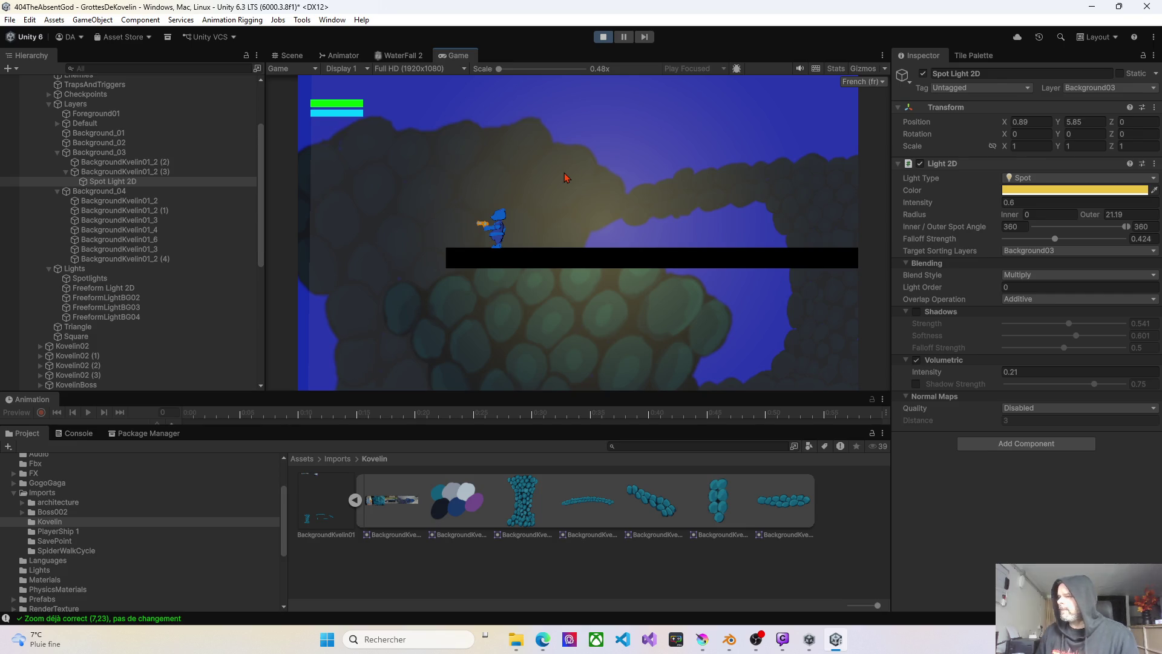
pyautogui.press('Left')
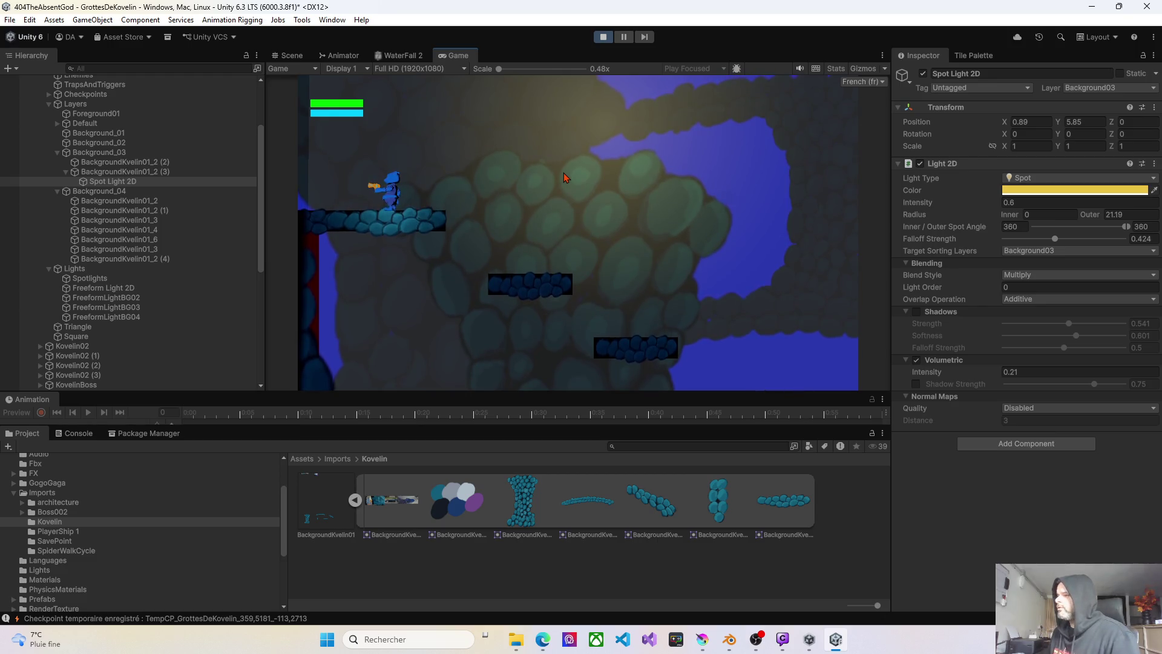
pyautogui.press('Right')
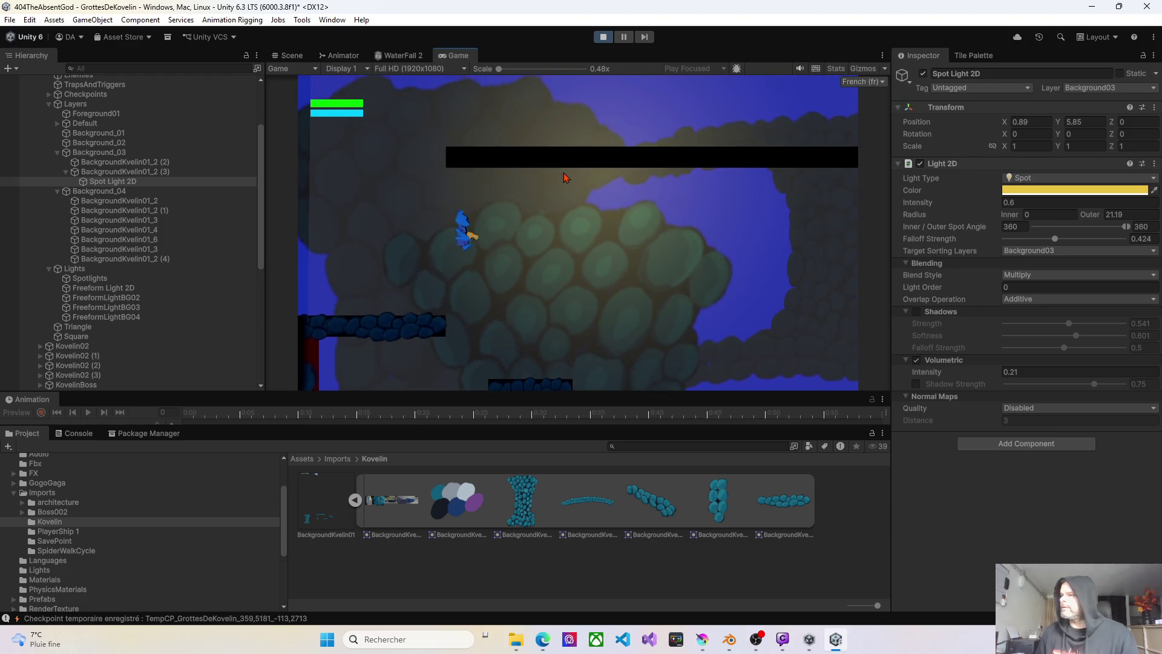
pyautogui.press('Right')
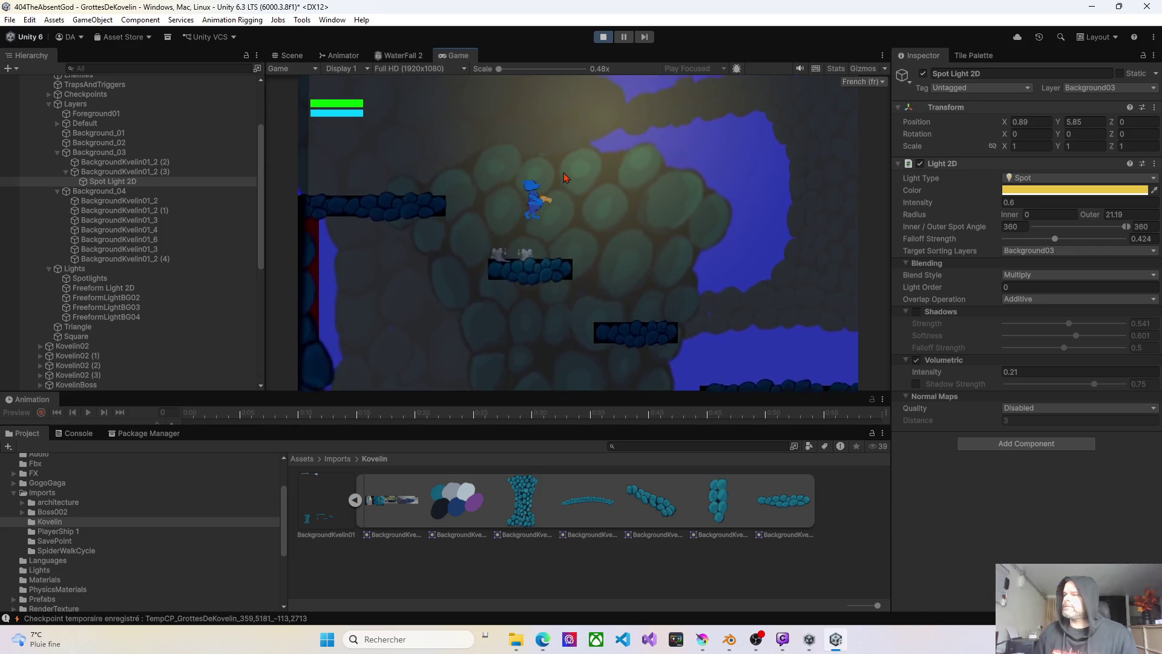
pyautogui.press('Right')
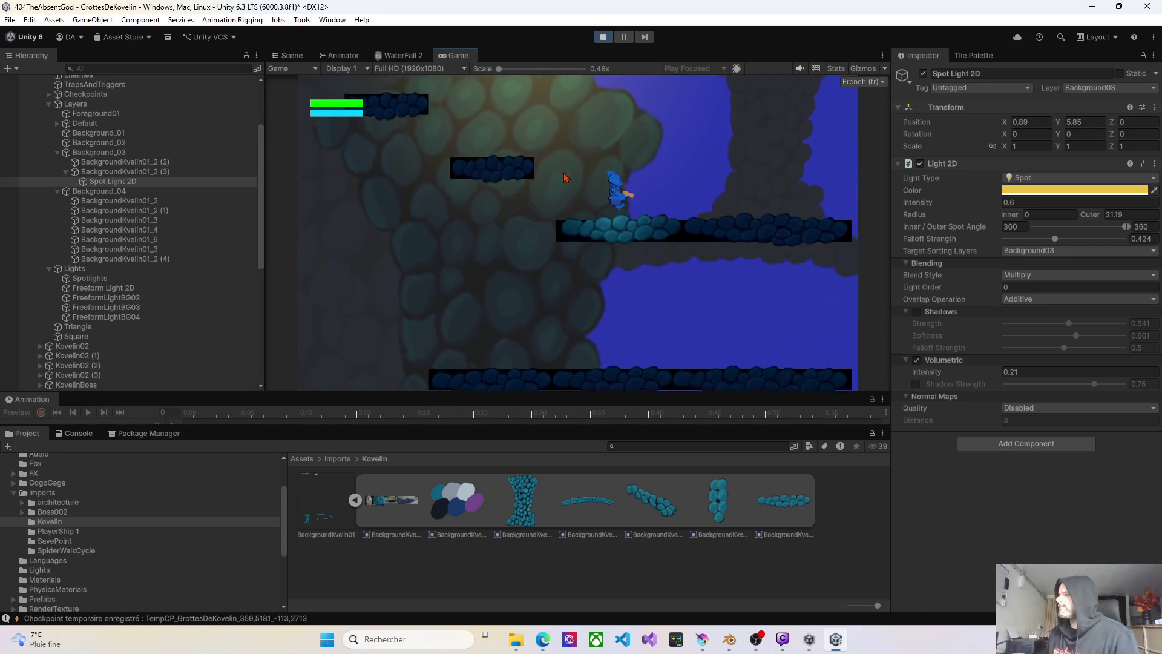
pyautogui.press('space')
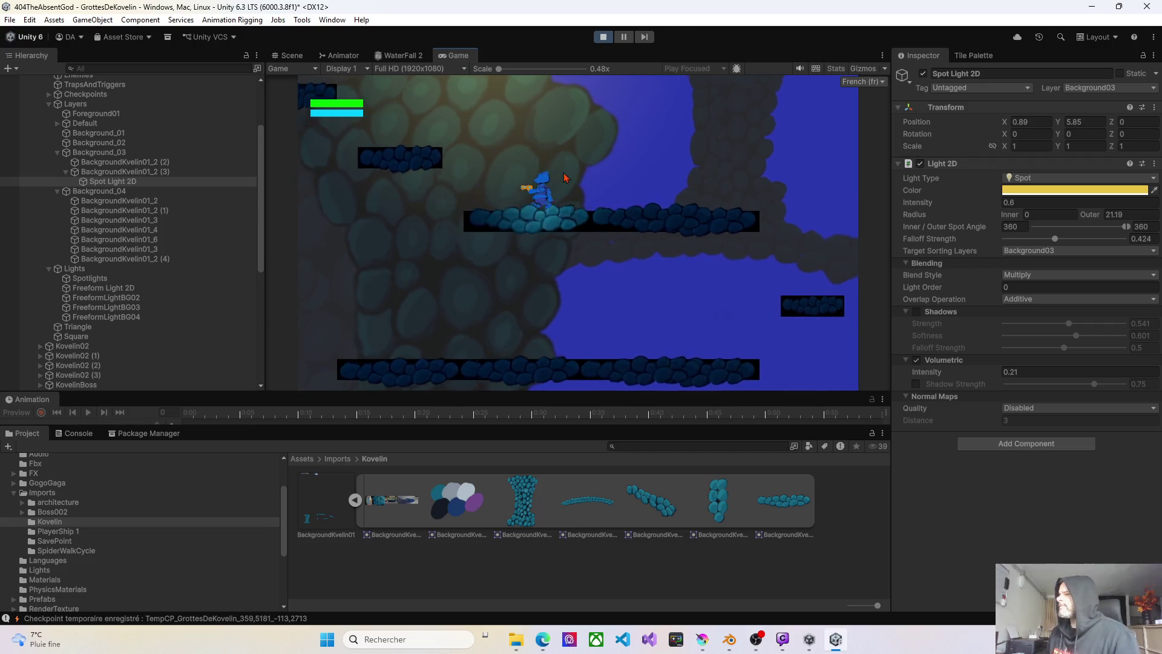
pyautogui.press('Left')
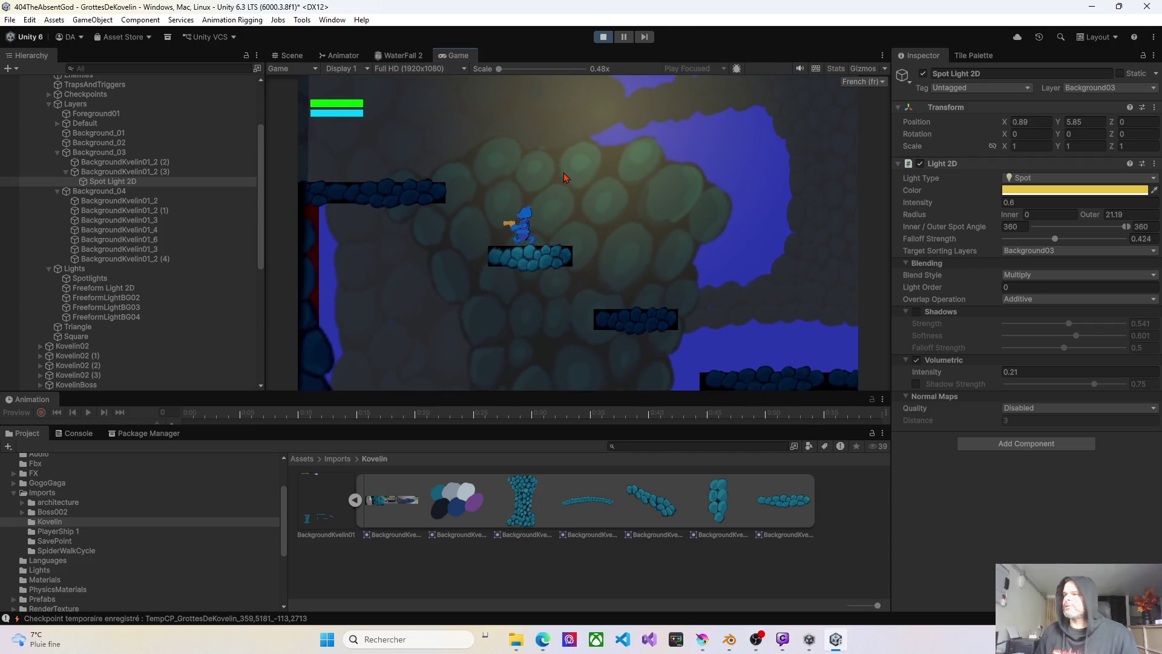
pyautogui.press('space')
pyautogui.press('Right')
pyautogui.press('space')
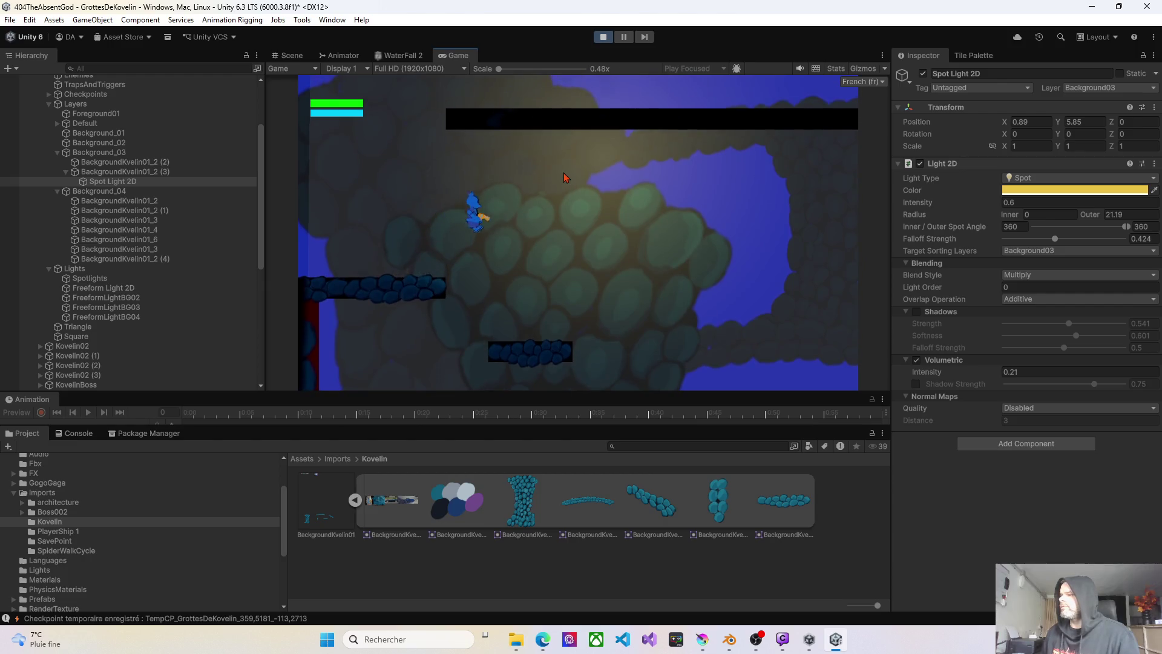
pyautogui.press('Left')
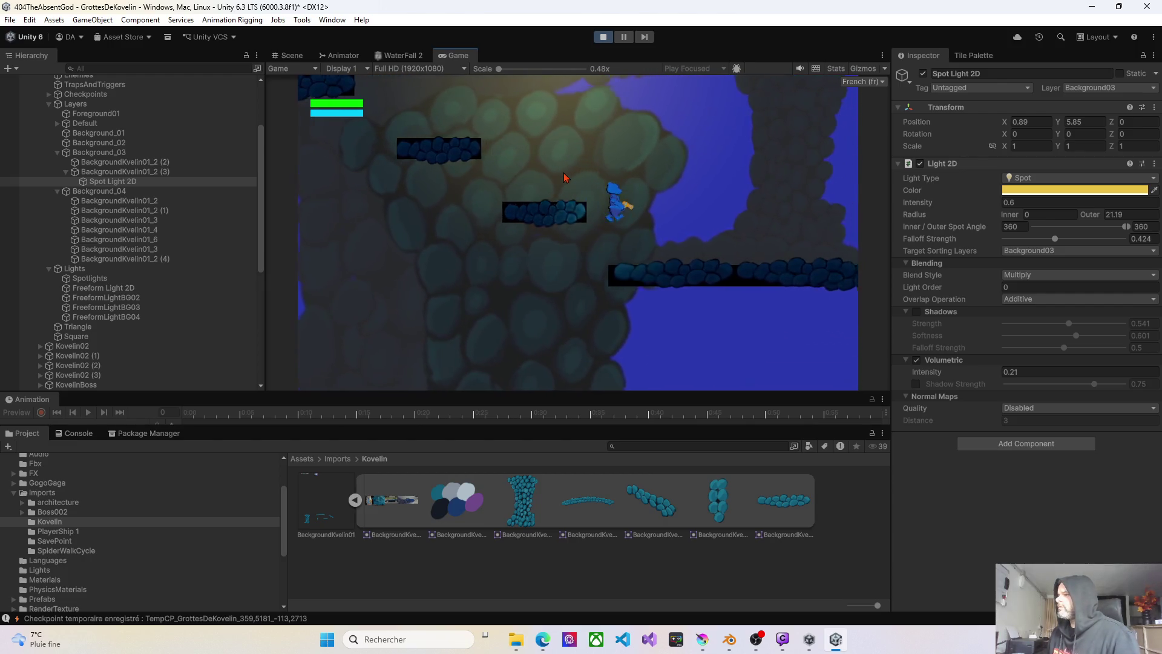
pyautogui.press('space')
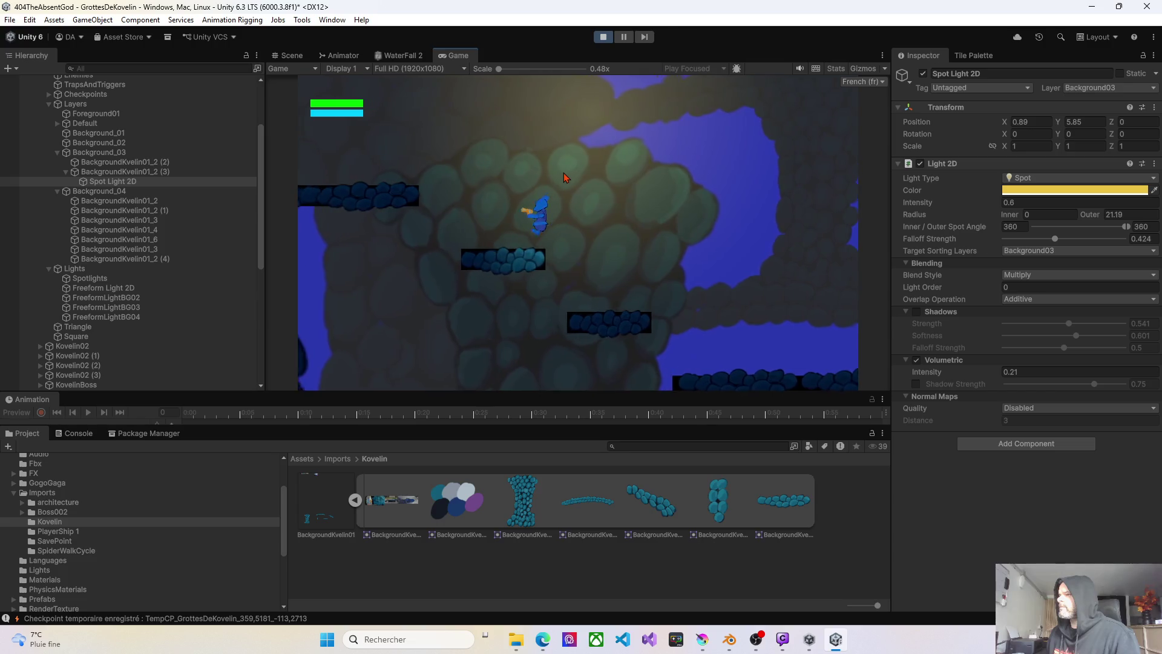
pyautogui.press('Left')
pyautogui.press('space')
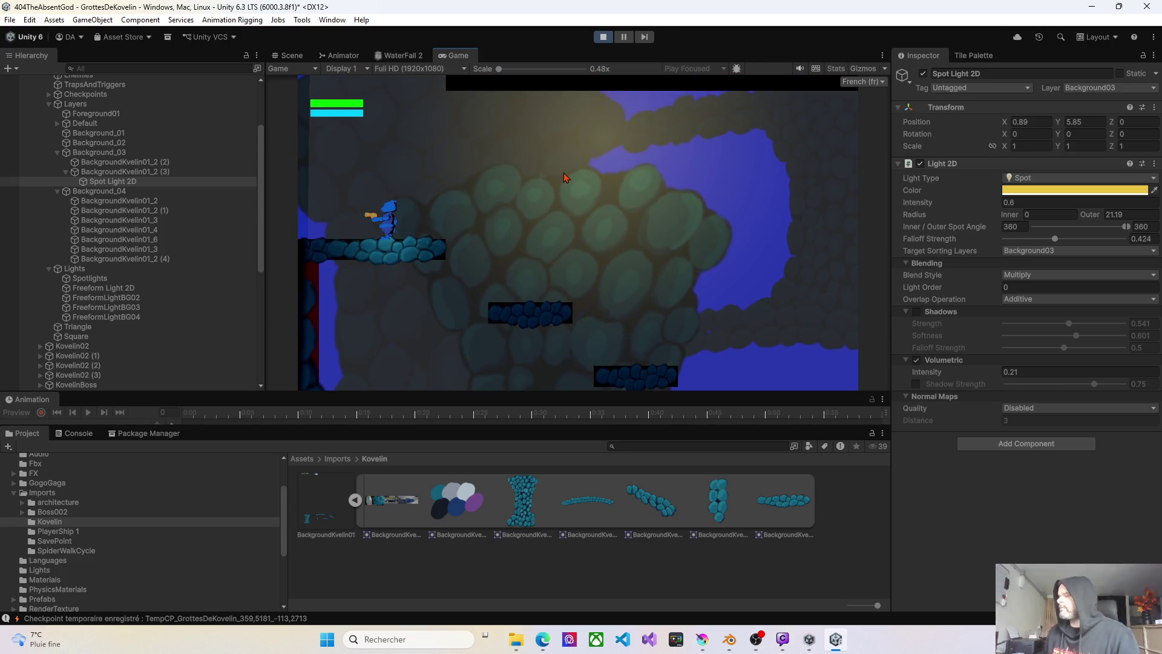
pyautogui.press('Right')
pyautogui.press('Right')
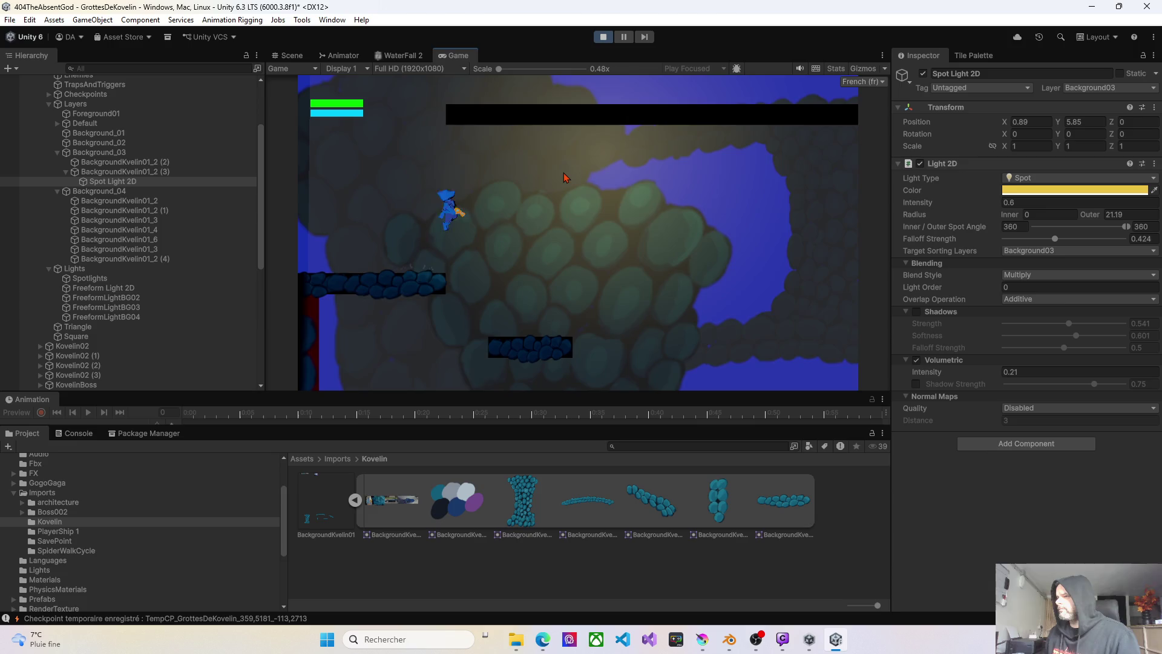
pyautogui.press('space')
pyautogui.press('Right')
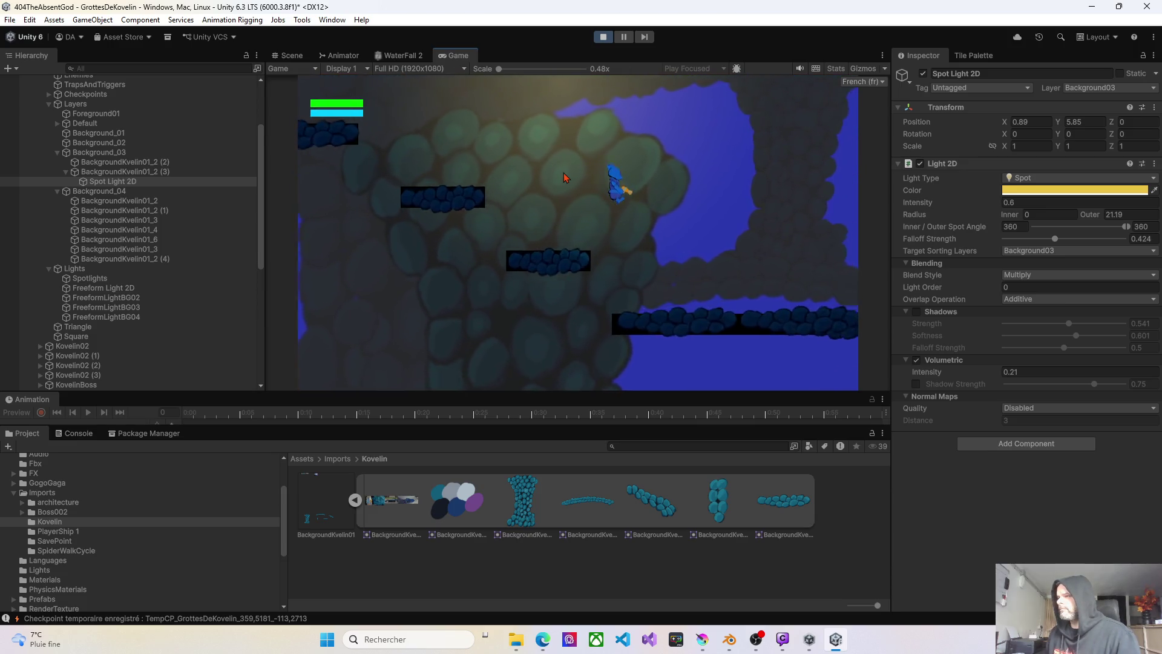
pyautogui.press('Left')
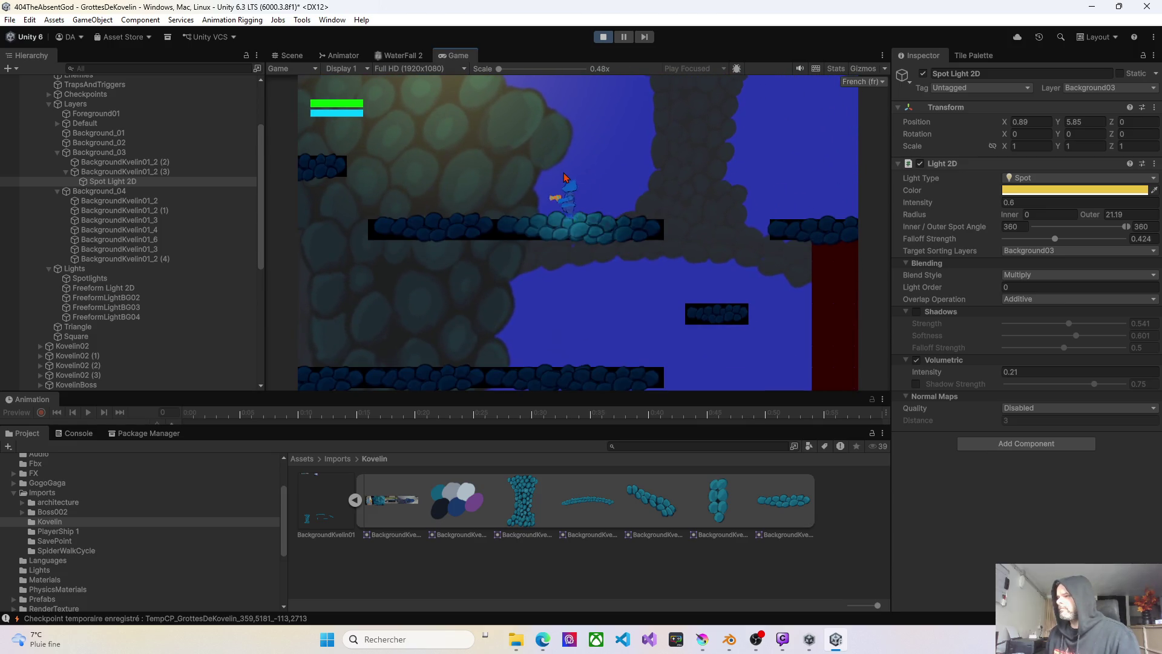
pyautogui.press('space')
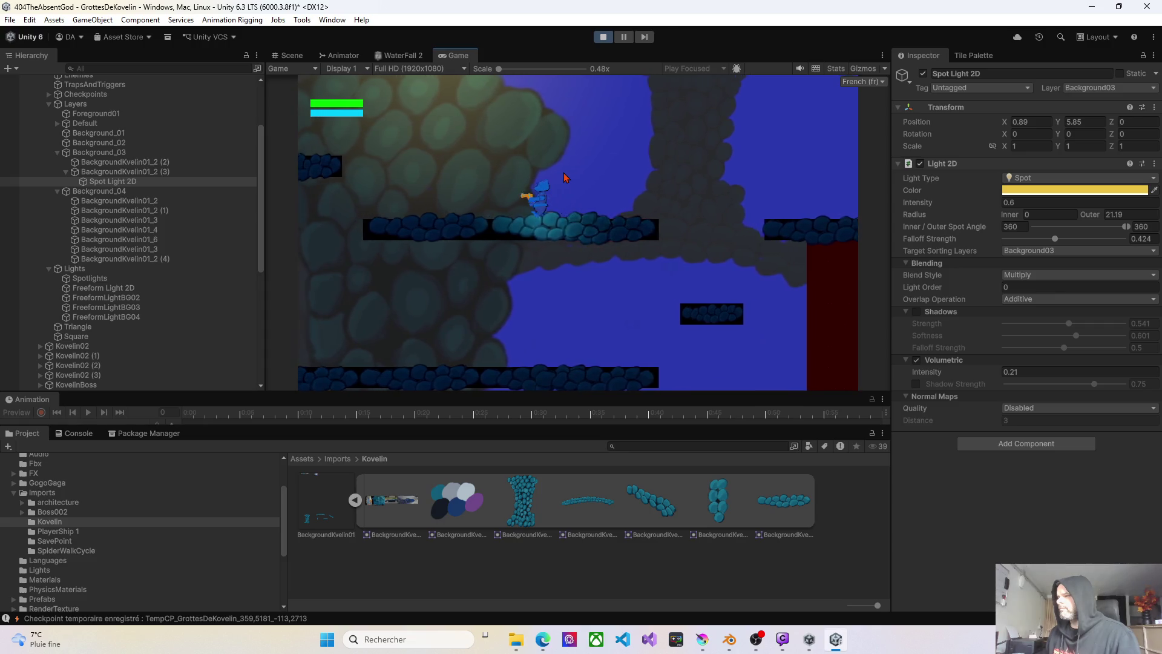
pyautogui.press('Left')
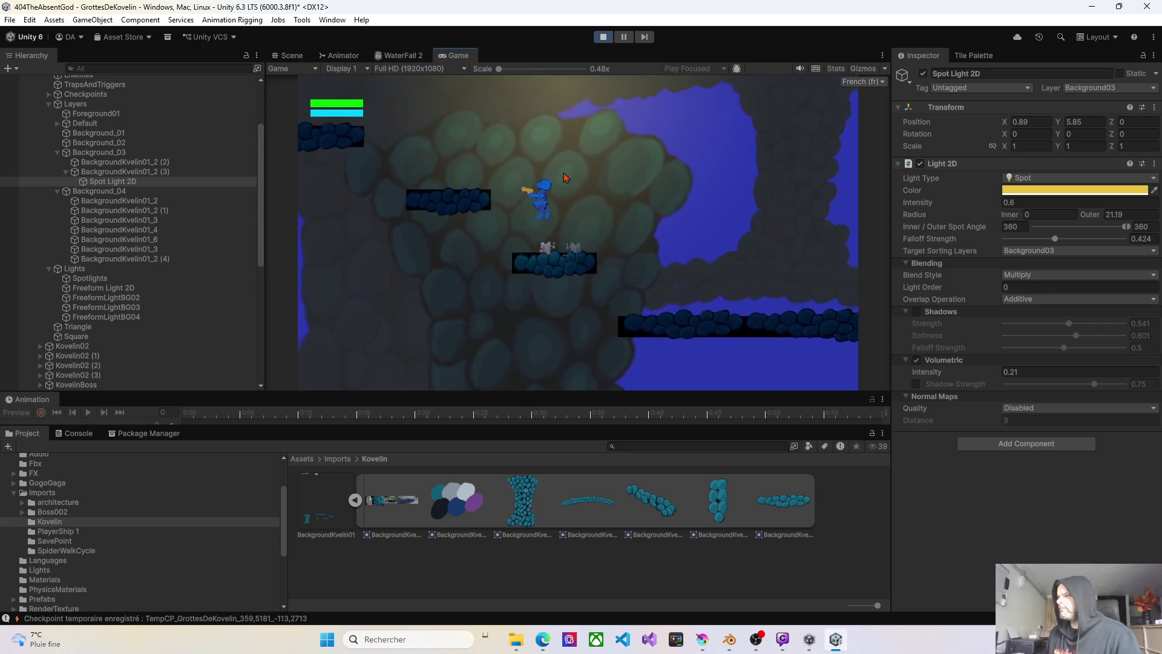
pyautogui.press('Left')
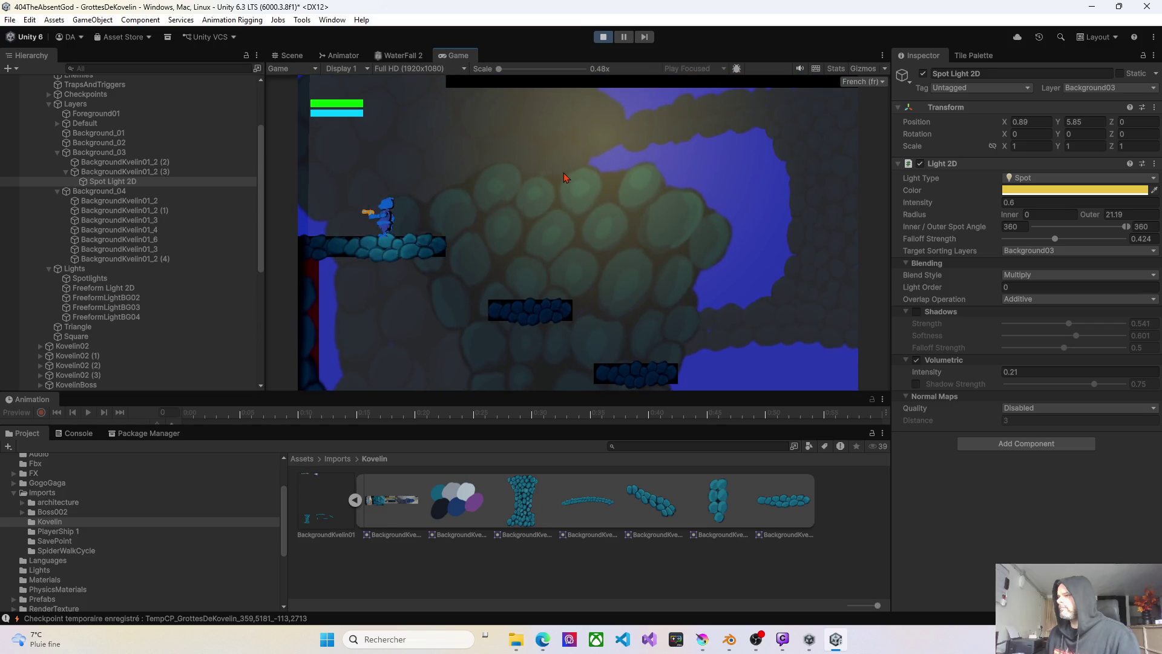
pyautogui.press('Right')
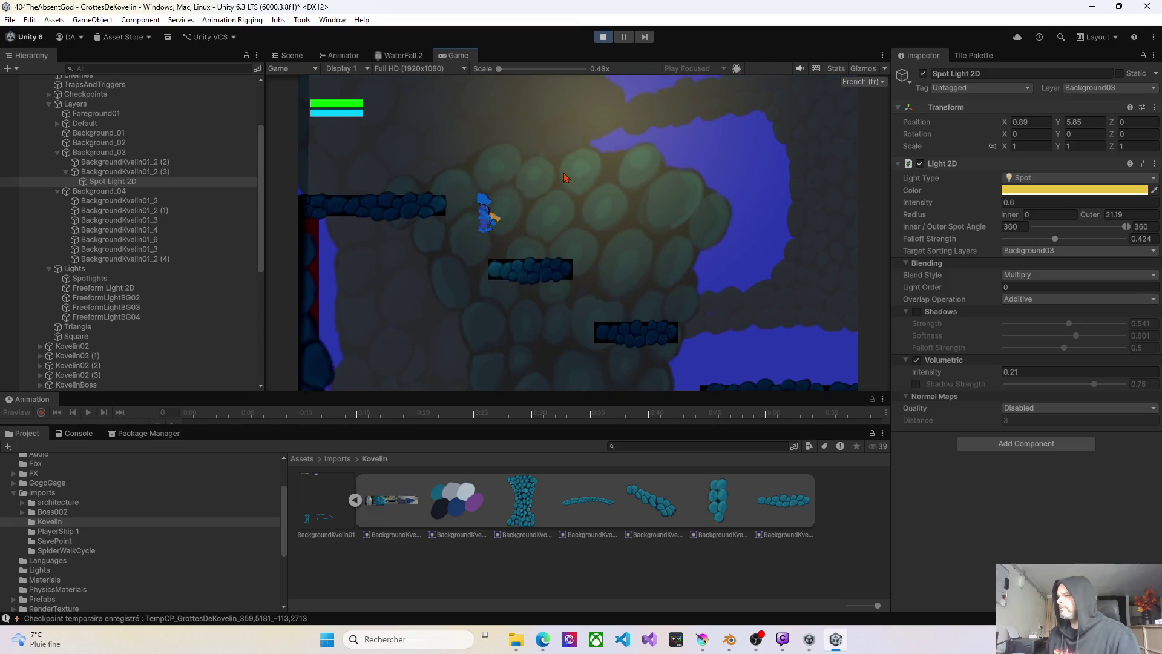
pyautogui.press('space')
pyautogui.press('Right')
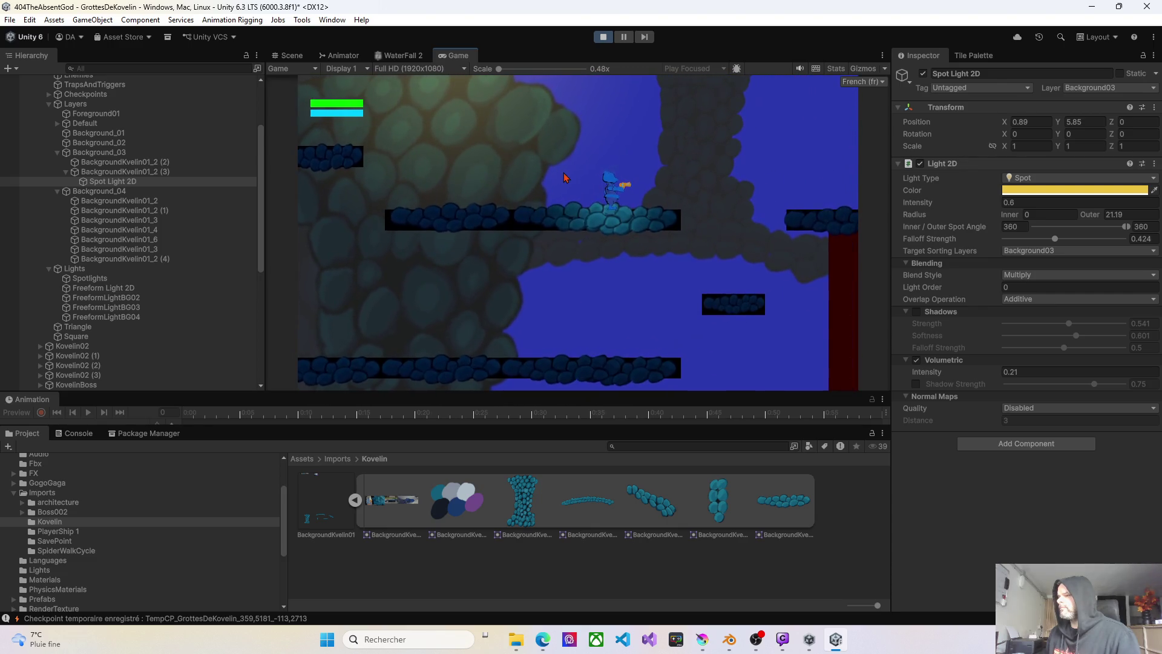
pyautogui.press('Left')
pyautogui.press('space')
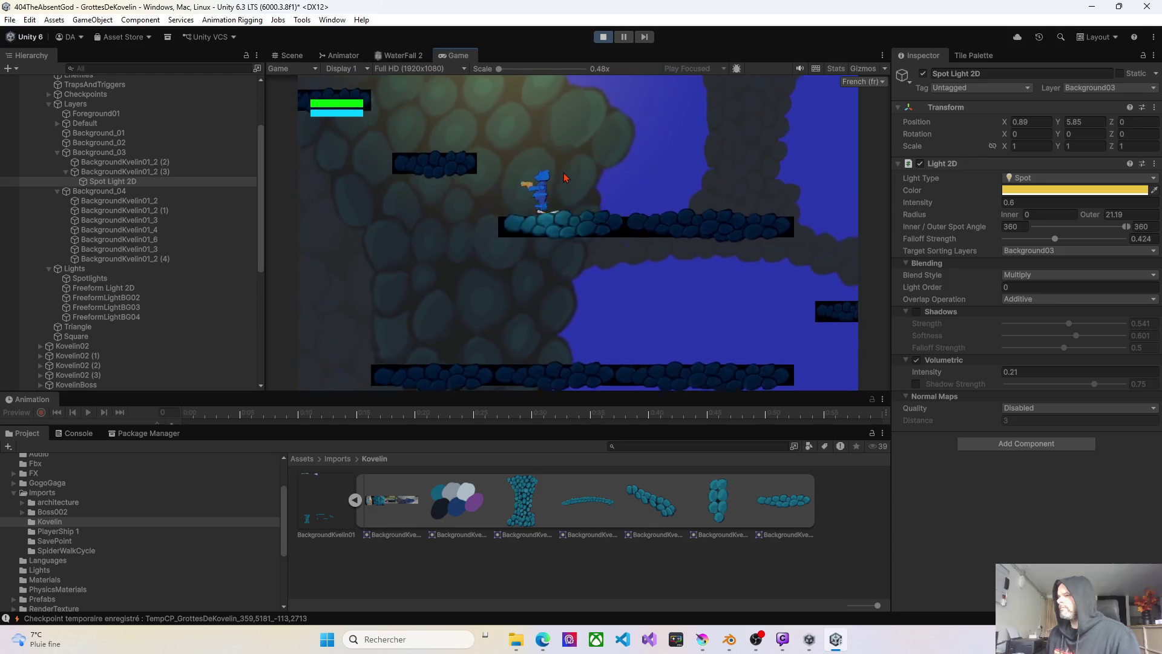
pyautogui.press('Left')
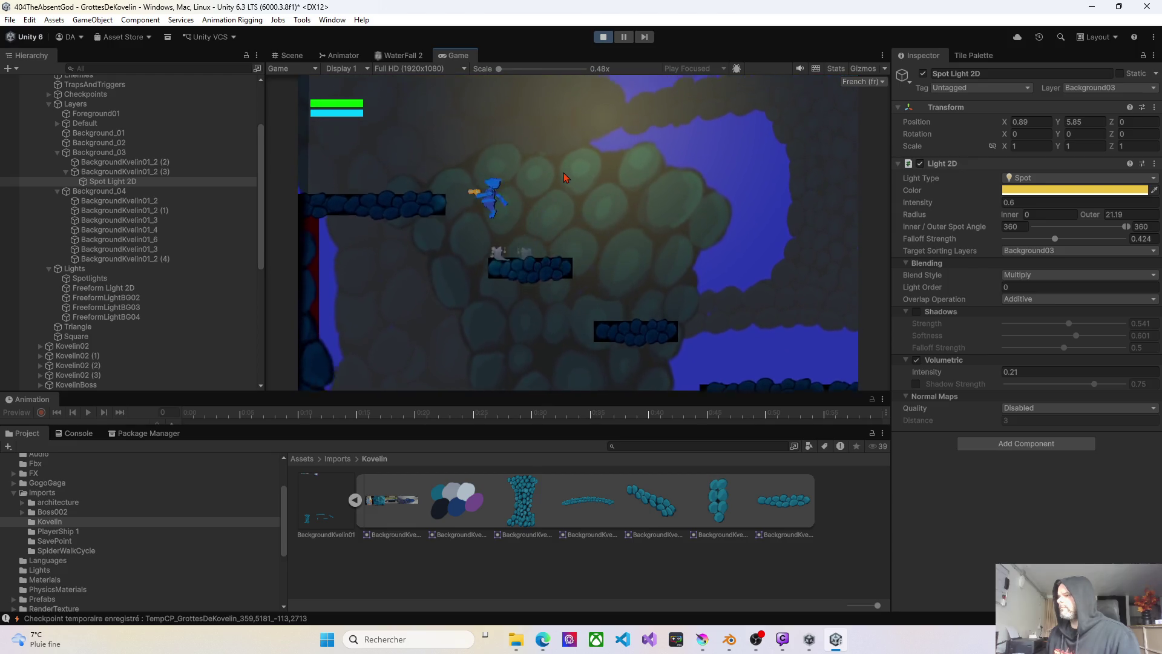
pyautogui.press('Left')
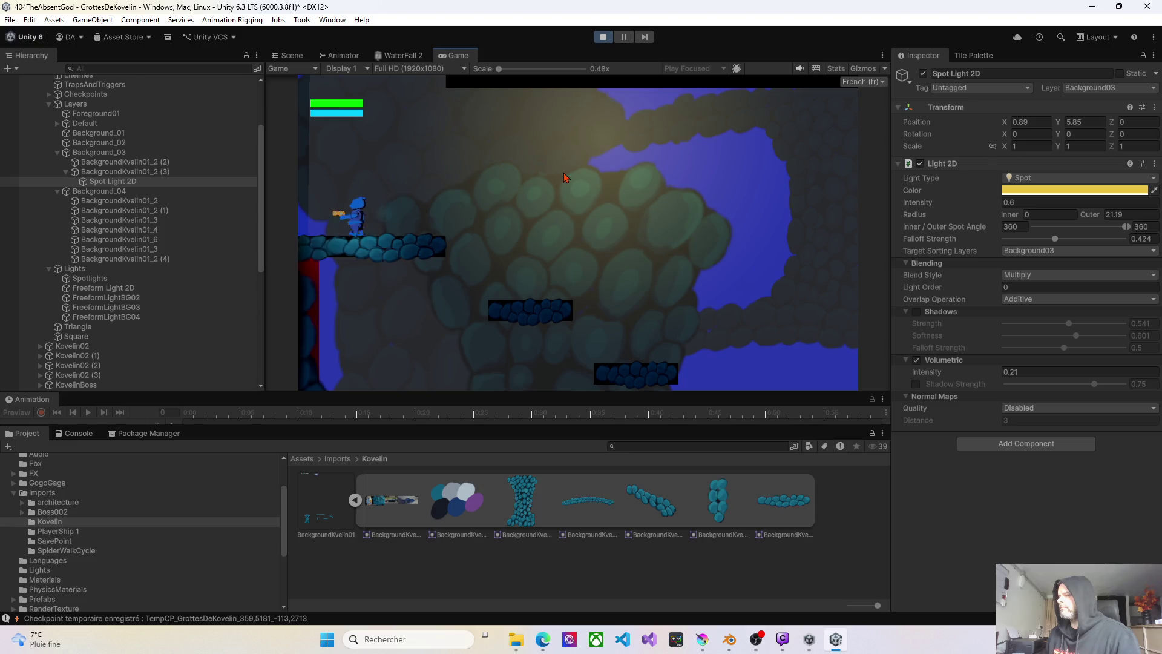
pyautogui.press('Right')
pyautogui.press('Right')
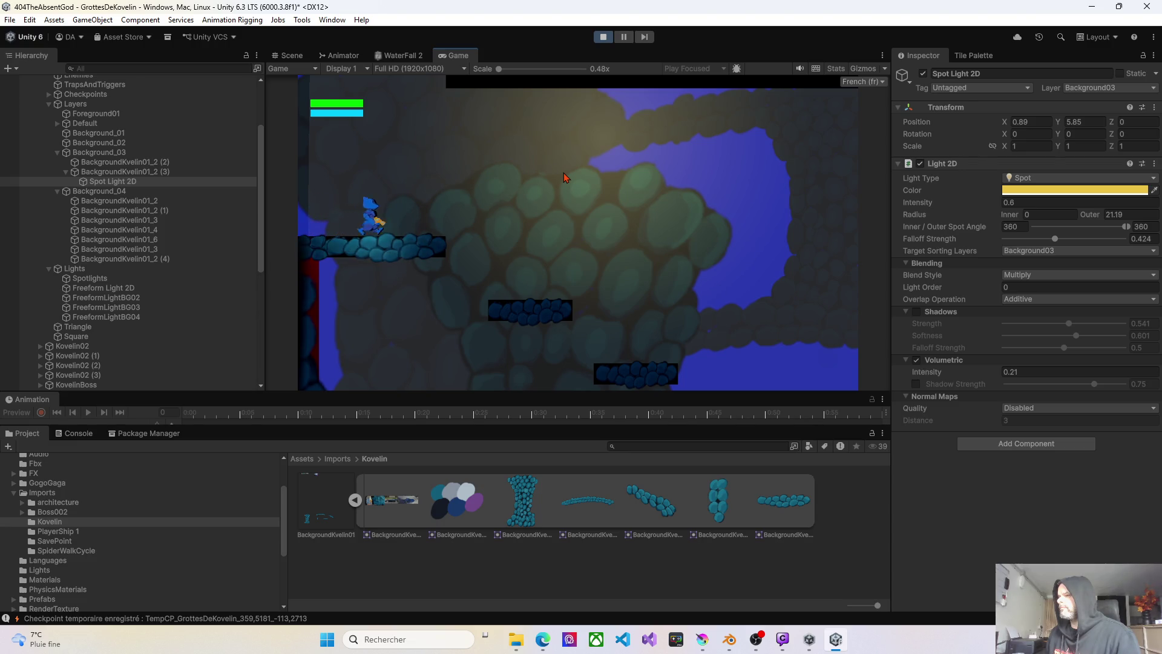
pyautogui.press('Left')
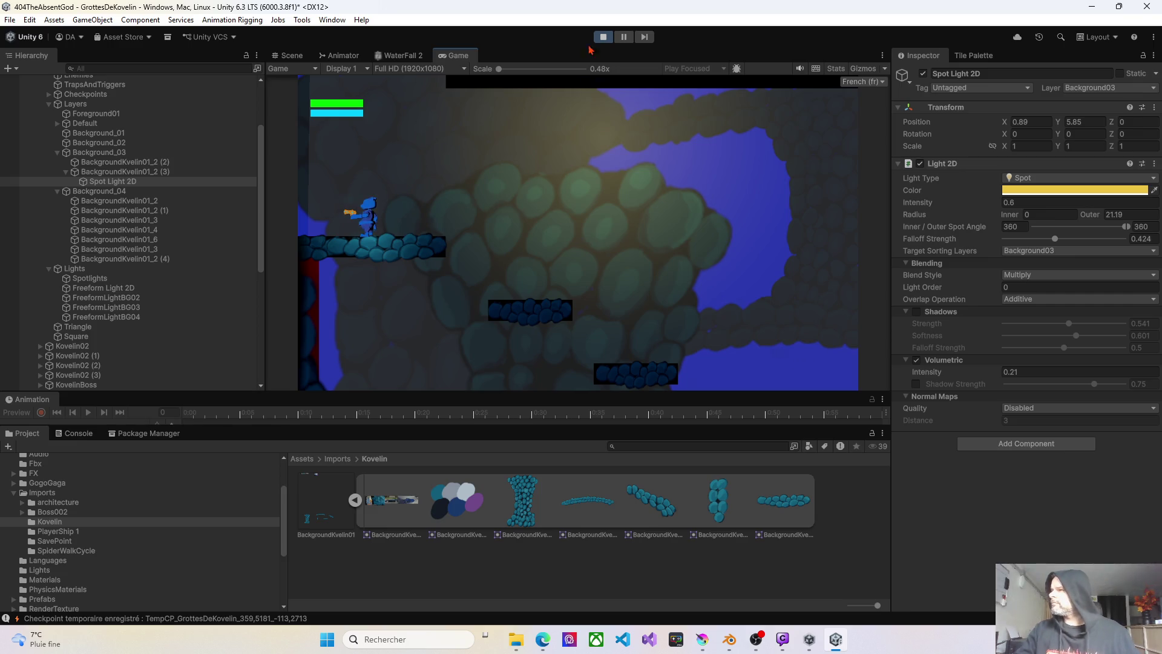
# - Stop play mode and drag a BackgroundKvelin01_3 sprite into the Background_03 group at X -374.48, Y 127.87
pyautogui.click(603, 37)
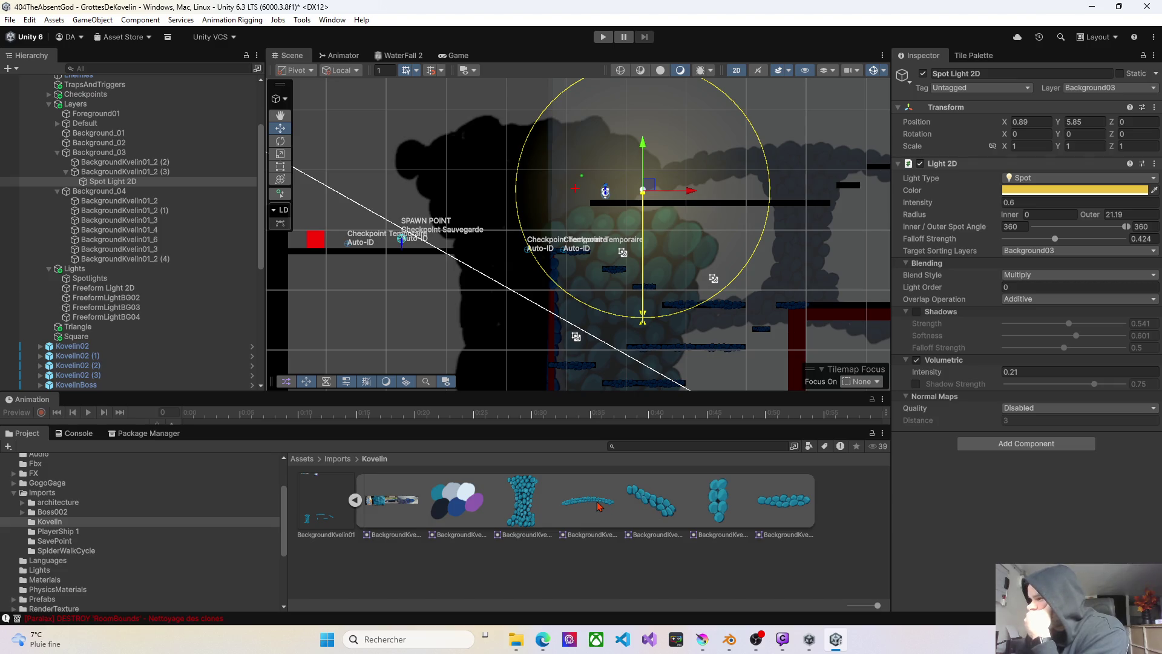
pyautogui.moveTo(597, 506); pyautogui.dragTo(569, 305)
pyautogui.click(131, 184)
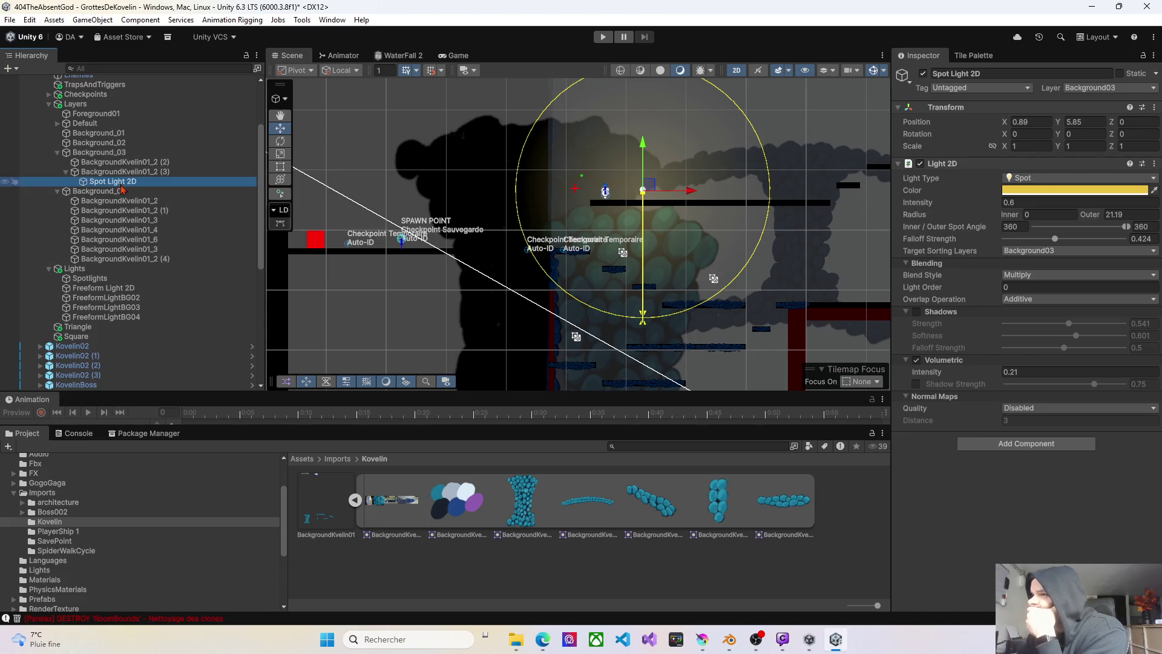
pyautogui.rightClick(618, 222)
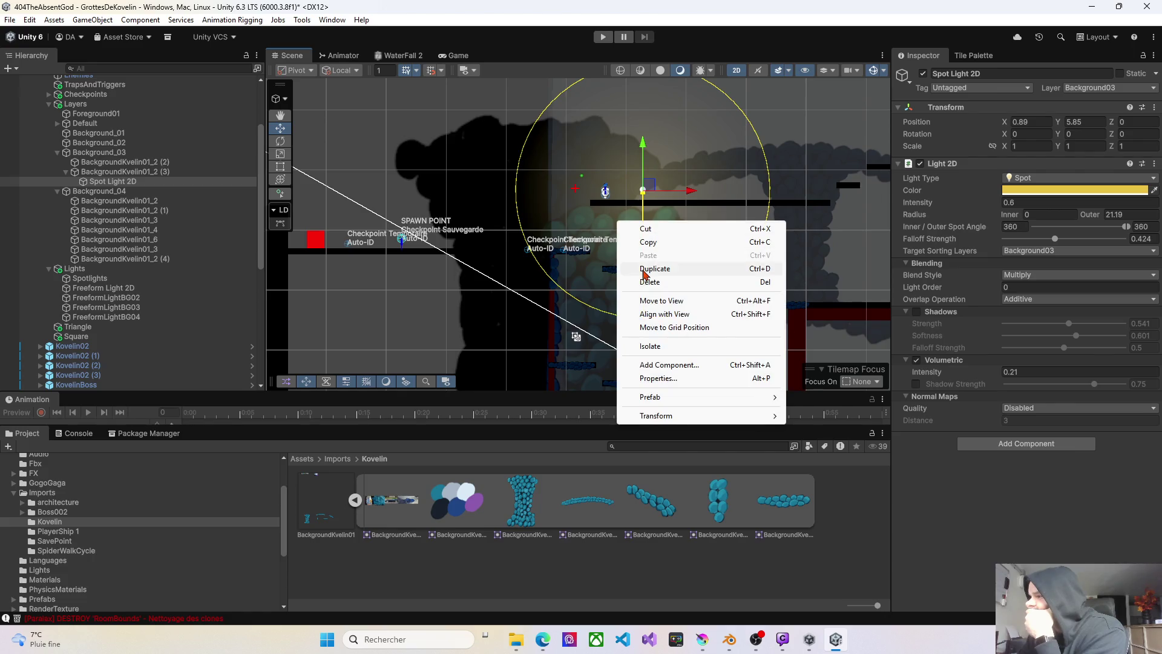
pyautogui.click(630, 298)
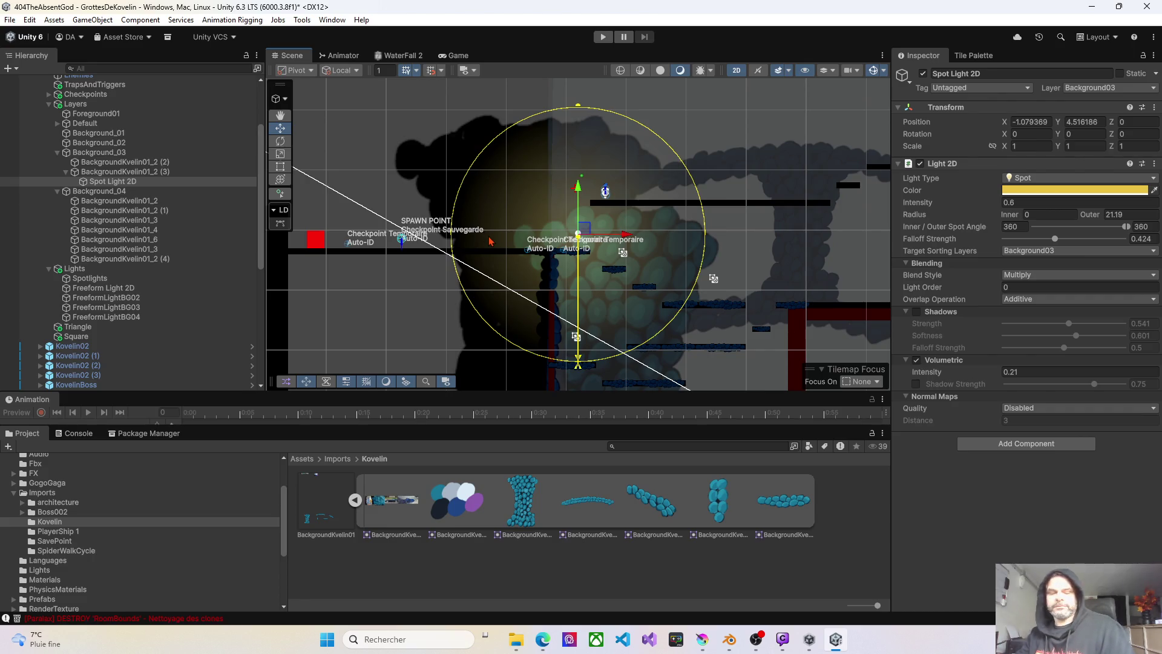
pyautogui.hotkey('ctrl', 'z')
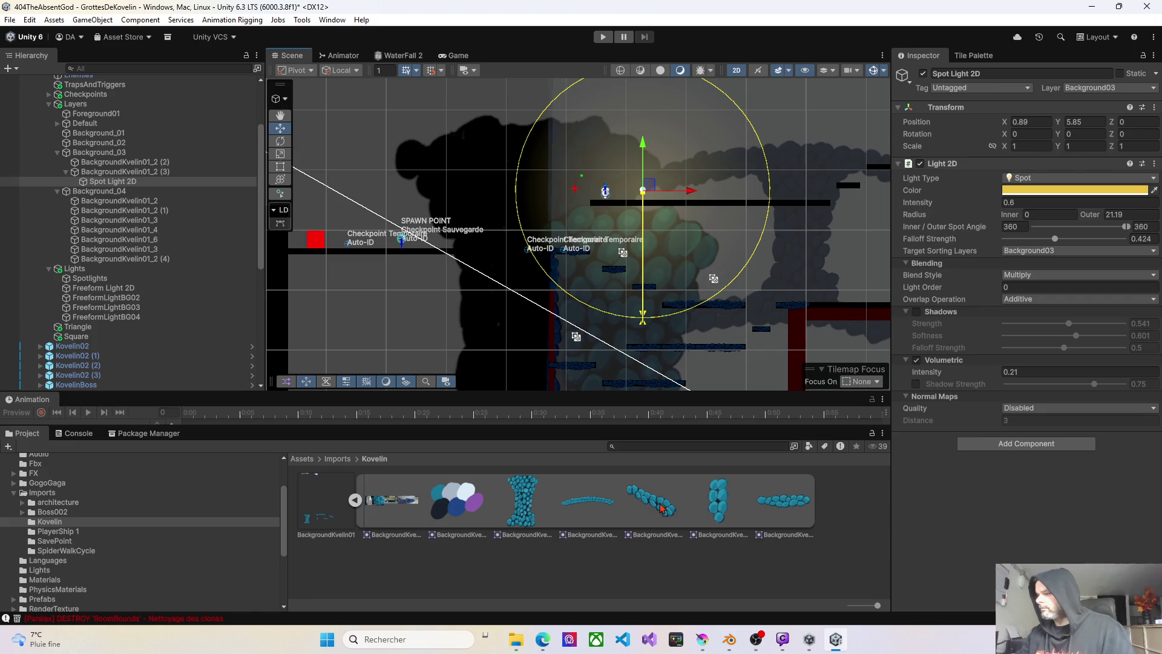
pyautogui.moveTo(592, 514); pyautogui.dragTo(604, 363)
pyautogui.moveTo(610, 210); pyautogui.dragTo(90, 154)
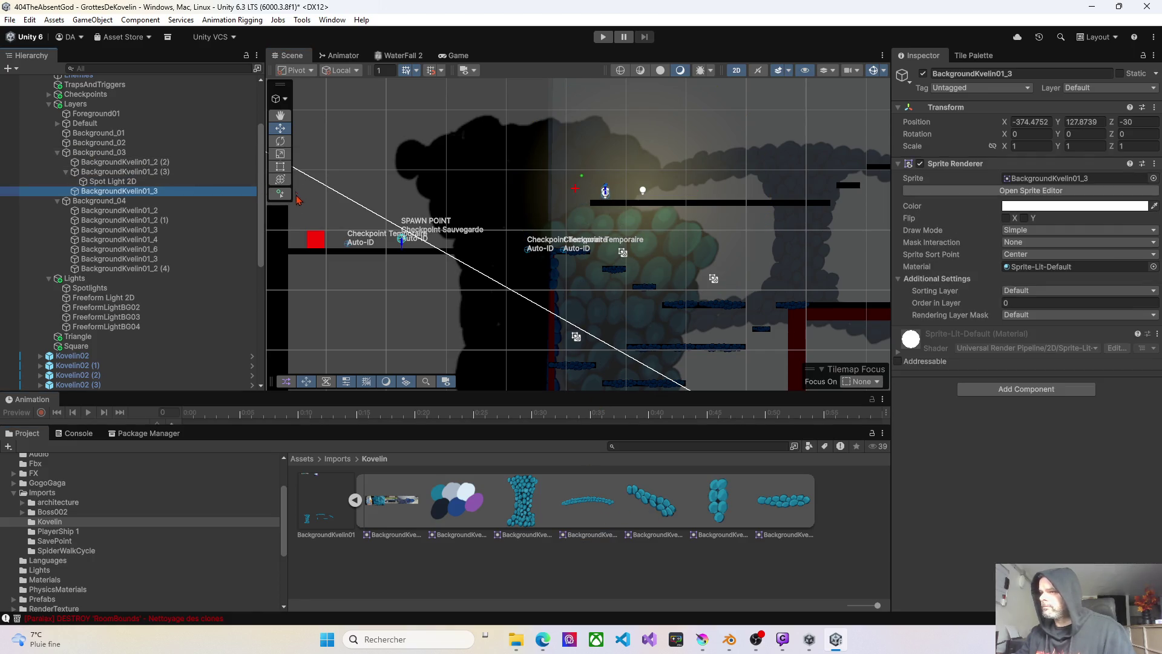
# - Bring the BackgroundKvelin01_3 sprite into view and set its Layer to Background03
pyautogui.scroll(3, 617, 197)
pyautogui.rightClick(624, 259)
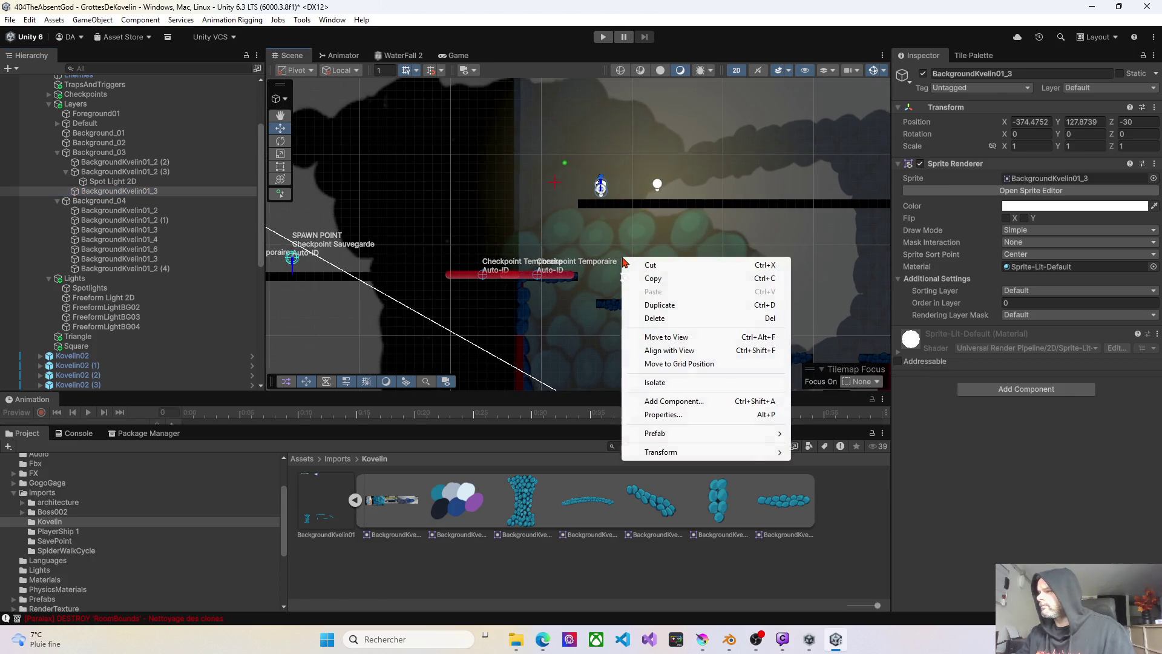
pyautogui.click(677, 337)
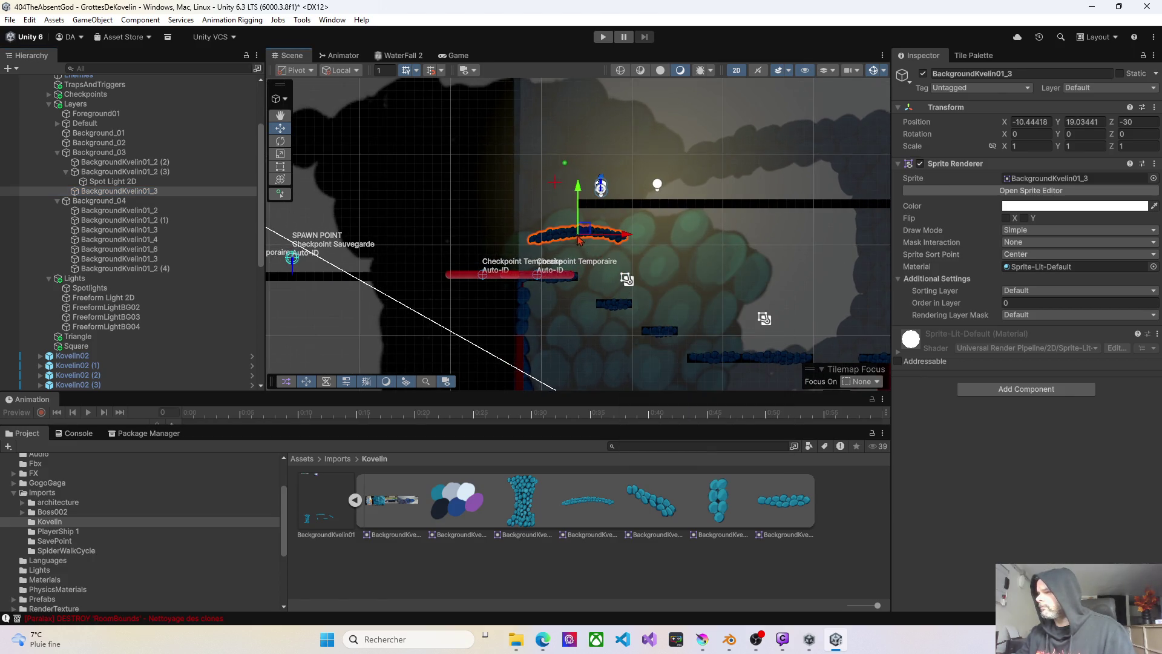
pyautogui.click(1067, 90)
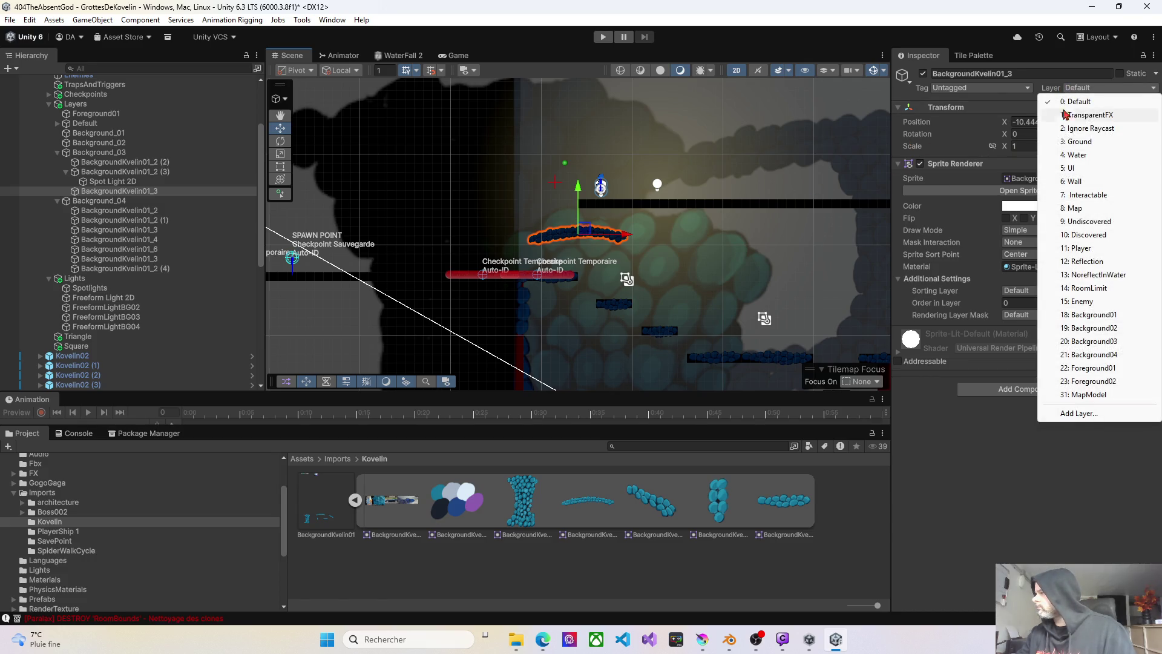
pyautogui.click(1096, 341)
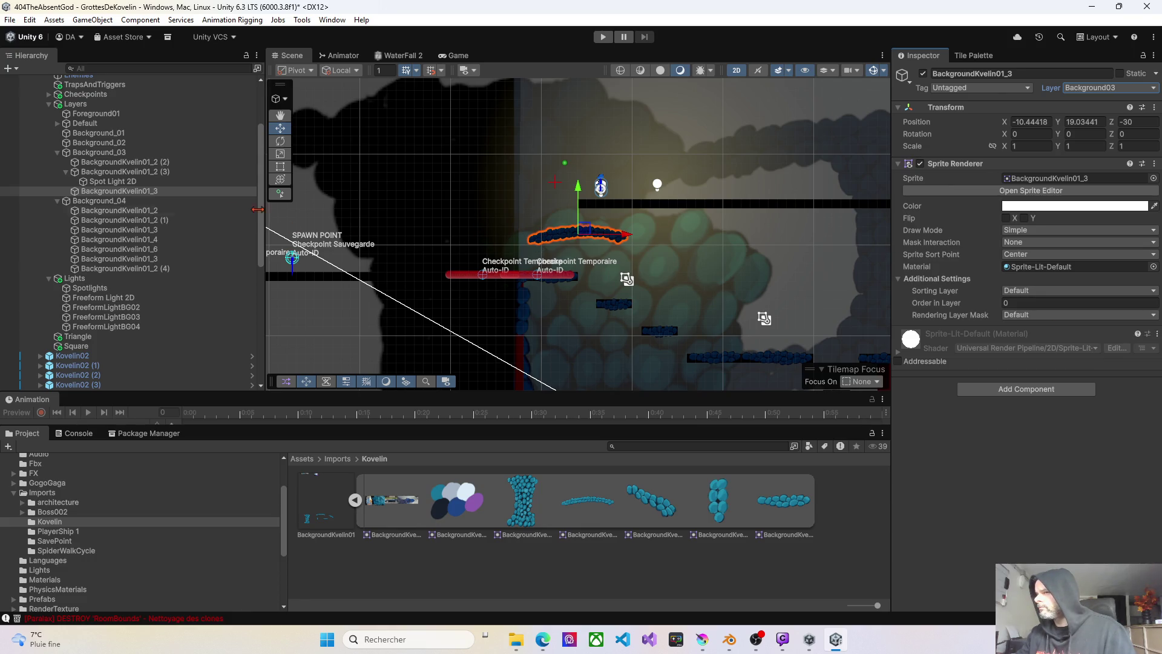
# - Set the sprite's Sorting Layer to Background03 and nudge it to X -15.71, Y 19.77
pyautogui.click(129, 193)
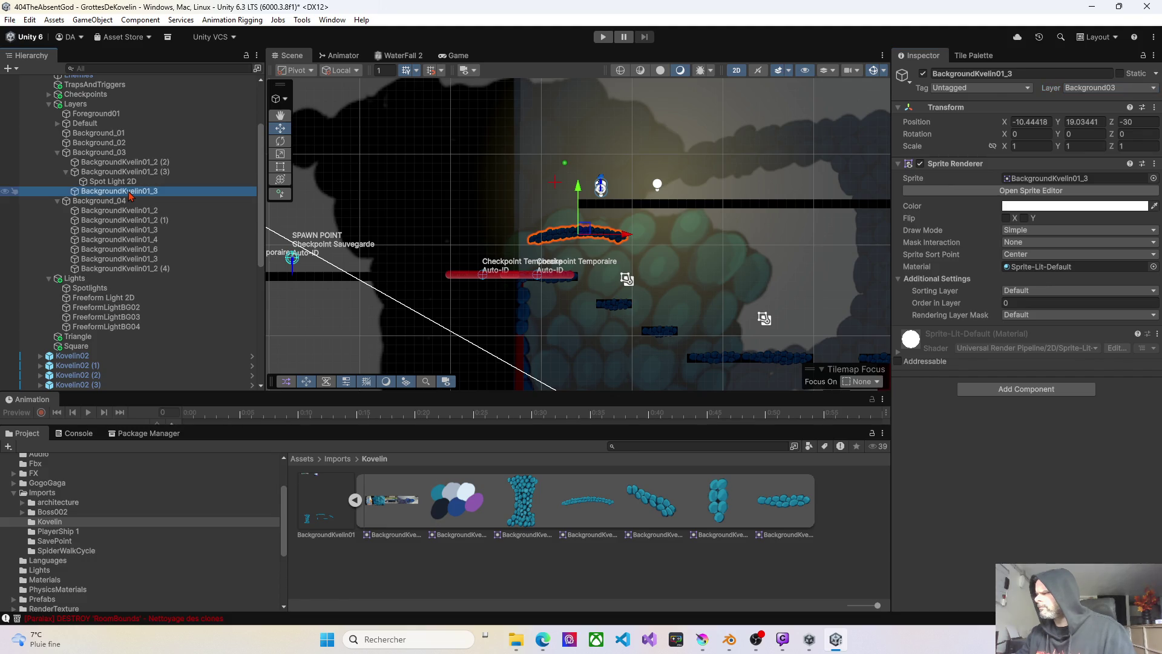
pyautogui.click(1027, 293)
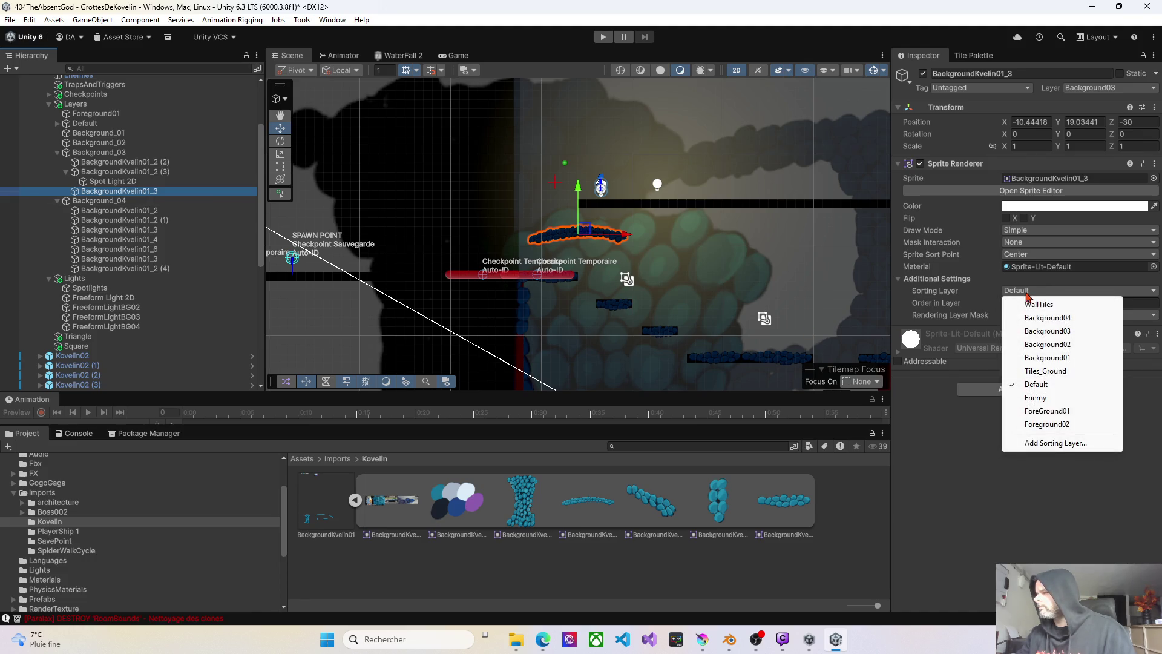
pyautogui.click(1037, 333)
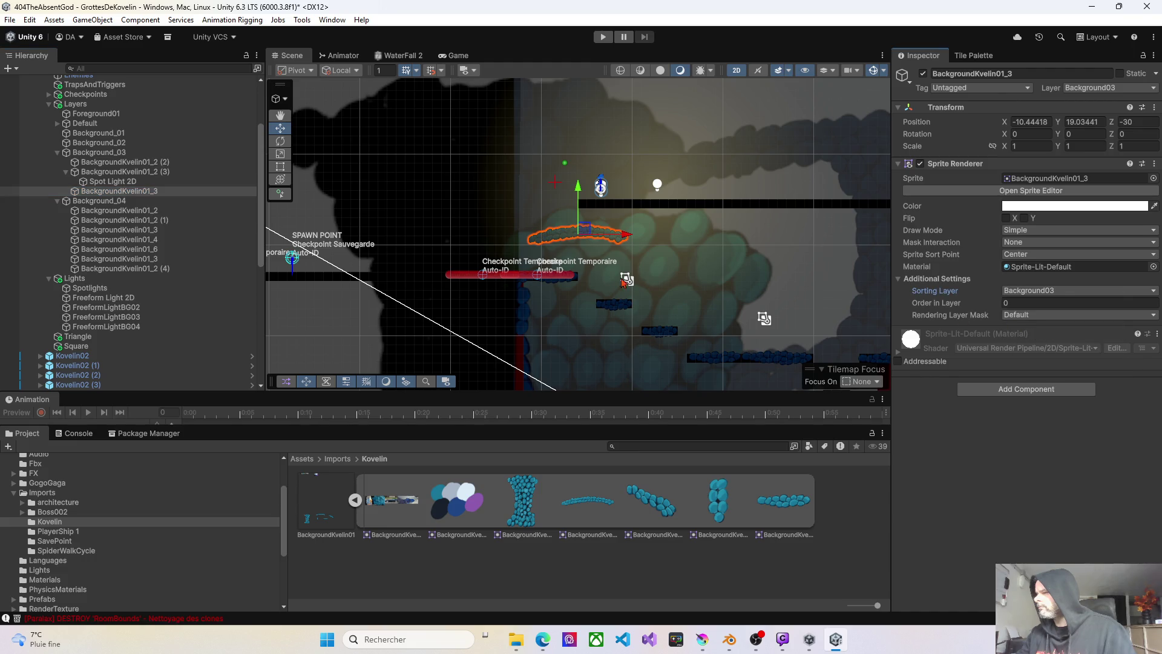
pyautogui.moveTo(590, 236); pyautogui.dragTo(543, 229)
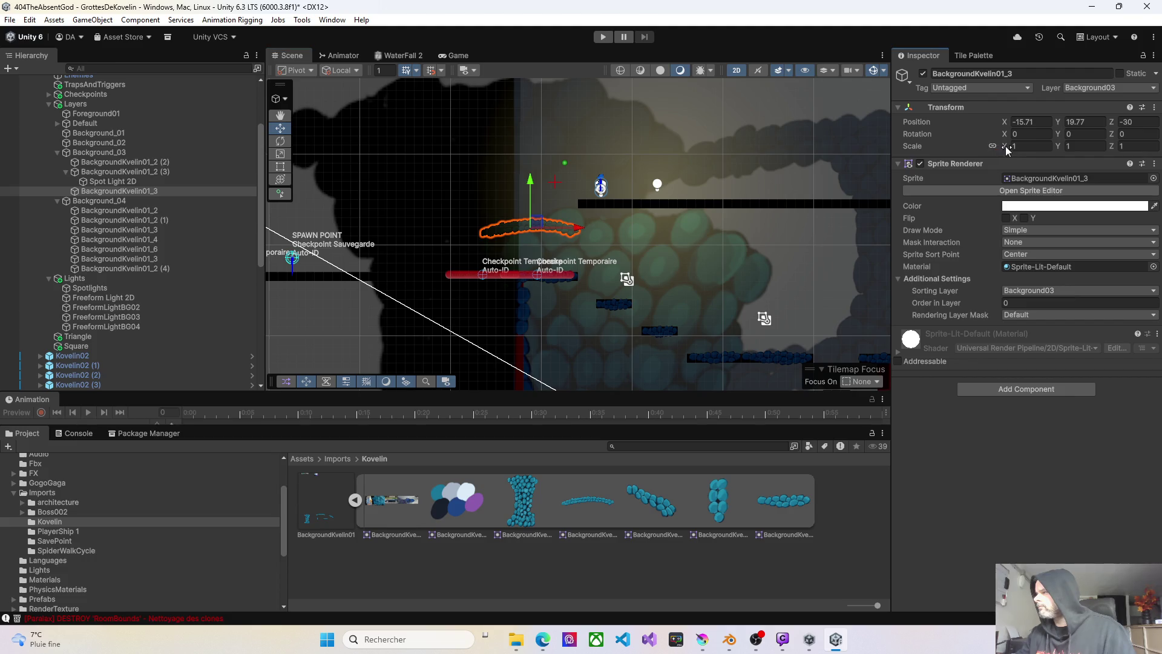
# - Scale the cloud sprite to 2.51, shift it left to X -28.51, Y 18.37, and start Play
pyautogui.moveTo(1007, 150); pyautogui.dragTo(1041, 156)
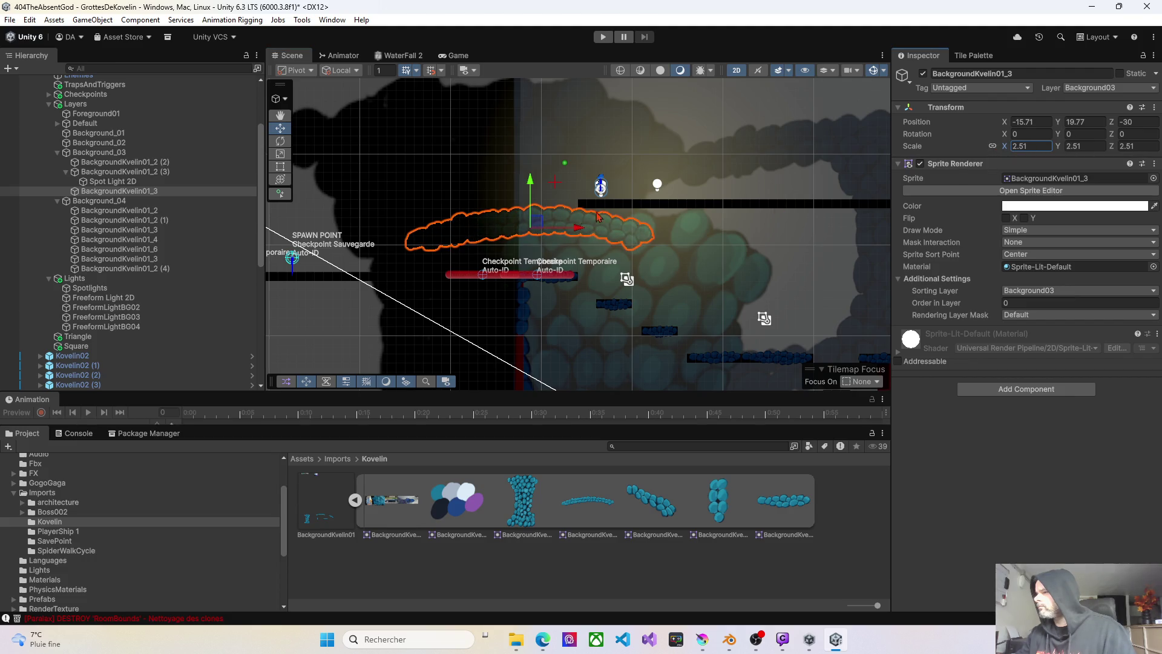
pyautogui.moveTo(539, 226)
pyautogui.mouseDown()
pyautogui.moveTo(393, 235)
pyautogui.moveTo(618, 199)
pyautogui.moveTo(581, 201)
pyautogui.moveTo(572, 229)
pyautogui.mouseUp()
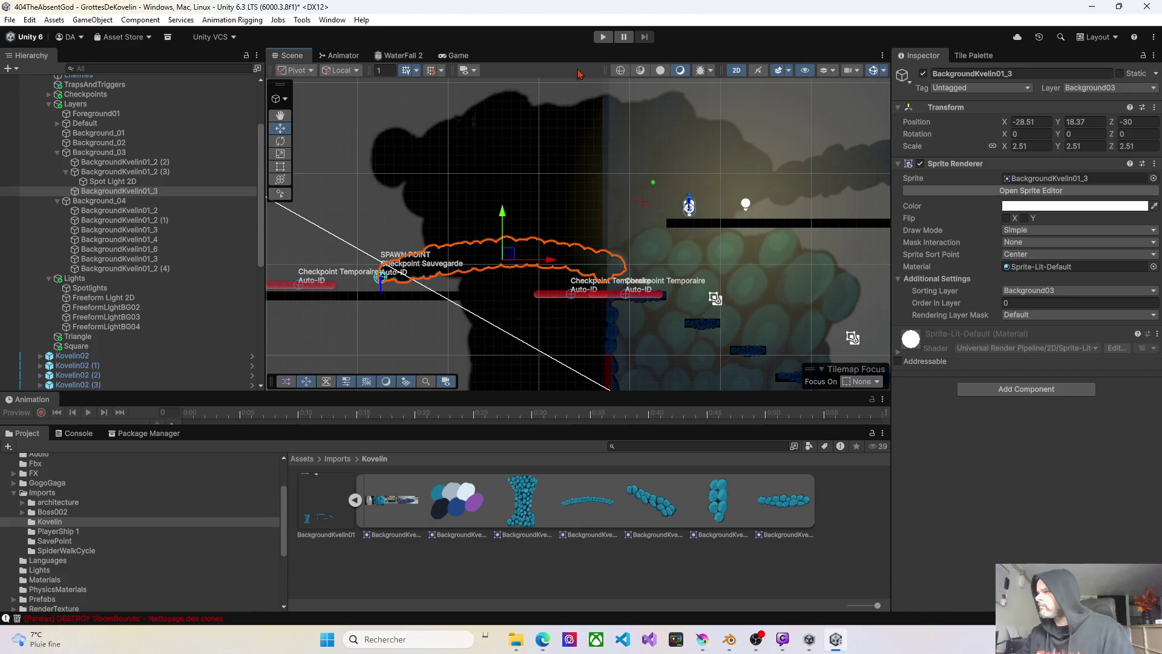
pyautogui.click(604, 37)
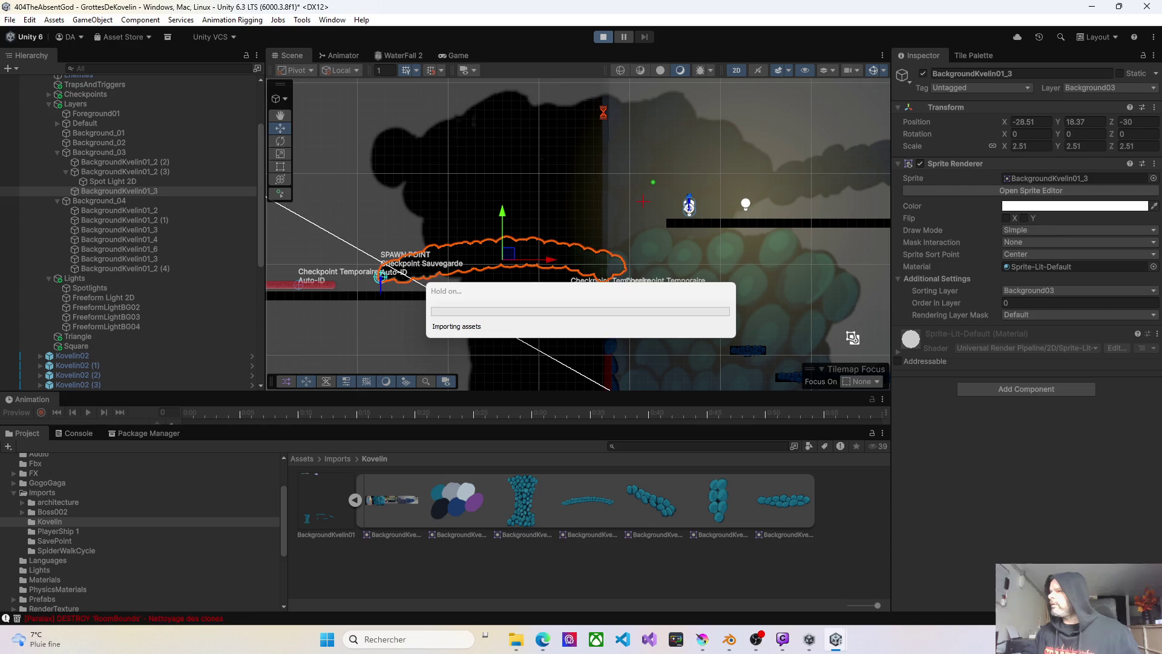
# - Stop play, set the cave sprite's Position Z to 0, and run the game again
pyautogui.click(604, 38)
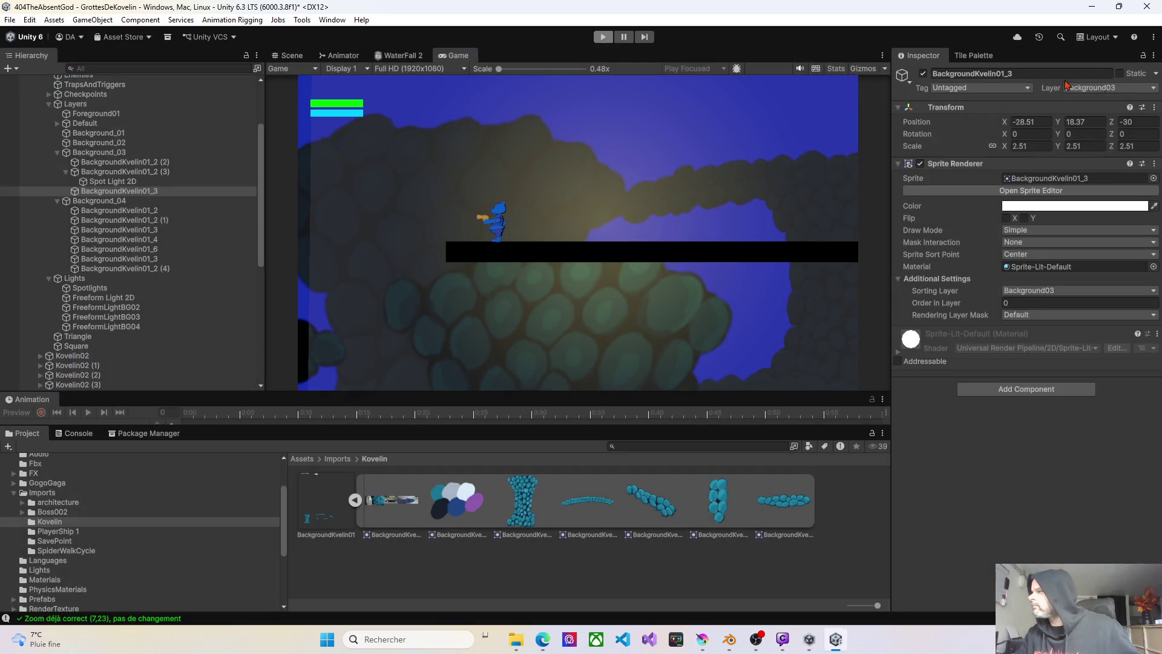
pyautogui.write('0')
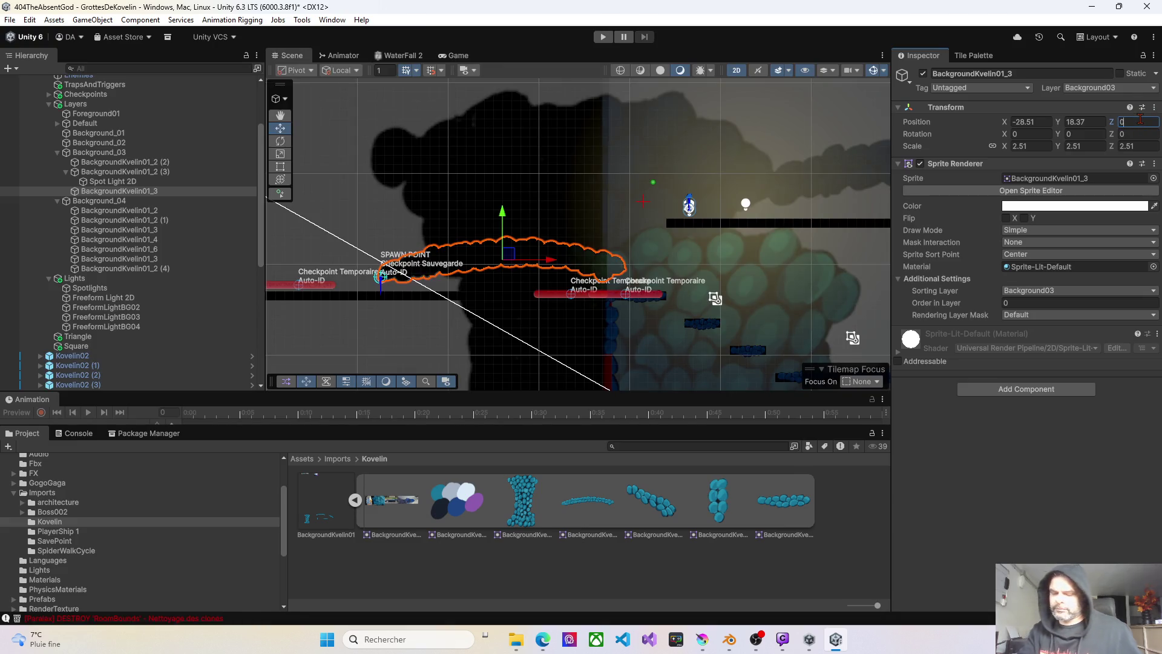
pyautogui.click(604, 37)
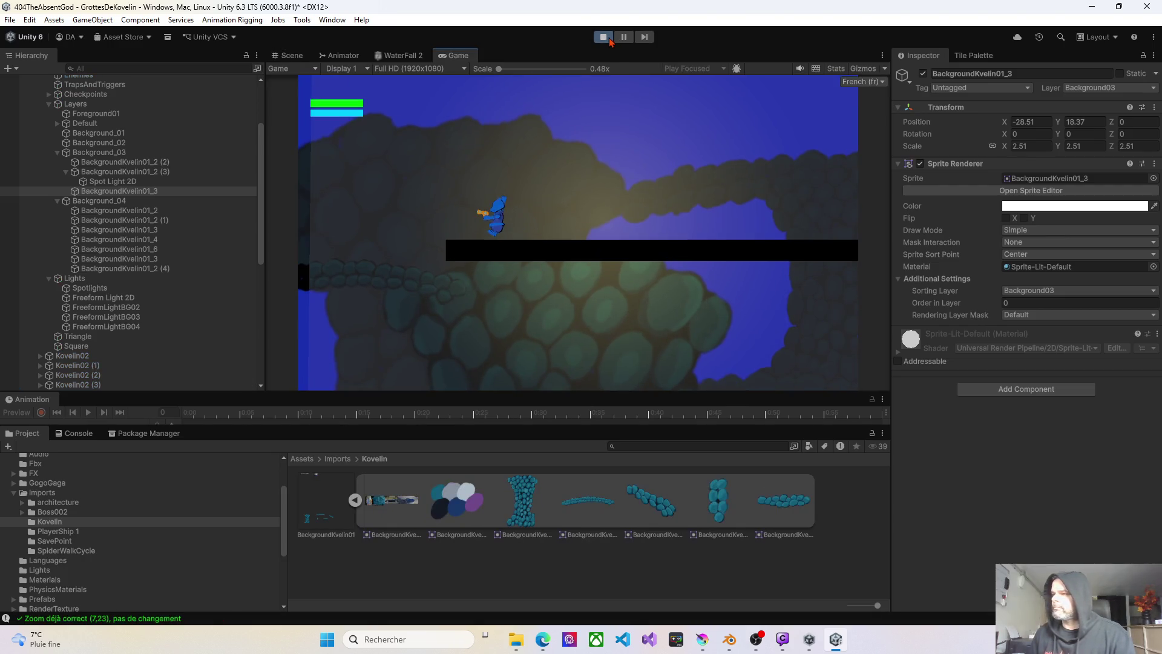
# - Walk and jump the character left and right across the cave platforms
pyautogui.press('Left')
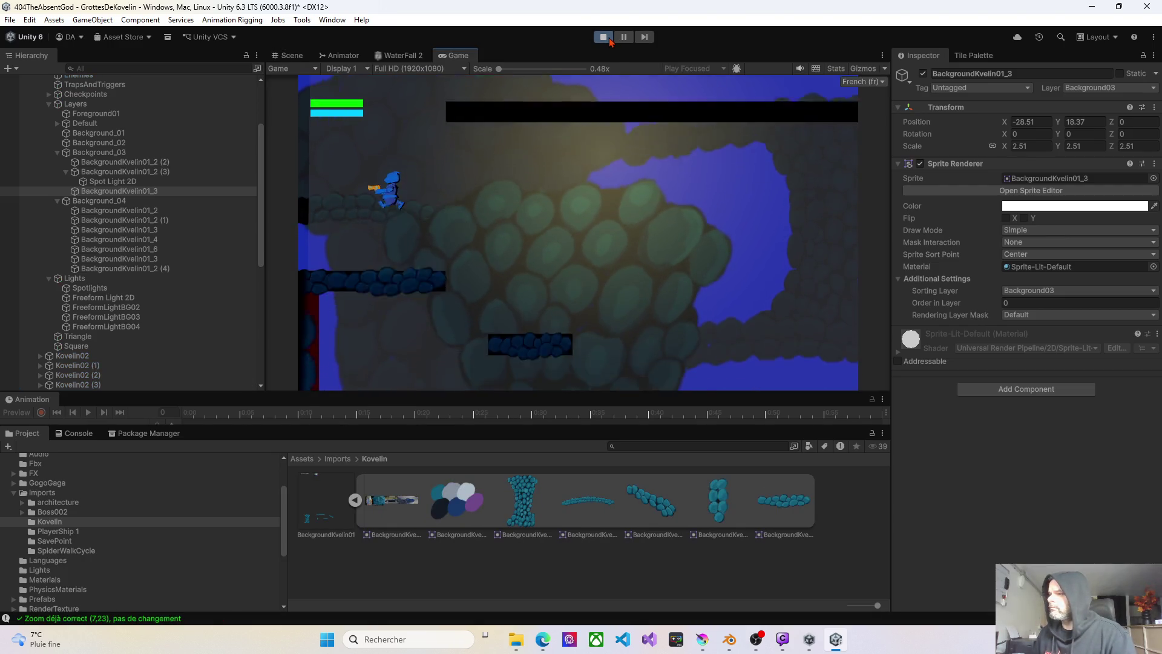
pyautogui.press('Right')
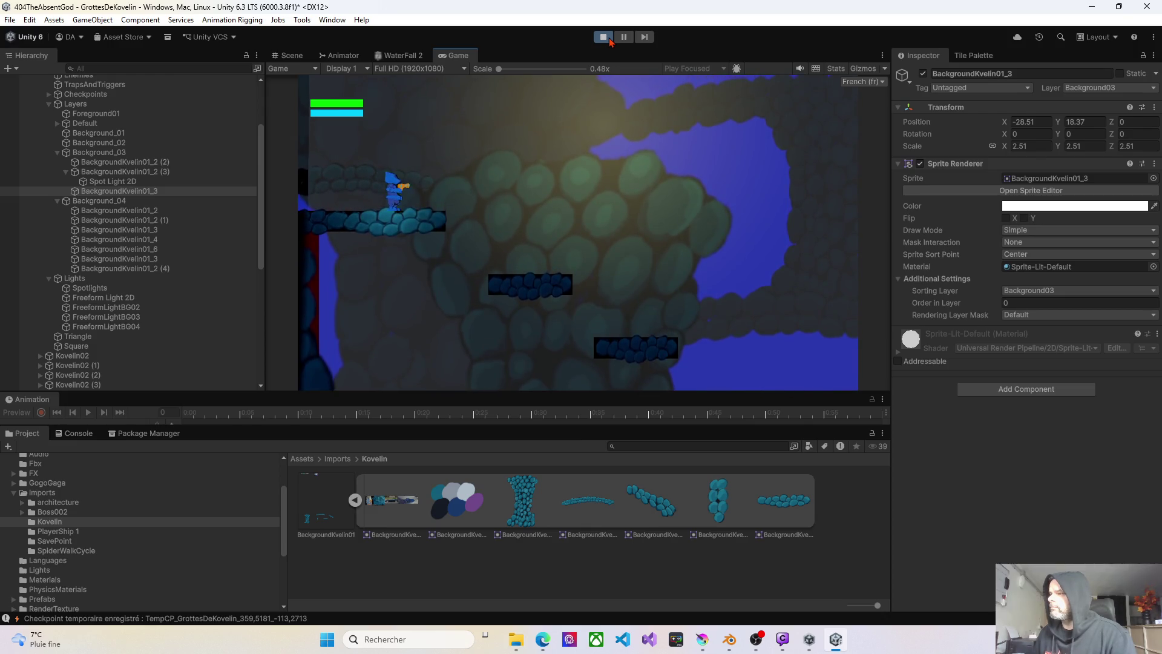
pyautogui.press('Right')
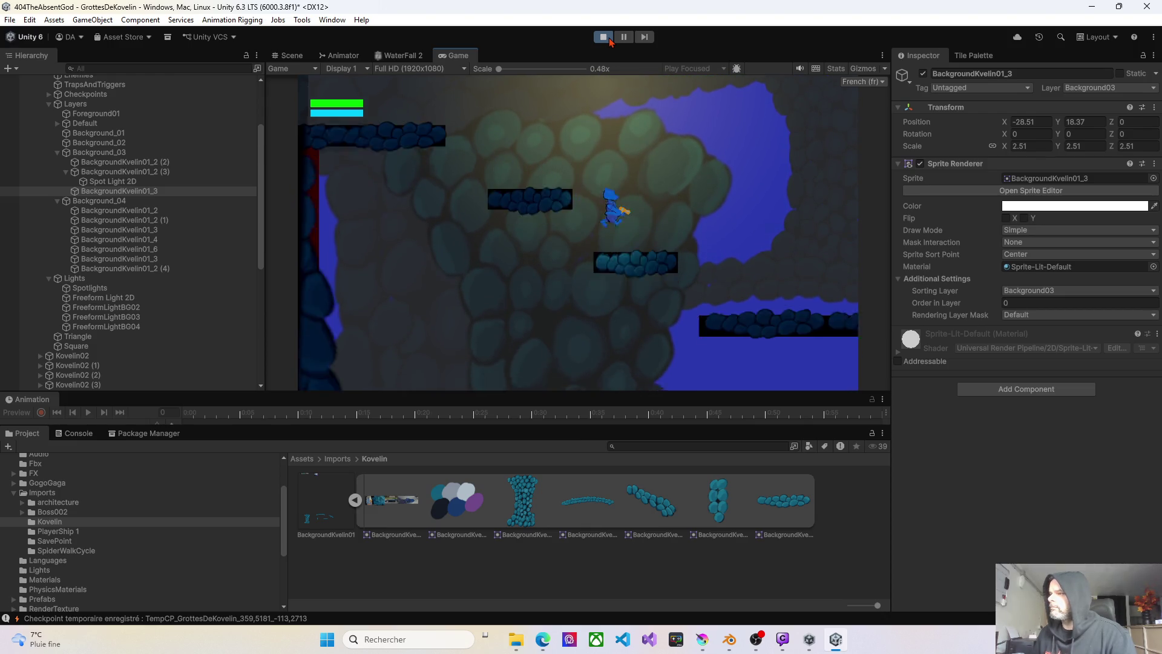
pyautogui.press('Right')
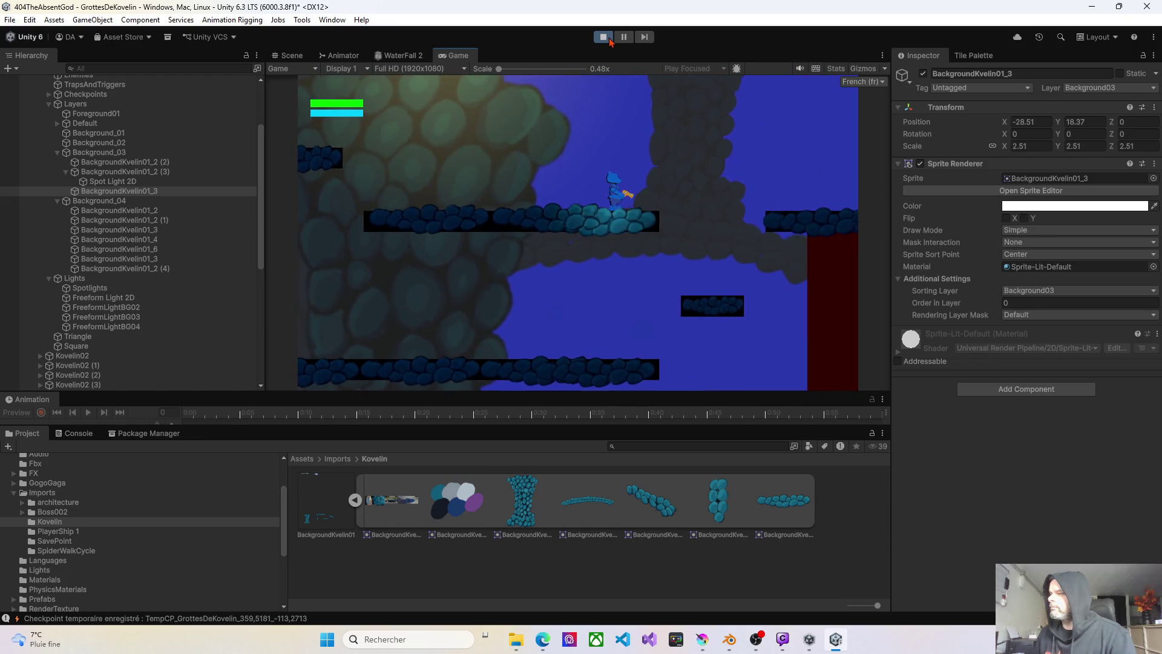
pyautogui.press('Left')
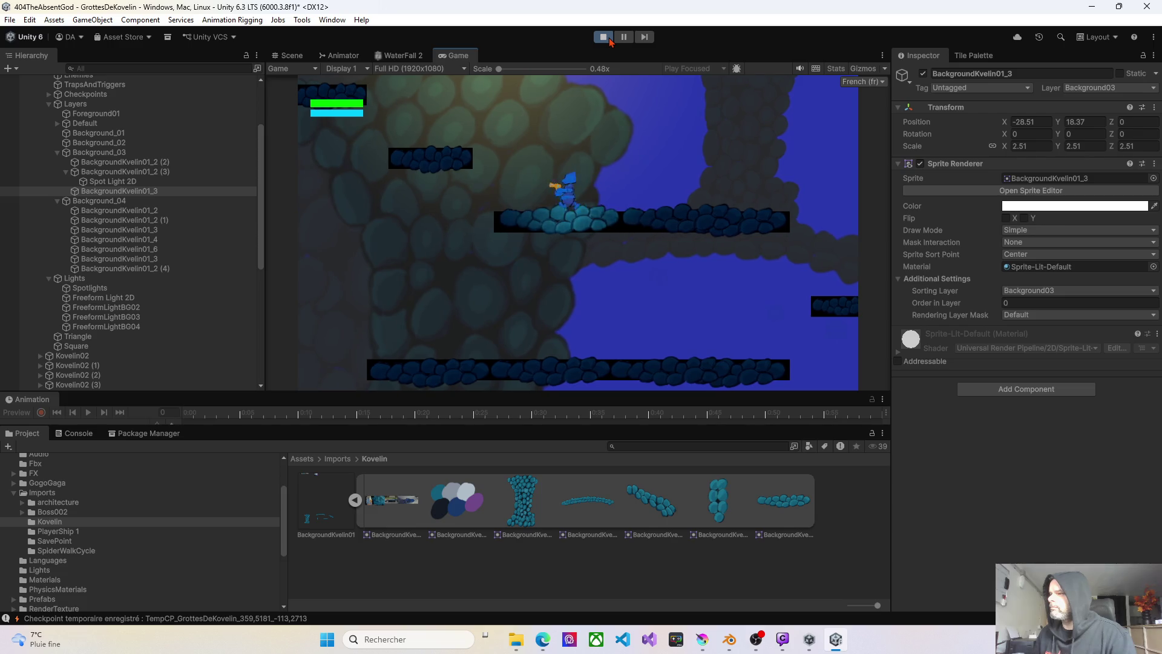
pyautogui.press('Left')
pyautogui.press('space')
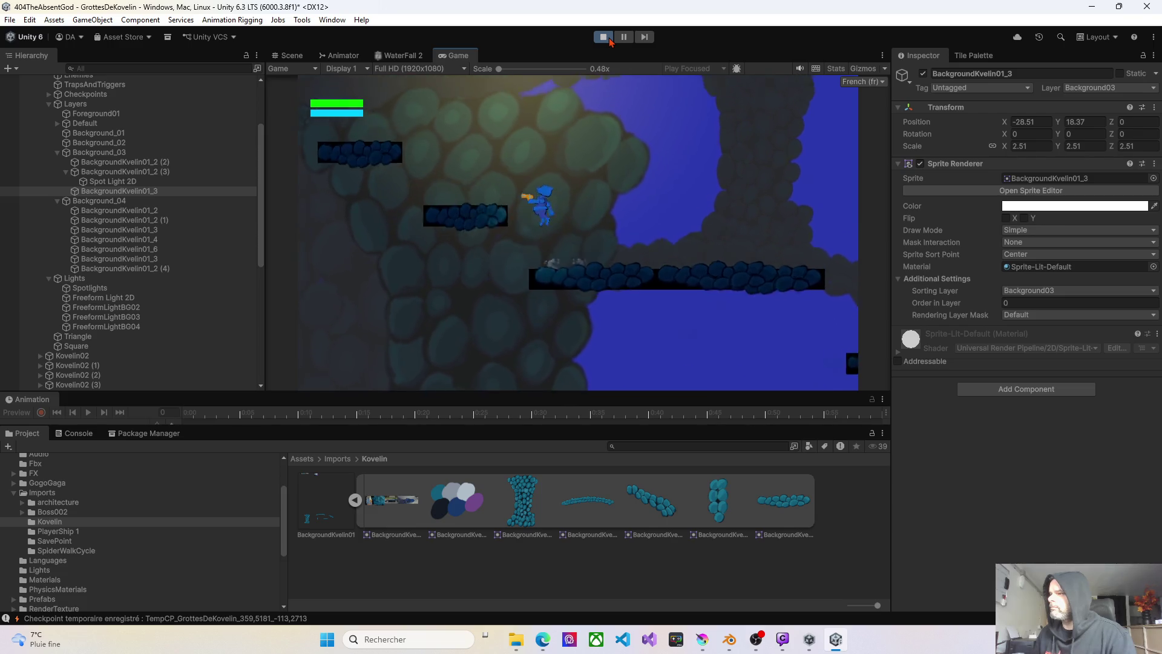
pyautogui.press('Left')
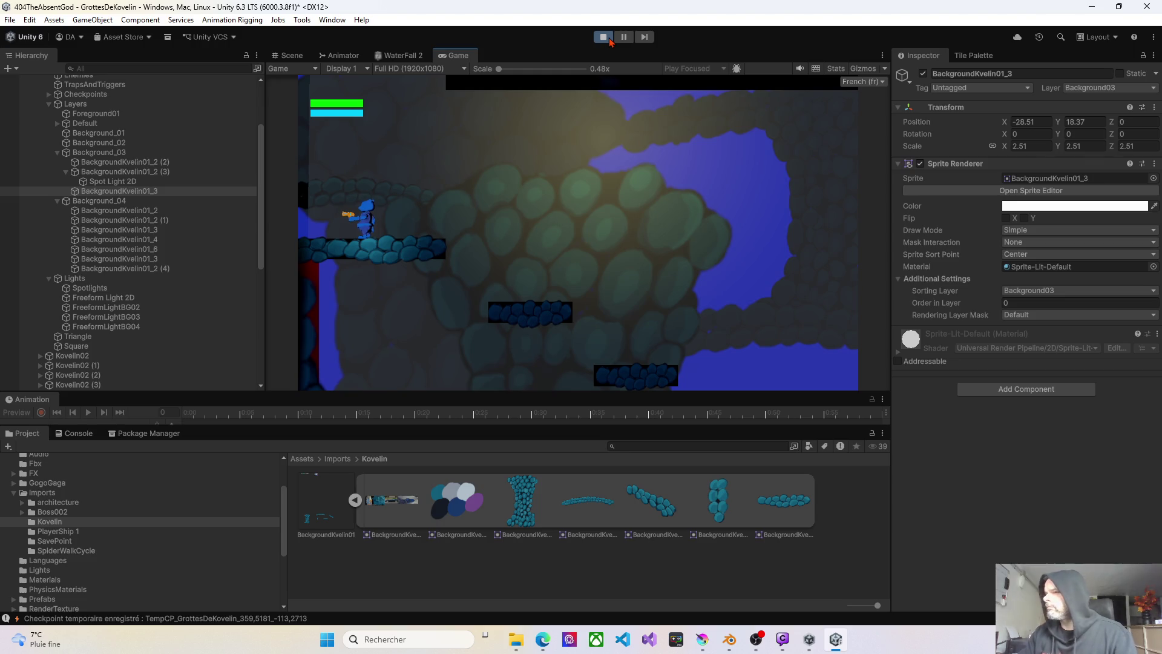
pyautogui.click(106, 182)
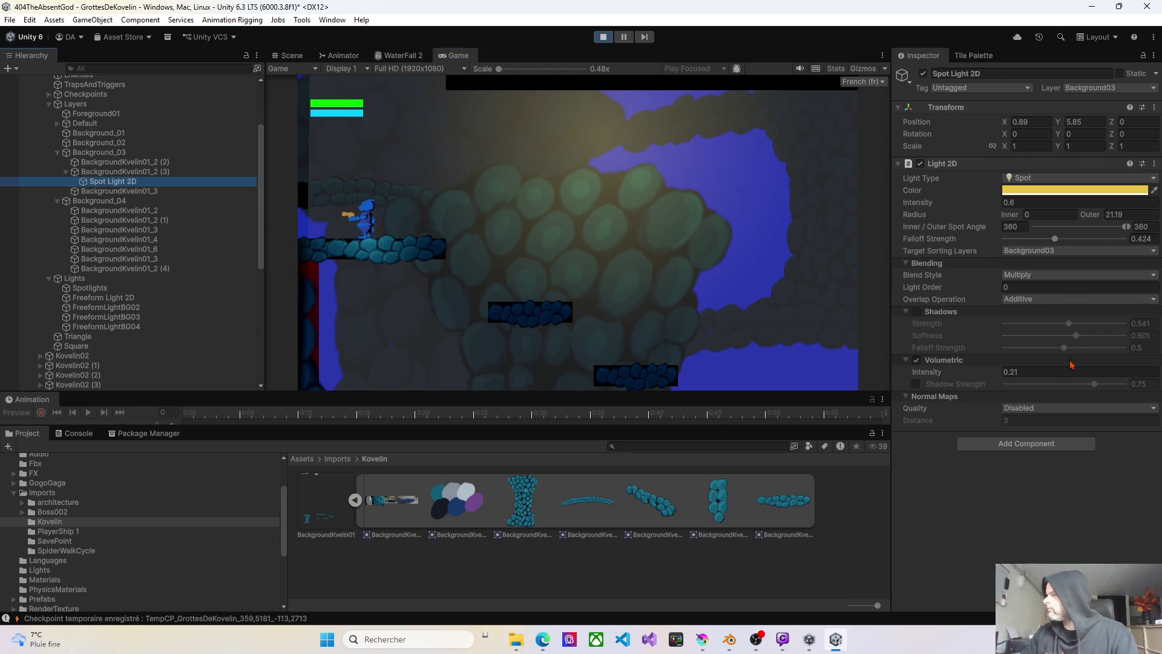
# - Set the spot light's volumetric intensity to 0.51 and its intensity to 0.43
pyautogui.moveTo(990, 372)
pyautogui.mouseDown()
pyautogui.moveTo(1056, 378)
pyautogui.moveTo(869, 371)
pyautogui.mouseUp()
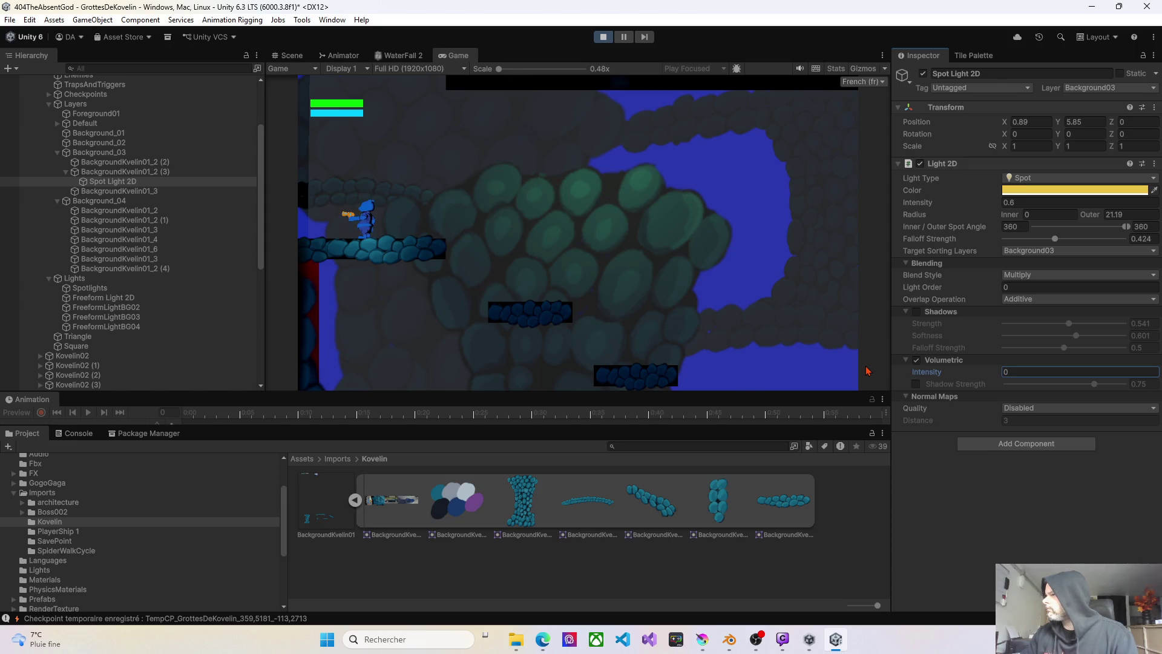
pyautogui.moveTo(869, 371); pyautogui.dragTo(878, 371)
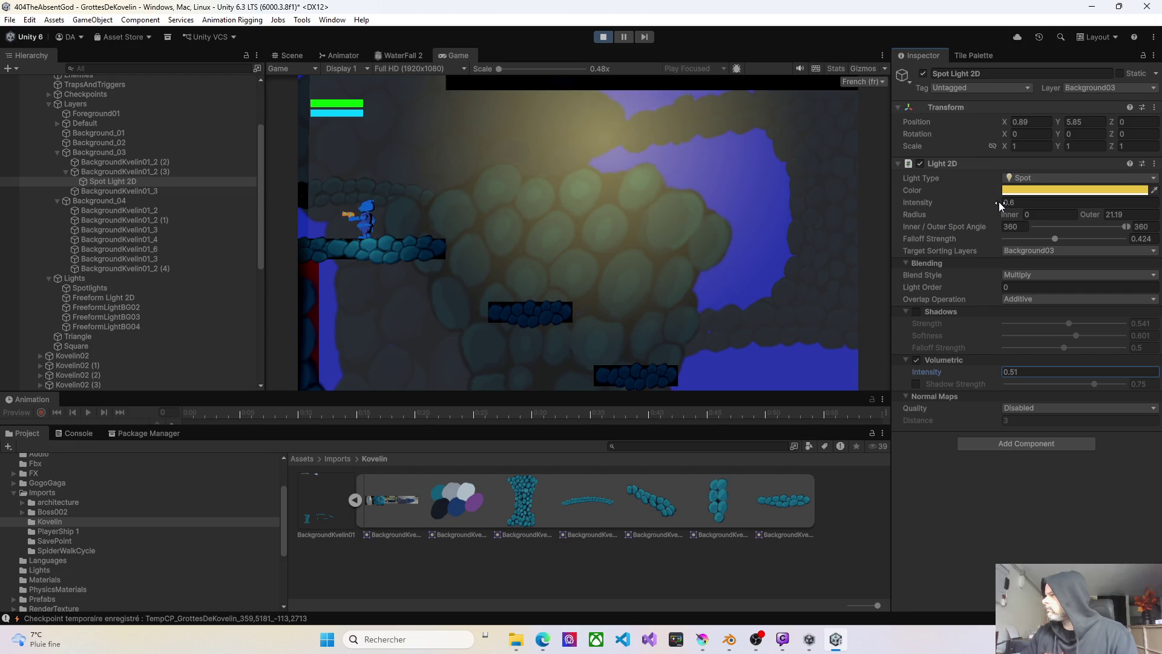
pyautogui.moveTo(994, 201); pyautogui.dragTo(989, 203)
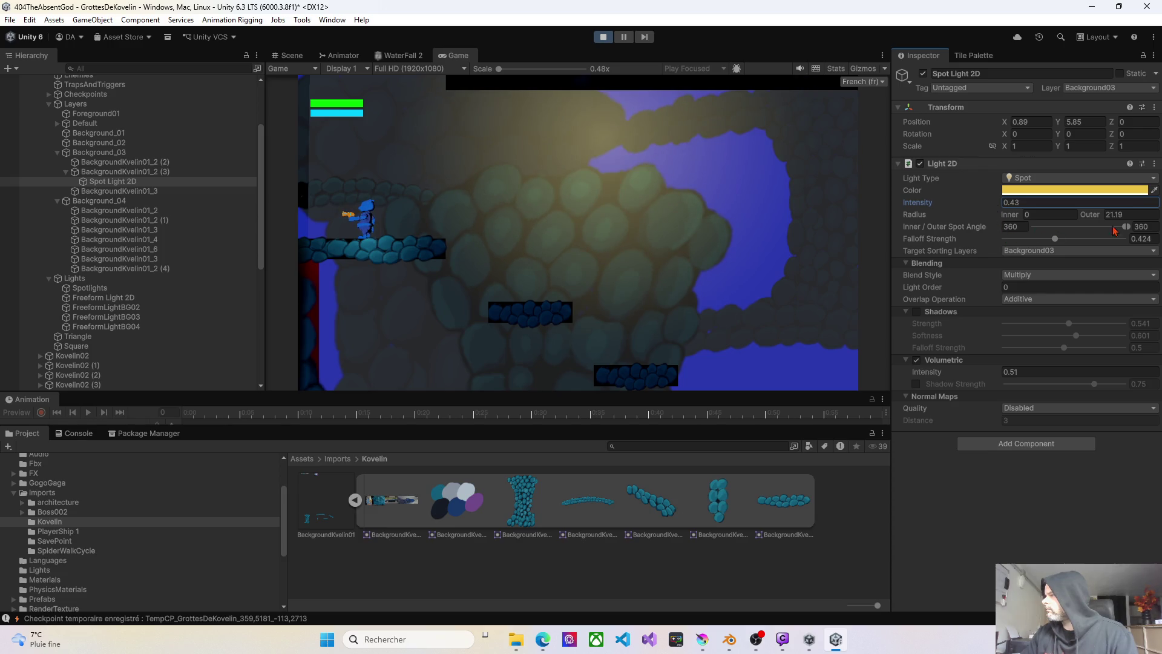
# - Adjust the spot light's outer radius, settling near 11.76
pyautogui.moveTo(1098, 220); pyautogui.dragTo(1113, 221)
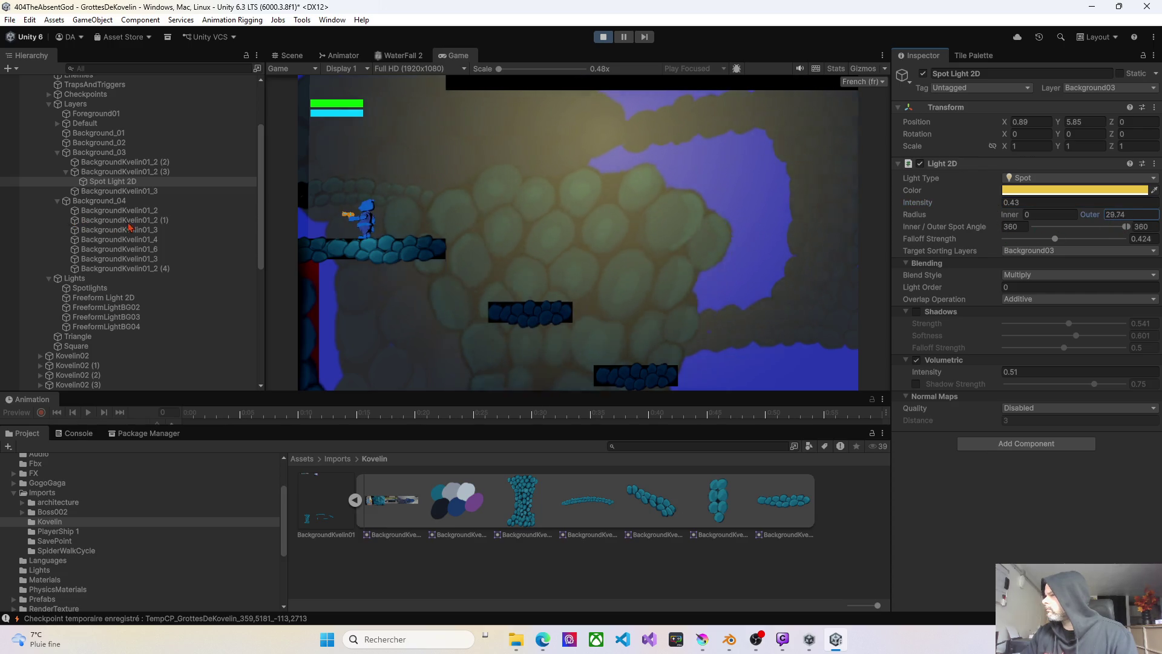
pyautogui.moveTo(128, 227); pyautogui.dragTo(355, 238)
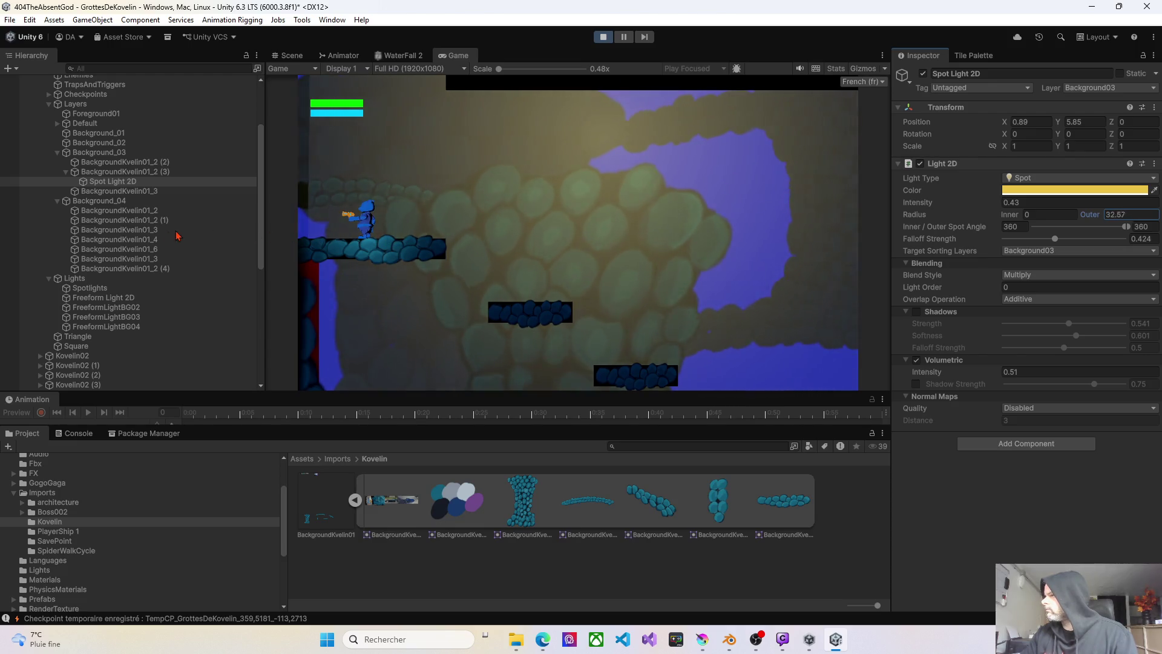
pyautogui.moveTo(178, 236)
pyautogui.mouseDown()
pyautogui.moveTo(22, 235)
pyautogui.moveTo(1144, 225)
pyautogui.moveTo(643, 214)
pyautogui.moveTo(682, 215)
pyautogui.mouseUp()
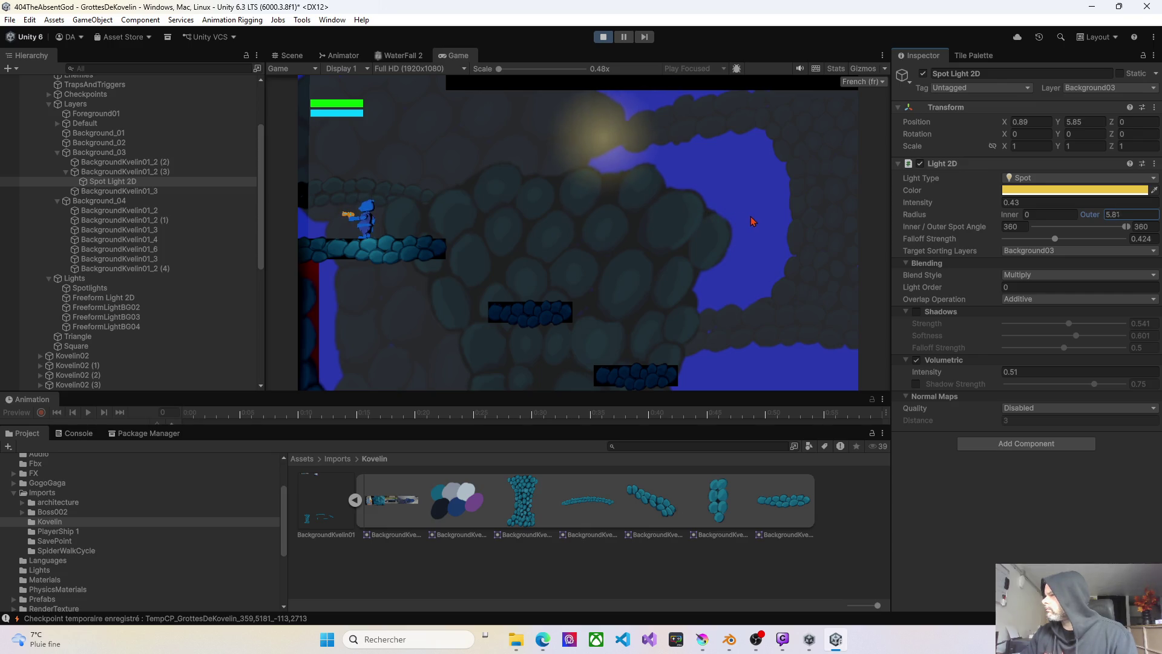
pyautogui.moveTo(783, 223); pyautogui.dragTo(827, 226)
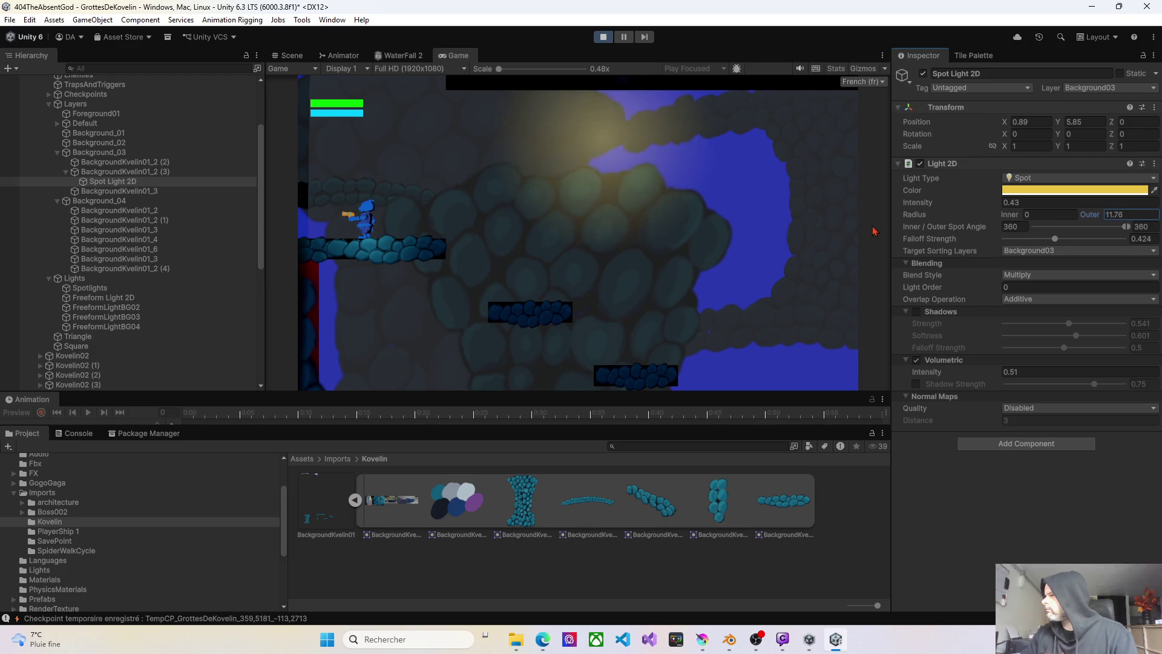
pyautogui.click(1056, 190)
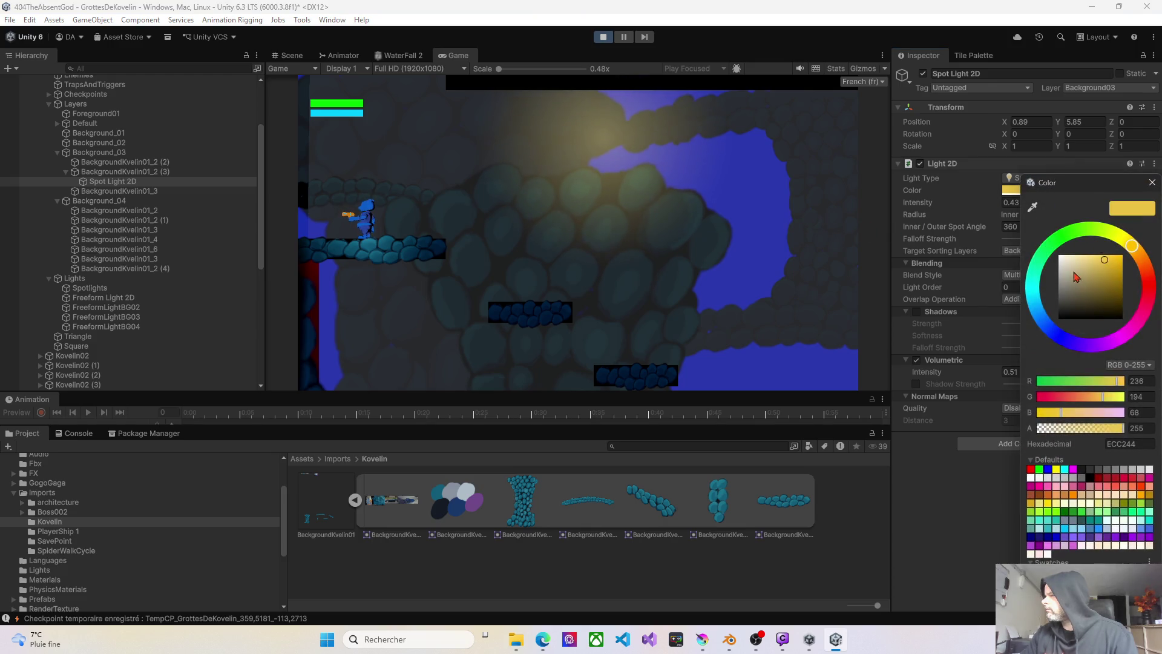
# - Change the spot light colour to a saturated orange
pyautogui.moveTo(1075, 276); pyautogui.dragTo(1061, 260)
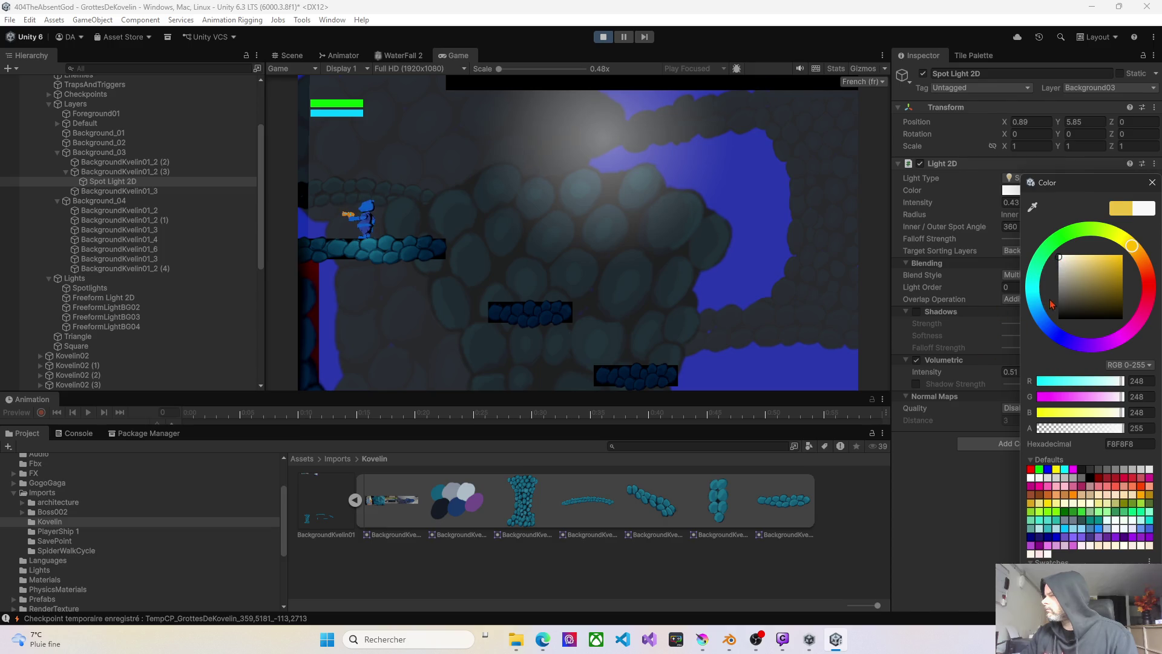
pyautogui.moveTo(1143, 260)
pyautogui.mouseDown()
pyautogui.moveTo(1158, 271)
pyautogui.moveTo(1137, 252)
pyautogui.moveTo(1148, 262)
pyautogui.mouseUp()
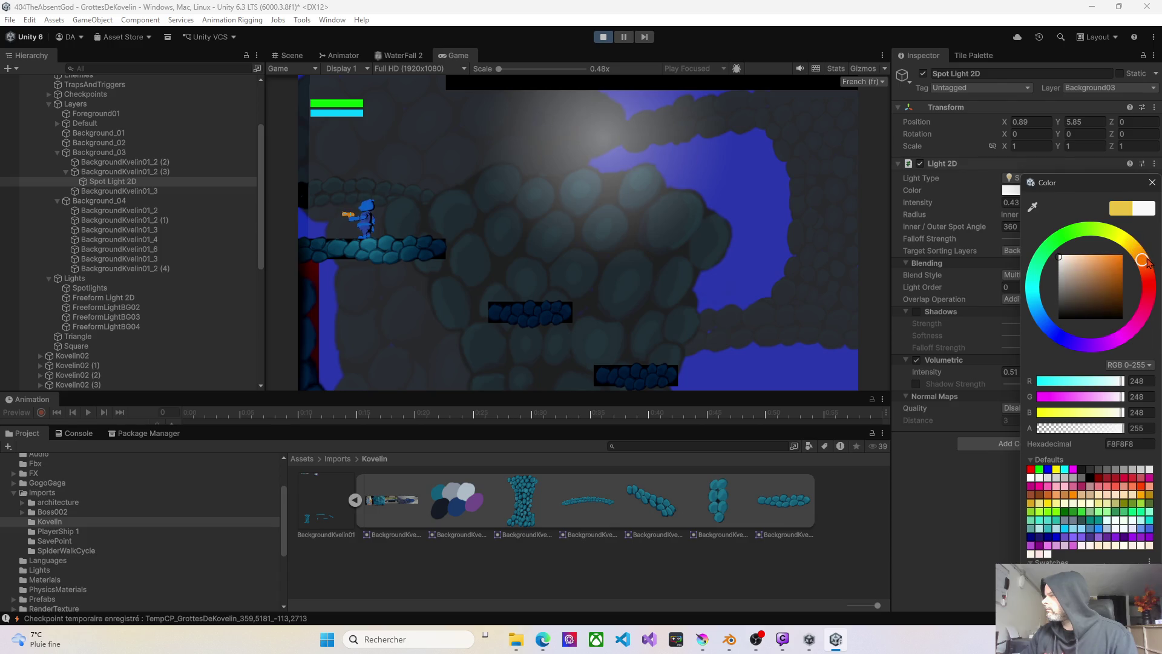
pyautogui.moveTo(1055, 279)
pyautogui.mouseDown()
pyautogui.moveTo(1126, 260)
pyautogui.moveTo(1152, 270)
pyautogui.mouseUp()
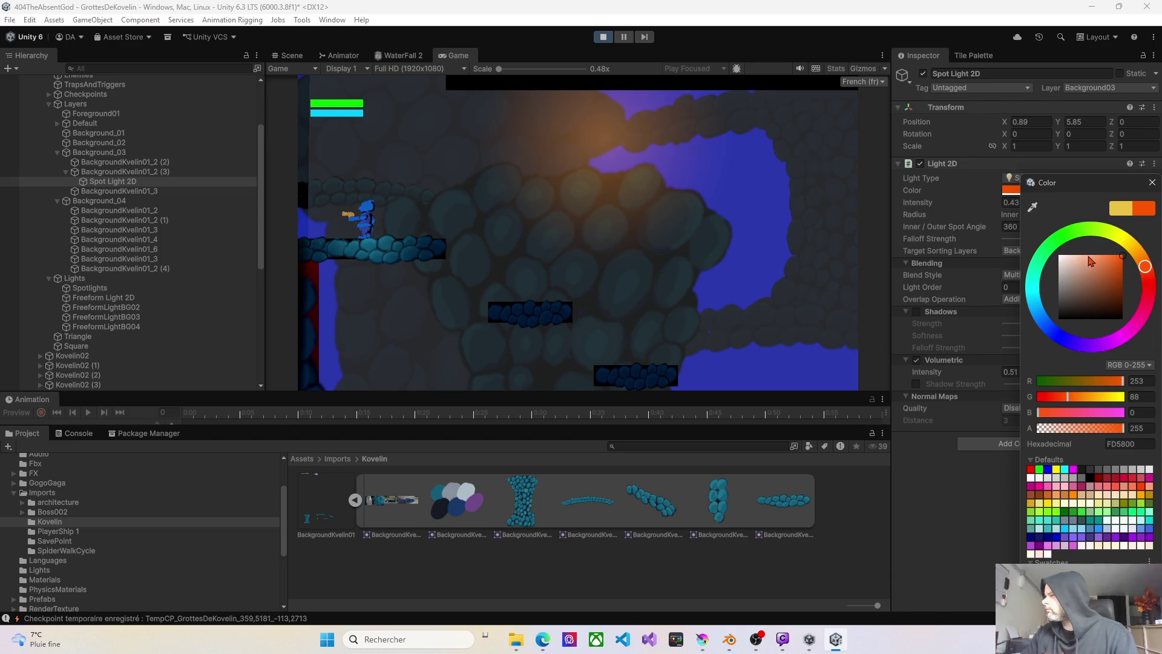
pyautogui.click(970, 496)
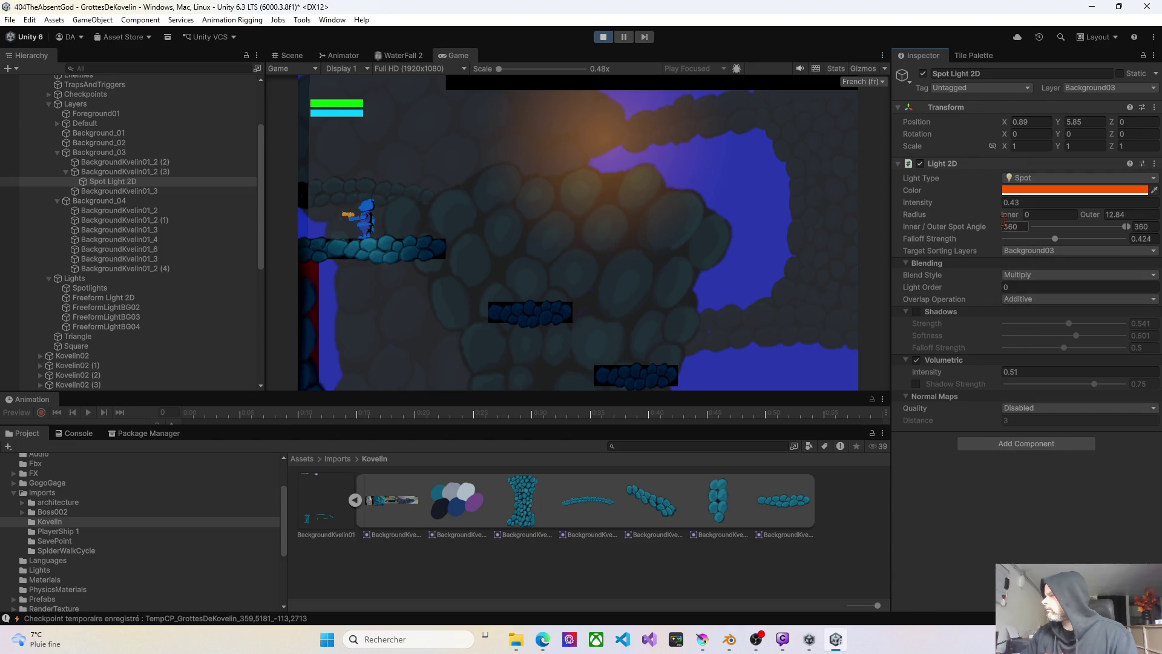
# - Widen the outer radius to about 48 and change the light colour to deep blue
pyautogui.moveTo(1101, 219); pyautogui.dragTo(1132, 220)
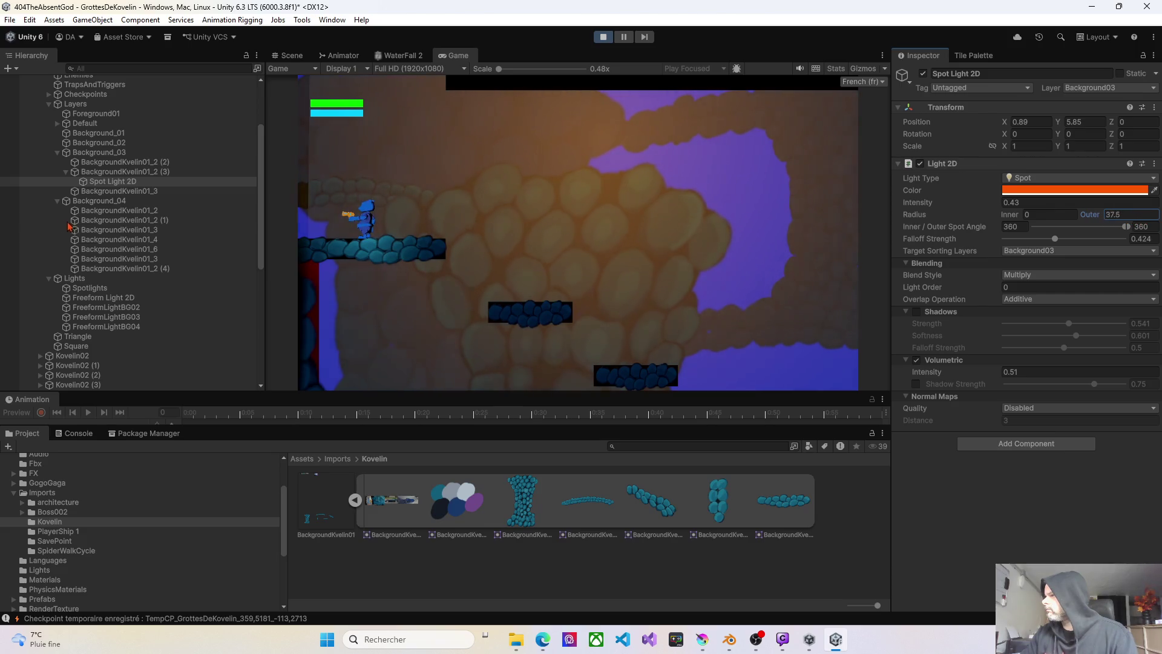
pyautogui.moveTo(68, 225)
pyautogui.mouseDown()
pyautogui.moveTo(111, 234)
pyautogui.moveTo(54, 230)
pyautogui.moveTo(1134, 233)
pyautogui.mouseUp()
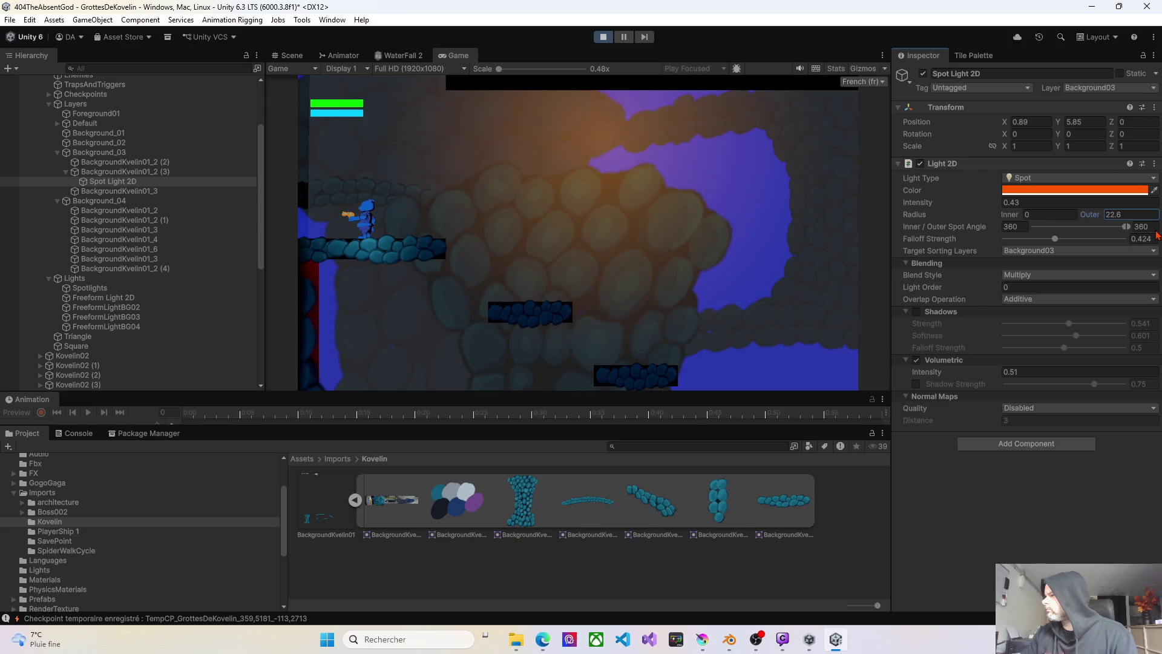
pyautogui.click(1067, 195)
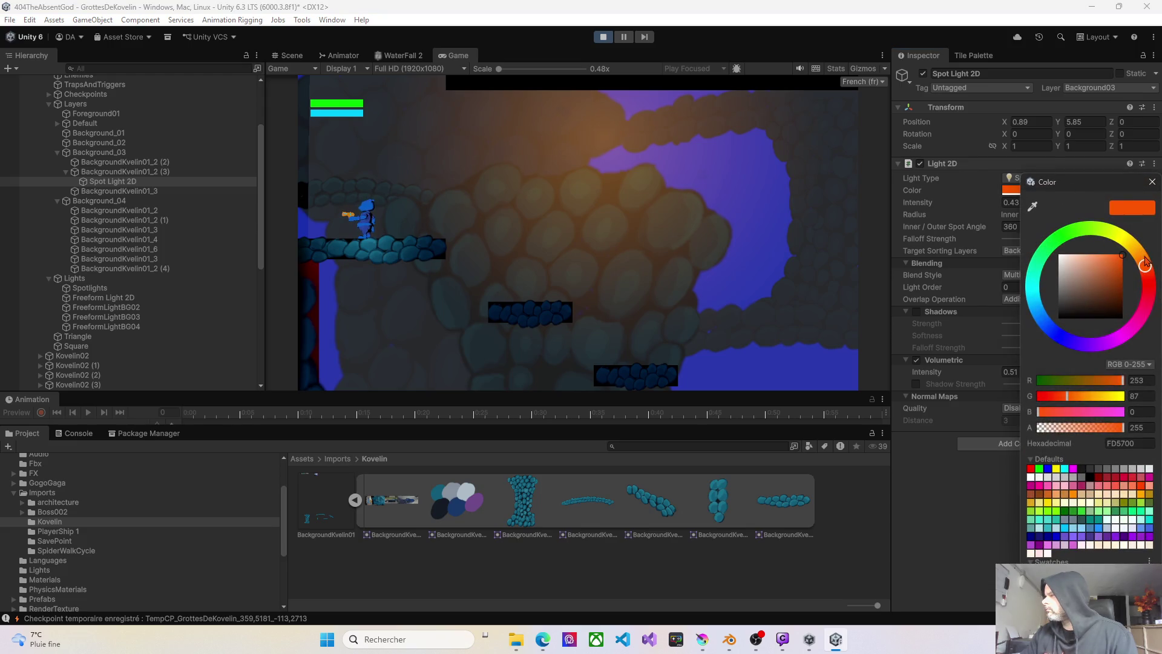
pyautogui.moveTo(1146, 265)
pyautogui.mouseDown()
pyautogui.moveTo(1116, 231)
pyautogui.moveTo(1083, 225)
pyautogui.moveTo(1051, 242)
pyautogui.moveTo(1039, 275)
pyautogui.moveTo(1052, 324)
pyautogui.moveTo(1075, 346)
pyautogui.moveTo(1061, 337)
pyautogui.mouseUp()
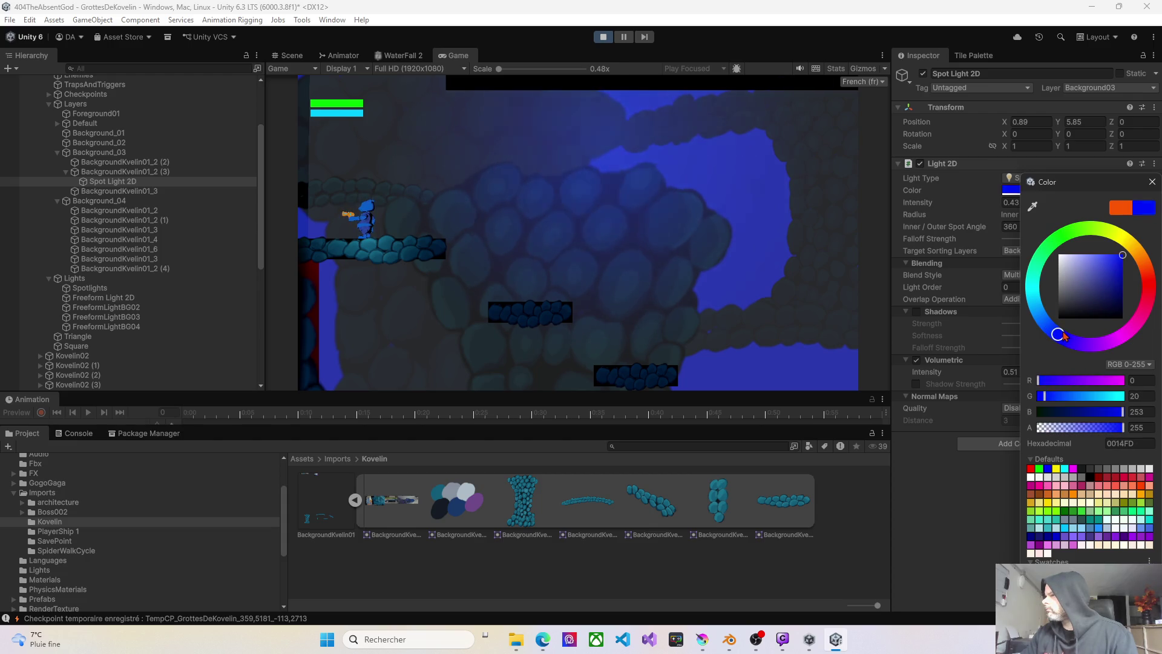
pyautogui.moveTo(1065, 337); pyautogui.dragTo(1055, 336)
# - Stop the game and give the spot light a lighter blue colour
pyautogui.click(607, 39)
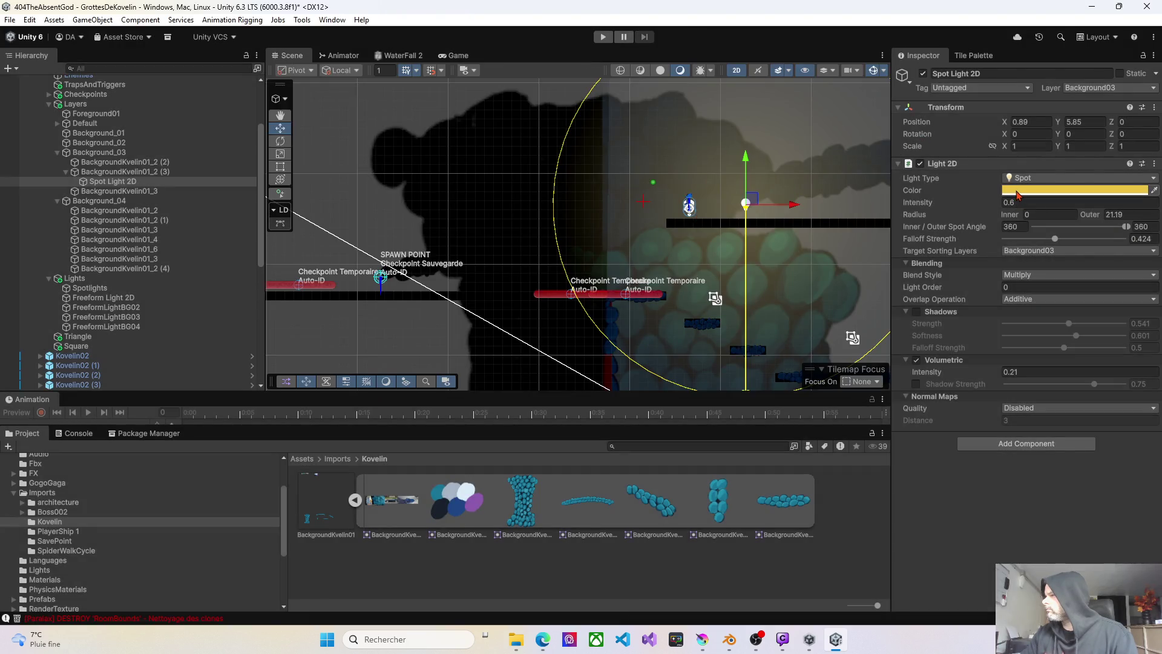
pyautogui.moveTo(720, 287); pyautogui.dragTo(609, 245)
pyautogui.scroll(5, 608, 246)
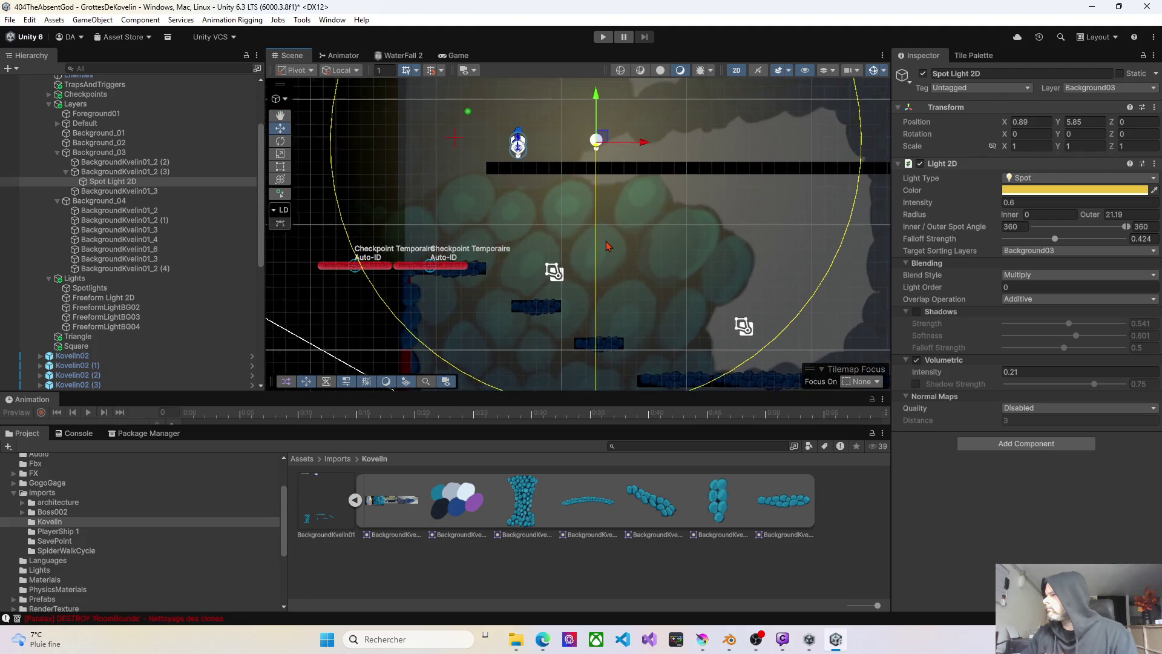
pyautogui.click(1028, 191)
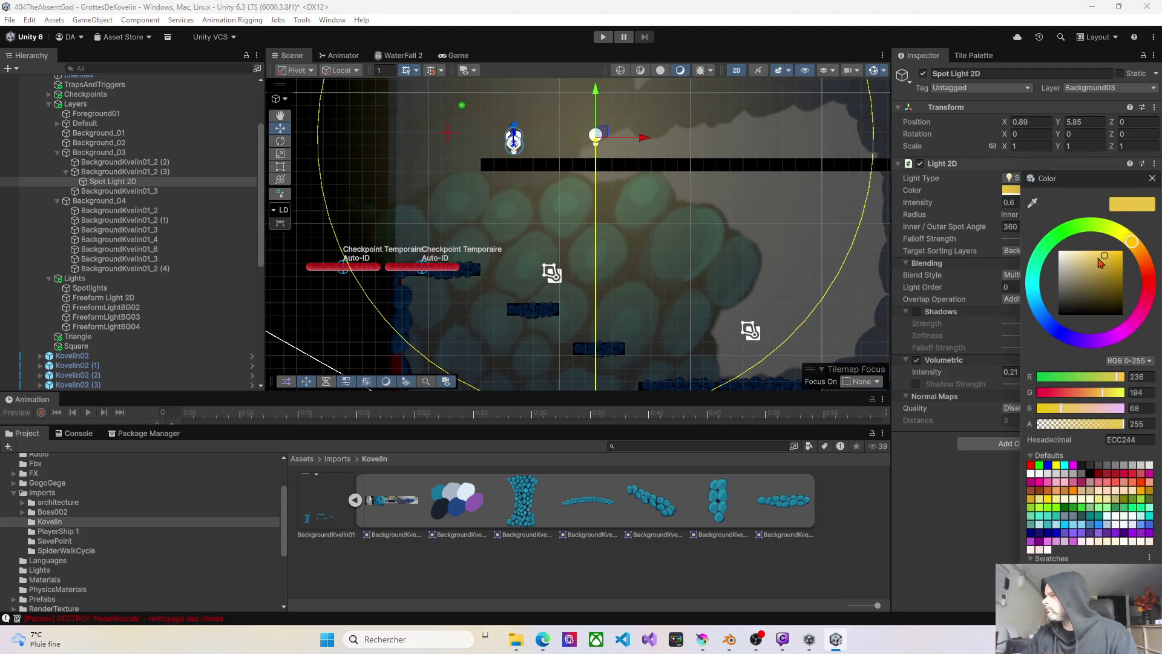
pyautogui.click(1057, 331)
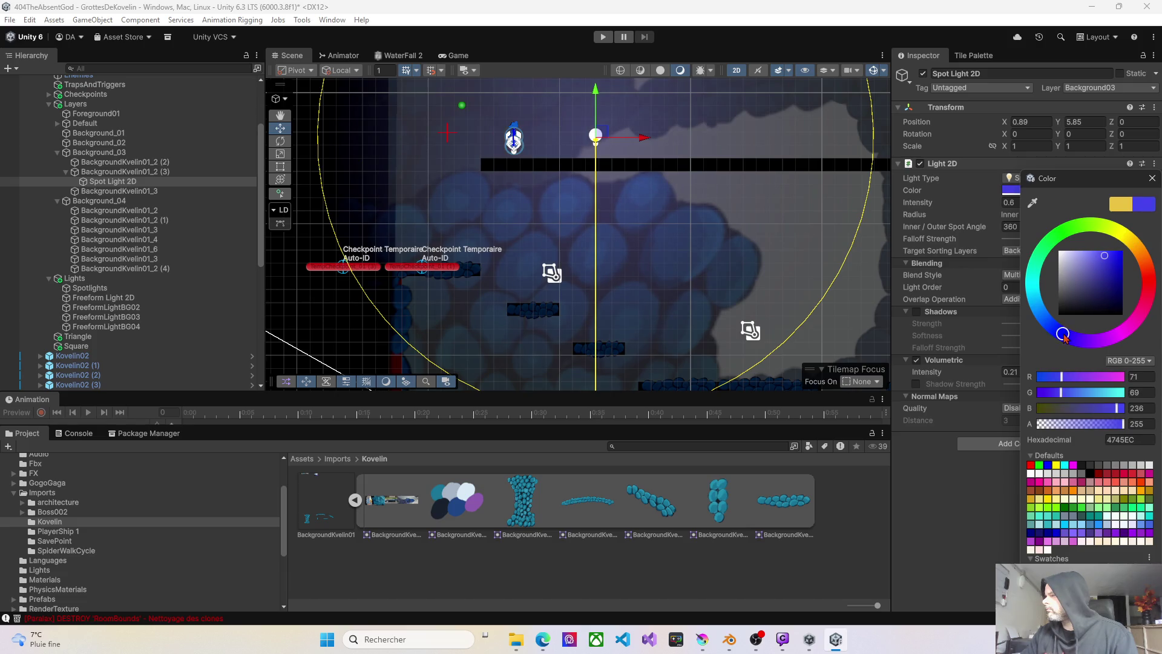
pyautogui.moveTo(1065, 338)
pyautogui.mouseDown()
pyautogui.moveTo(1036, 306)
pyautogui.moveTo(1046, 333)
pyautogui.moveTo(1026, 273)
pyautogui.moveTo(1033, 327)
pyautogui.moveTo(1027, 289)
pyautogui.moveTo(1054, 327)
pyautogui.mouseUp()
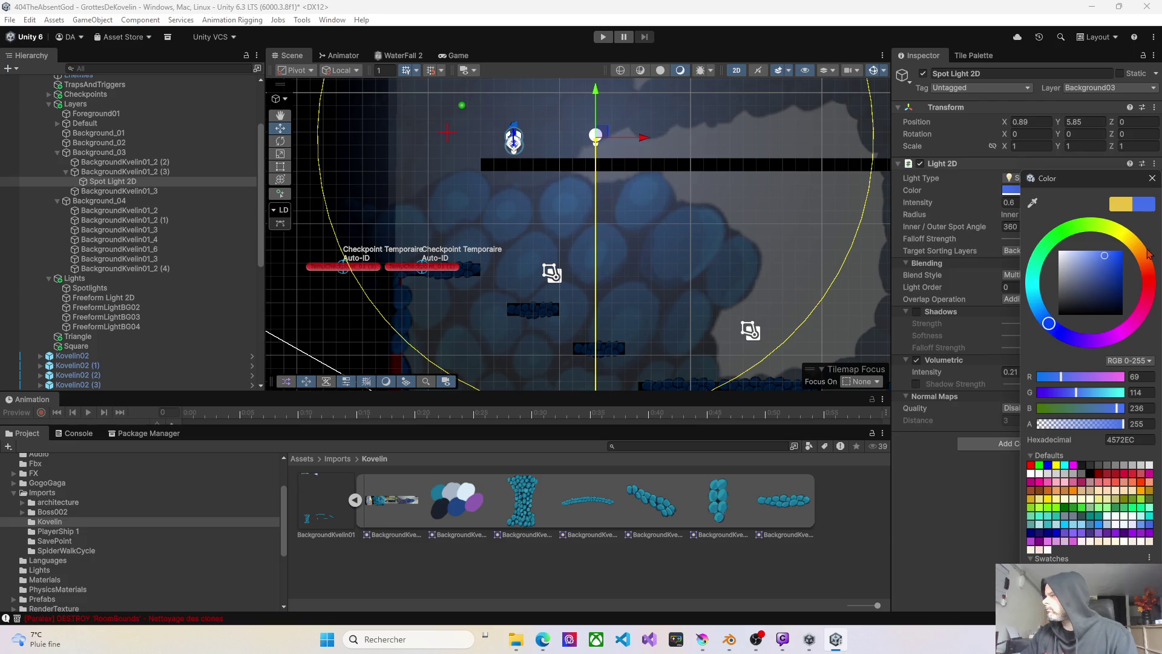
# - Try red-orange hues, then settle on blue 456EEC and close the colour picker
pyautogui.moveTo(1149, 254); pyautogui.dragTo(1151, 292)
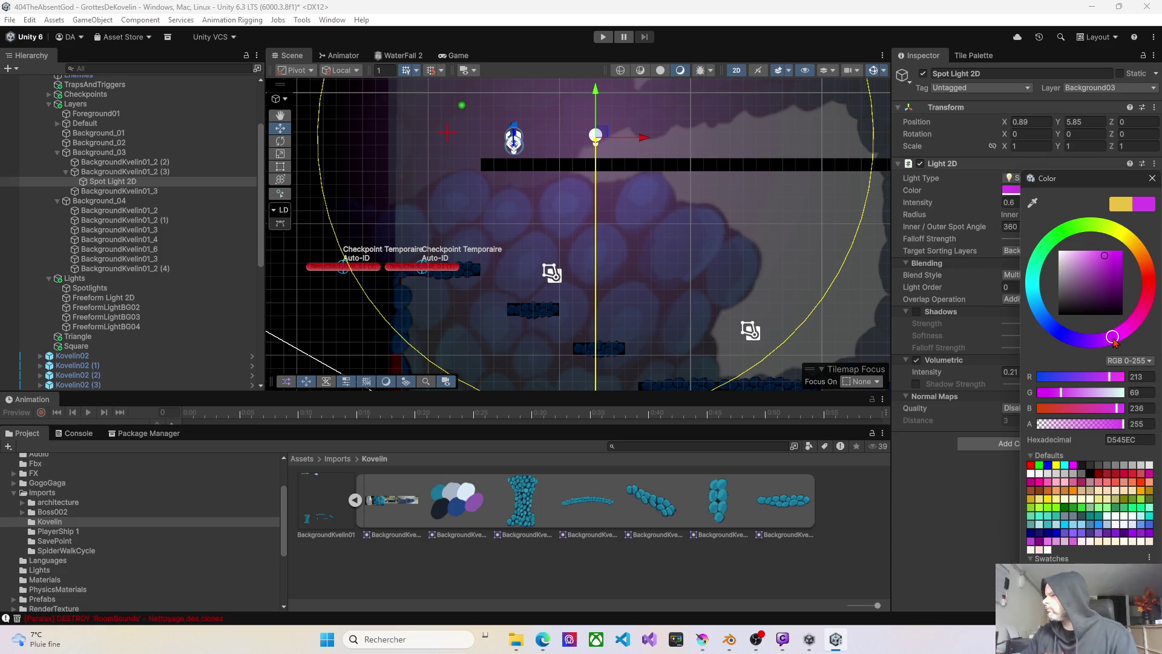
pyautogui.moveTo(1121, 319)
pyautogui.mouseDown()
pyautogui.moveTo(1119, 333)
pyautogui.moveTo(1139, 309)
pyautogui.moveTo(1142, 257)
pyautogui.moveTo(1154, 274)
pyautogui.moveTo(1139, 238)
pyautogui.mouseUp()
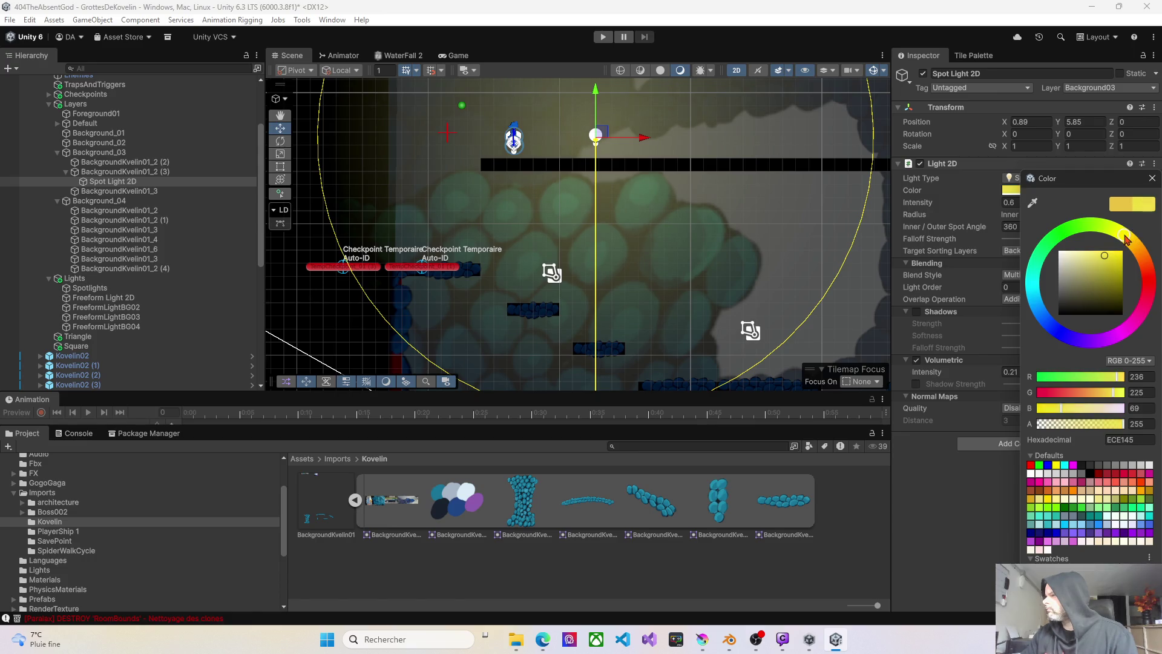
pyautogui.moveTo(1127, 240); pyautogui.dragTo(1133, 244)
pyautogui.click(1052, 327)
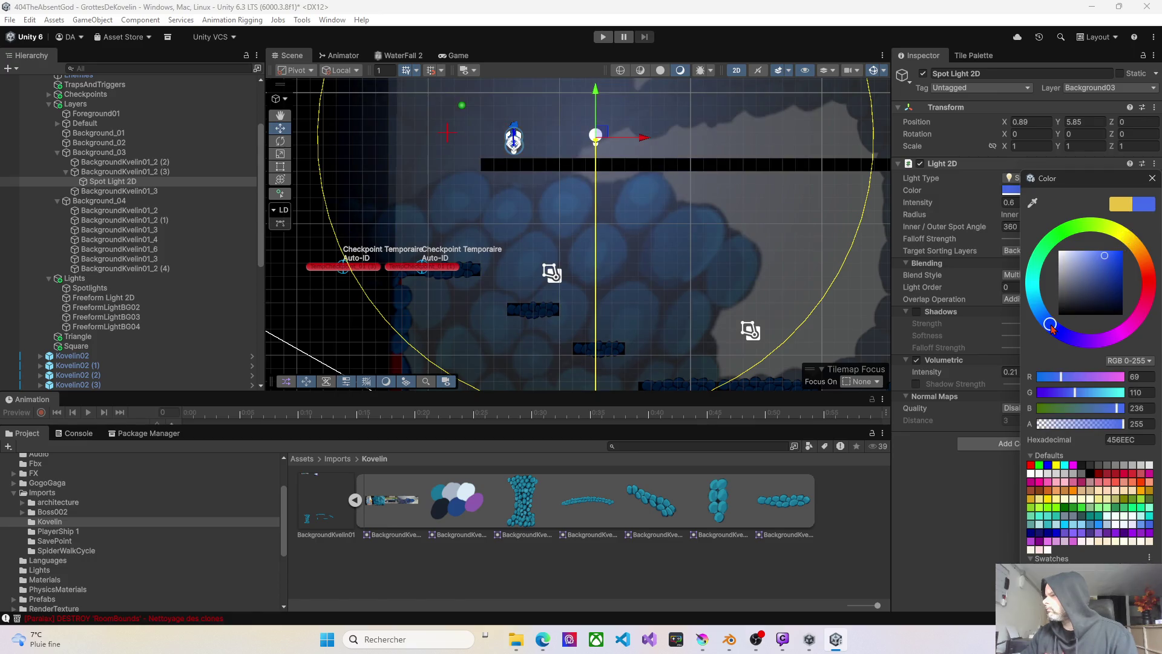
pyautogui.scroll(-5, 763, 258)
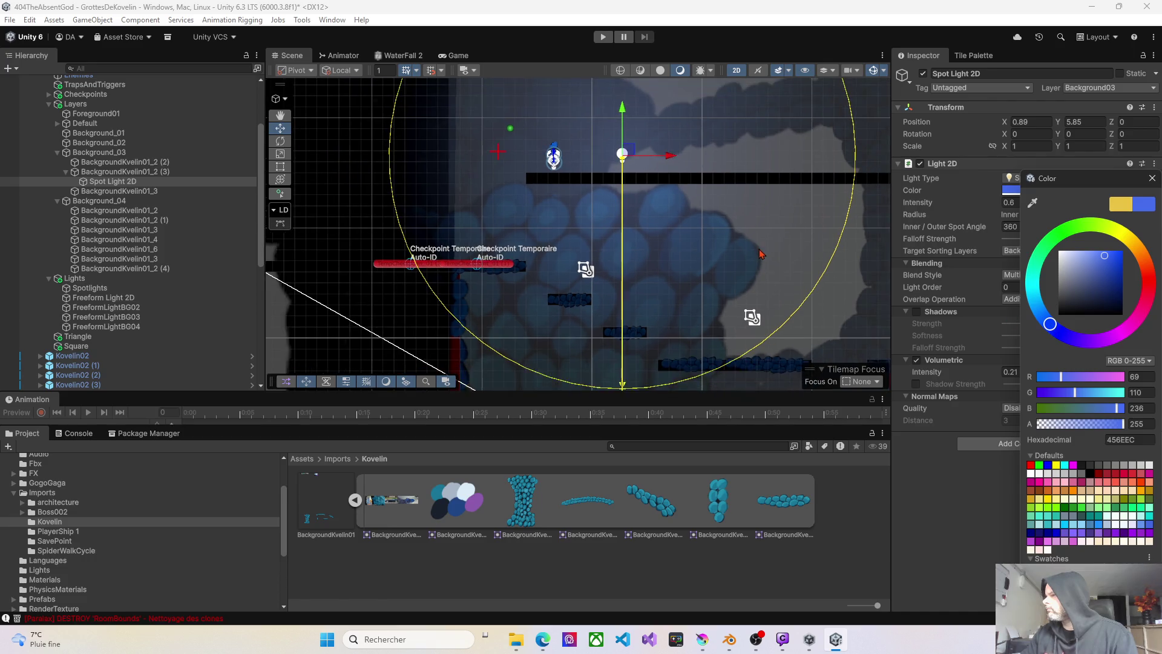
pyautogui.scroll(-1, 763, 258)
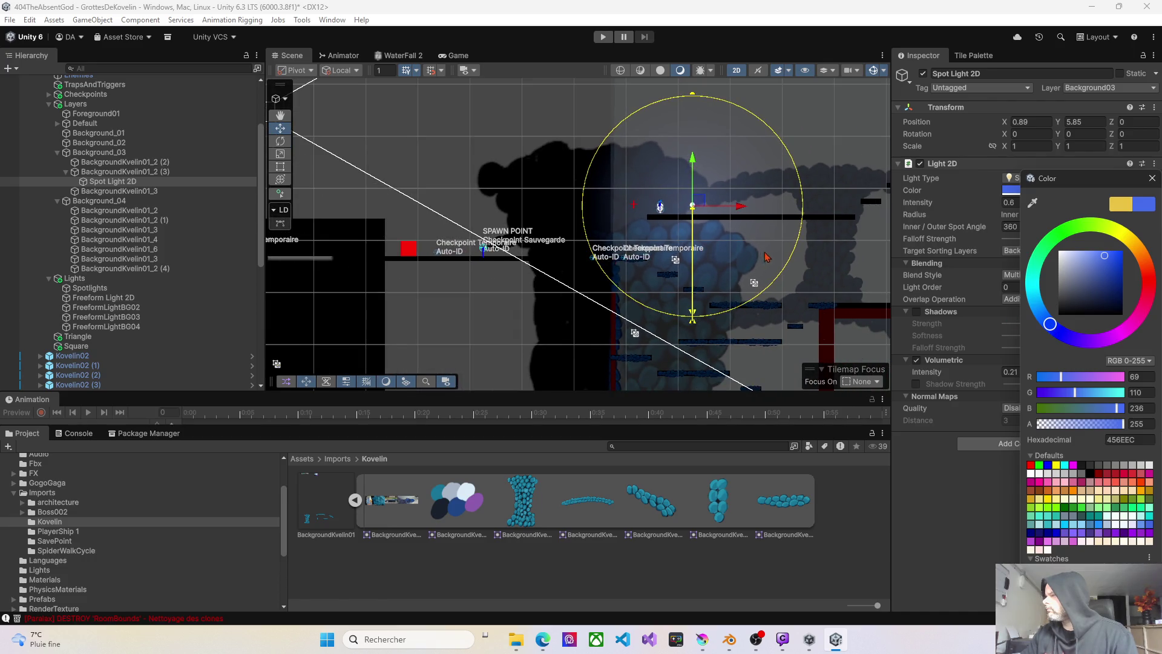
pyautogui.click(972, 200)
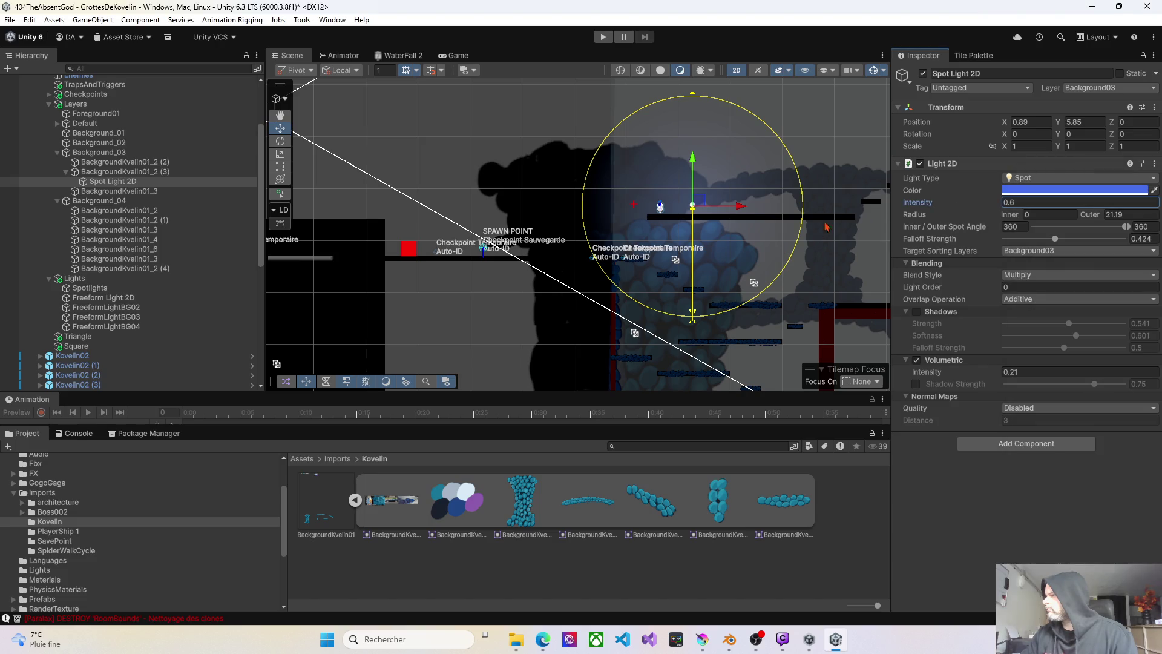
pyautogui.scroll(3, 725, 240)
pyautogui.scroll(2, 724, 240)
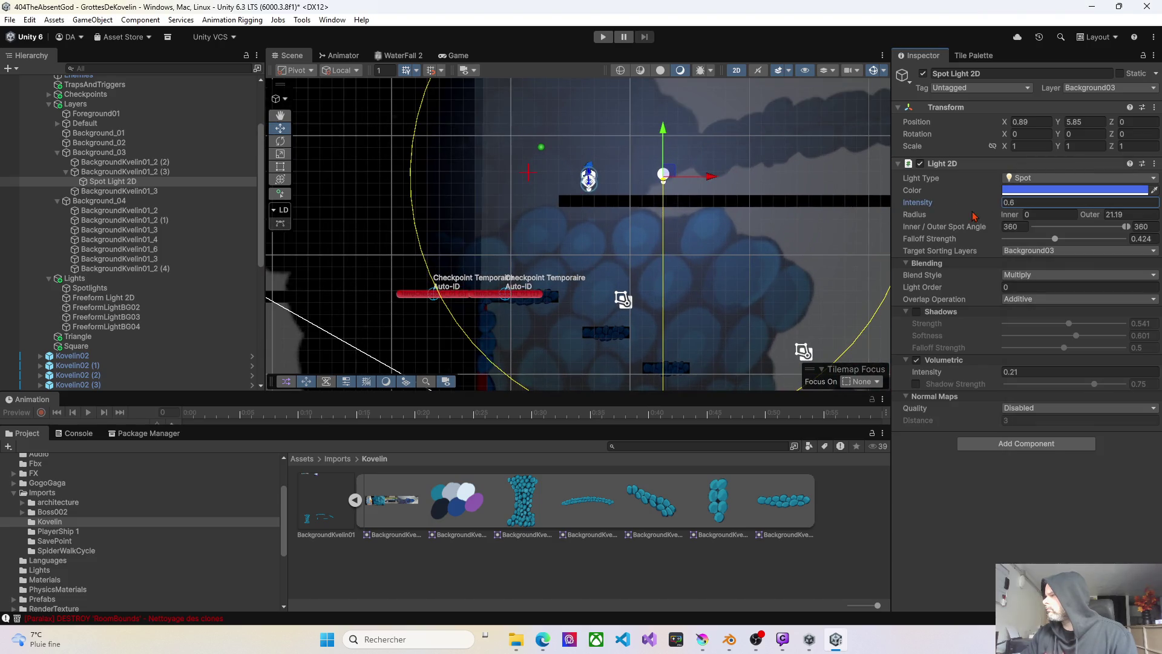
# - Set volumetric intensity to 0.94, intensity to 0.13 and outer radius to 26.13
pyautogui.click(994, 376)
pyautogui.write('0.52')
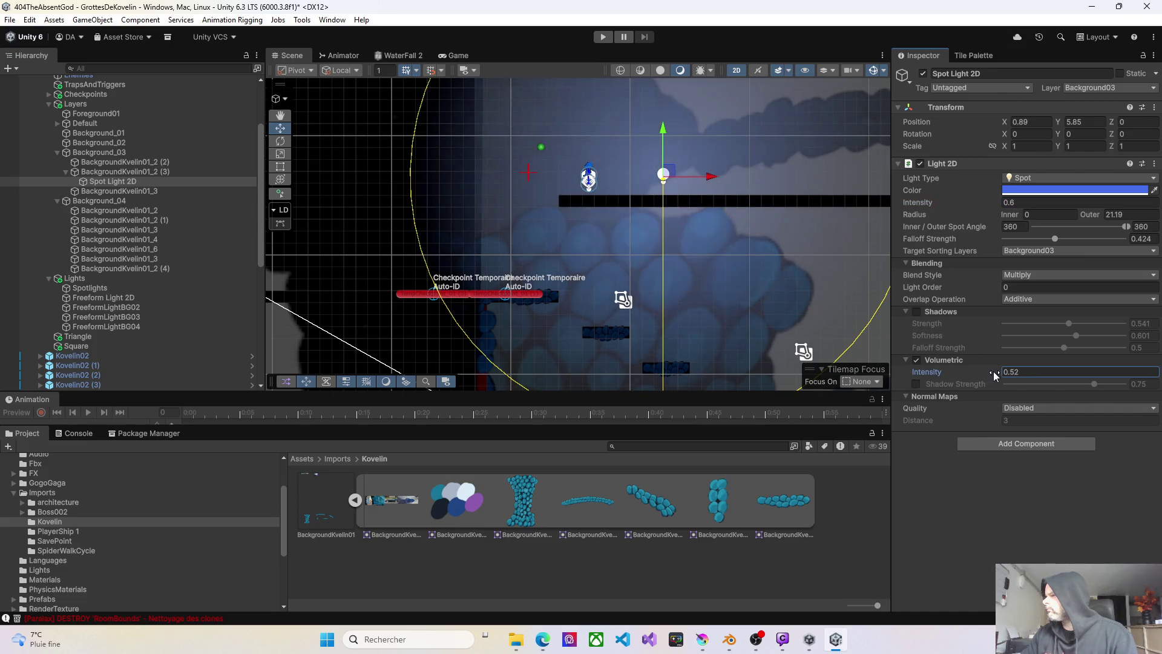
pyautogui.moveTo(994, 376); pyautogui.dragTo(1005, 376)
pyautogui.moveTo(995, 206); pyautogui.dragTo(982, 206)
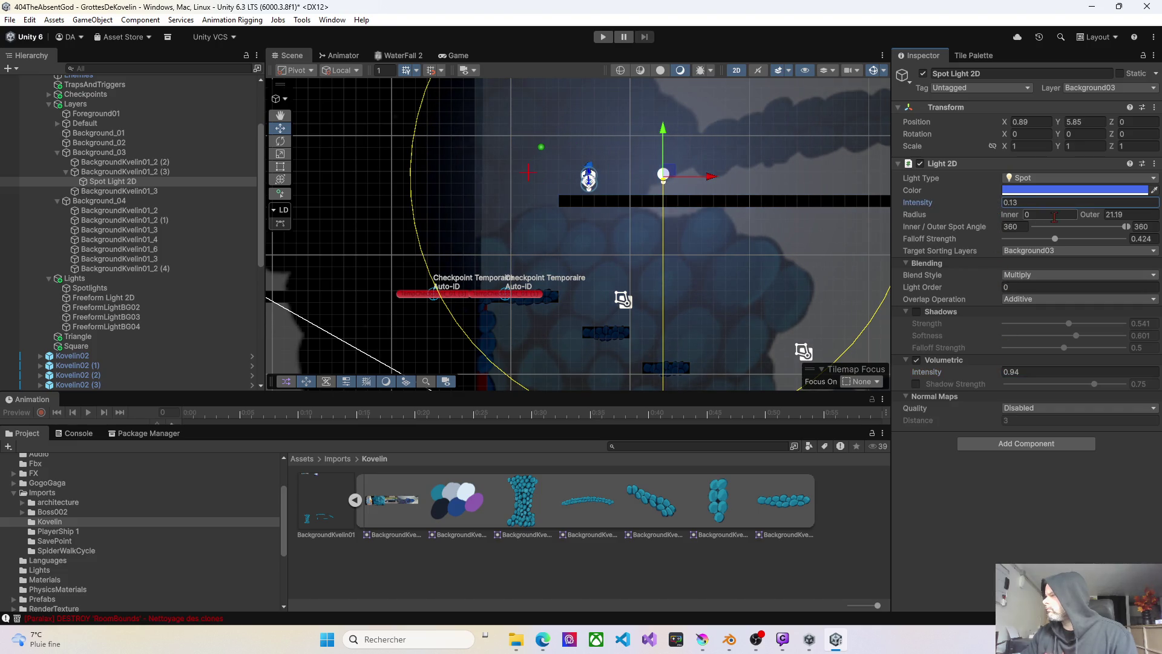
pyautogui.moveTo(1103, 221)
pyautogui.mouseDown()
pyautogui.moveTo(1144, 221)
pyautogui.moveTo(28, 224)
pyautogui.moveTo(52, 227)
pyautogui.mouseUp()
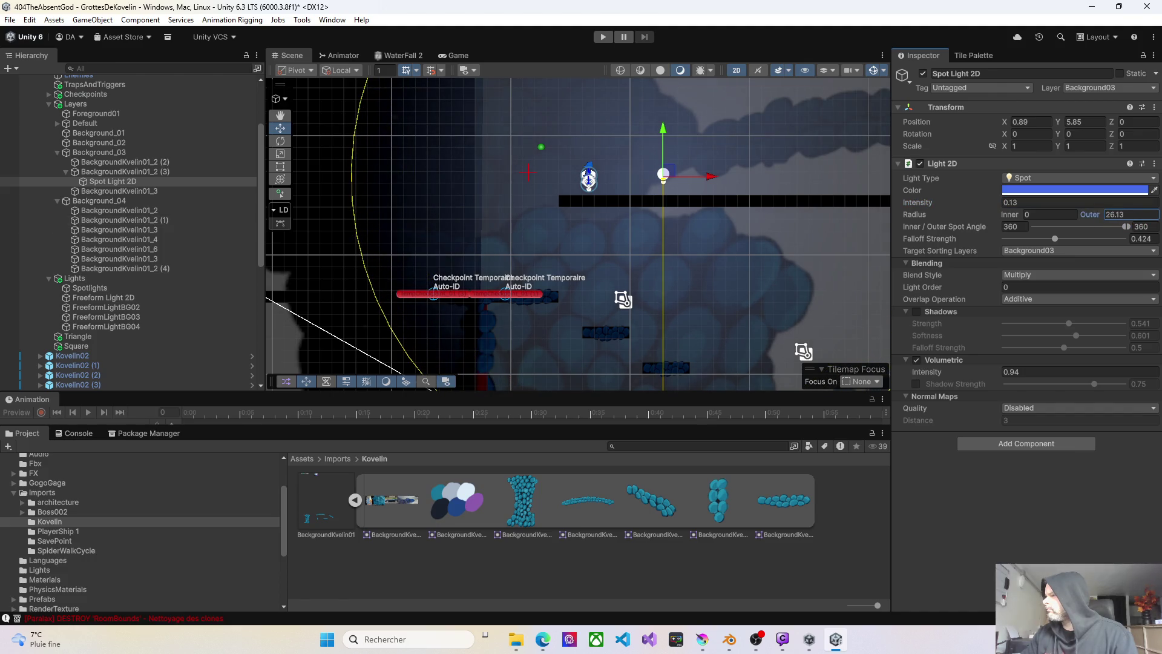
# - Frame the whole lit area, select the large background sprite, then the Background_04 group
pyautogui.scroll(-3, 749, 342)
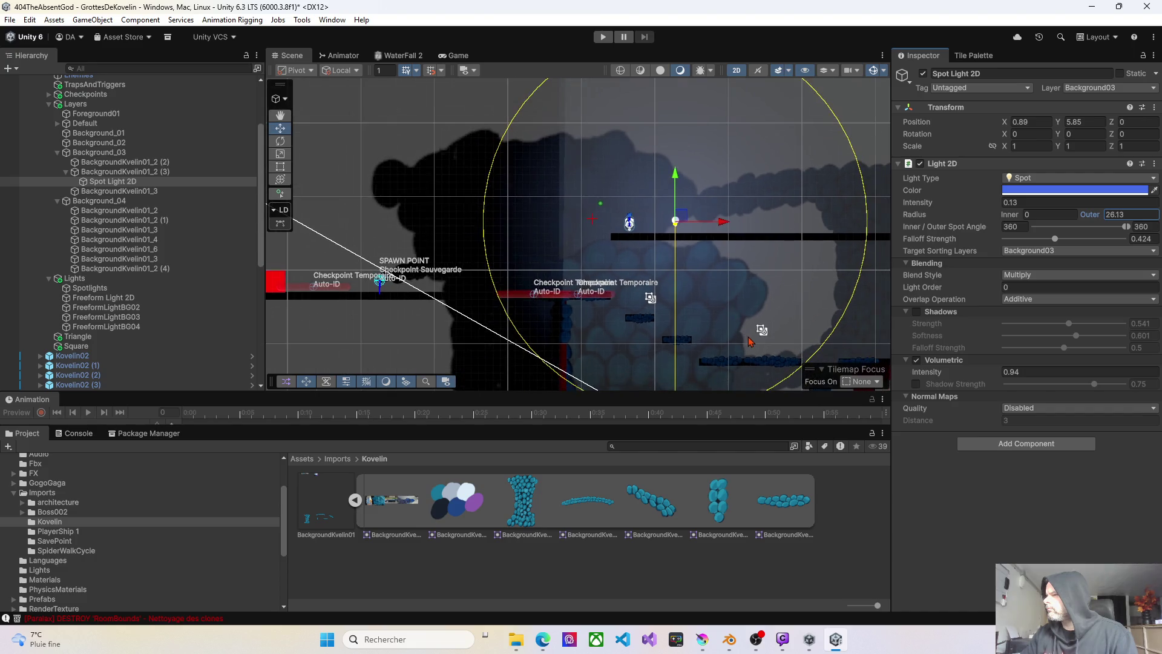
pyautogui.scroll(-2, 749, 342)
pyautogui.moveTo(749, 342)
pyautogui.mouseDown()
pyautogui.moveTo(724, 285)
pyautogui.moveTo(618, 177)
pyautogui.moveTo(565, 194)
pyautogui.moveTo(565, 220)
pyautogui.moveTo(597, 254)
pyautogui.moveTo(587, 245)
pyautogui.mouseUp()
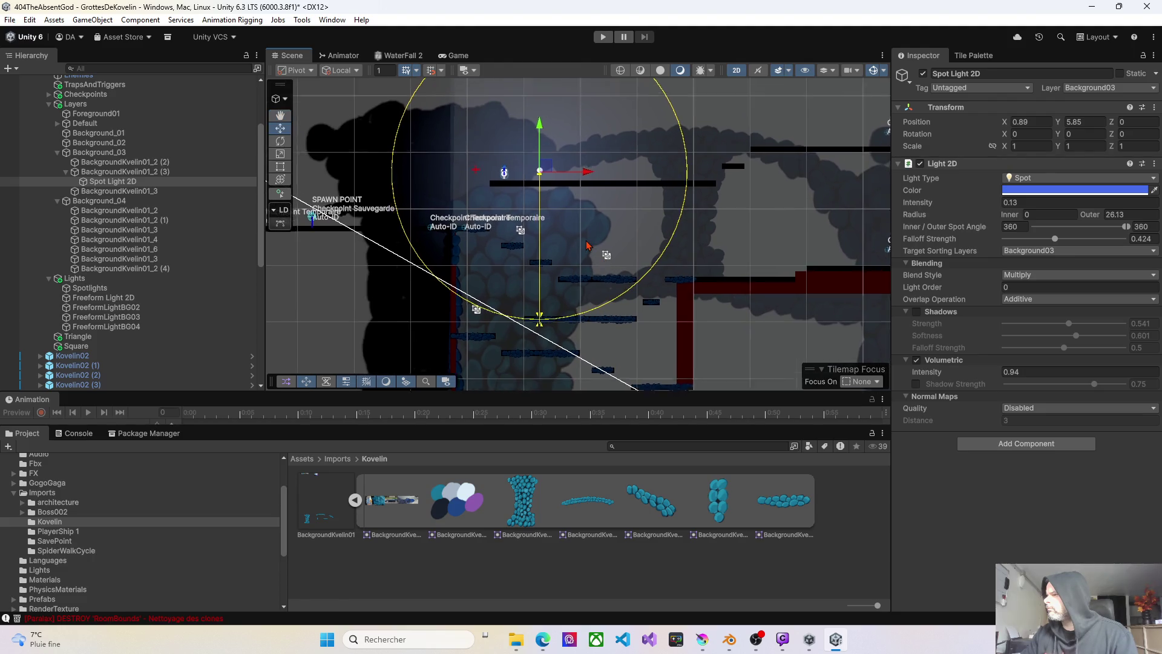
pyautogui.scroll(2, 586, 245)
pyautogui.click(726, 197)
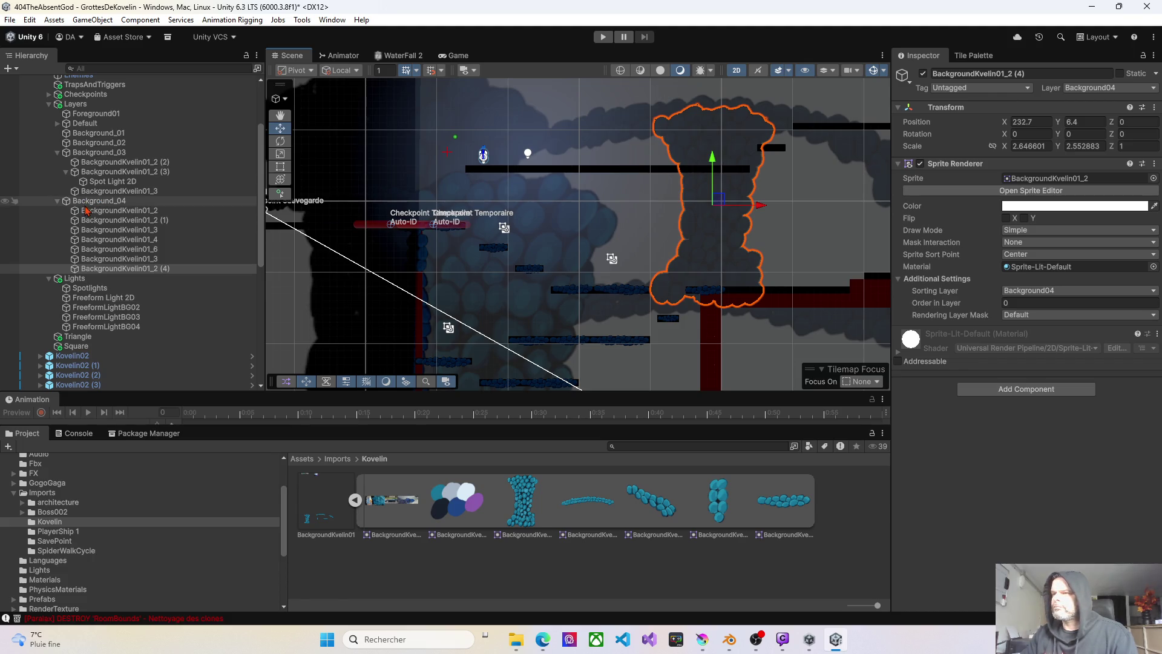
pyautogui.click(84, 204)
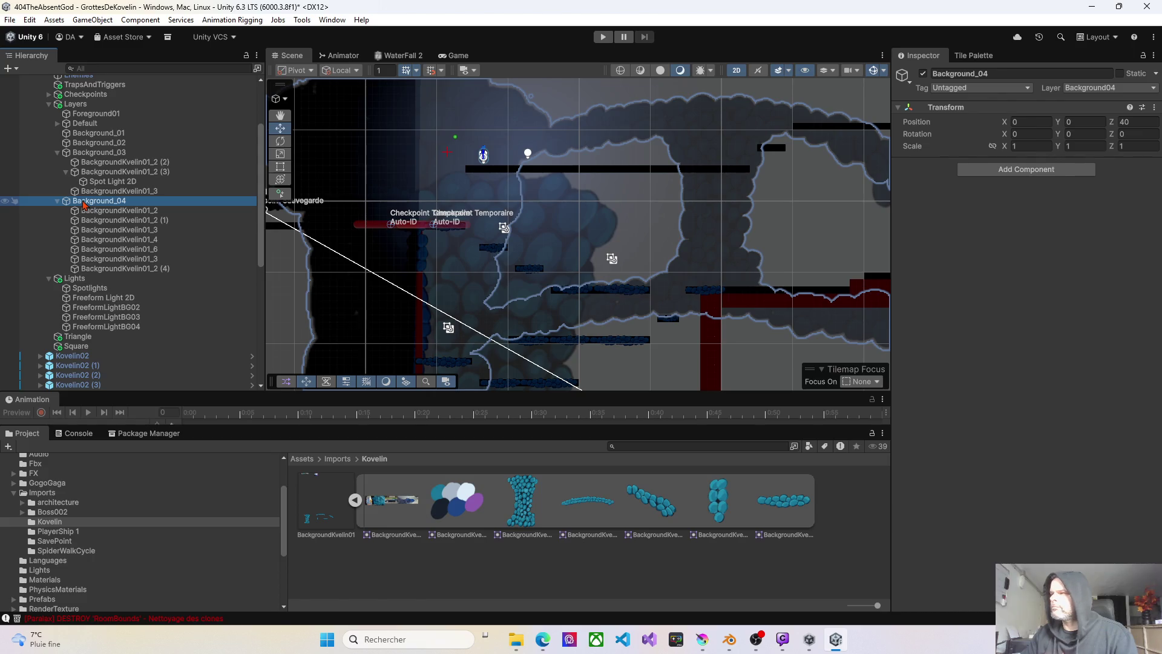
# - Create a Spot Light 2D under Background_04 and move it to the view centre
pyautogui.rightClick(85, 204)
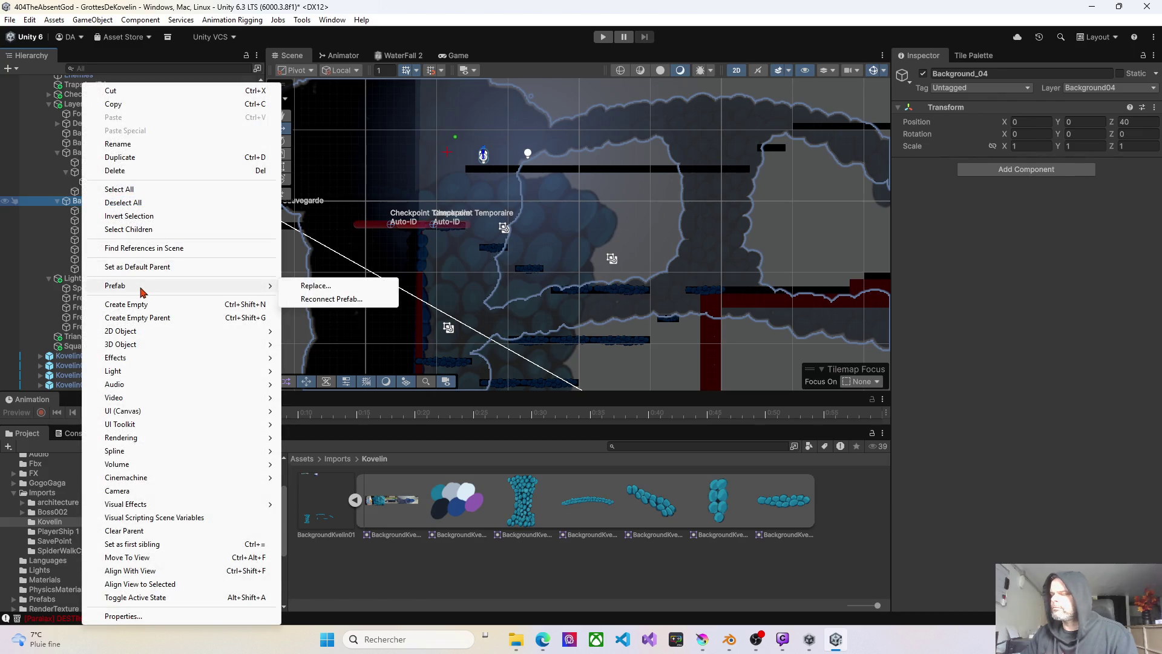
pyautogui.moveTo(126, 377)
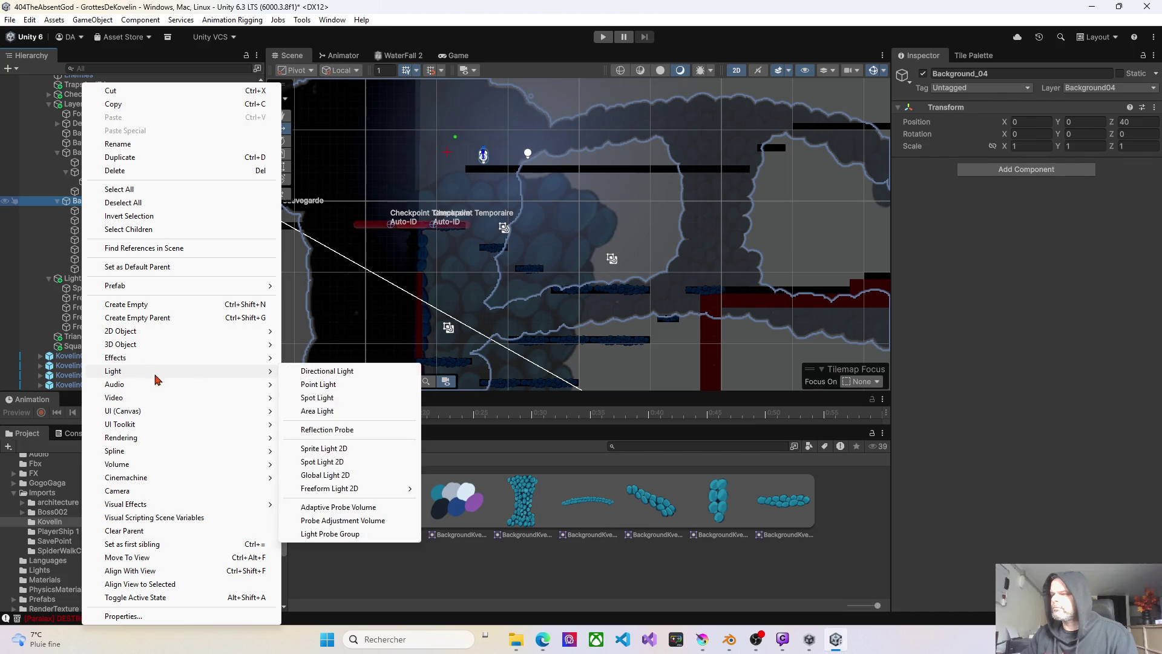
pyautogui.click(324, 463)
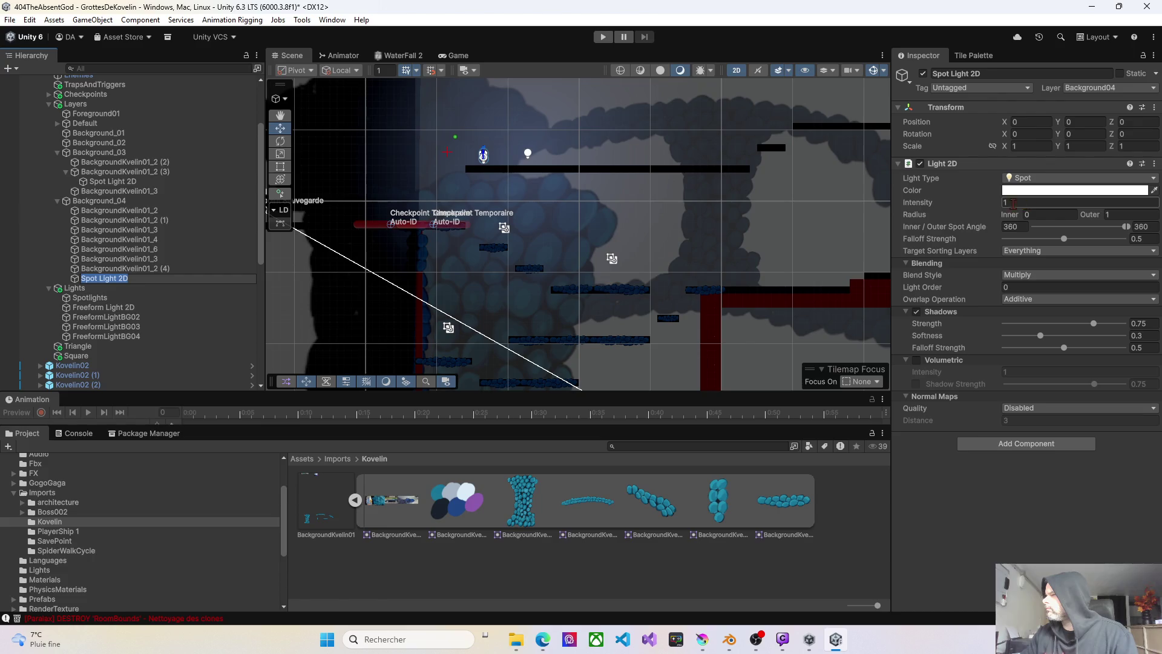
pyautogui.rightClick(727, 195)
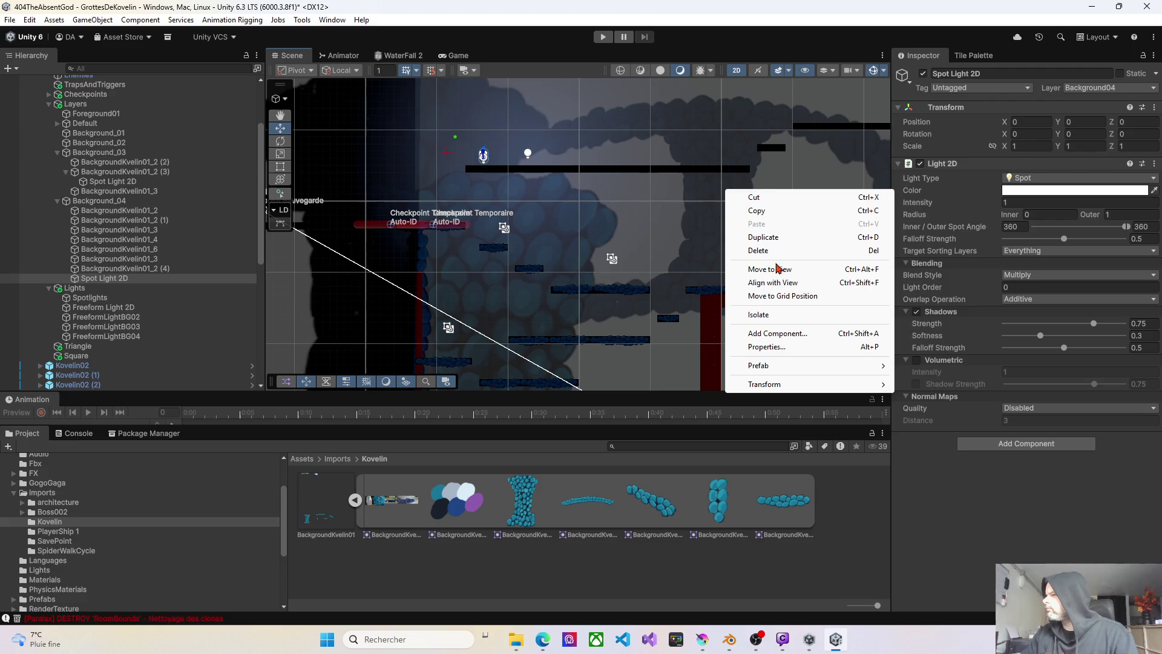
pyautogui.click(766, 270)
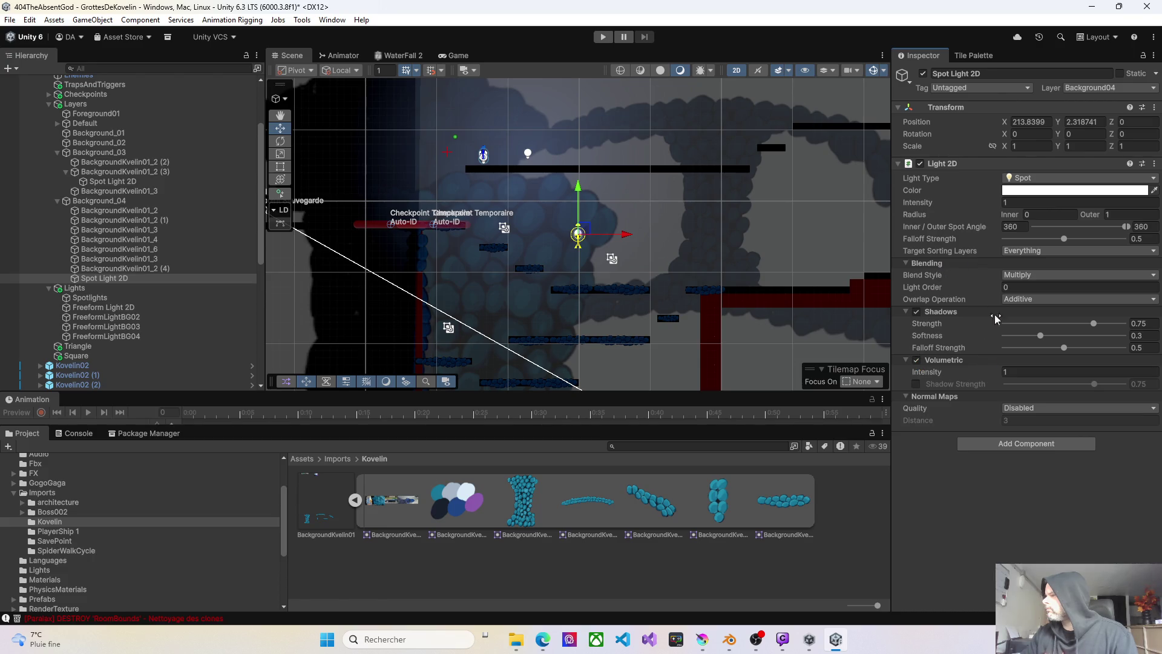
# - Give the new light a 39.5 outer radius, position it over the cave, and raise its falloff
pyautogui.moveTo(1090, 214)
pyautogui.mouseDown()
pyautogui.moveTo(1150, 216)
pyautogui.moveTo(37, 219)
pyautogui.moveTo(128, 226)
pyautogui.mouseUp()
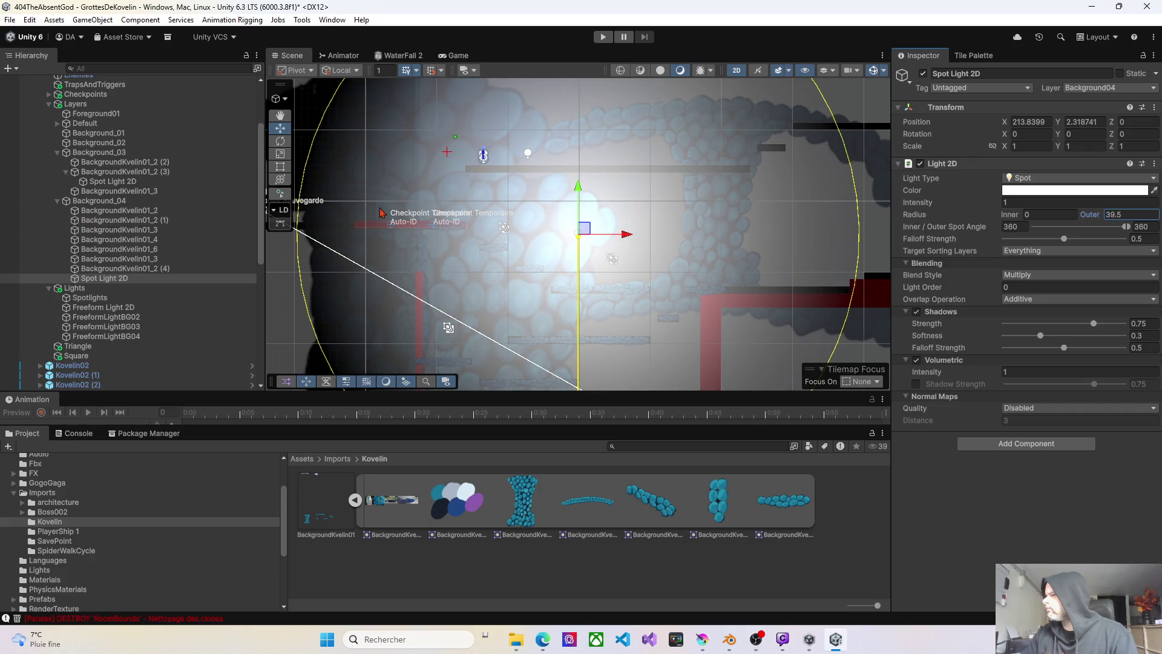
pyautogui.moveTo(589, 234)
pyautogui.mouseDown()
pyautogui.moveTo(672, 230)
pyautogui.moveTo(686, 205)
pyautogui.mouseUp()
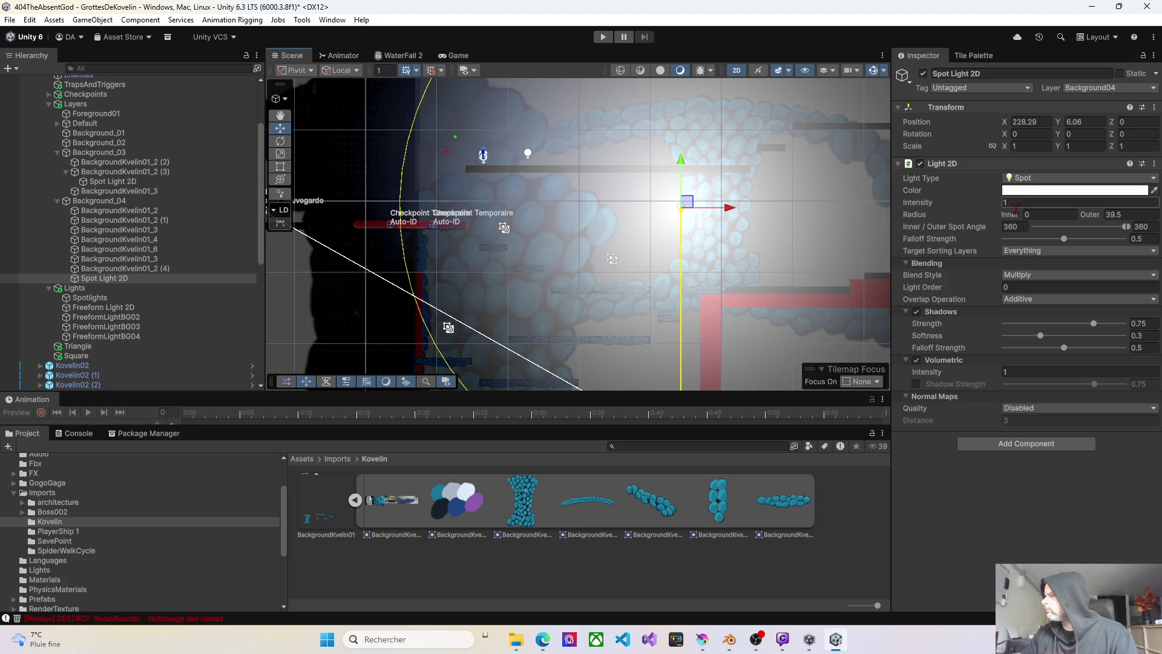
pyautogui.moveTo(1065, 239); pyautogui.dragTo(1128, 243)
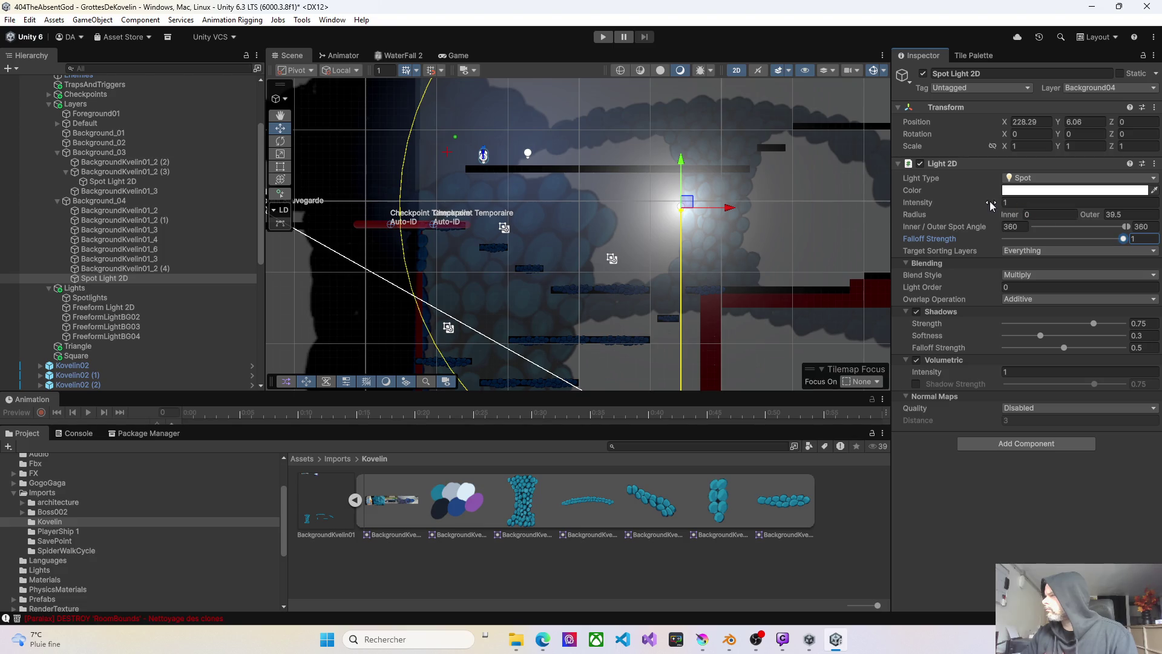
# - Tint the spot light blue, rough in its intensity and volumetric intensity, and nudge it slightly
pyautogui.moveTo(991, 206)
pyautogui.mouseDown()
pyautogui.moveTo(980, 209)
pyautogui.moveTo(1108, 225)
pyautogui.moveTo(90, 236)
pyautogui.moveTo(629, 266)
pyautogui.mouseUp()
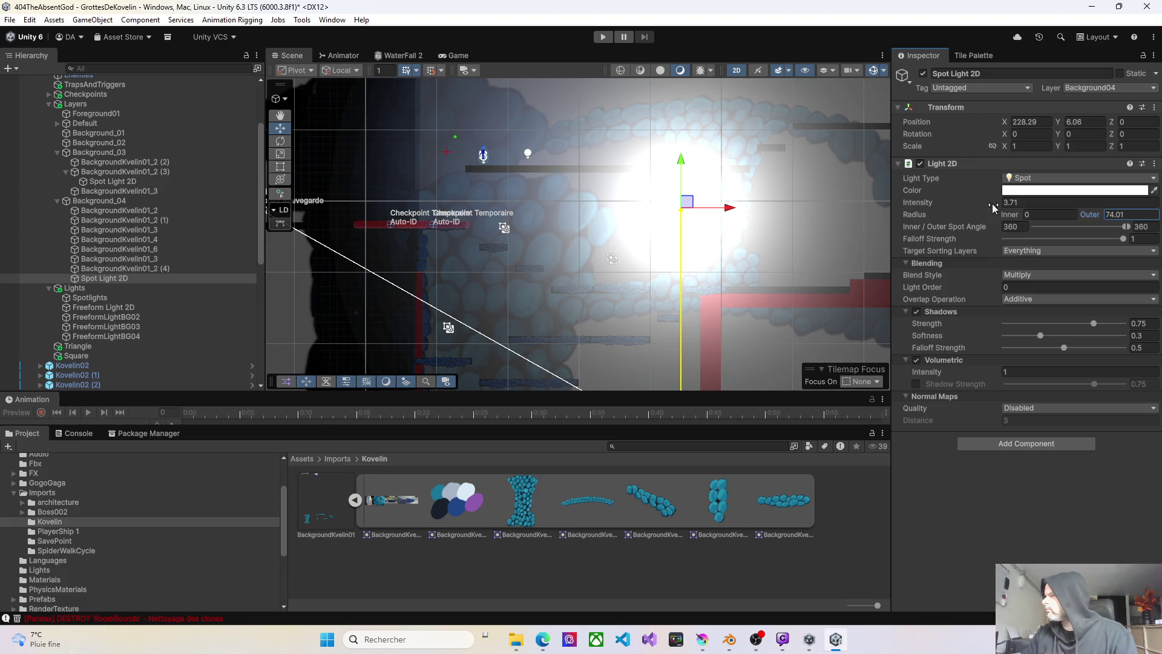
pyautogui.moveTo(993, 208); pyautogui.dragTo(979, 206)
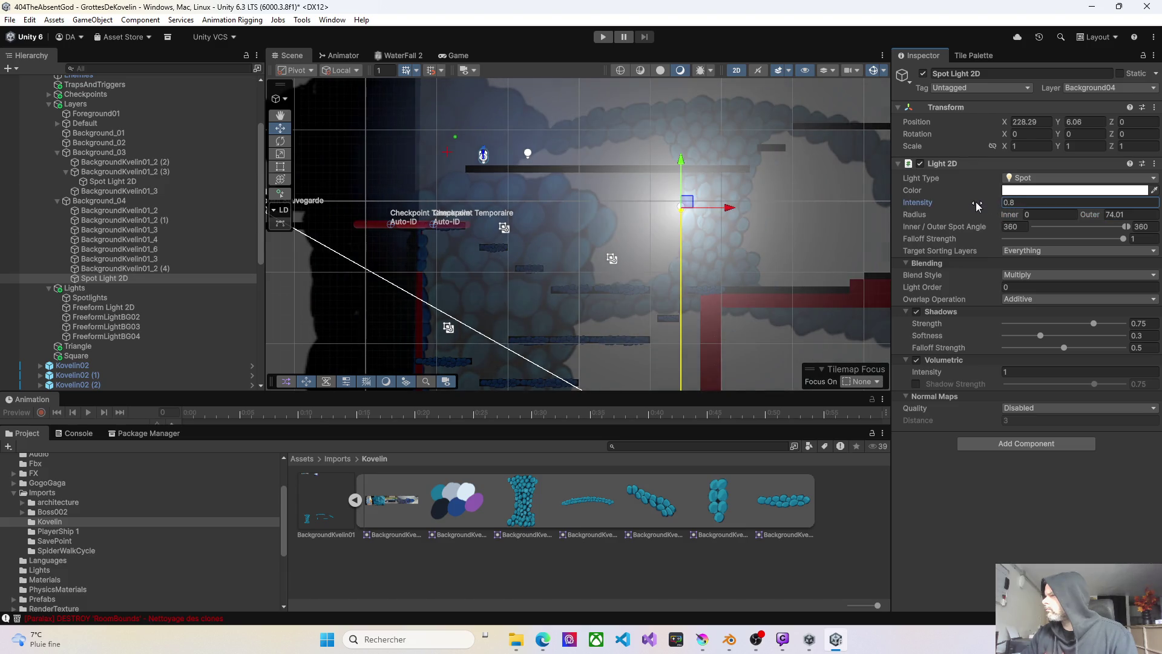
pyautogui.moveTo(981, 372); pyautogui.dragTo(973, 373)
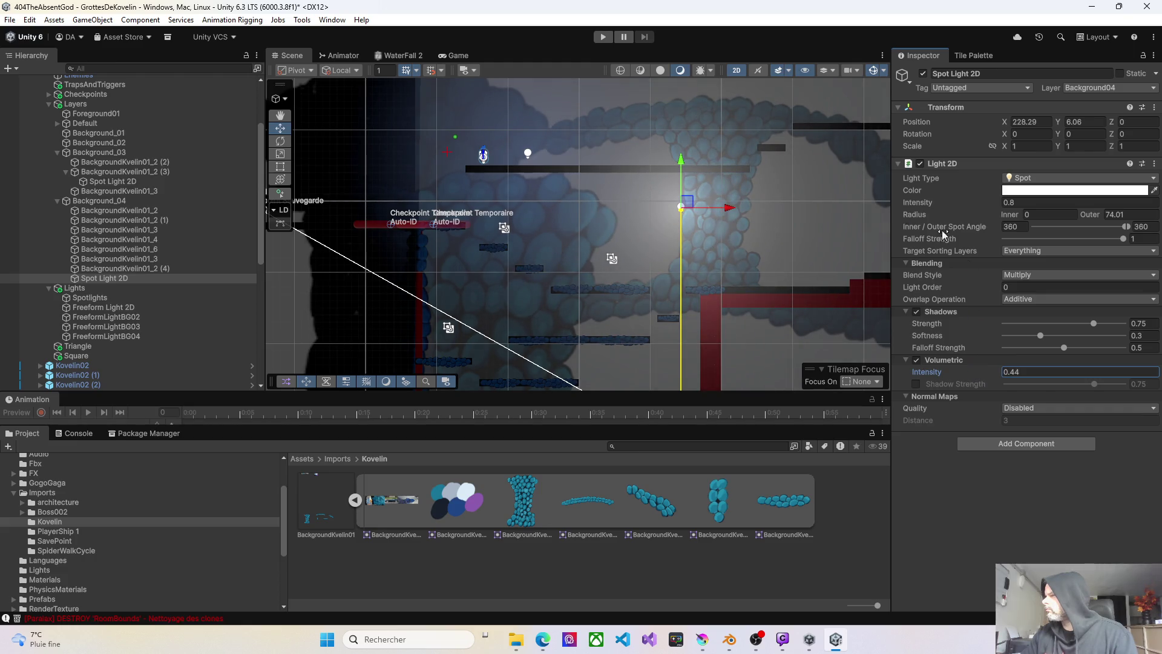
pyautogui.click(1077, 190)
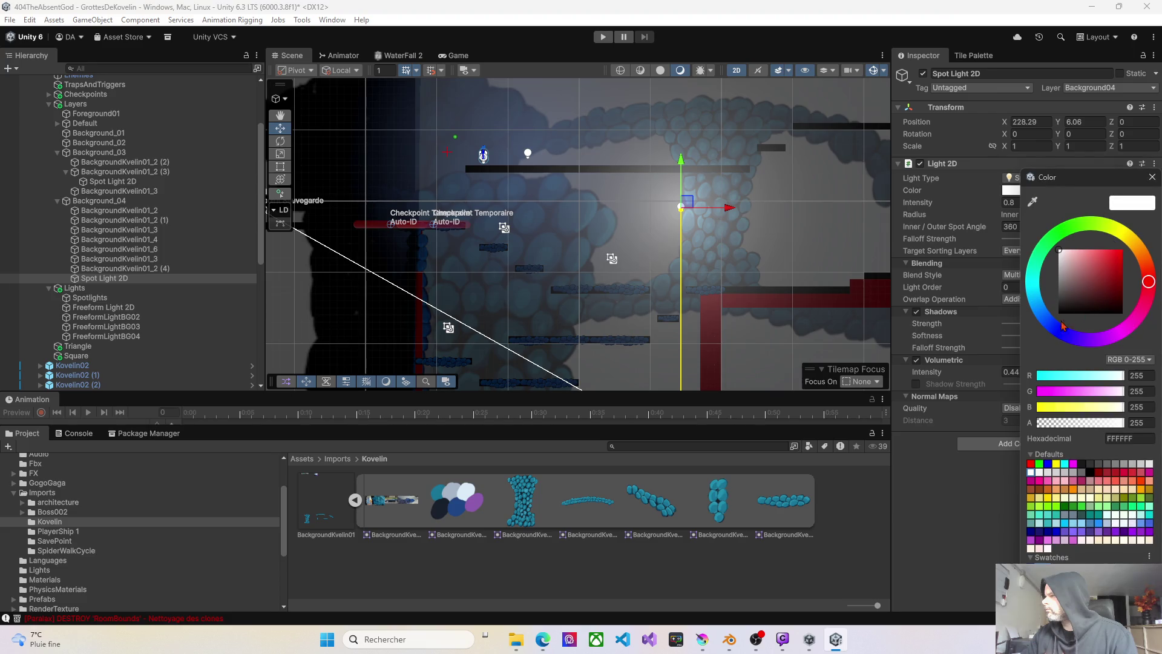
pyautogui.moveTo(1073, 311)
pyautogui.mouseDown()
pyautogui.moveTo(1127, 256)
pyautogui.moveTo(1115, 264)
pyautogui.mouseUp()
pyautogui.click(956, 480)
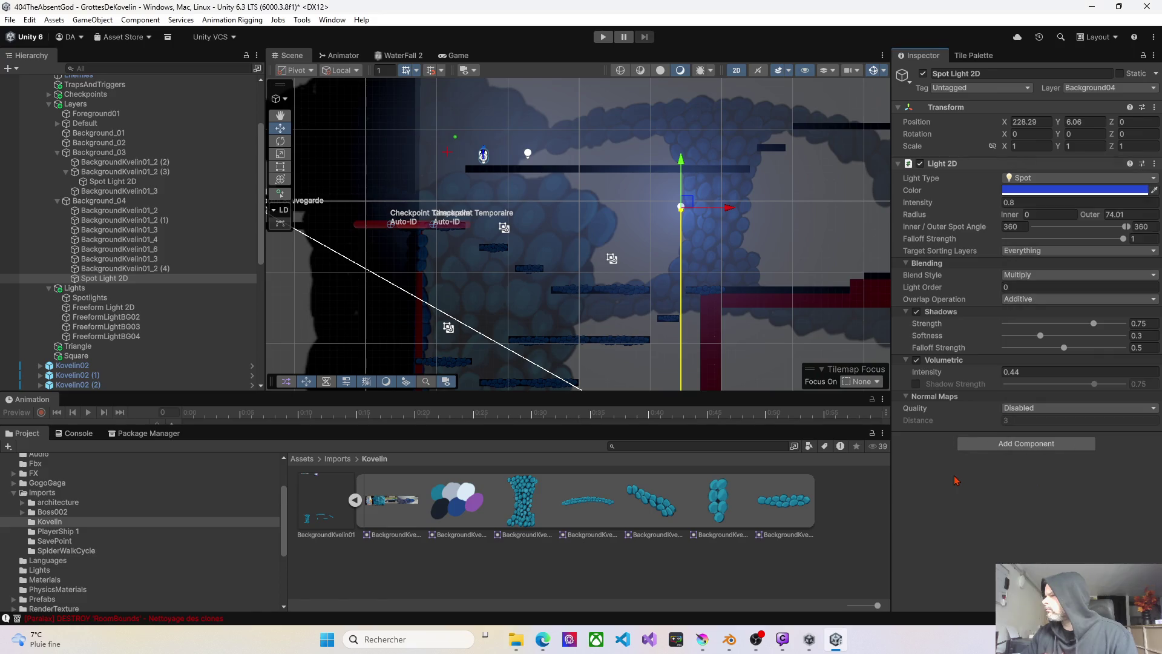
pyautogui.moveTo(688, 201)
pyautogui.mouseDown()
pyautogui.moveTo(647, 193)
pyautogui.moveTo(632, 172)
pyautogui.moveTo(642, 186)
pyautogui.moveTo(743, 200)
pyautogui.moveTo(674, 195)
pyautogui.moveTo(753, 219)
pyautogui.moveTo(790, 205)
pyautogui.moveTo(662, 213)
pyautogui.moveTo(629, 229)
pyautogui.moveTo(651, 305)
pyautogui.moveTo(775, 332)
pyautogui.moveTo(828, 292)
pyautogui.moveTo(724, 206)
pyautogui.moveTo(678, 209)
pyautogui.mouseUp()
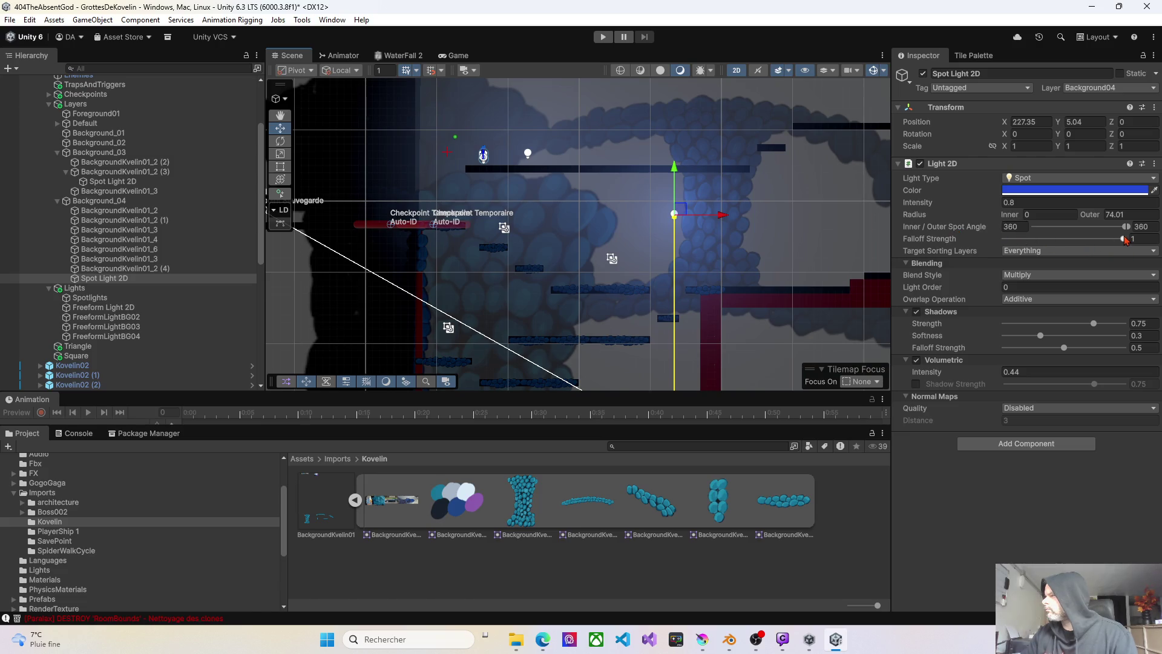
# - Fine-tune the light to falloff 0.413, intensity 0.41 and volumetric intensity 0.92
pyautogui.moveTo(1126, 240); pyautogui.dragTo(1046, 240)
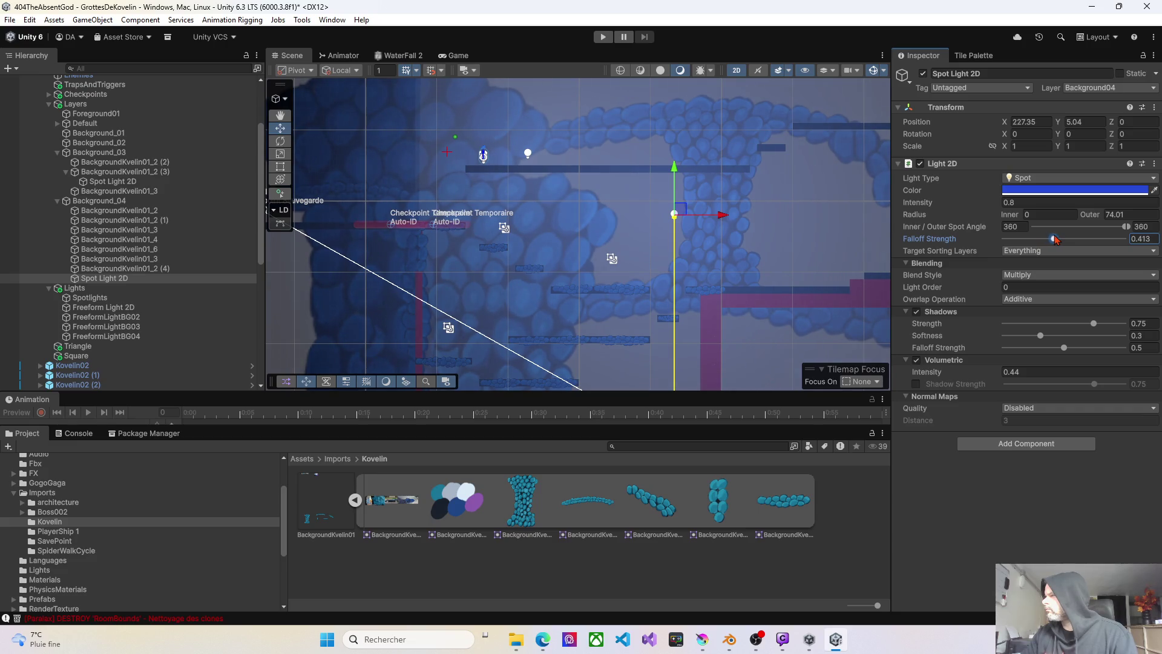
pyautogui.moveTo(1000, 207); pyautogui.dragTo(988, 207)
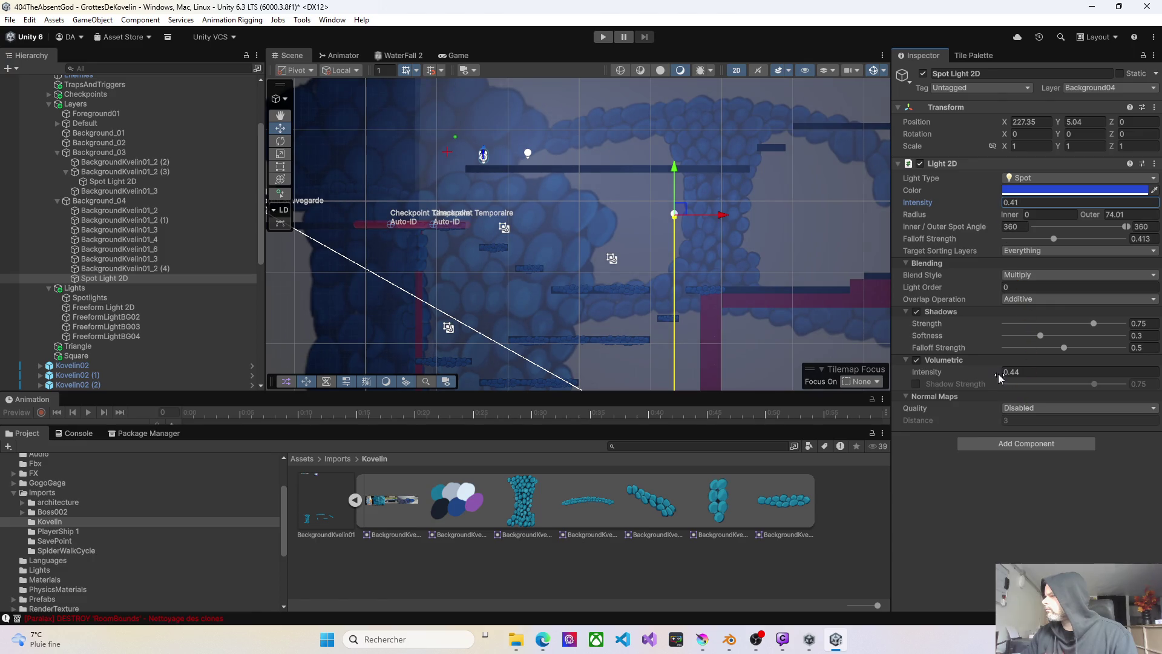
pyautogui.moveTo(1000, 371); pyautogui.dragTo(998, 367)
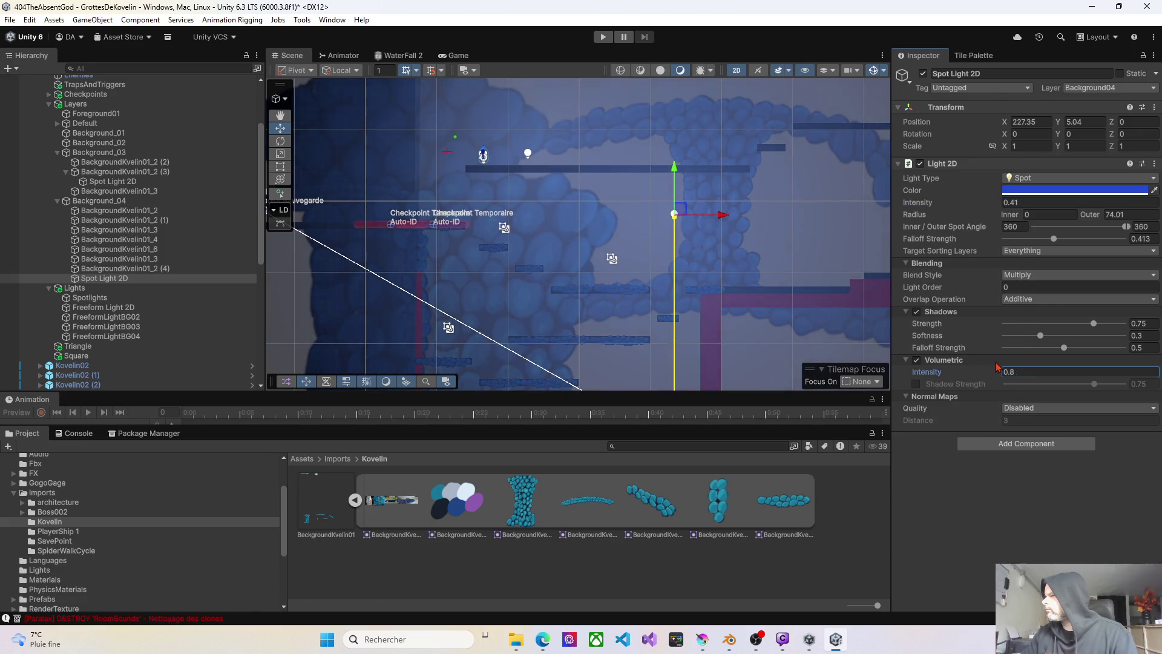
pyautogui.scroll(-6, 719, 227)
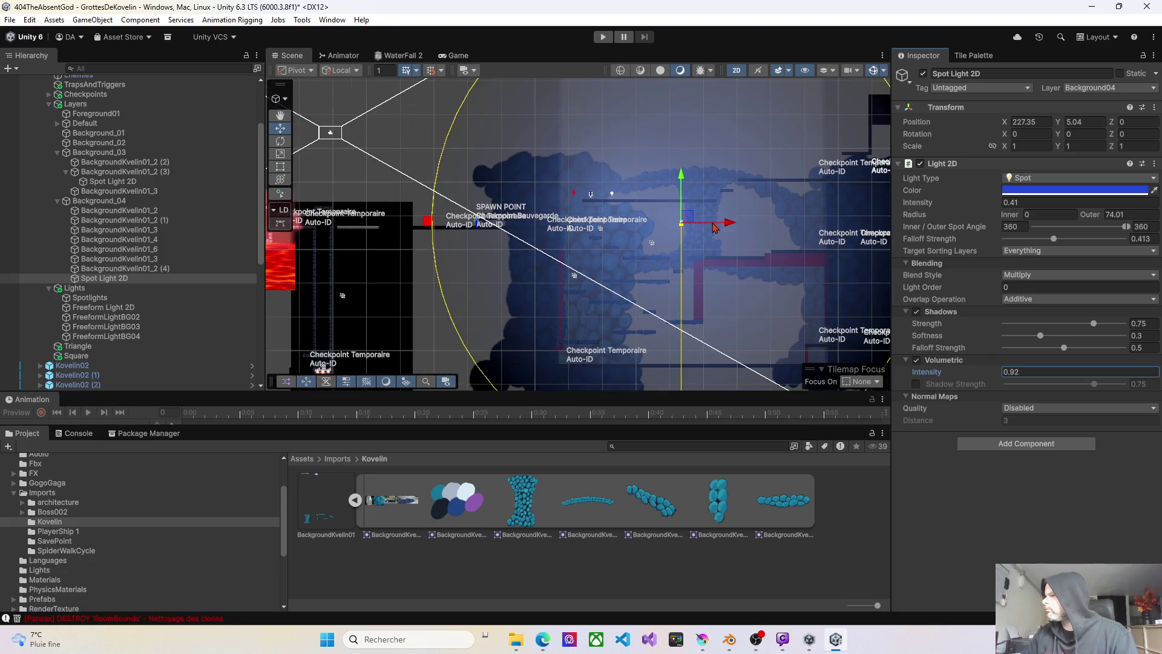
pyautogui.moveTo(718, 226); pyautogui.dragTo(637, 258)
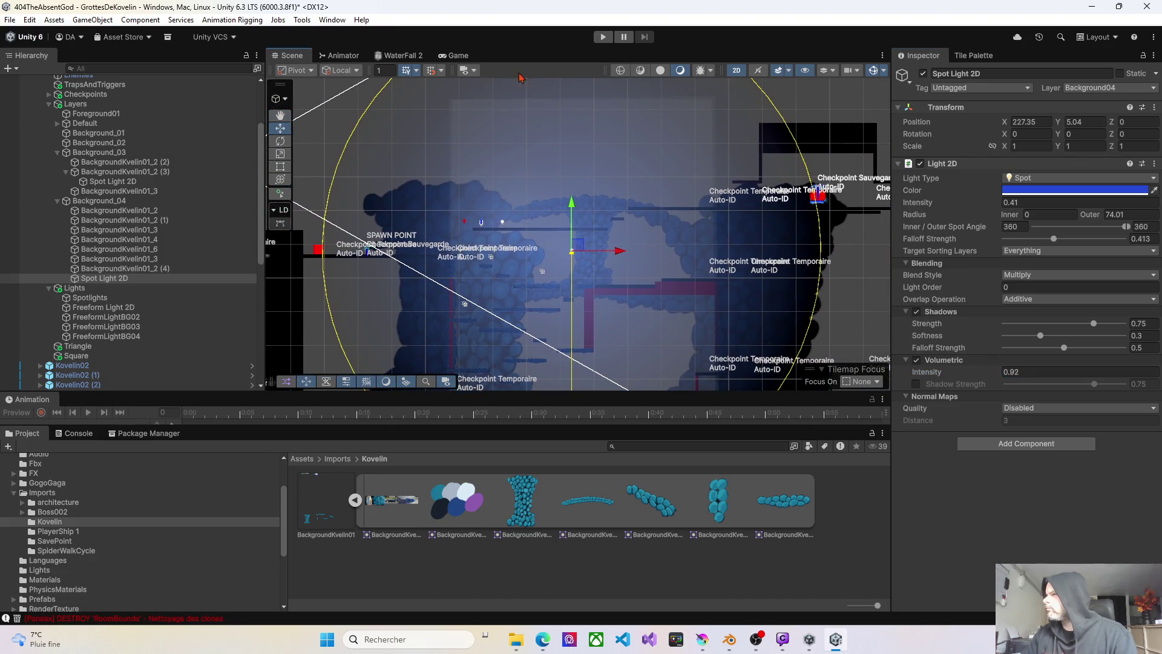
# - Start the game and, while it runs, limit the spot light to the Background04 sorting layer
pyautogui.click(603, 37)
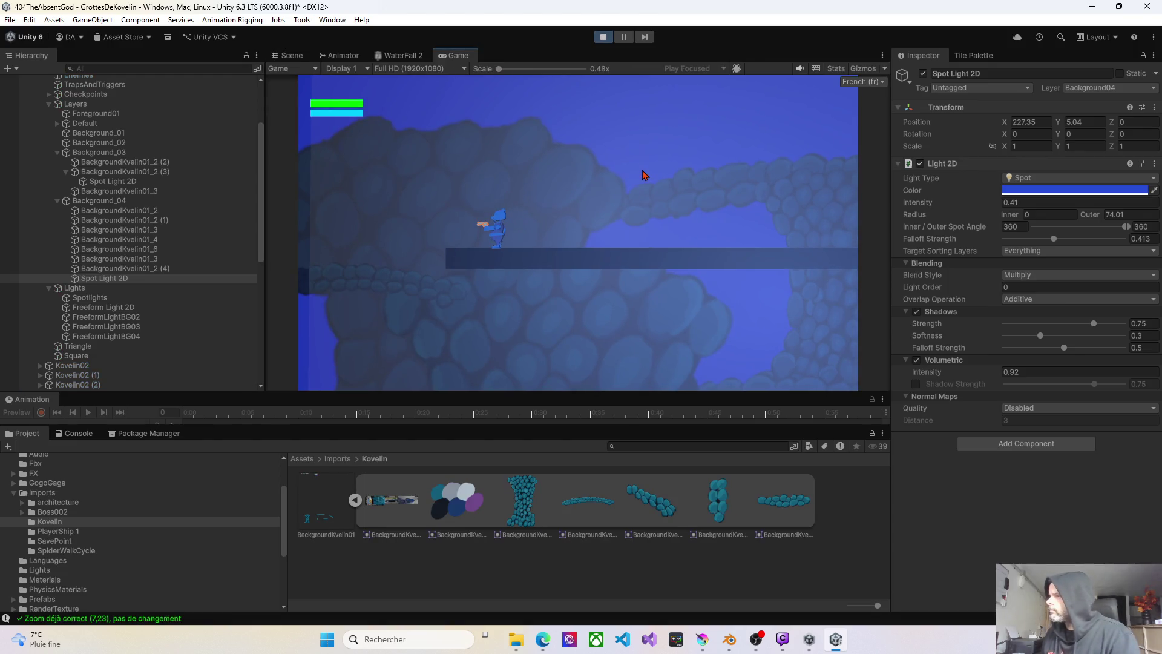
pyautogui.press('d')
pyautogui.press('d')
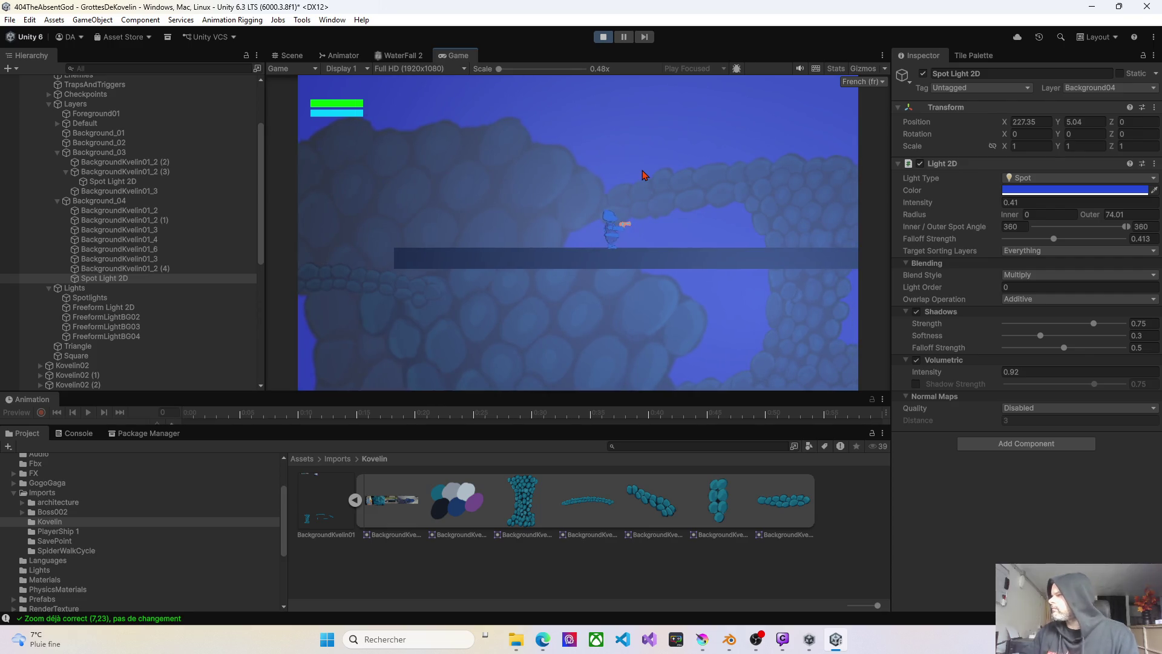
pyautogui.click(1012, 253)
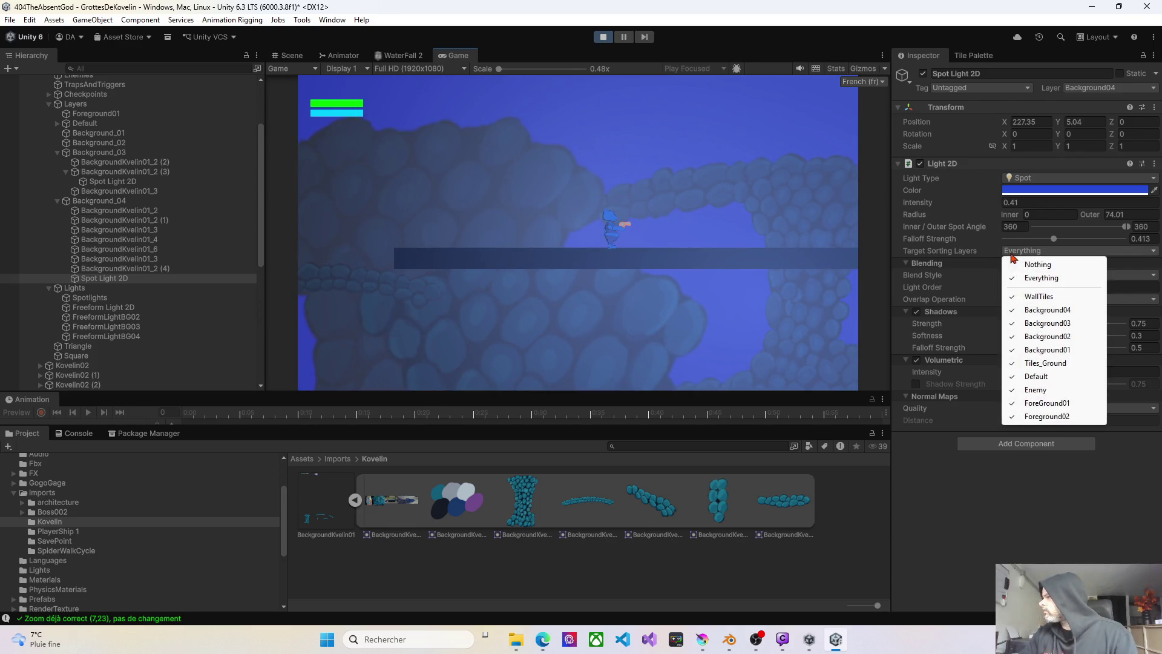
pyautogui.click(1037, 264)
pyautogui.click(1037, 251)
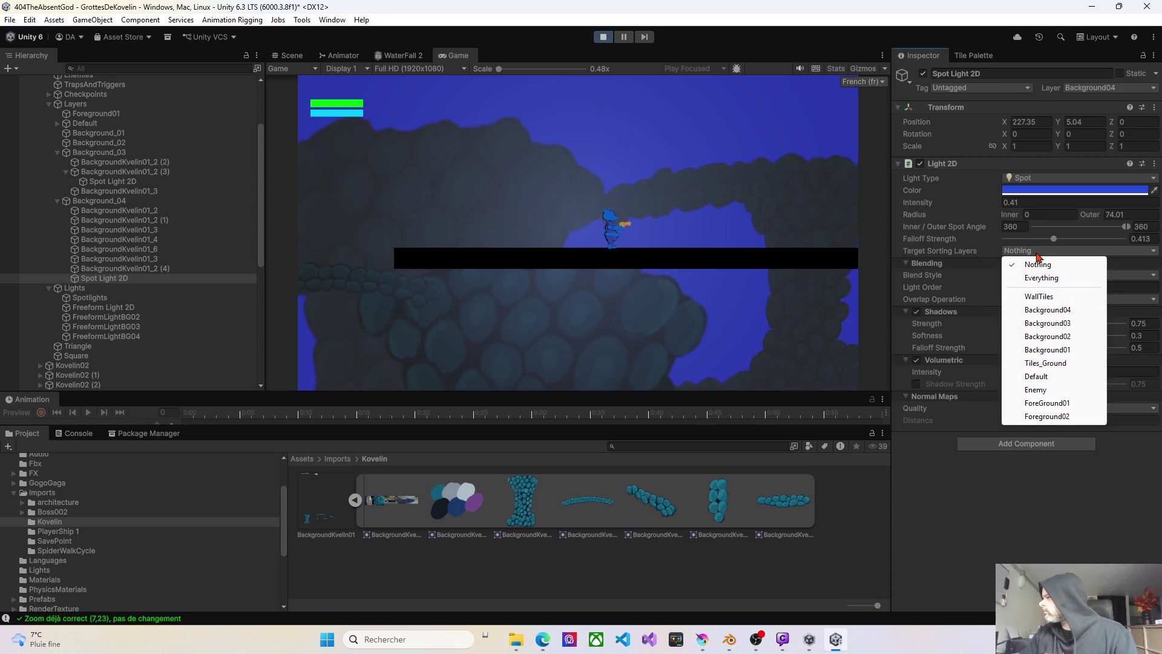
pyautogui.click(1036, 309)
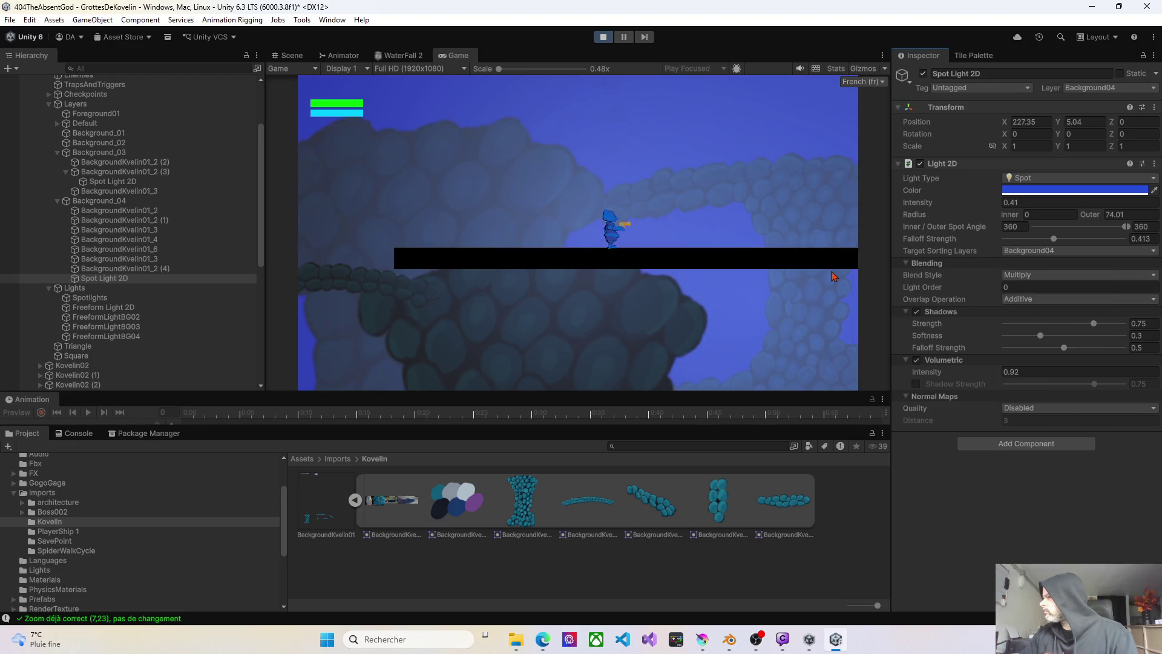
# - Walk the character left and right through the cave to check the lighting, then stop the game
pyautogui.press('a')
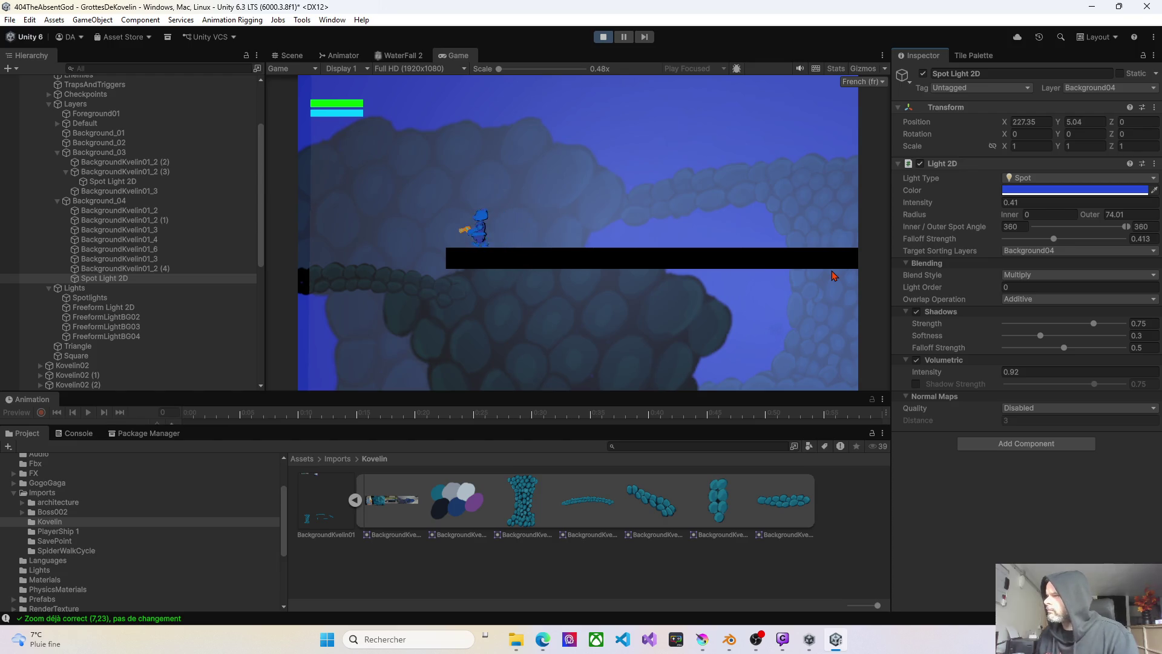
pyautogui.press('d')
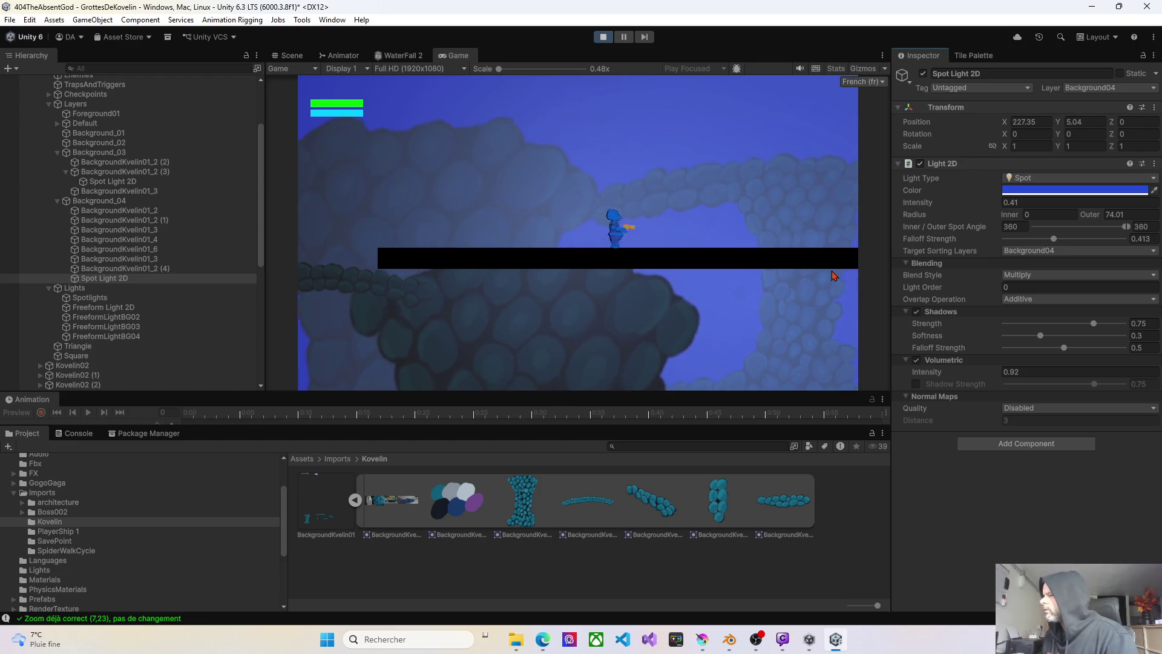
pyautogui.press('d')
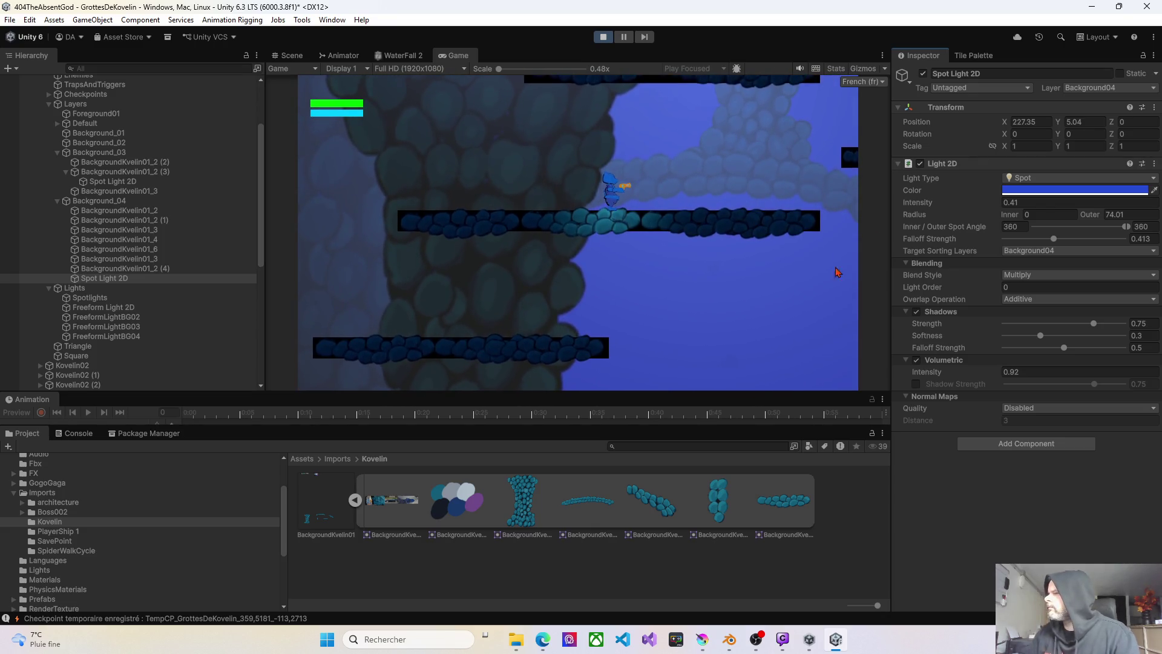
pyautogui.scroll(-5, 116, 218)
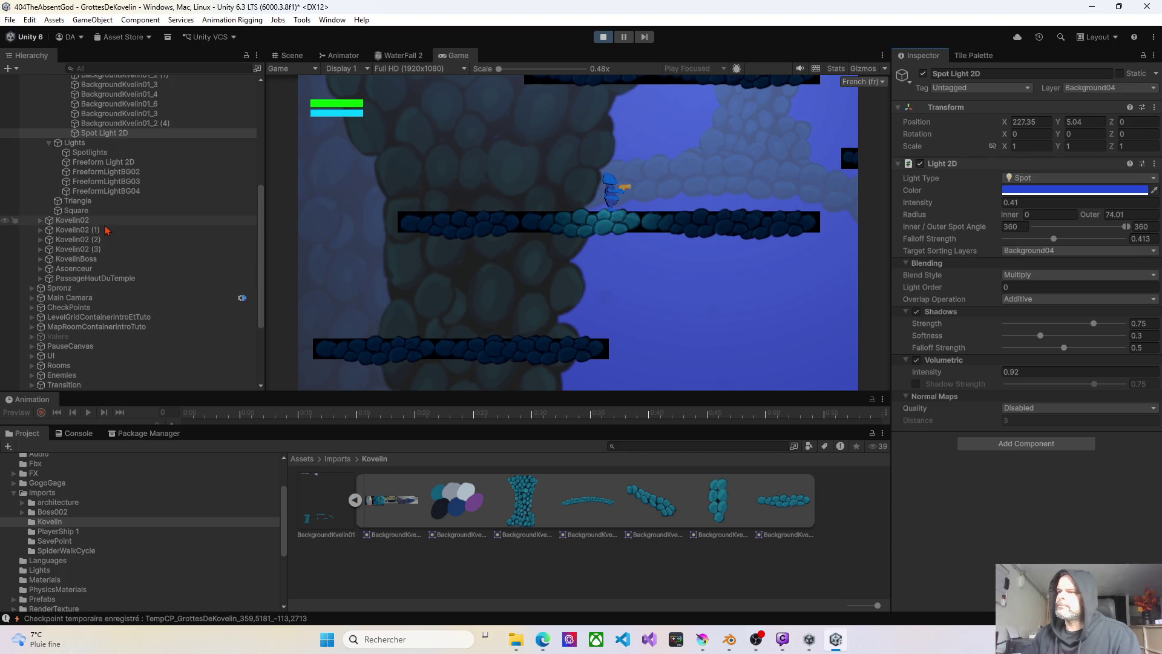
pyautogui.click(603, 38)
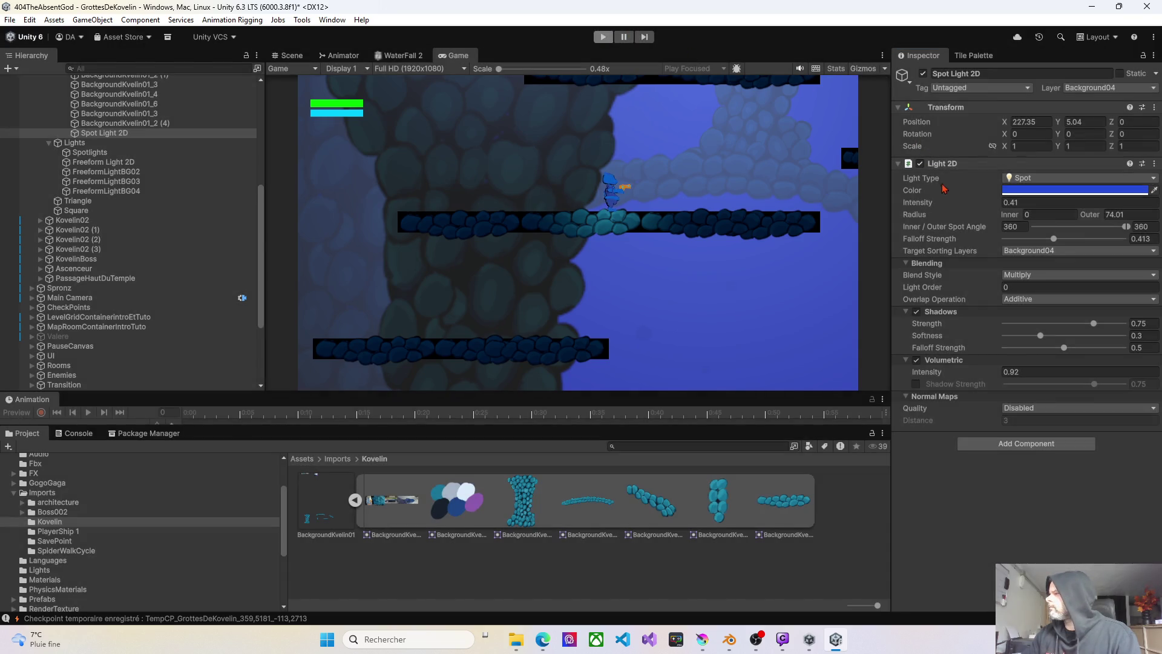
# - Set the spot light's Target Sorting Layers to Background04 only
pyautogui.click(1029, 250)
pyautogui.click(1031, 257)
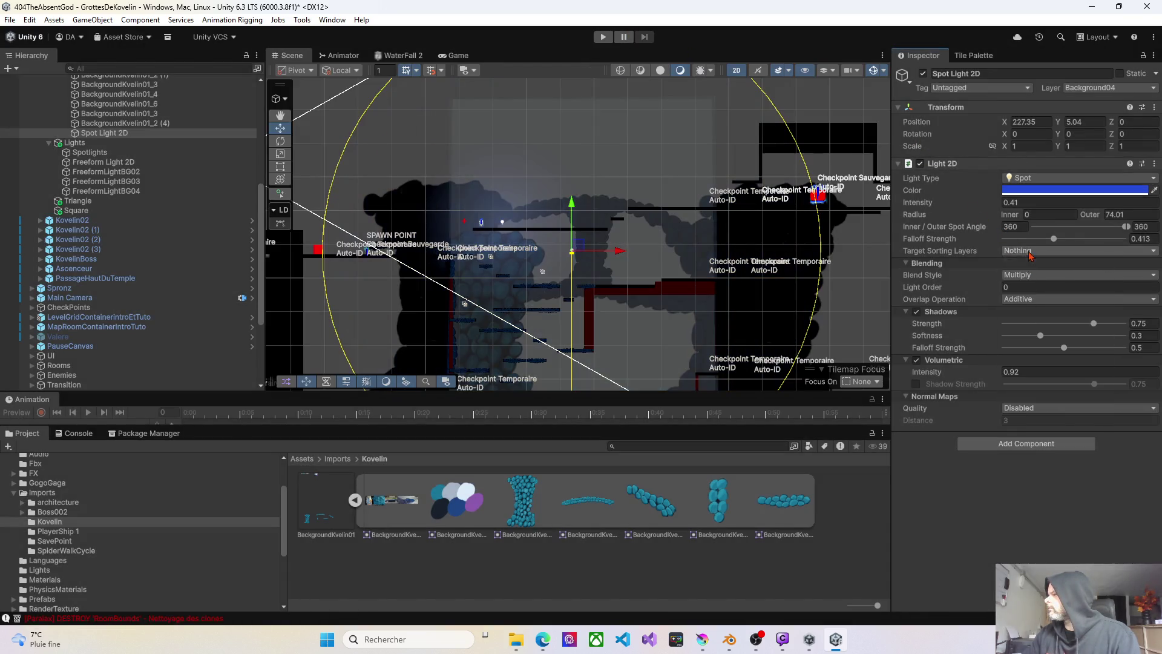
pyautogui.click(1029, 252)
pyautogui.click(1030, 311)
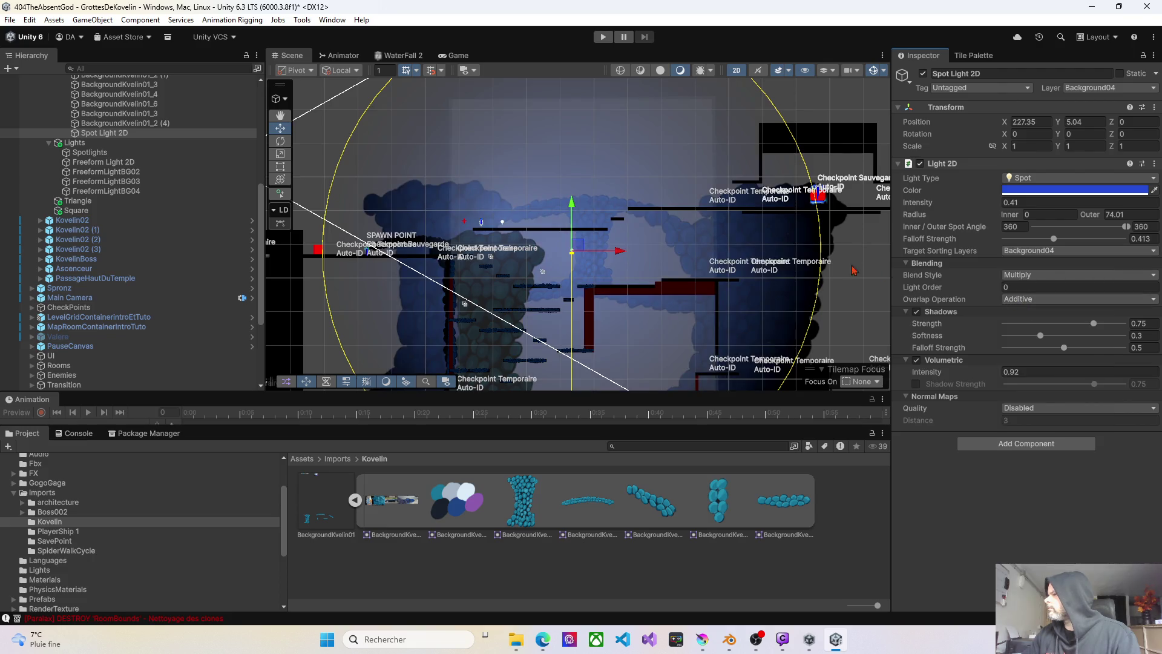
# - Pan and zoom the Scene view to inspect the blue-lit cave background
pyautogui.moveTo(465, 247)
pyautogui.mouseDown()
pyautogui.moveTo(519, 231)
pyautogui.moveTo(458, 223)
pyautogui.moveTo(363, 175)
pyautogui.mouseUp()
pyautogui.scroll(5, 511, 209)
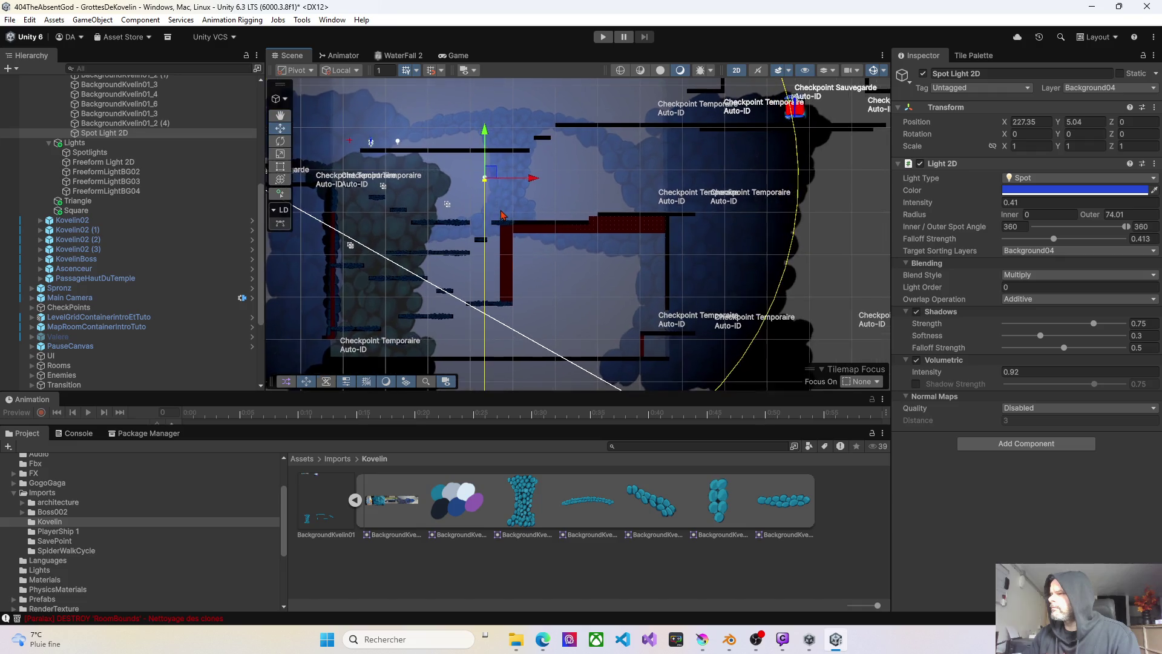
pyautogui.scroll(2, 514, 209)
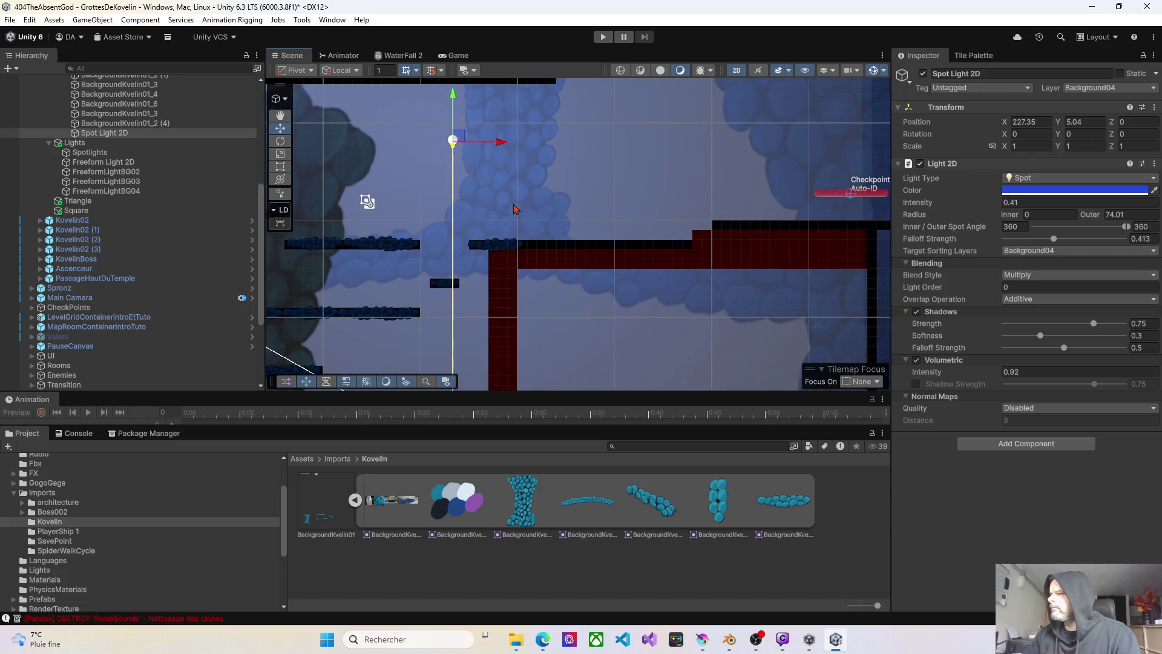
pyautogui.scroll(-5, 513, 210)
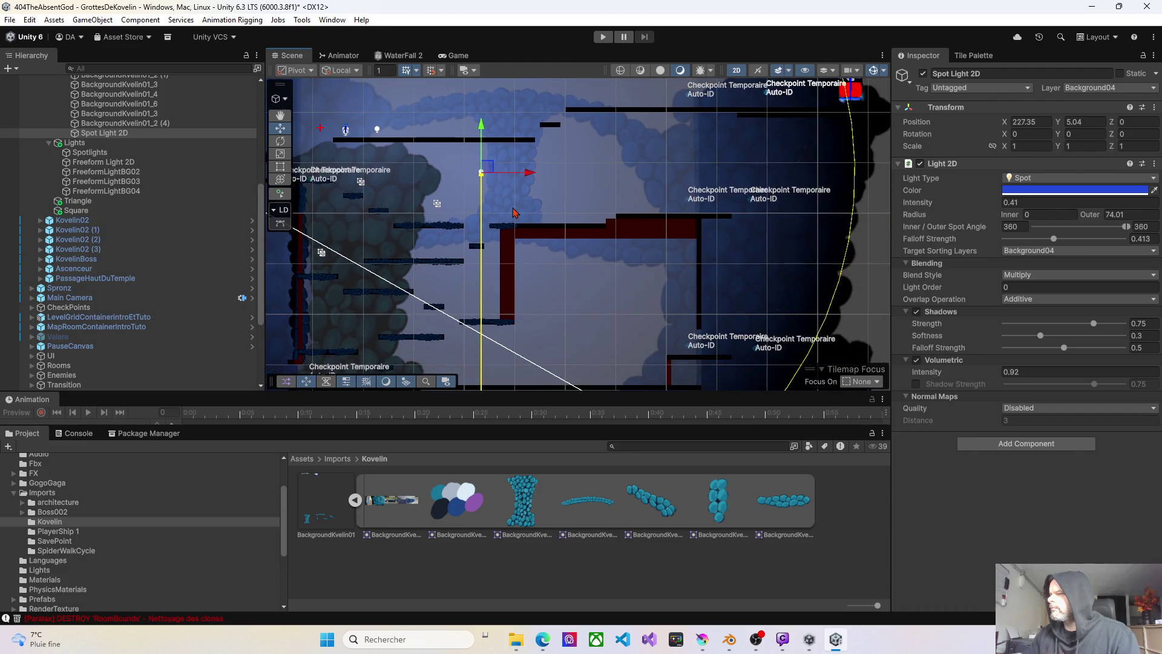
pyautogui.scroll(2, 514, 214)
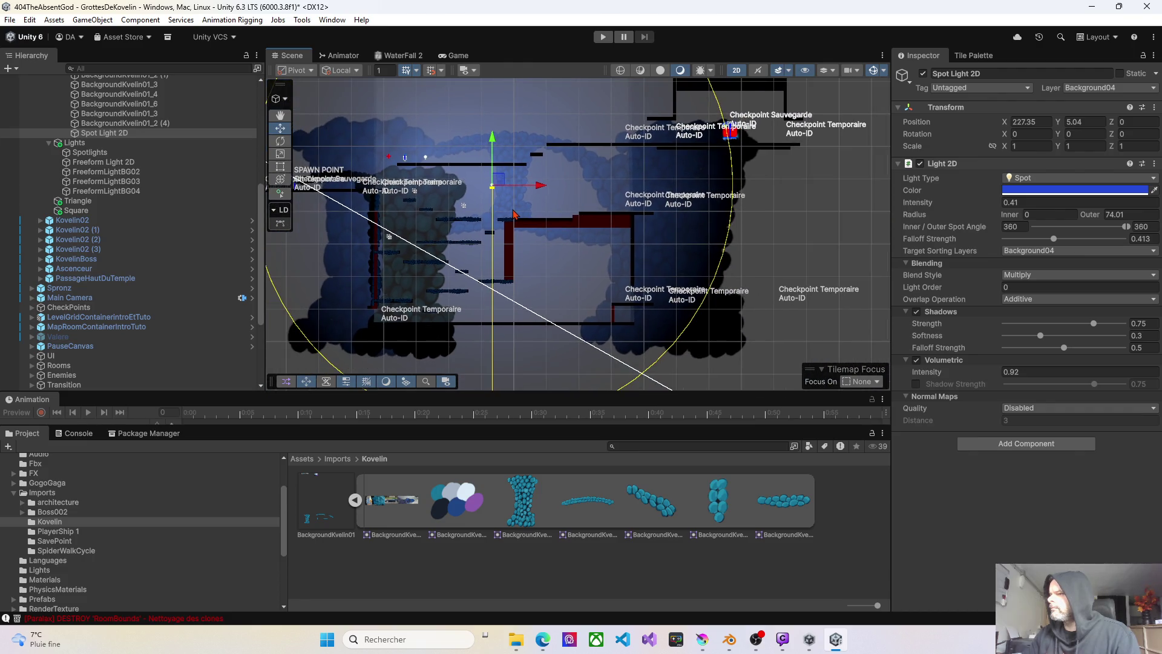
pyautogui.scroll(6, 513, 214)
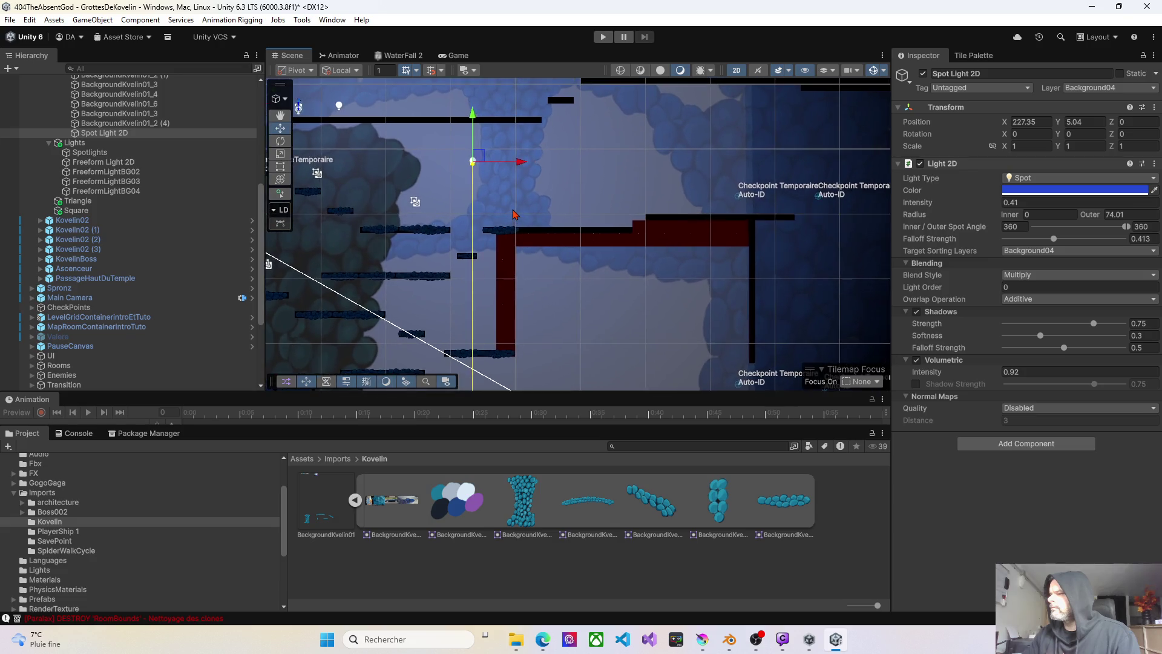
pyautogui.scroll(3, 514, 214)
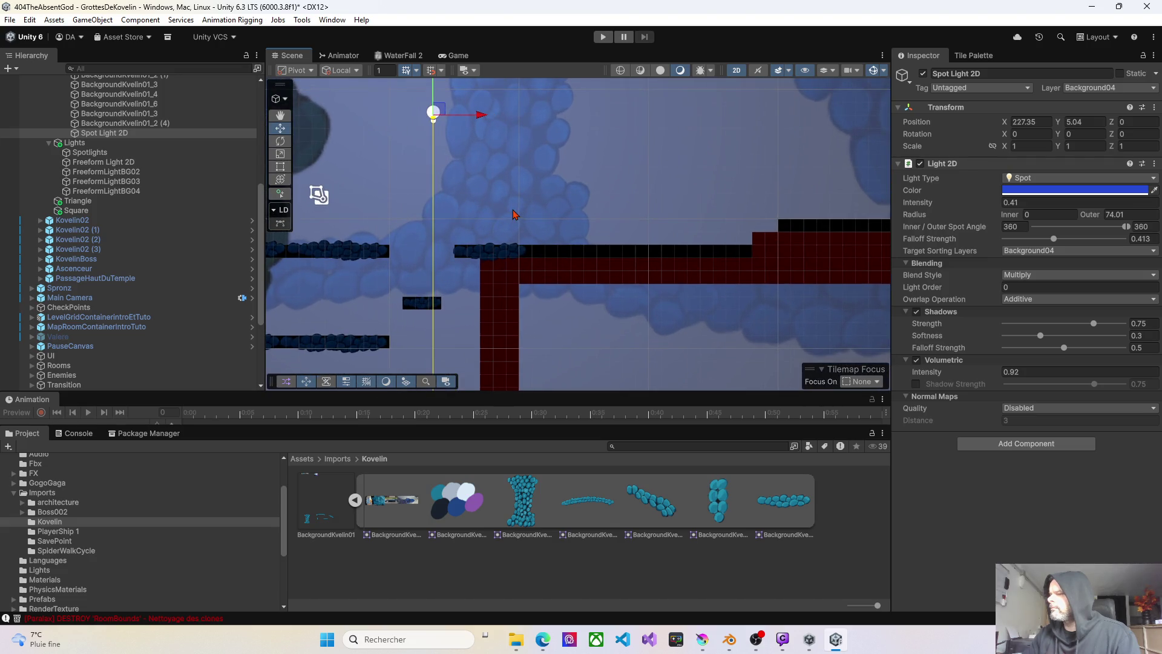
pyautogui.moveTo(470, 210)
pyautogui.mouseDown()
pyautogui.moveTo(528, 216)
pyautogui.moveTo(532, 242)
pyautogui.mouseUp()
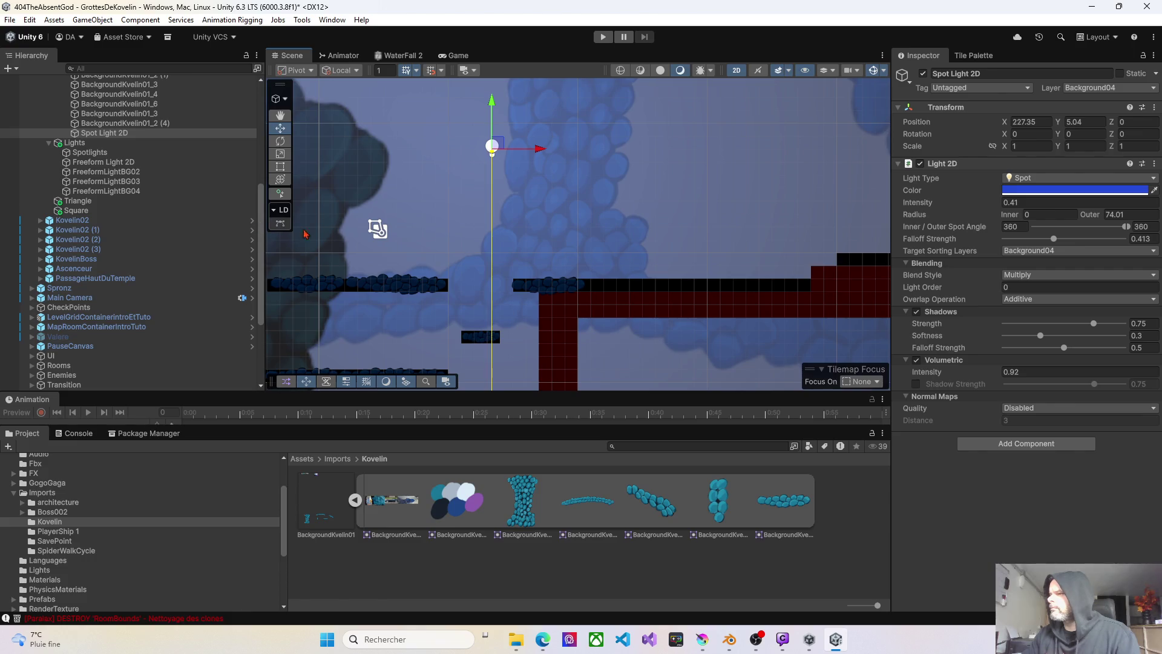
pyautogui.scroll(-5, 486, 240)
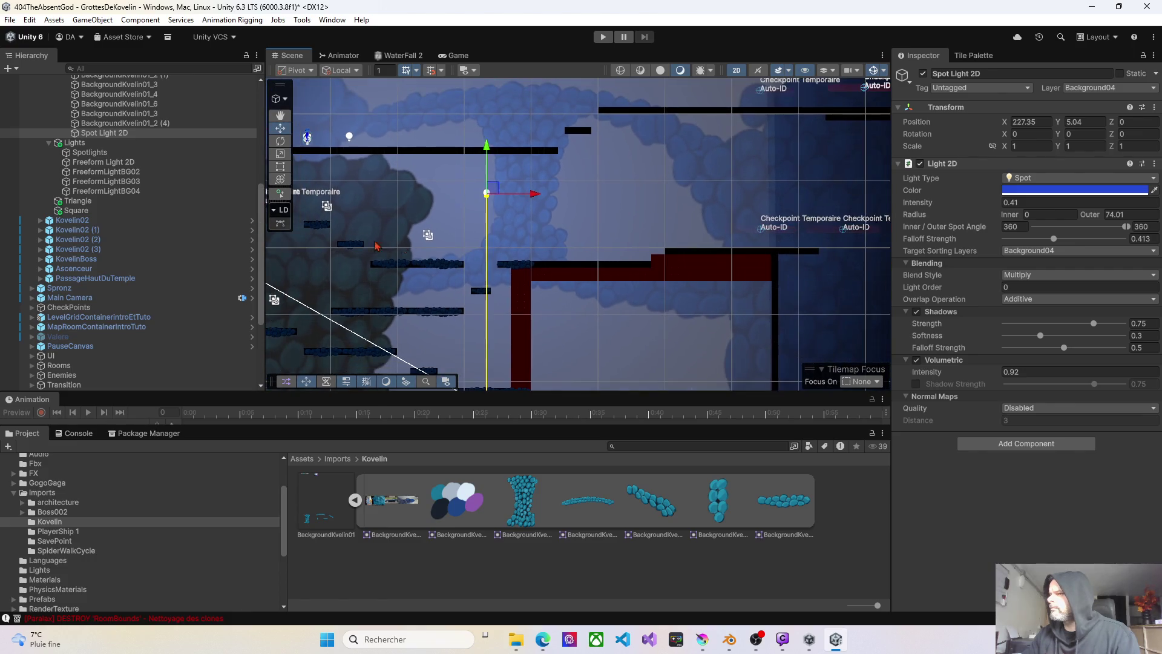
# - Drop the Kovelin pillar sprite into the scene and nest BackgroundKvelin01_2 under Background_04
pyautogui.click(123, 191)
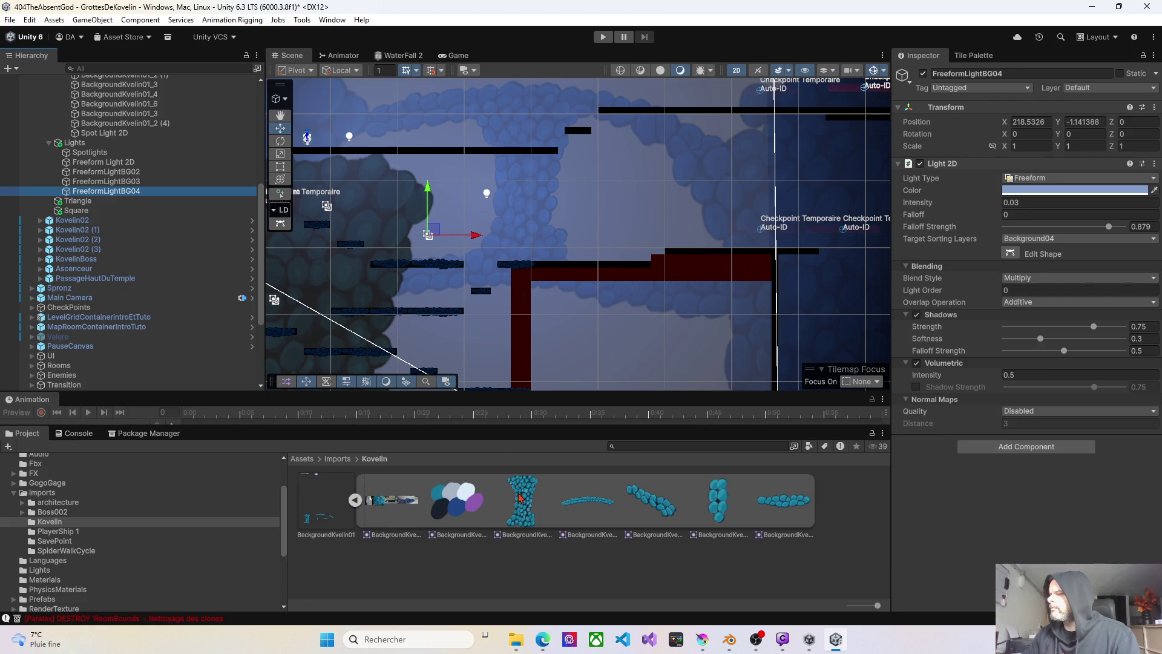
pyautogui.moveTo(519, 497); pyautogui.dragTo(608, 260)
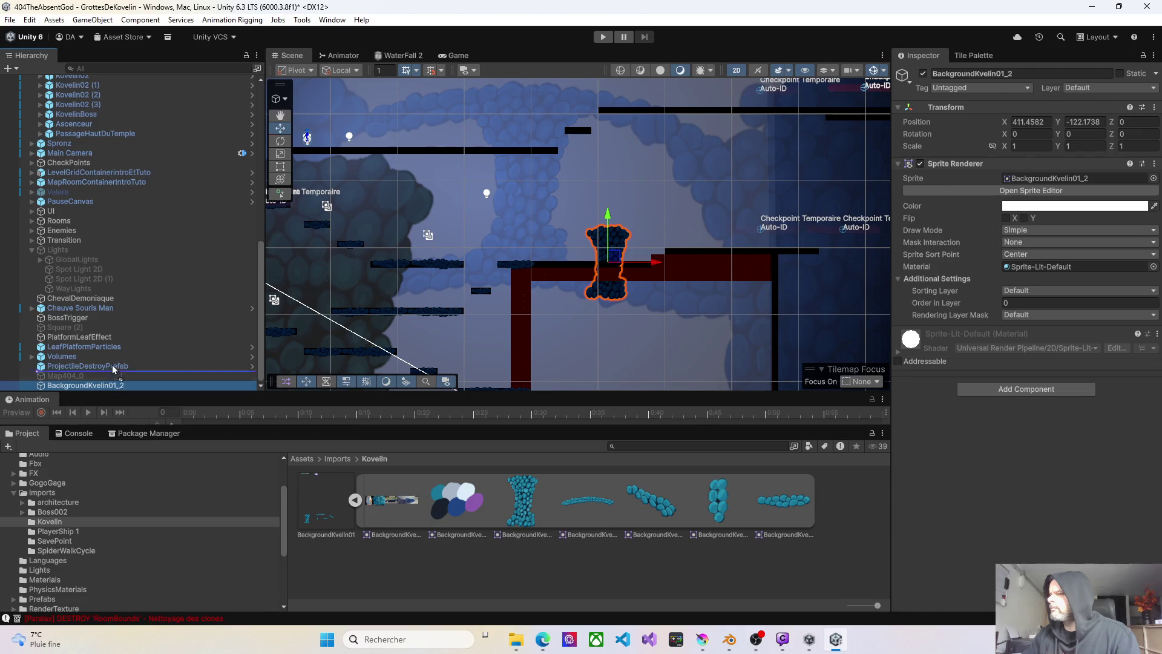
pyautogui.moveTo(114, 369)
pyautogui.mouseDown()
pyautogui.moveTo(67, 109)
pyautogui.moveTo(73, 82)
pyautogui.moveTo(89, 87)
pyautogui.moveTo(88, 103)
pyautogui.moveTo(89, 80)
pyautogui.moveTo(96, 293)
pyautogui.mouseUp()
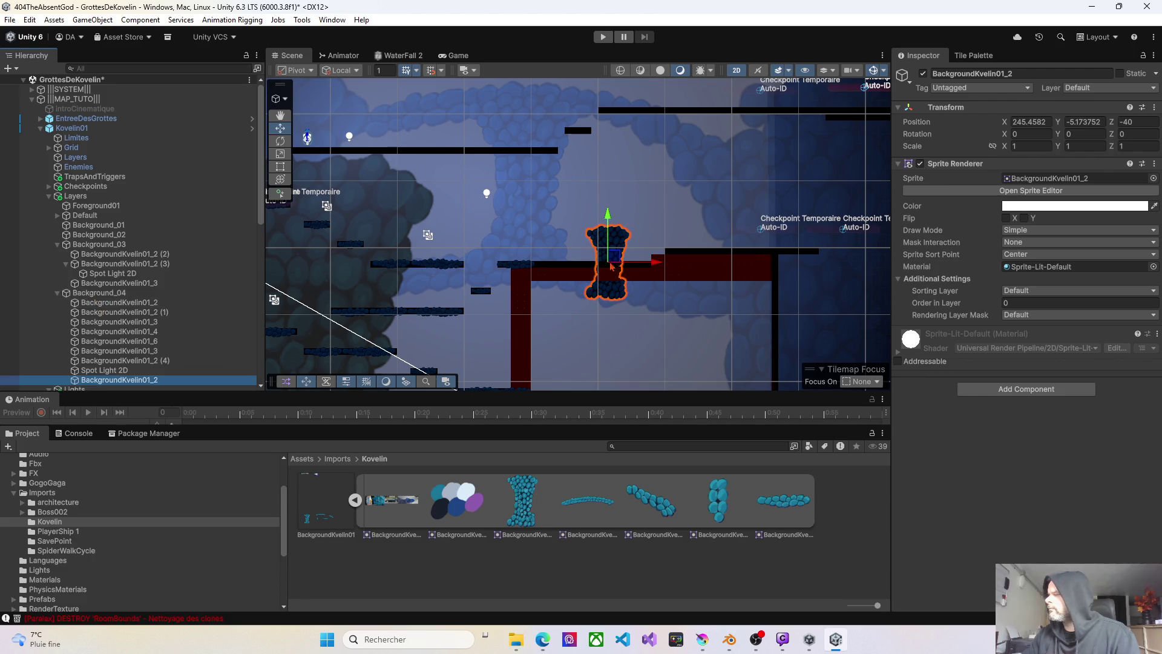
# - Put the pillar sprite on the Background04 sorting layer with Position Z 0
pyautogui.click(1020, 292)
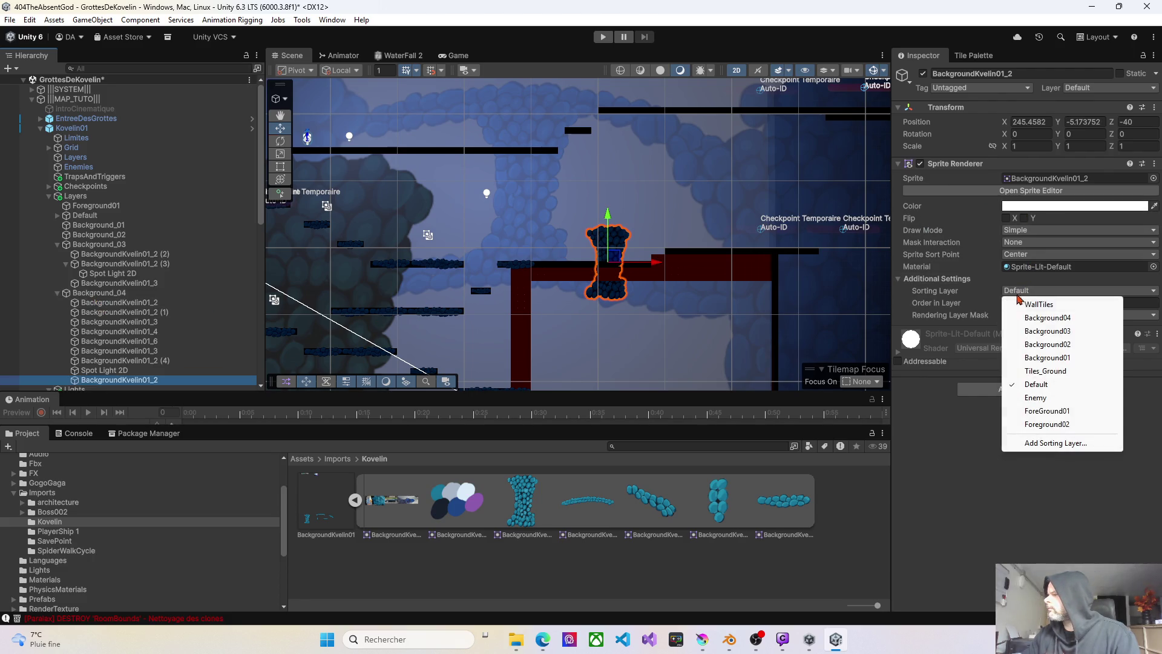
pyautogui.click(1040, 319)
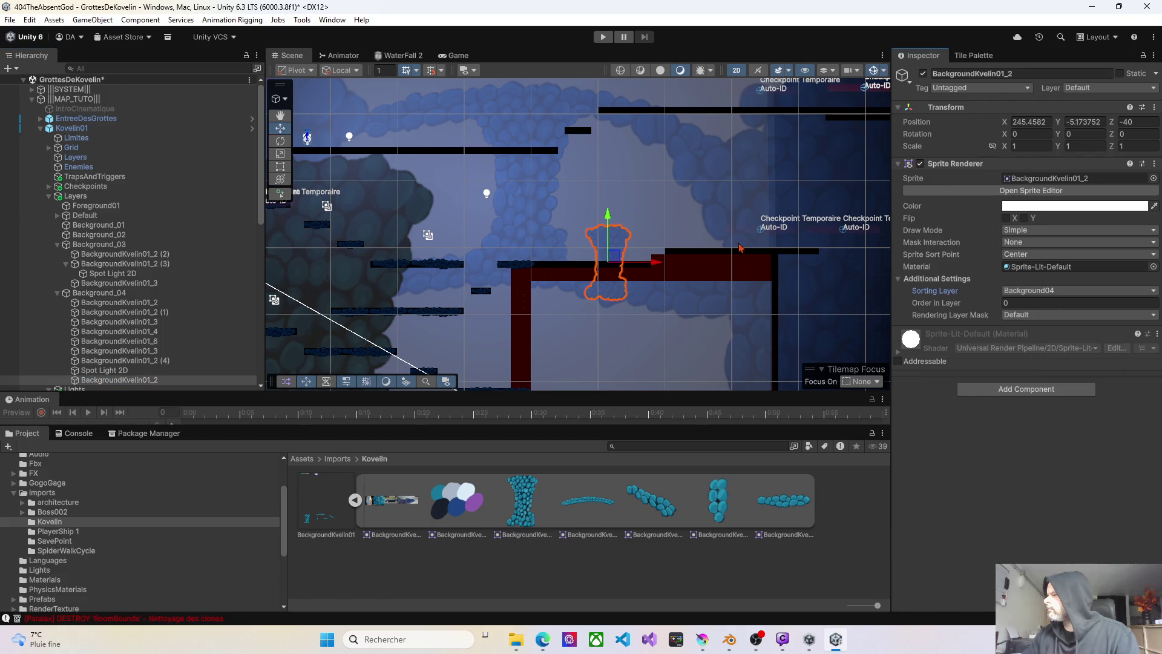
pyautogui.write('0')
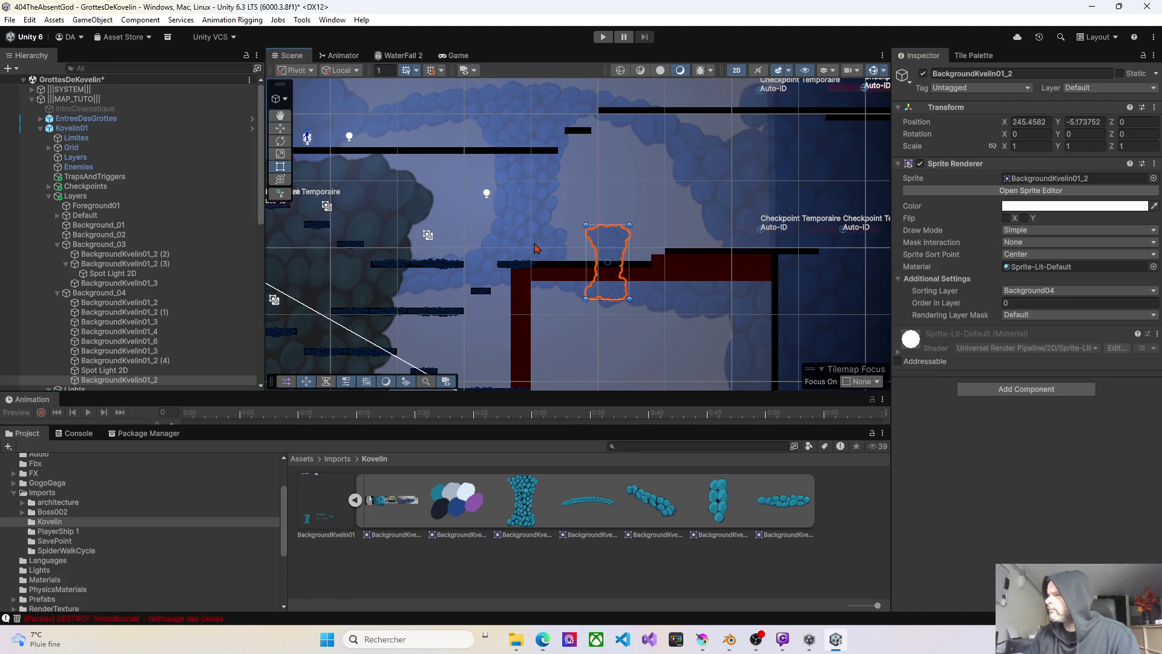
# - Stretch the sprite to about 17.53 by 11.43 scale over the whole cave and run the game
pyautogui.scroll(-8, 535, 248)
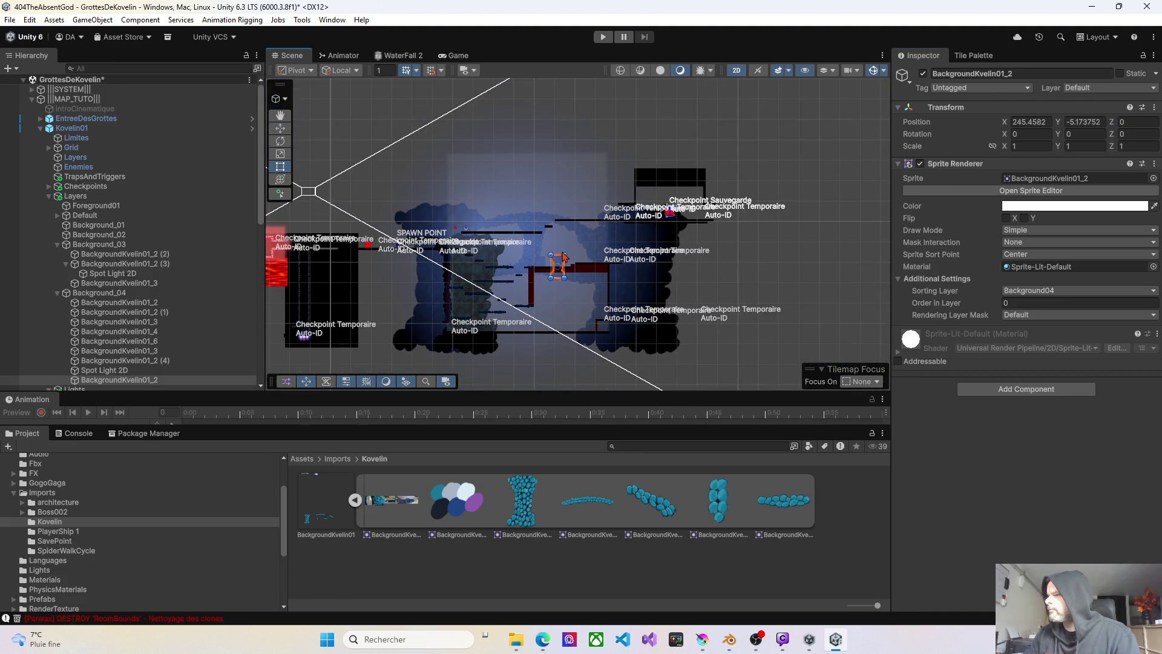
pyautogui.moveTo(563, 255); pyautogui.dragTo(602, 184)
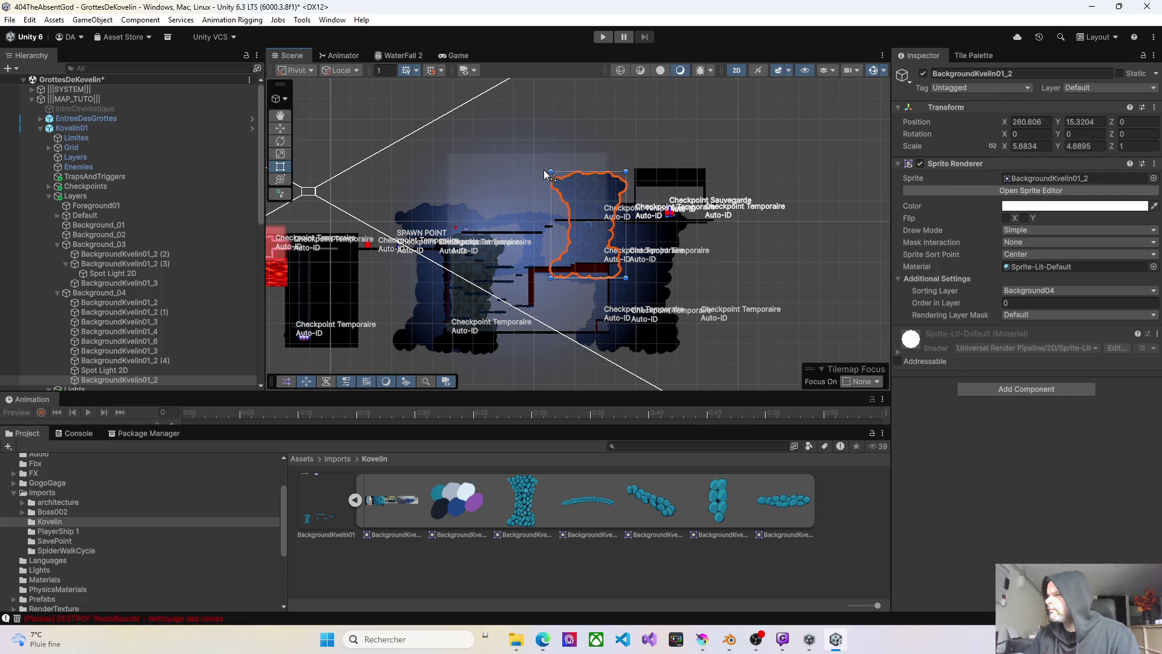
pyautogui.moveTo(550, 280); pyautogui.dragTo(431, 384)
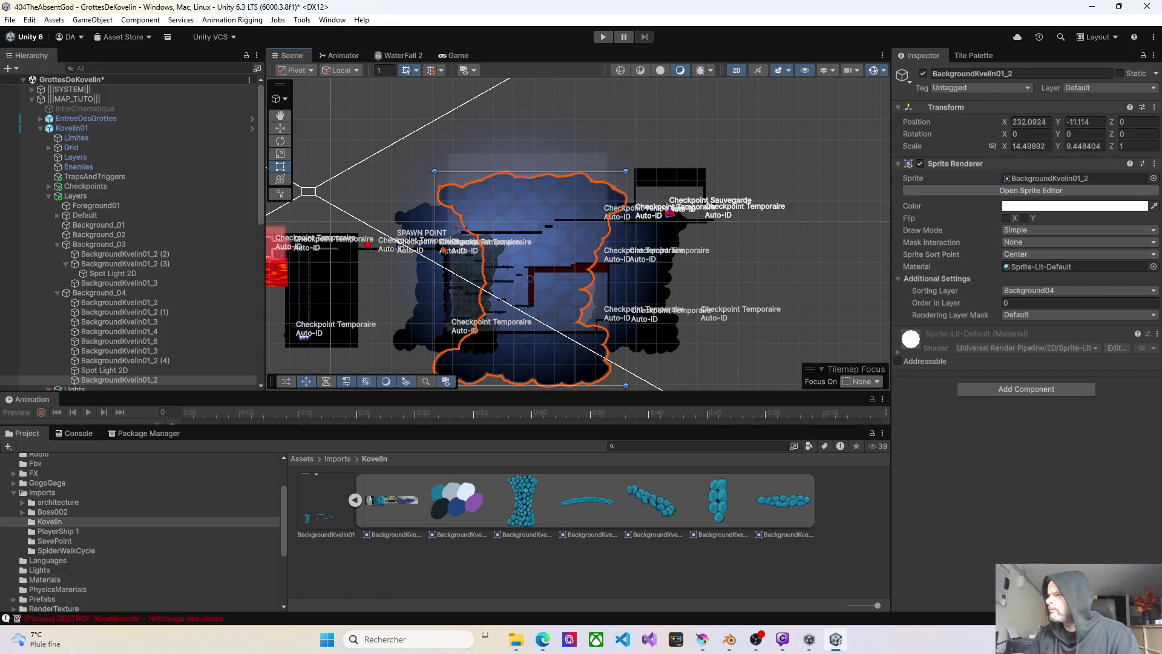
pyautogui.moveTo(431, 170); pyautogui.dragTo(421, 151)
pyautogui.click(527, 252)
pyautogui.moveTo(629, 148); pyautogui.dragTo(652, 127)
pyautogui.click(583, 186)
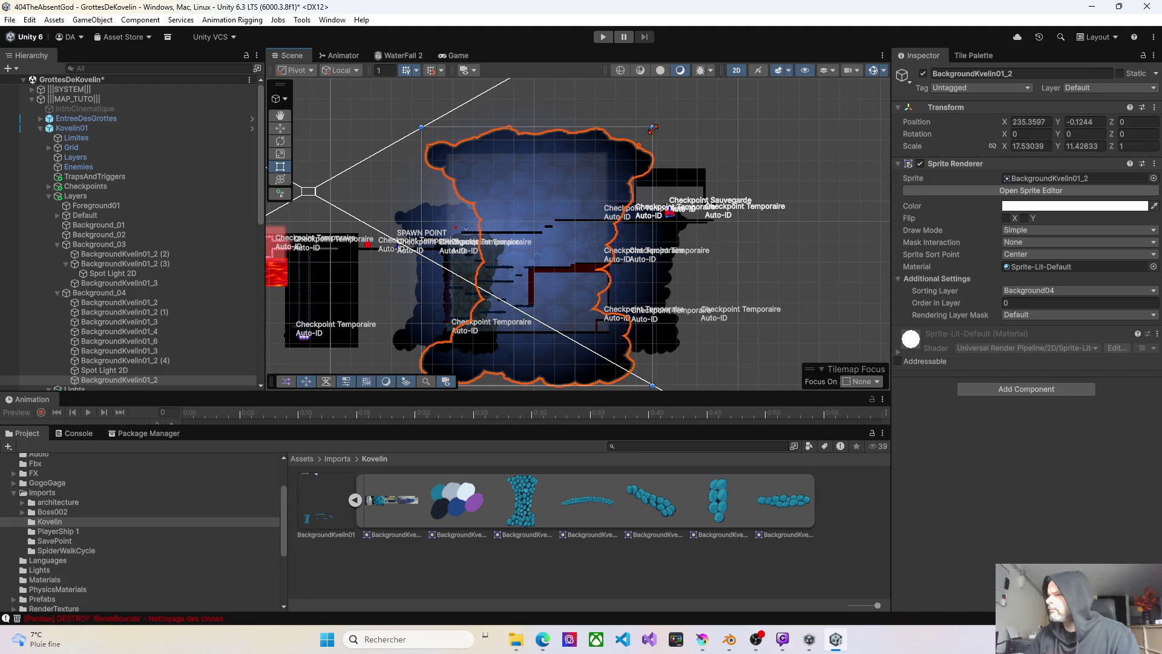
pyautogui.click(604, 37)
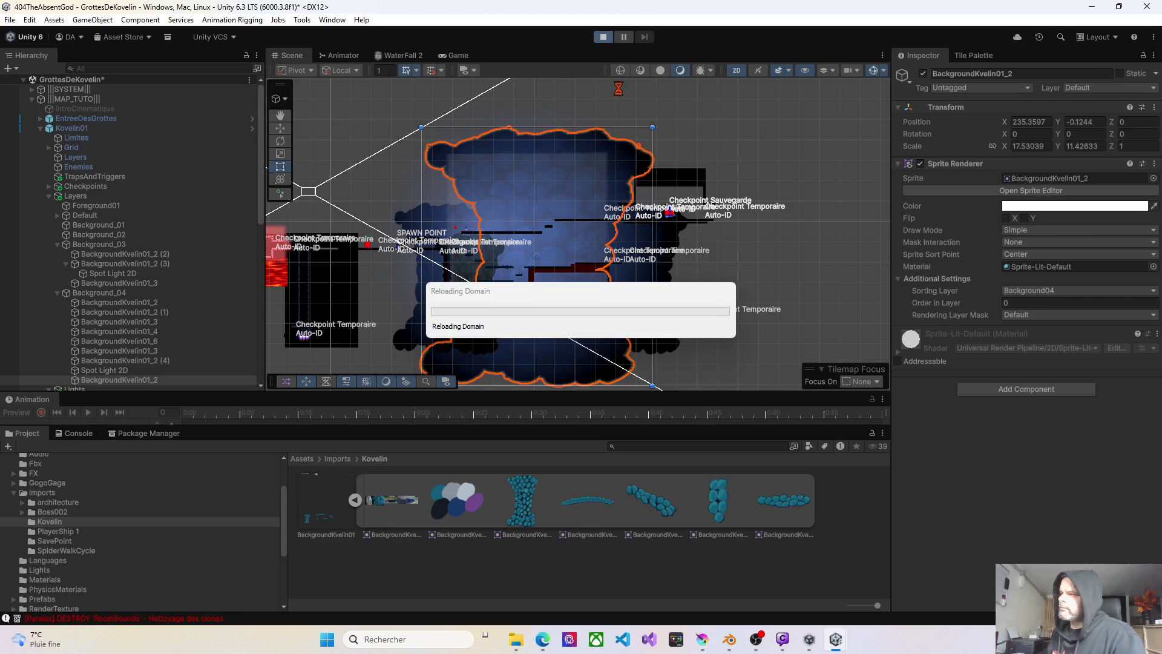
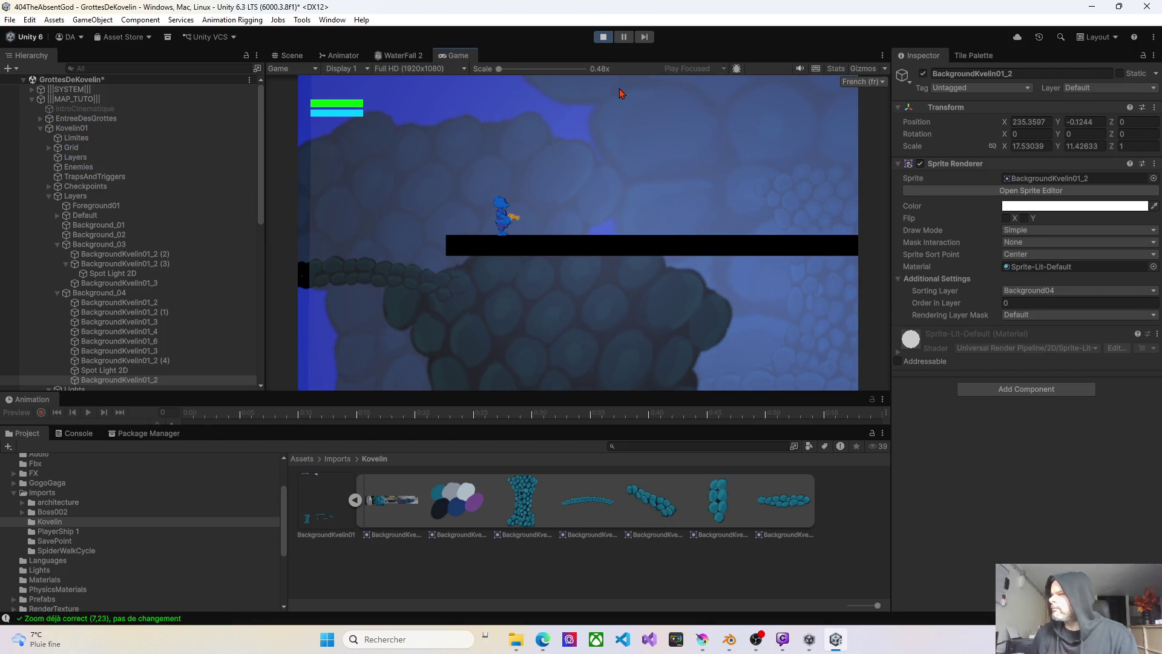
# - Walk the character back and forth along the cave ledges to test the level
pyautogui.press('d')
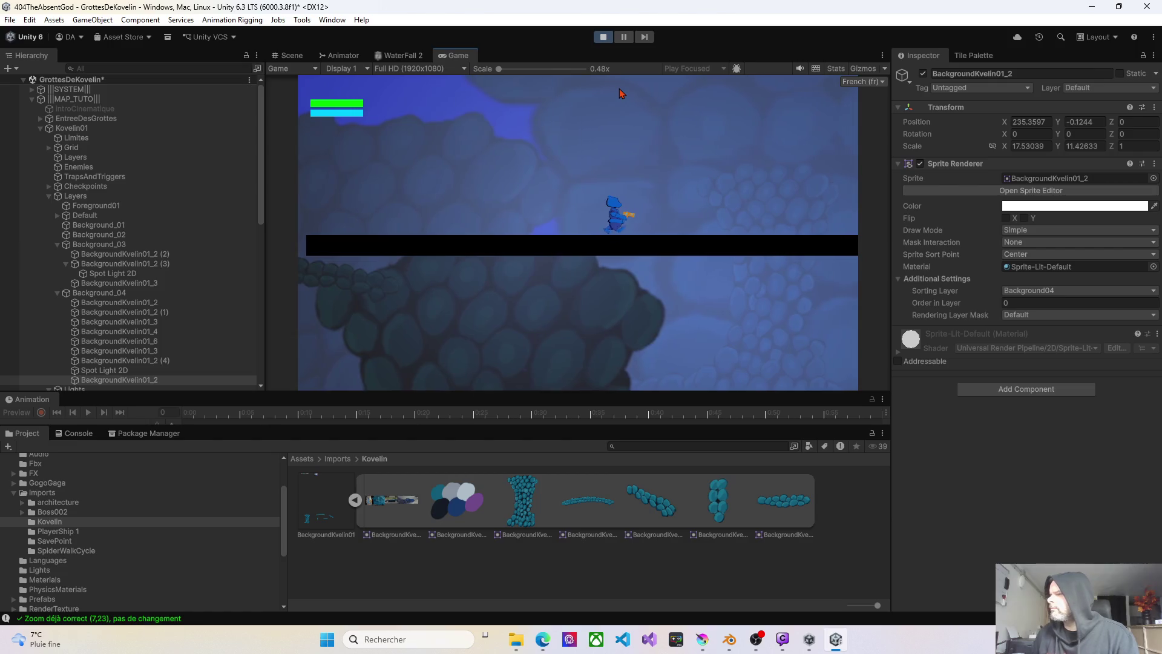
pyautogui.press('d')
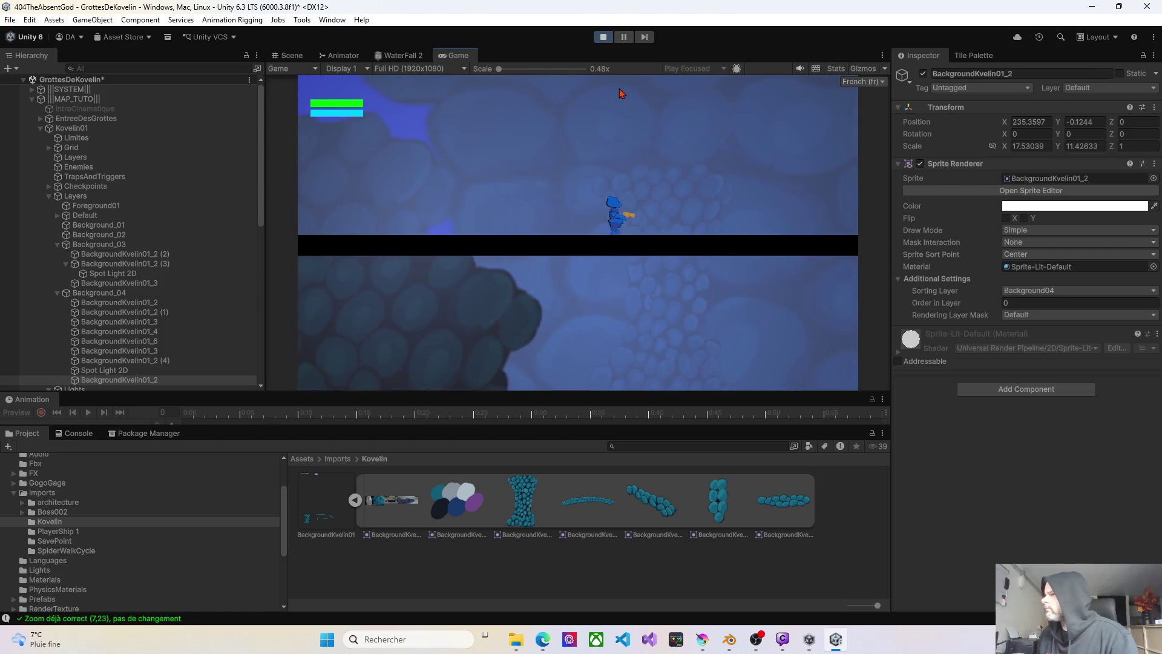
pyautogui.press('d')
pyautogui.press('a')
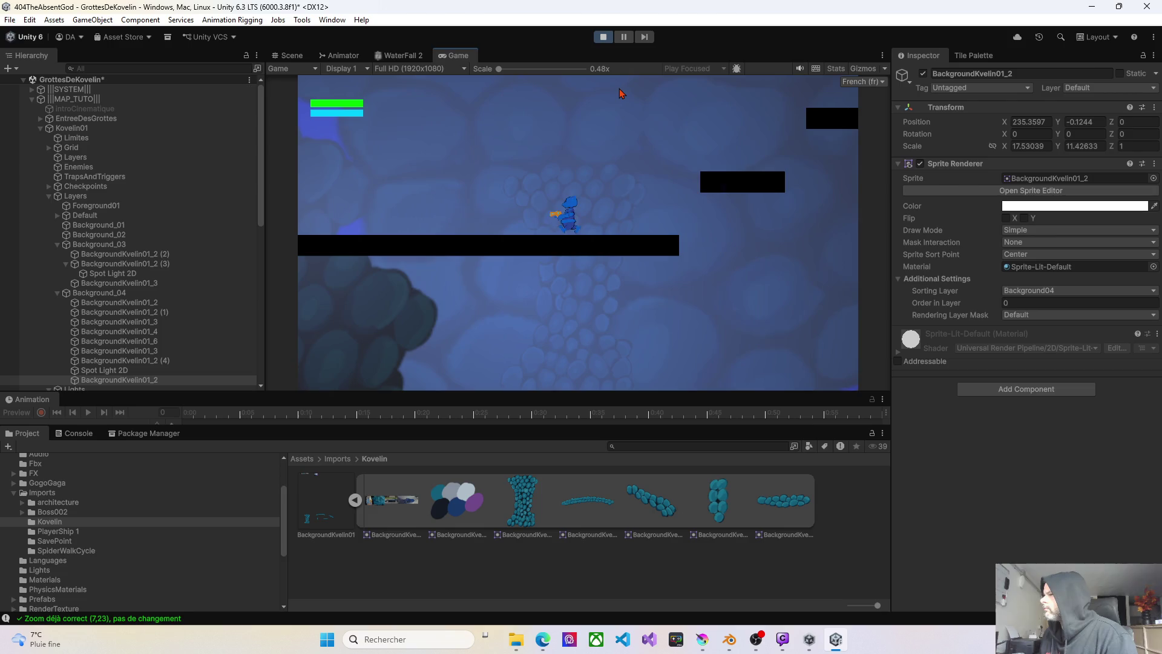
pyautogui.press('a')
pyautogui.press('a')
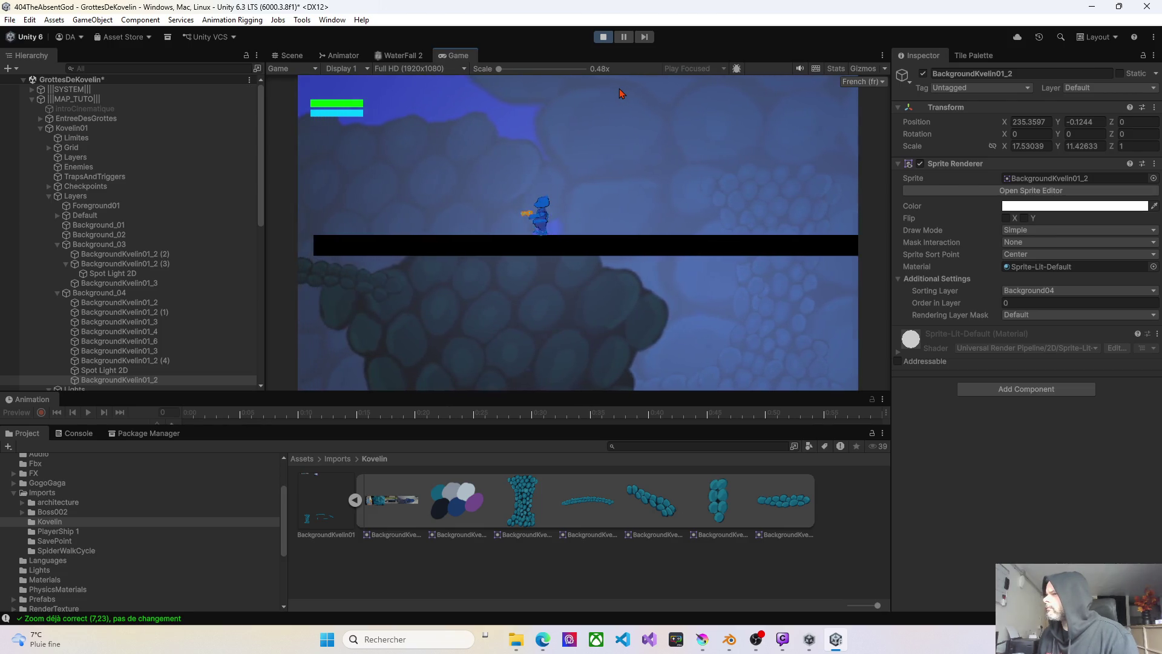
pyautogui.press('d')
pyautogui.press('d')
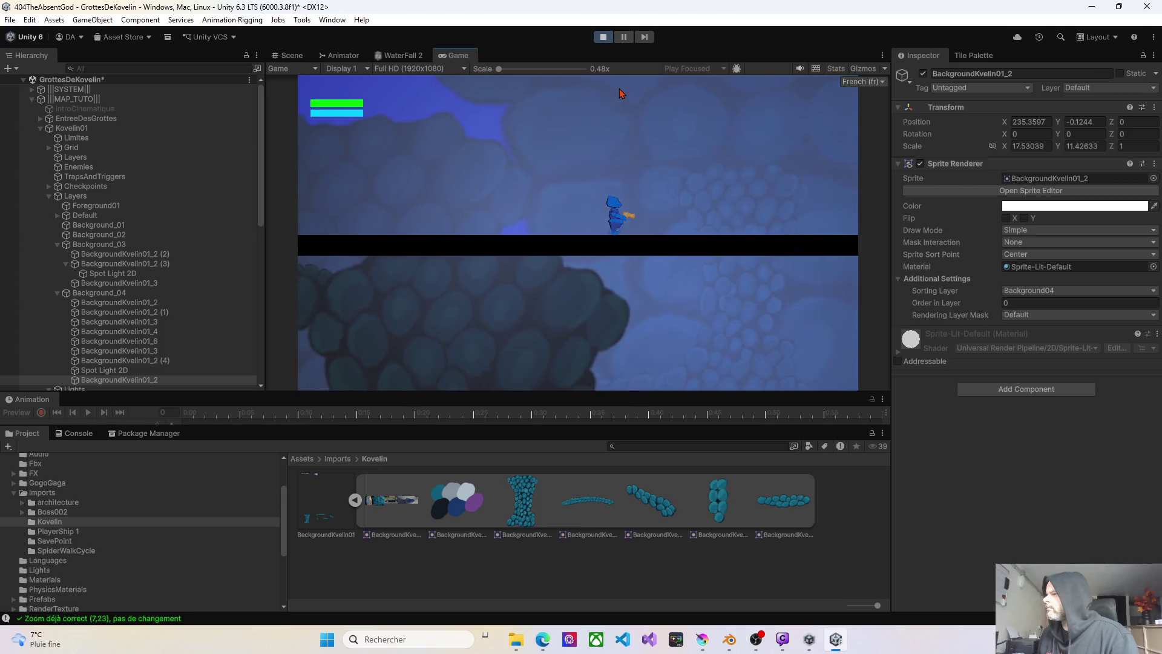
pyautogui.press('d')
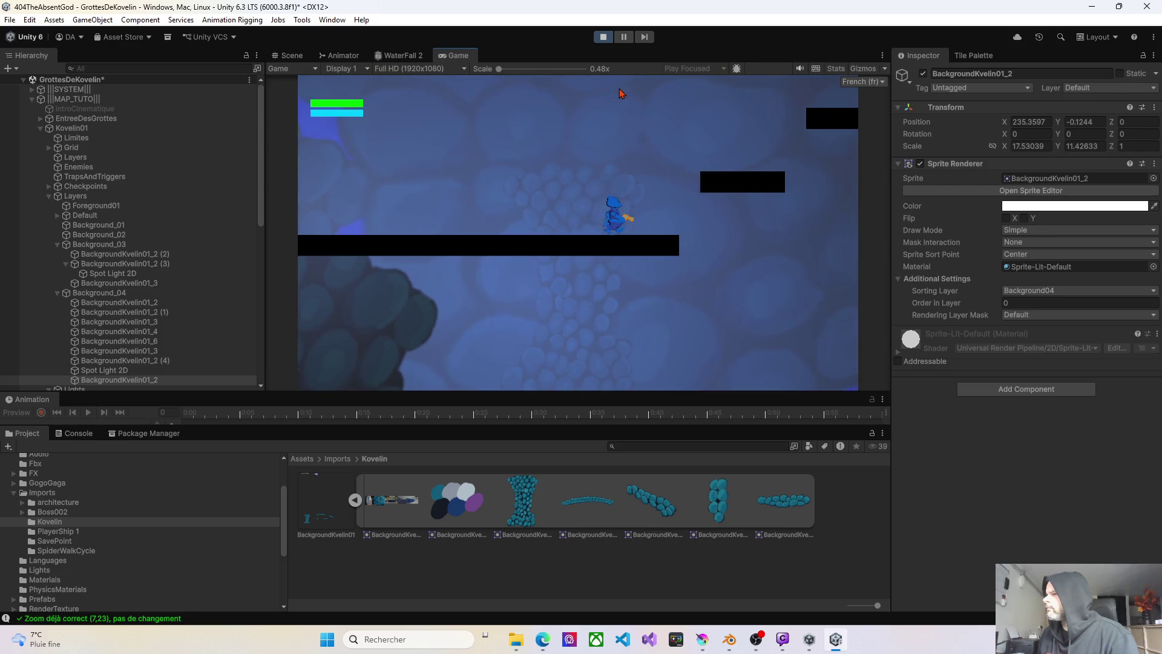
pyautogui.press('a')
pyautogui.press('a')
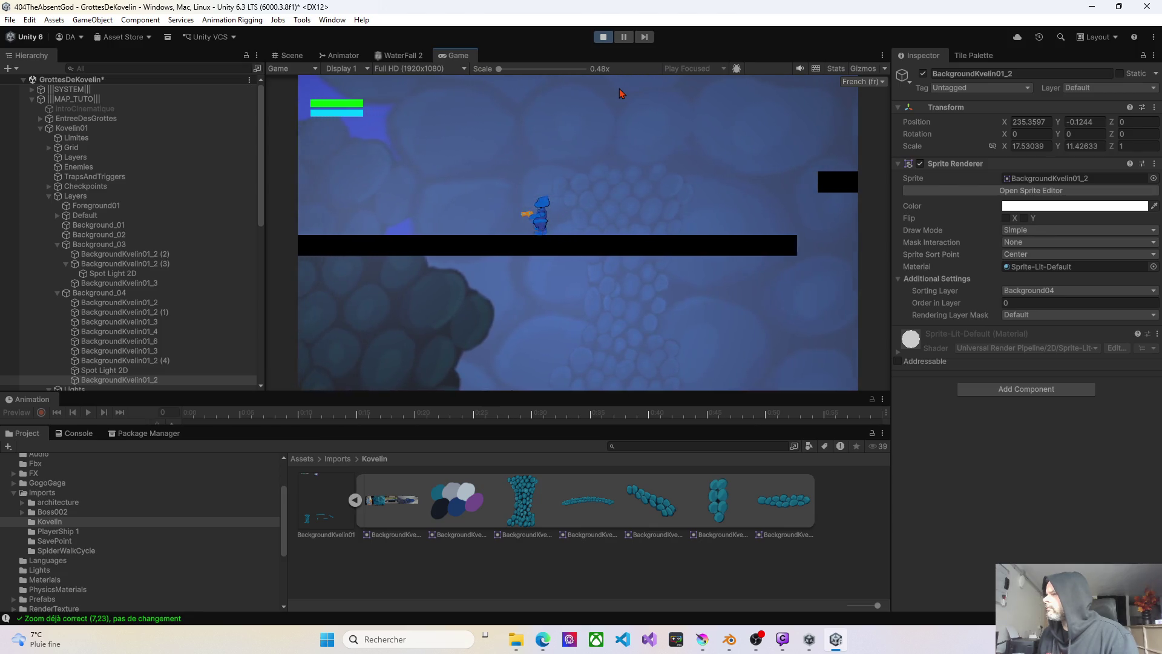
pyautogui.press('d')
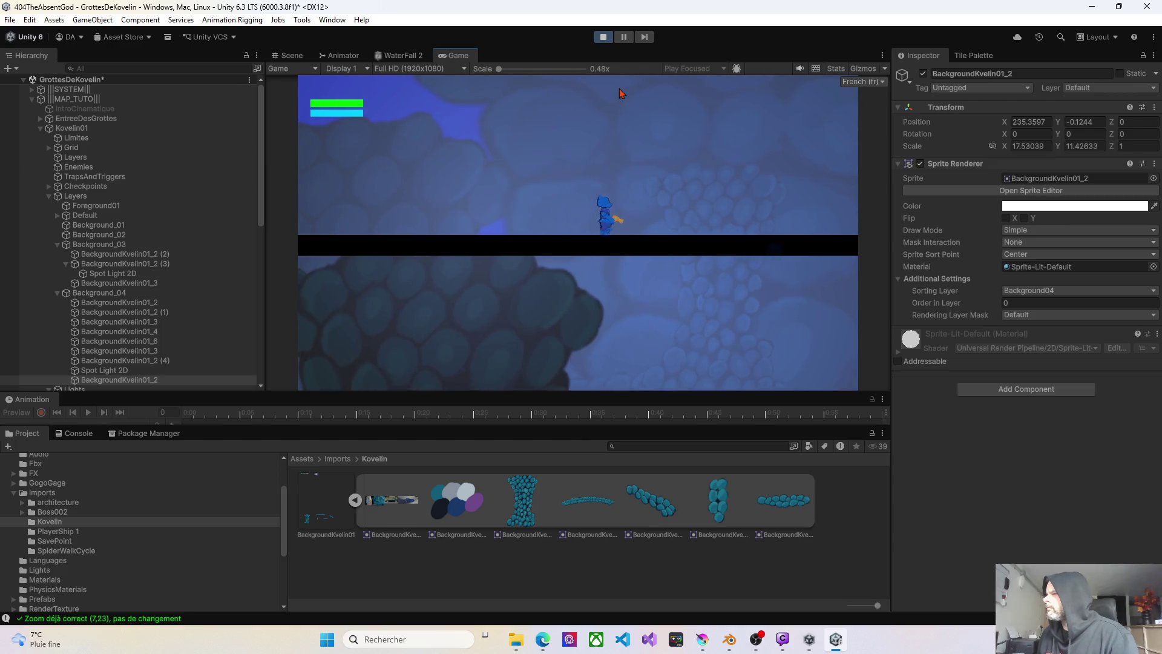
pyautogui.press('d')
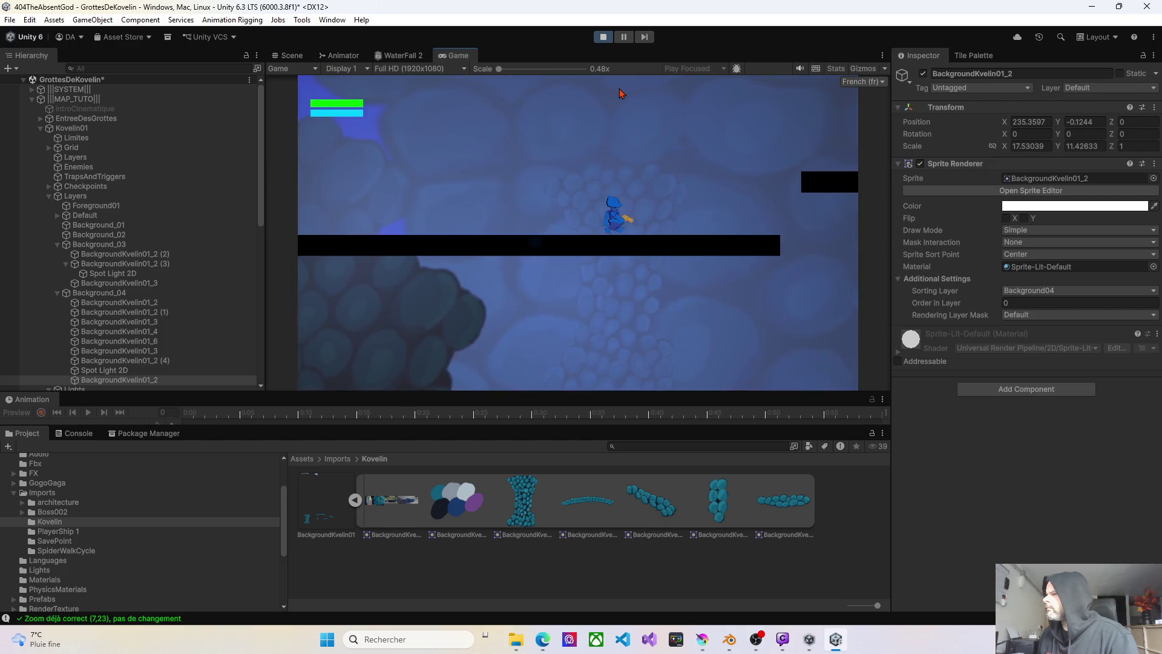
pyautogui.press('a')
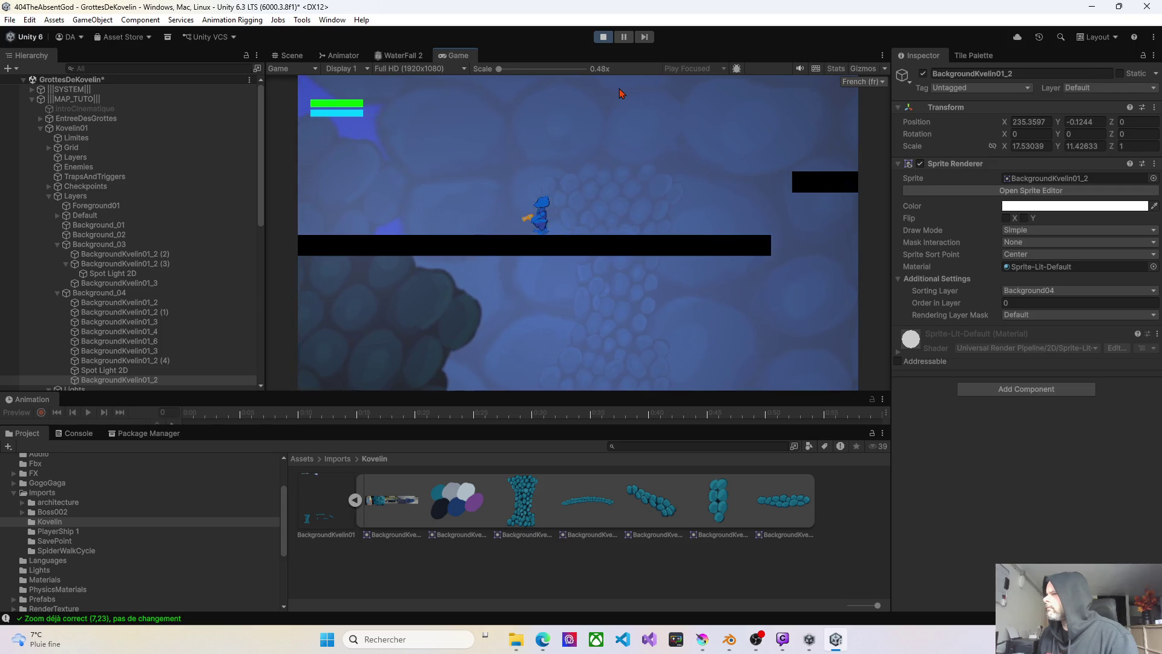
pyautogui.press('a')
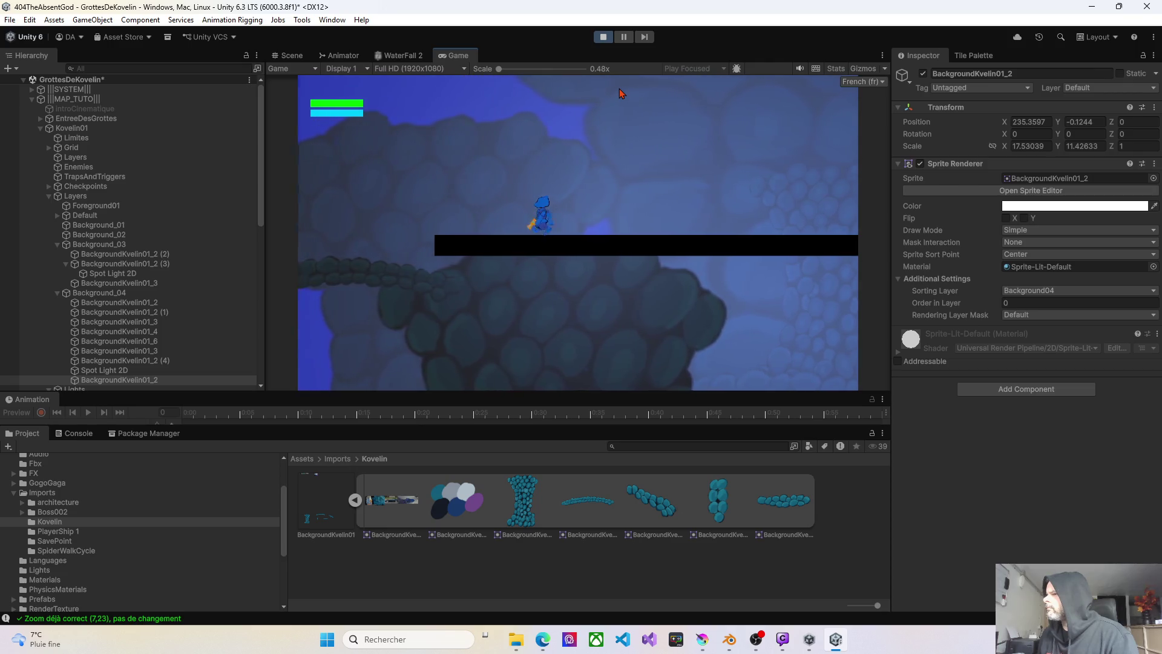
pyautogui.press('d')
pyautogui.press('d')
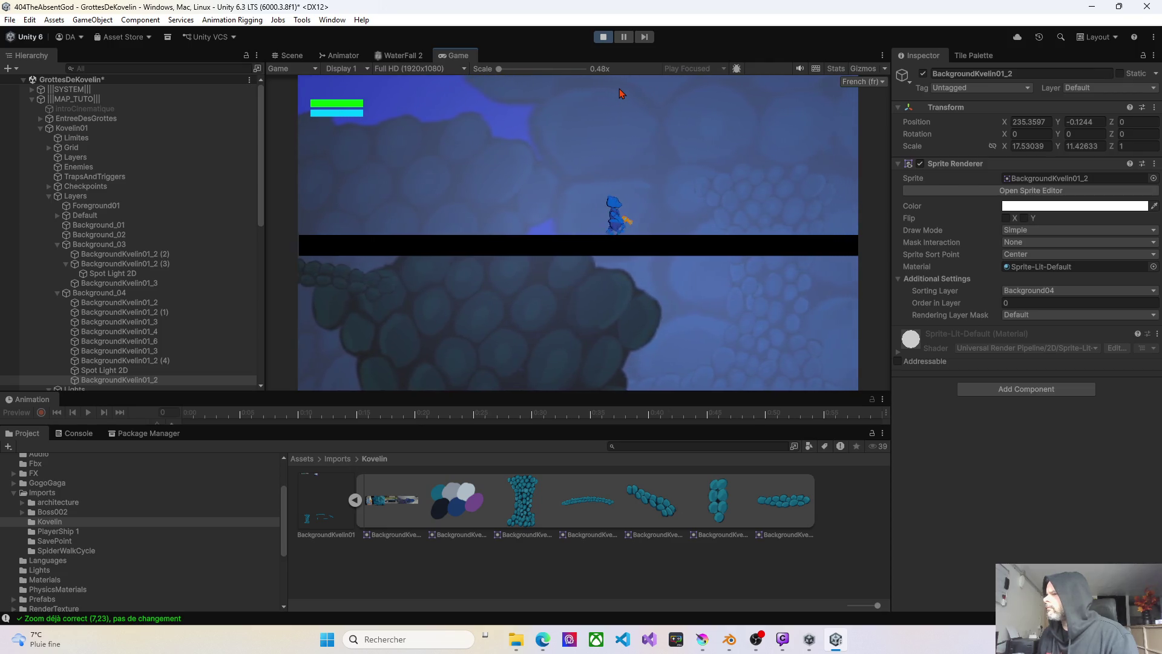
pyautogui.press('d')
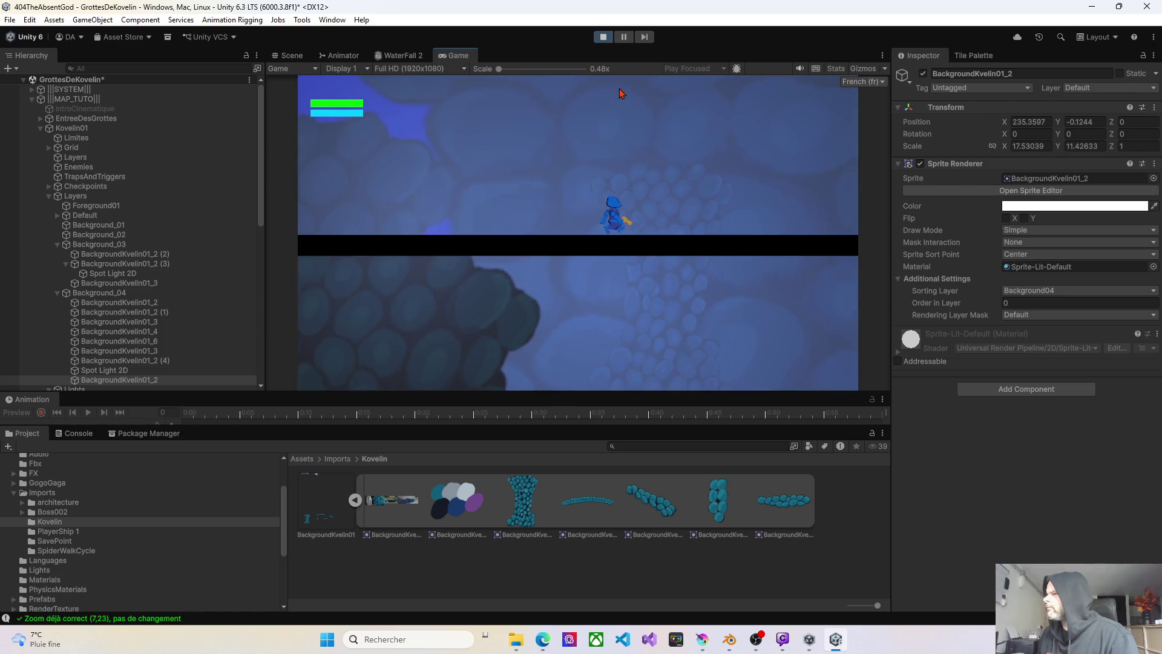
pyautogui.press('d')
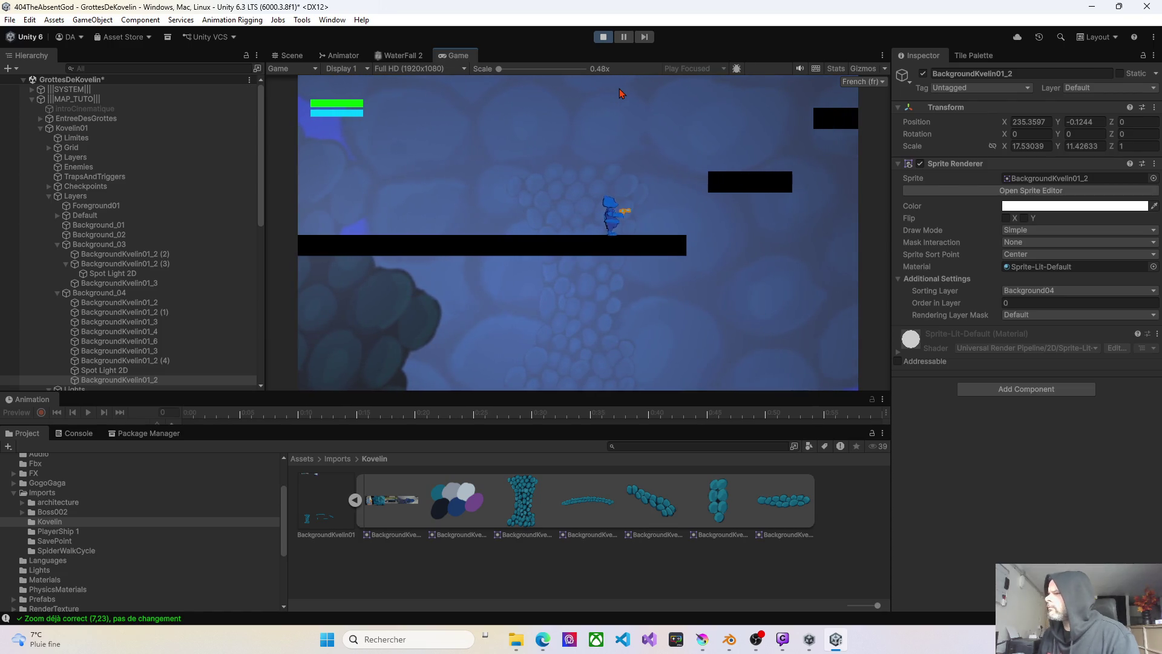
# - Leave Play mode and select the small rock sprite BackgroundKvelin01_2 (4)
pyautogui.click(607, 38)
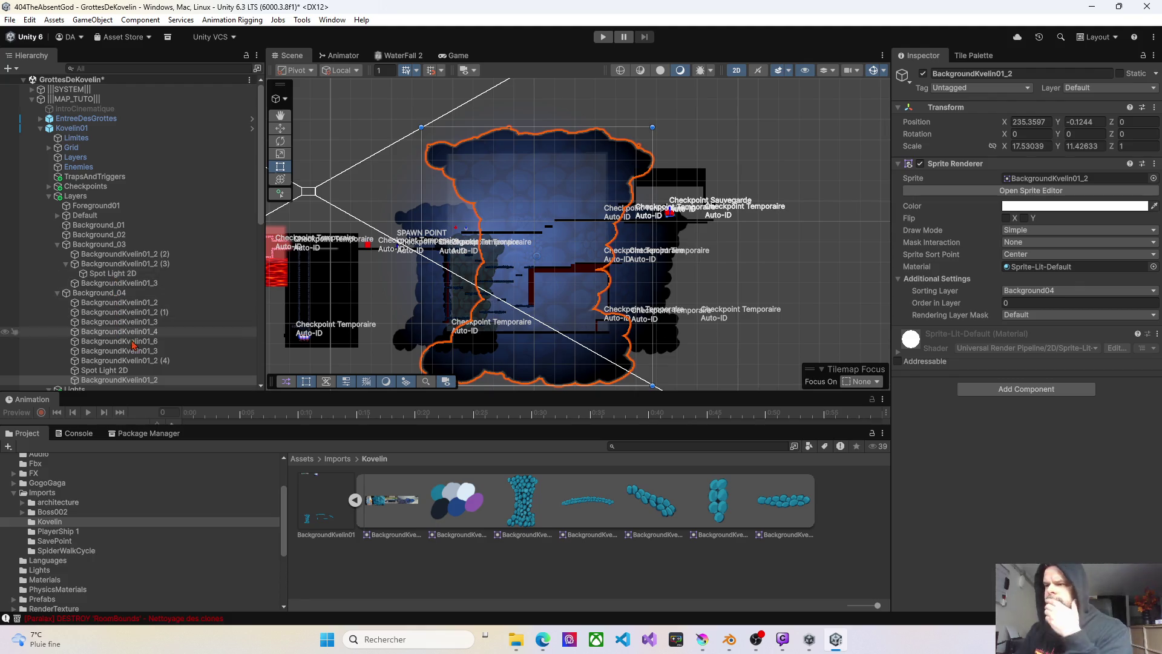
pyautogui.click(117, 304)
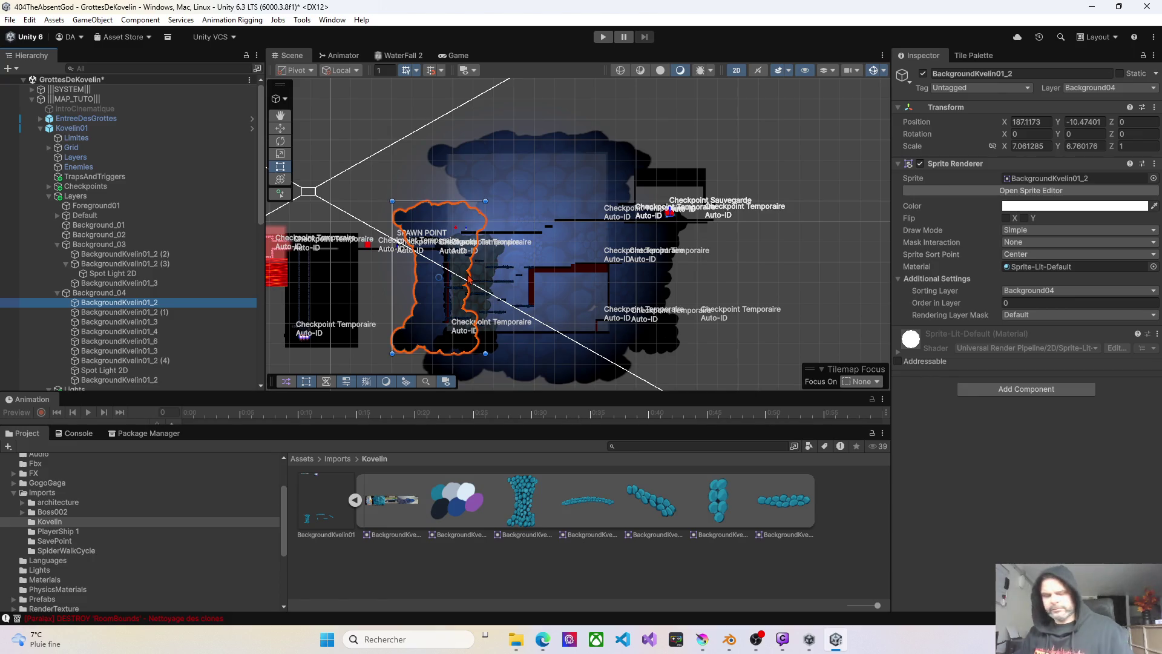
pyautogui.scroll(3, 539, 260)
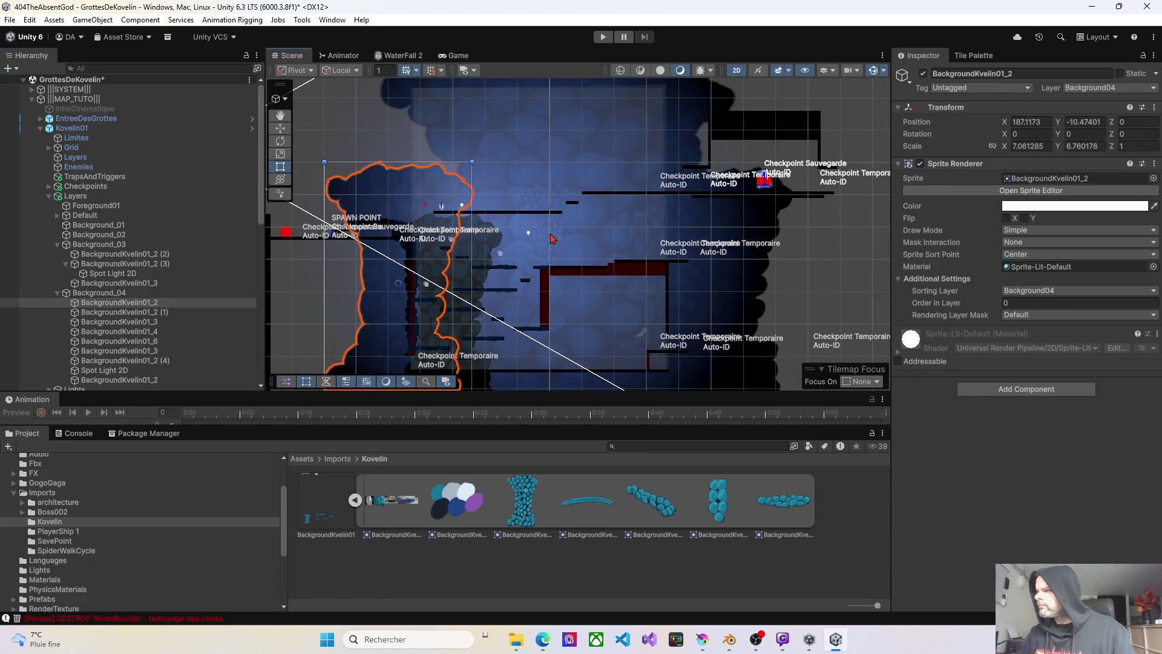
pyautogui.click(552, 238)
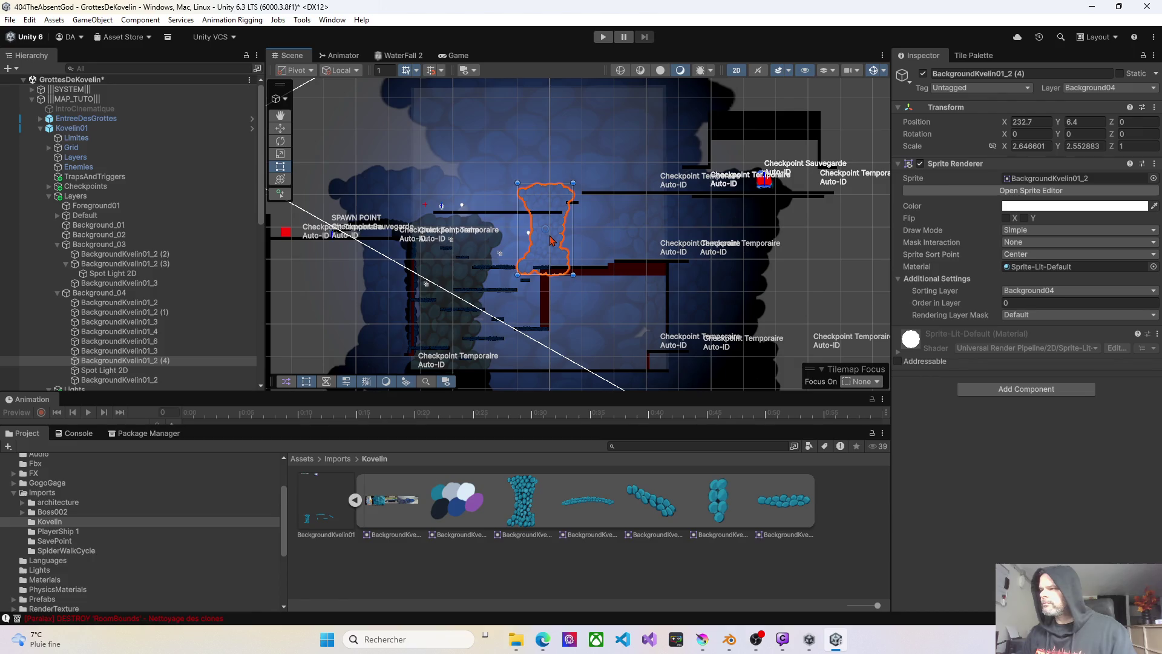
# - Duplicate the rock twice, placing one copy lower and one near the ceiling, then start Play
pyautogui.hotkey('ctrl', 'd')
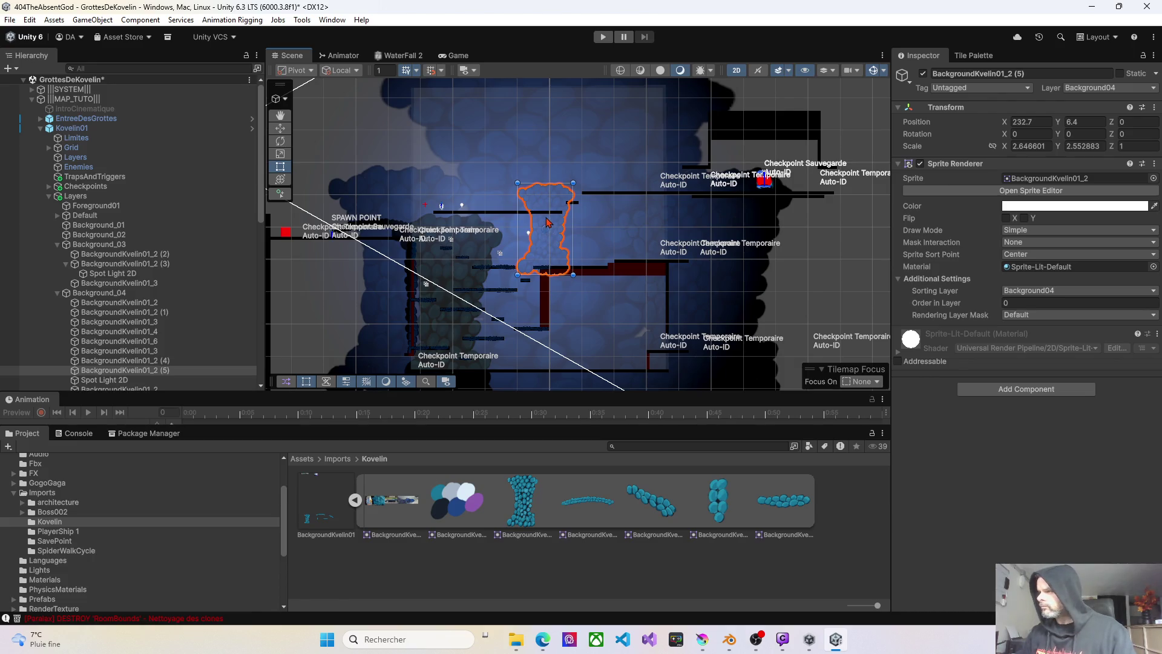
pyautogui.moveTo(547, 222)
pyautogui.mouseDown()
pyautogui.moveTo(641, 229)
pyautogui.moveTo(637, 266)
pyautogui.moveTo(592, 320)
pyautogui.moveTo(478, 332)
pyautogui.moveTo(495, 330)
pyautogui.mouseUp()
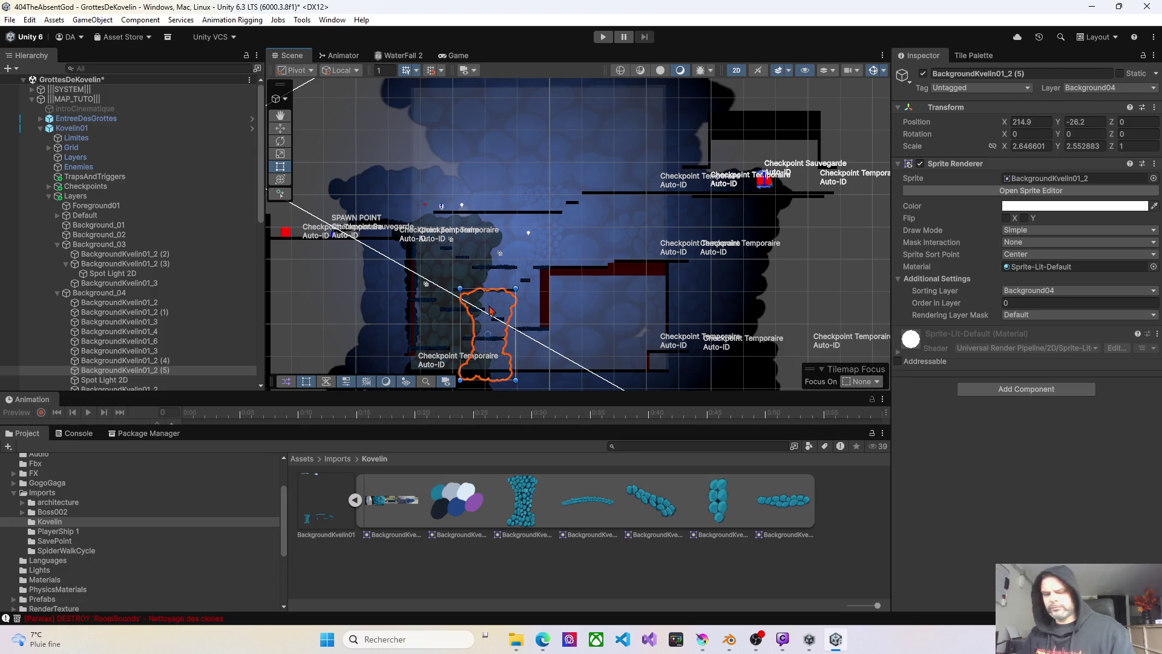
pyautogui.hotkey('ctrl', 'd')
pyautogui.moveTo(498, 314)
pyautogui.mouseDown()
pyautogui.moveTo(588, 225)
pyautogui.moveTo(589, 274)
pyautogui.moveTo(604, 254)
pyautogui.moveTo(626, 217)
pyautogui.moveTo(610, 133)
pyautogui.moveTo(632, 138)
pyautogui.mouseUp()
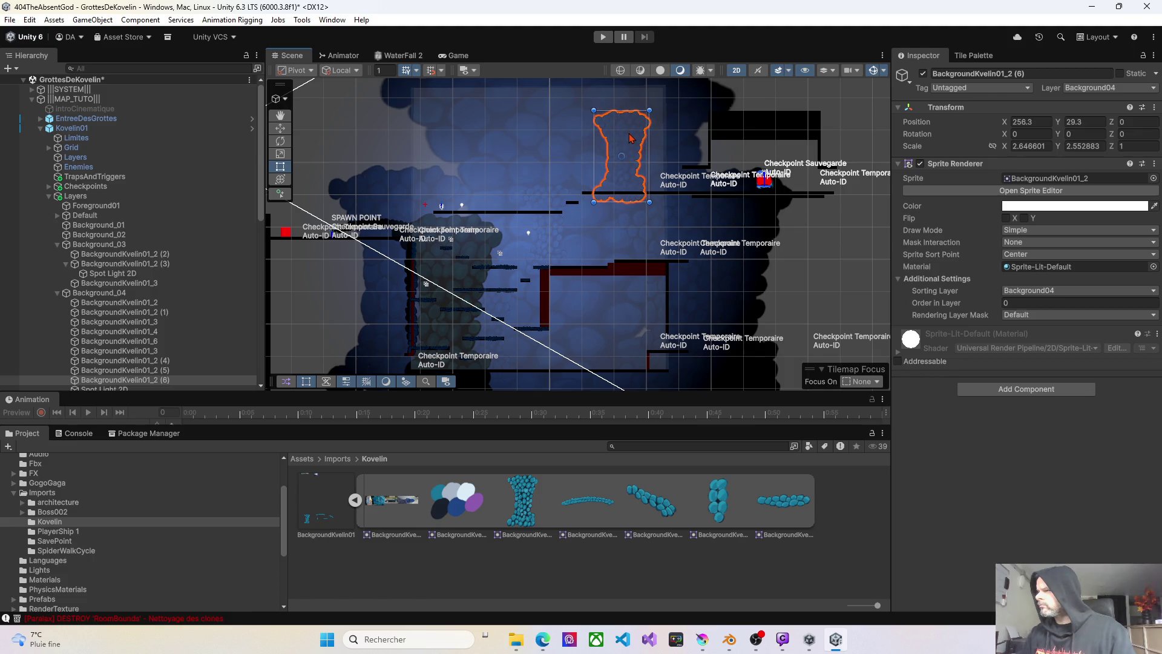
pyautogui.click(603, 38)
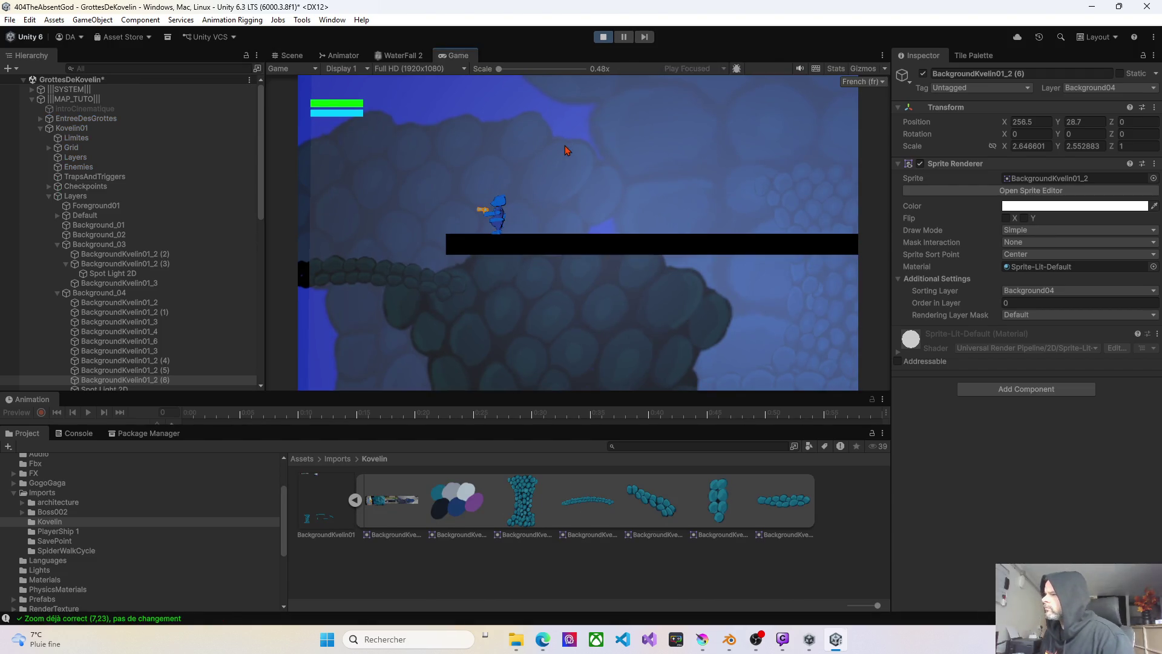
# - Walk the character right past the new rocks, hopping to the next platform
pyautogui.press('Right')
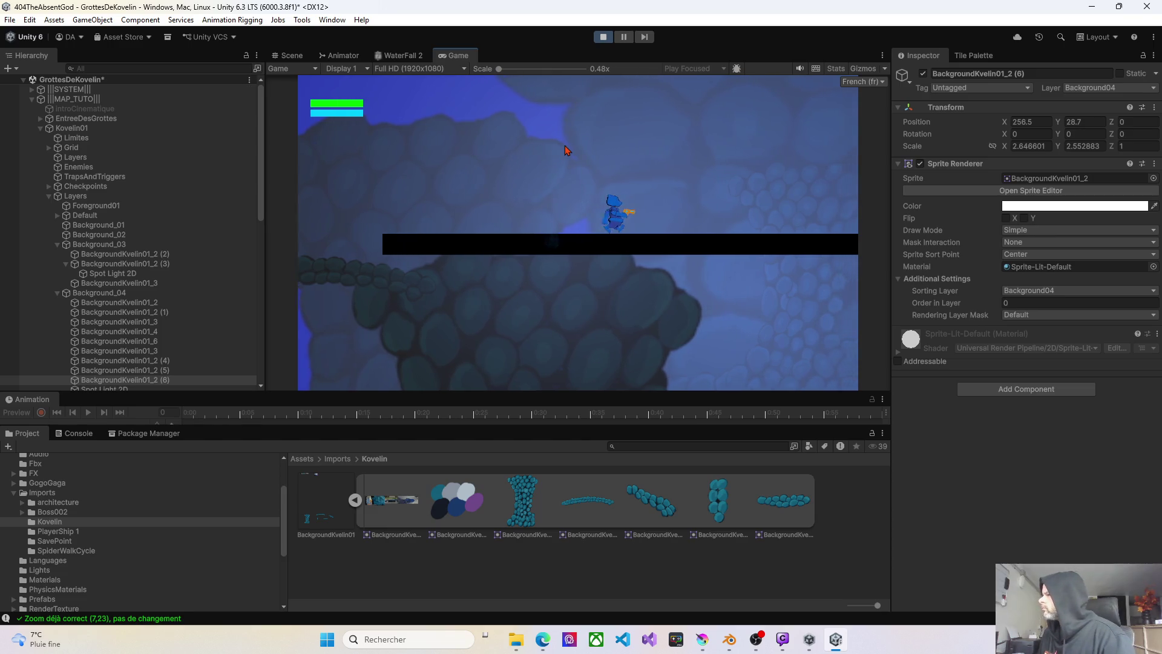
pyautogui.press('Right')
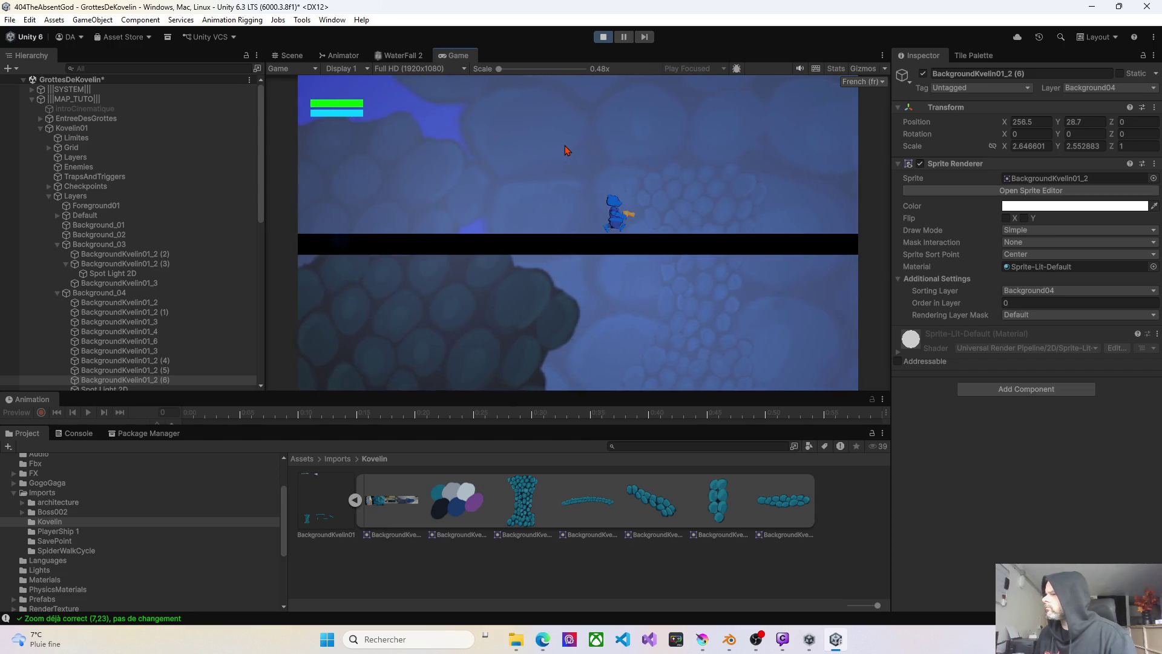
pyautogui.press('Right')
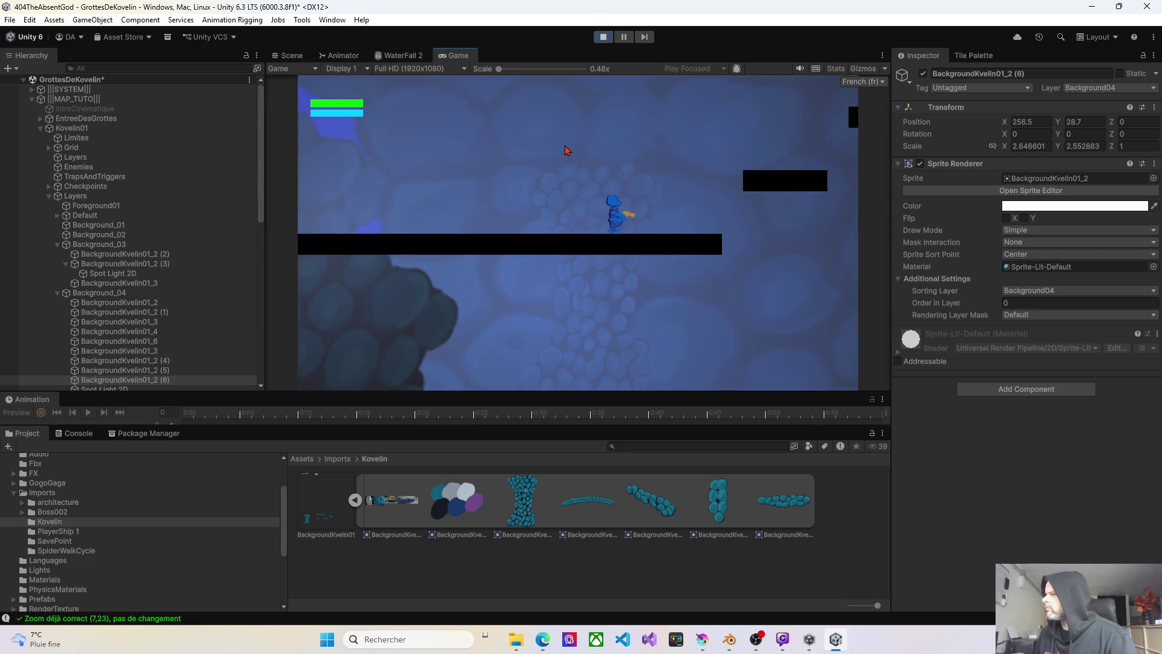
pyautogui.press('Right')
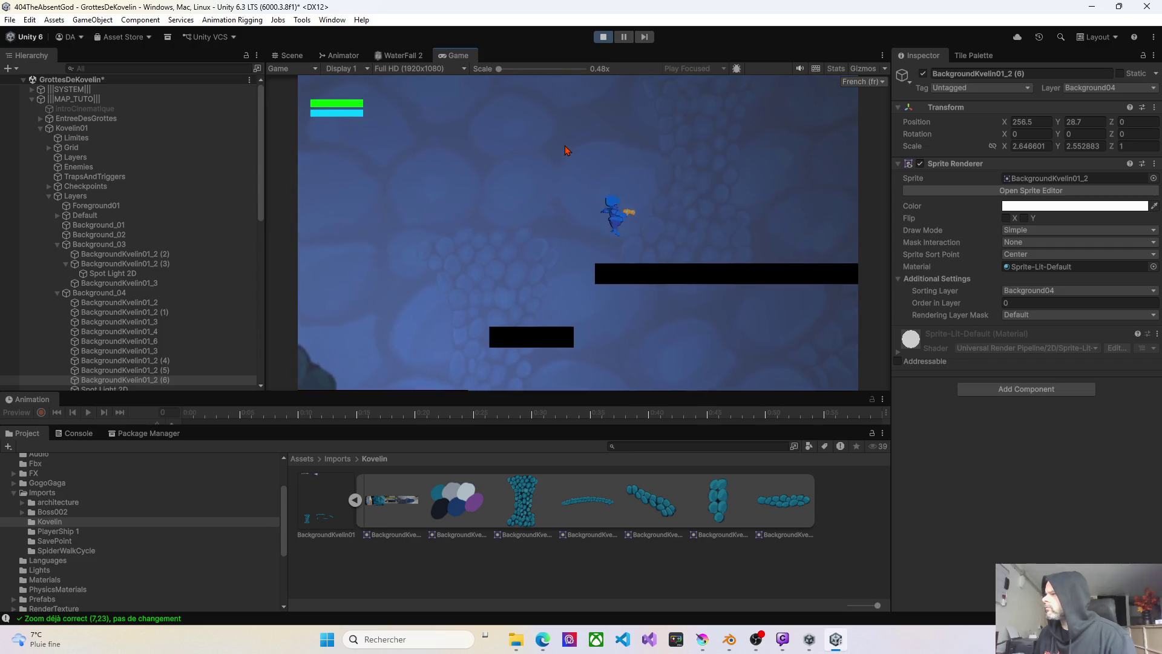
pyautogui.press('Right')
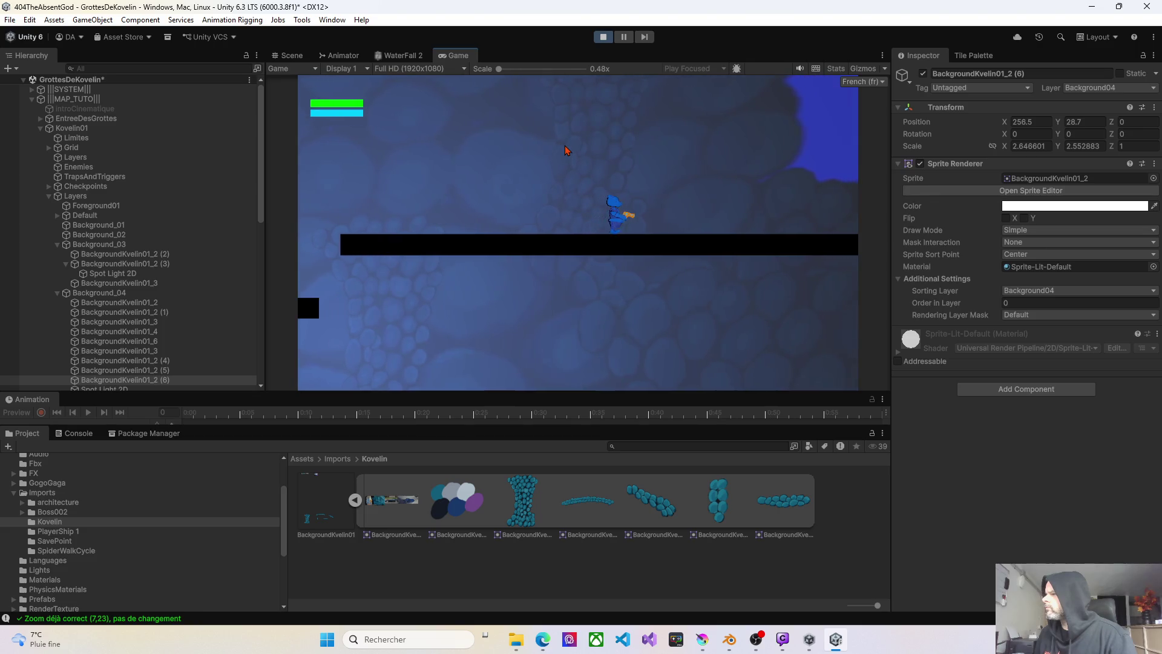
pyautogui.press('Right')
# - Run the character back left through the cave, jumping off a platform on the way
pyautogui.press('Left')
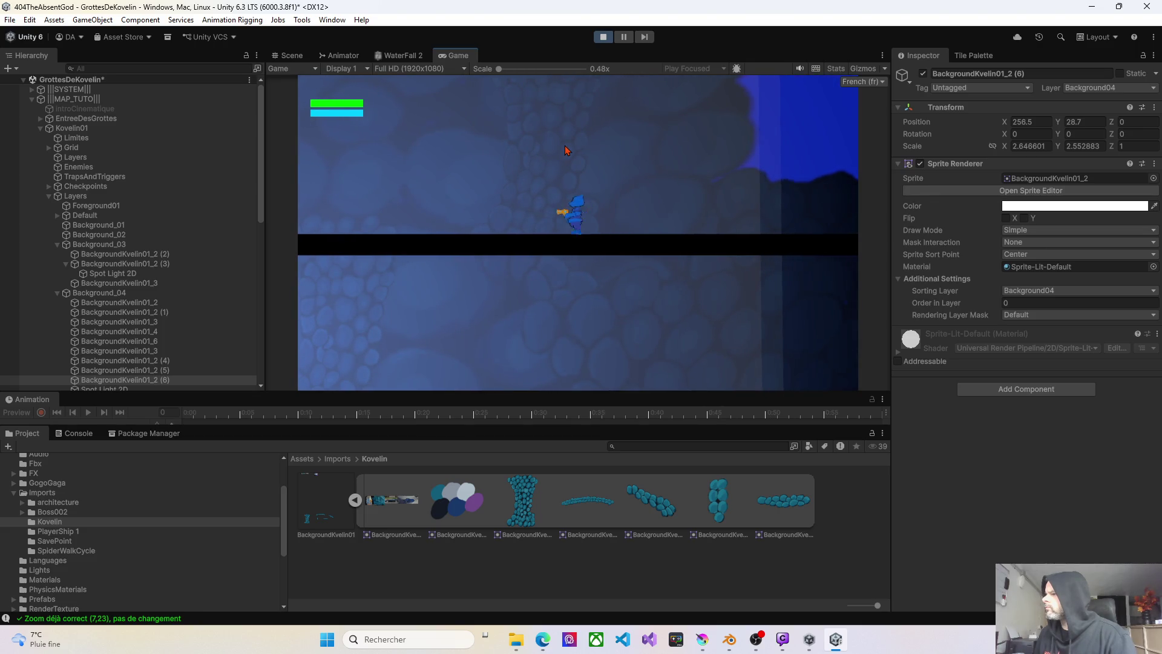
pyautogui.press('Left')
pyautogui.press('Left')
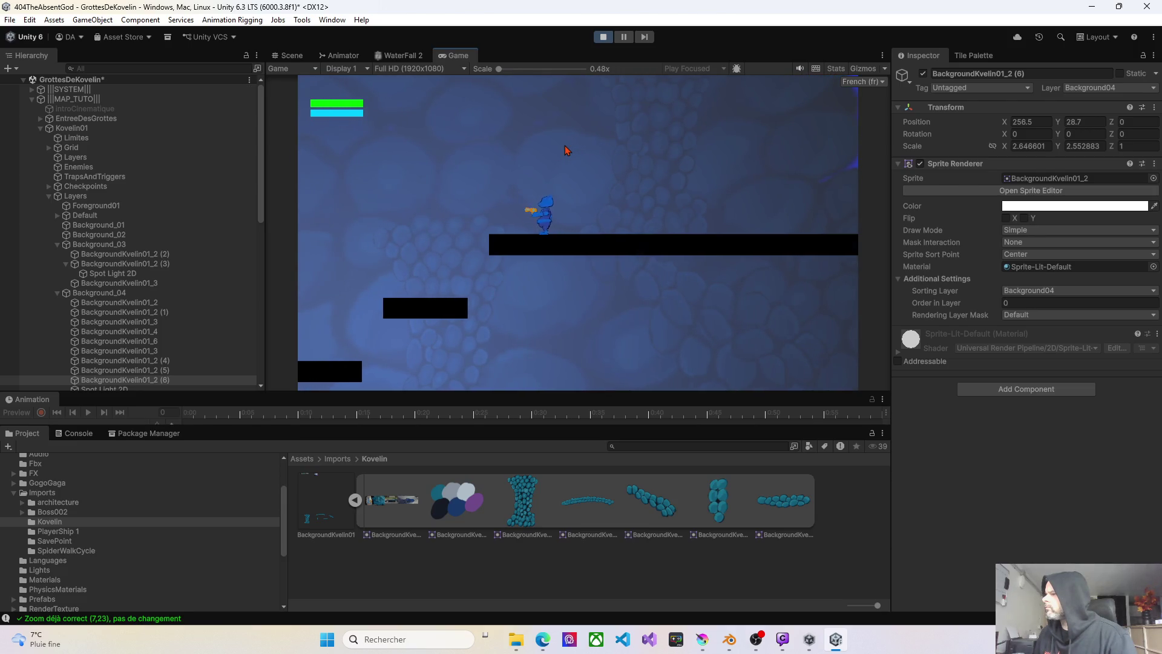
pyautogui.press('Left')
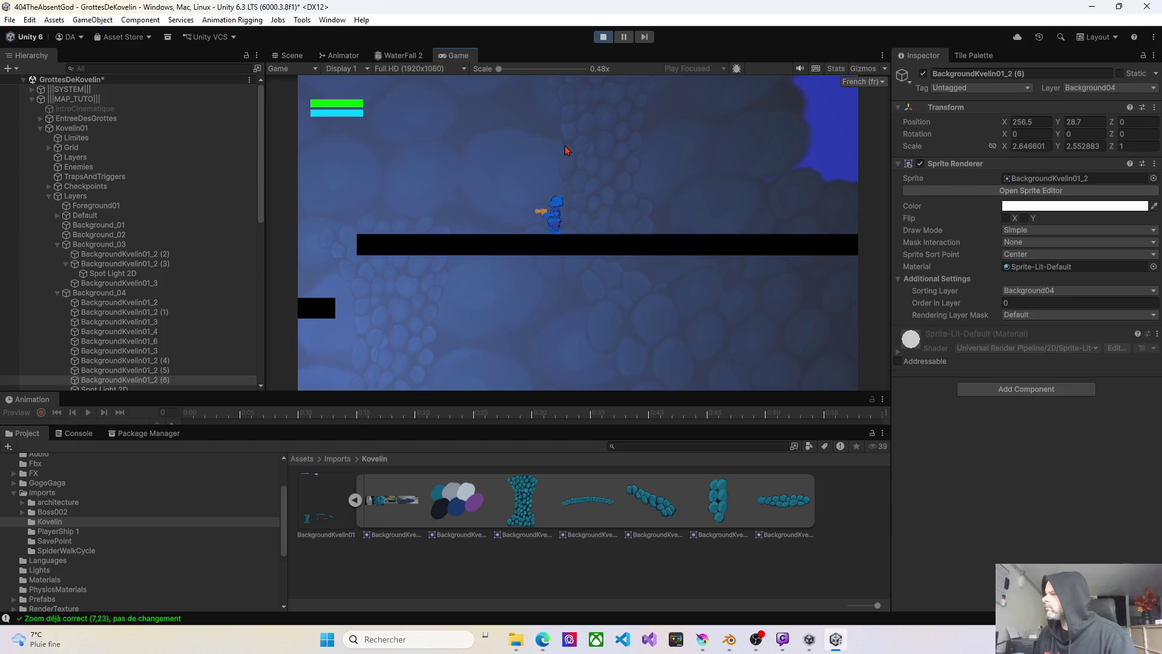
pyautogui.press('Left')
pyautogui.press('space')
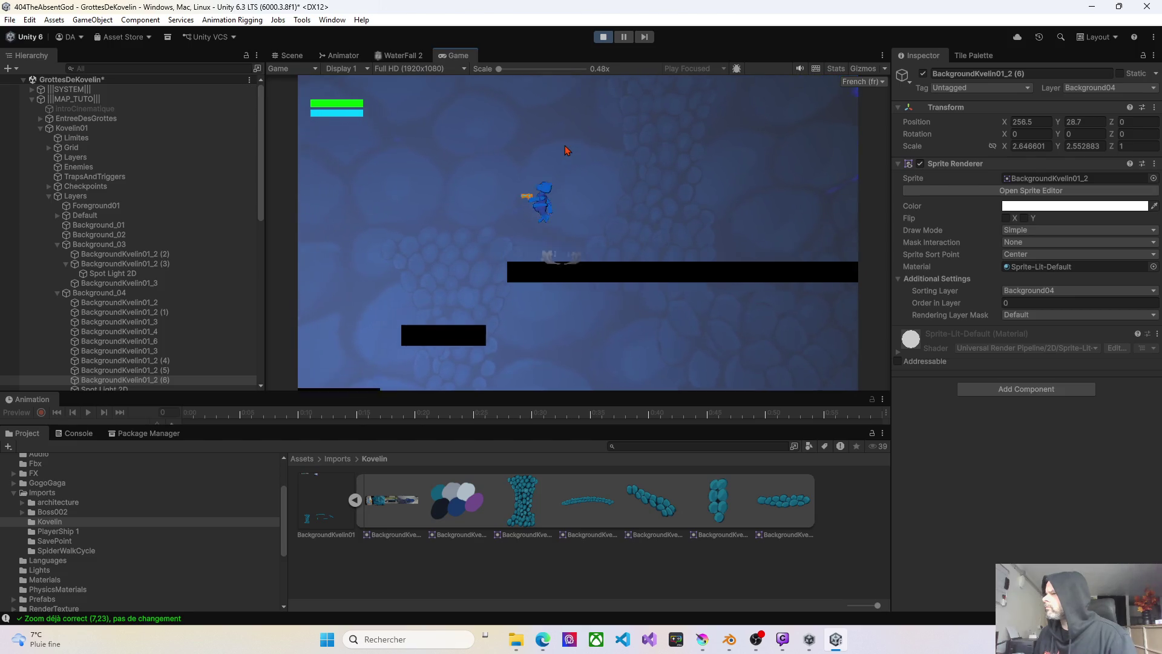
pyautogui.press('Left')
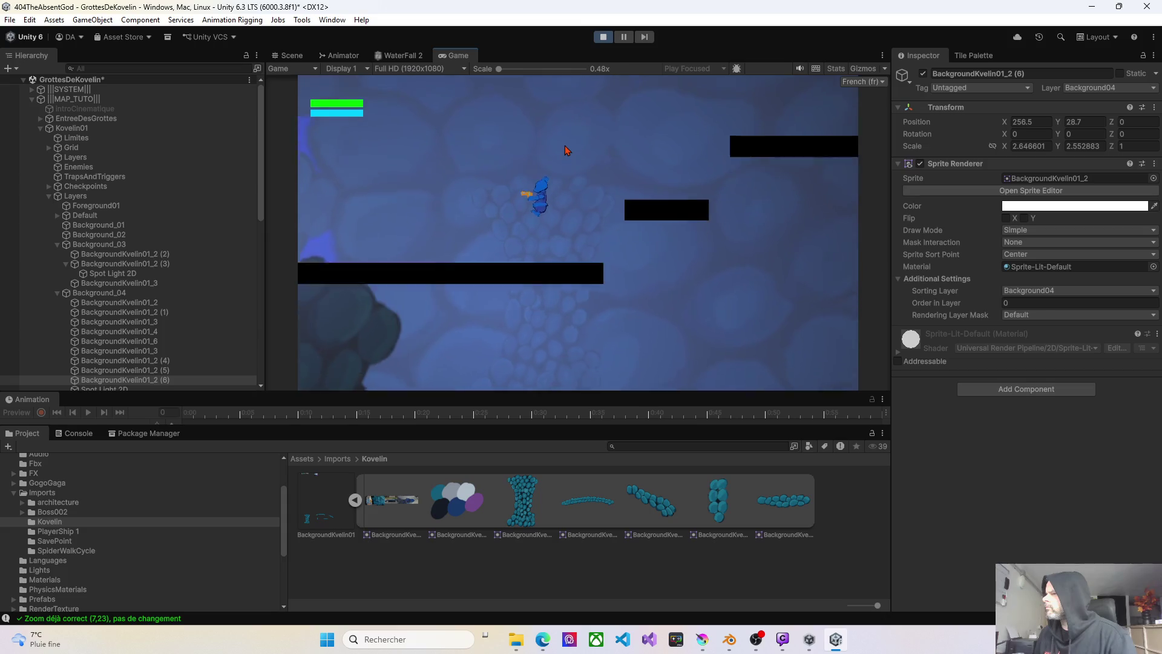
pyautogui.press('Left')
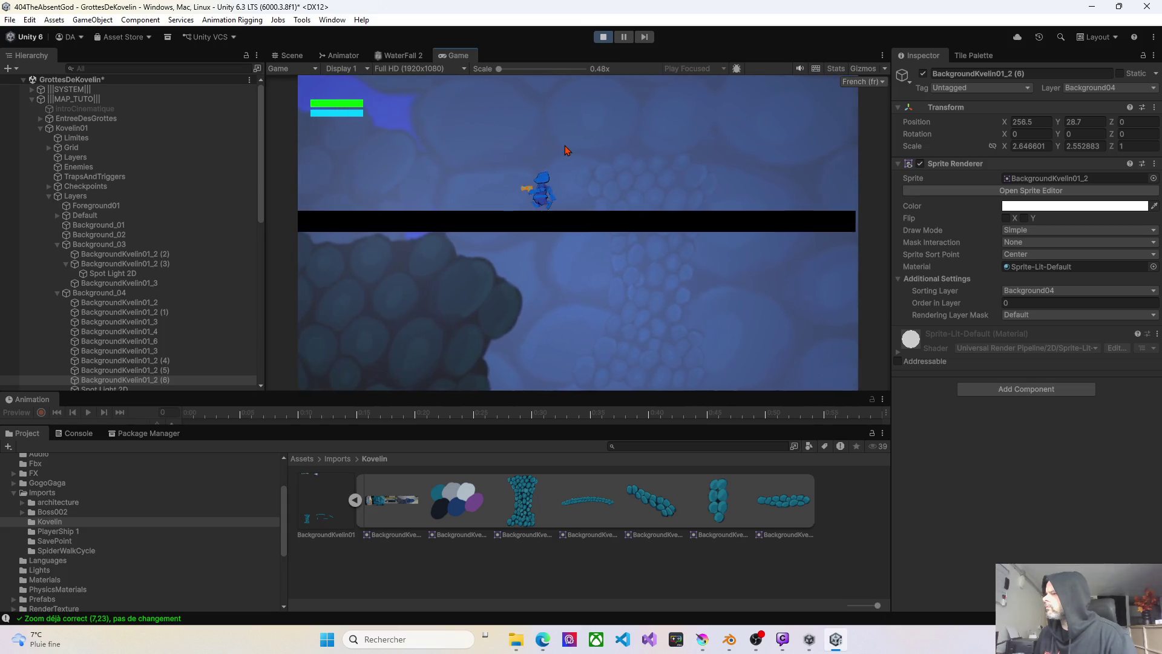
pyautogui.press('Left')
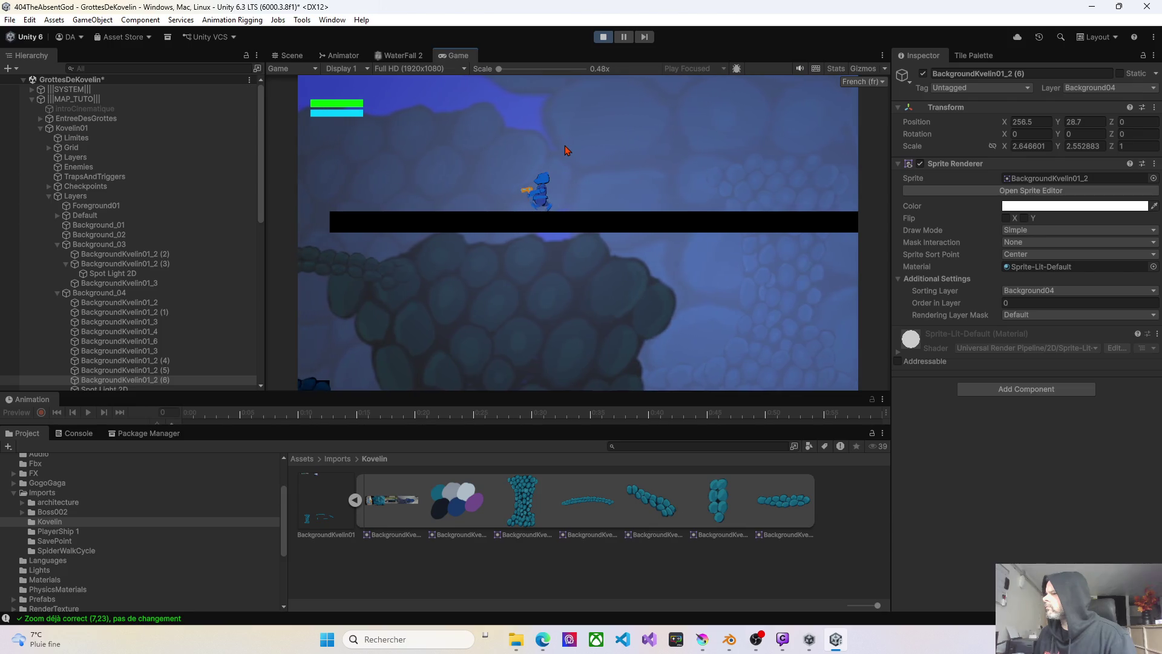
pyautogui.press('Left')
# - Walk the character right across the level, then exit Play mode
pyautogui.press('Right')
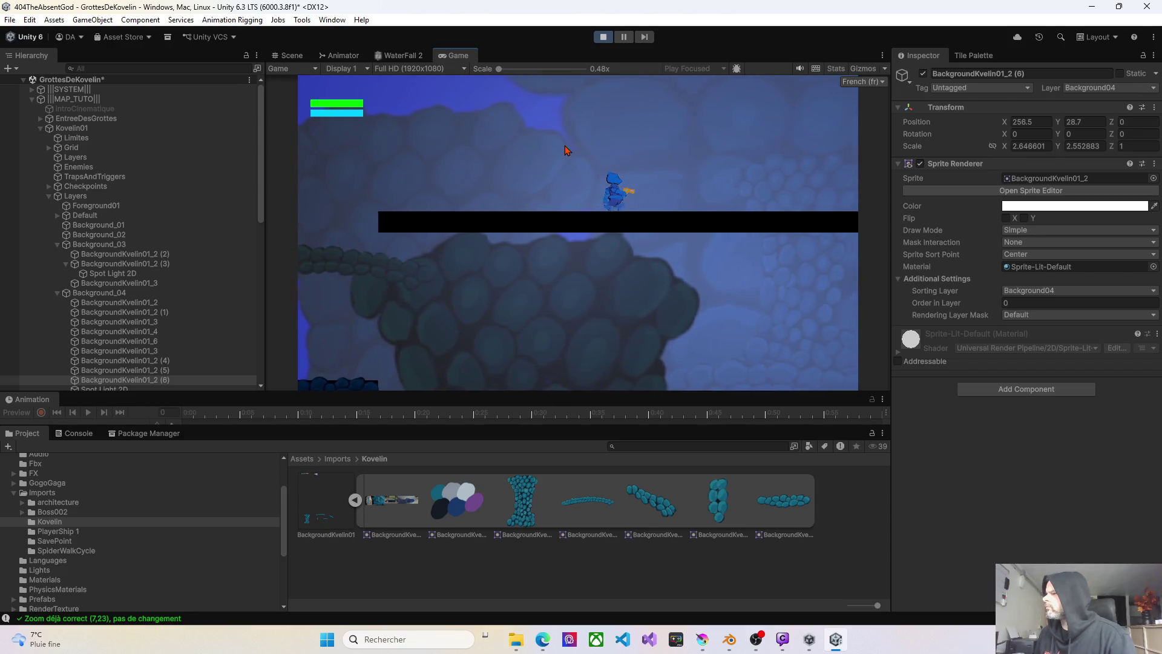
pyautogui.press('Right')
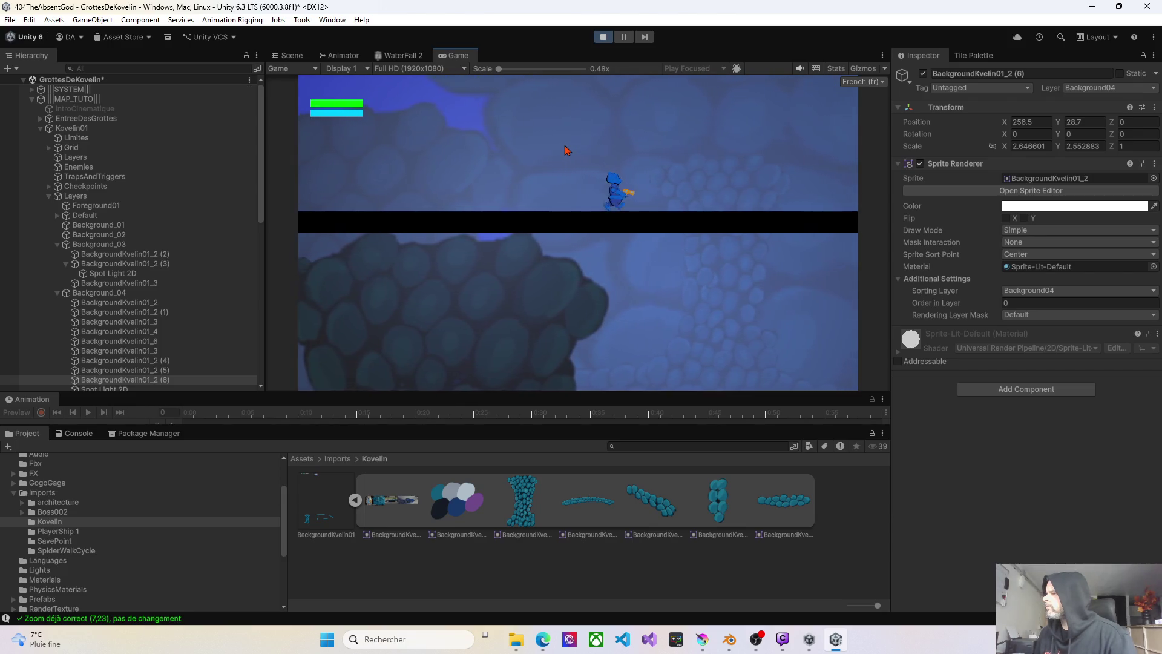
pyautogui.press('Right')
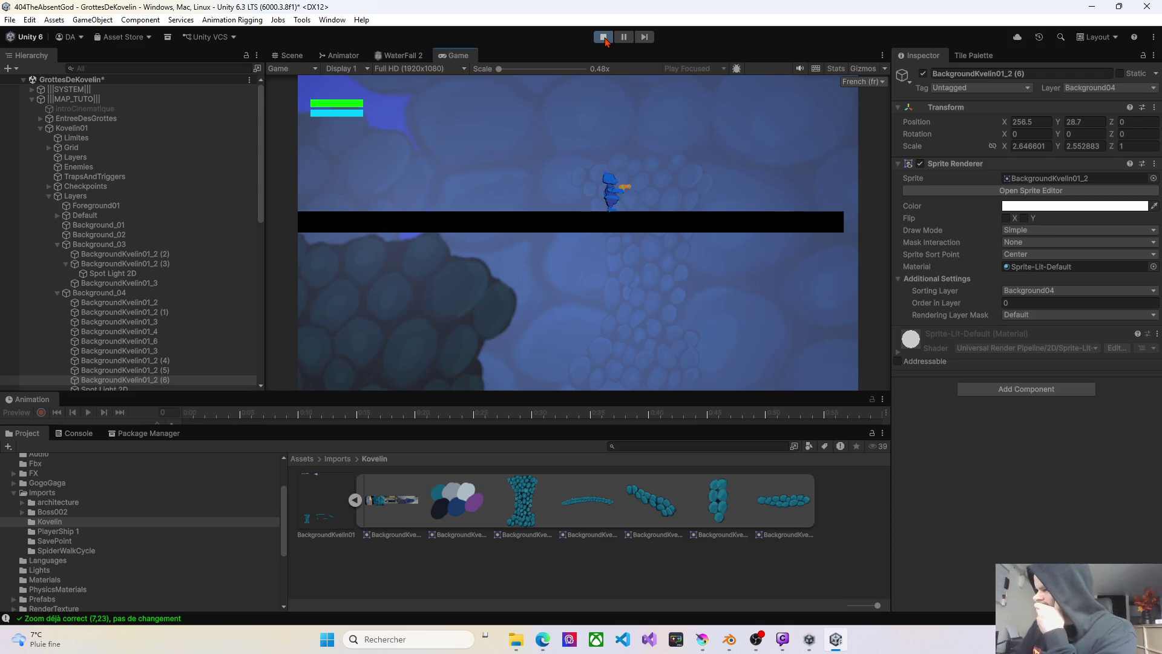
pyautogui.click(608, 41)
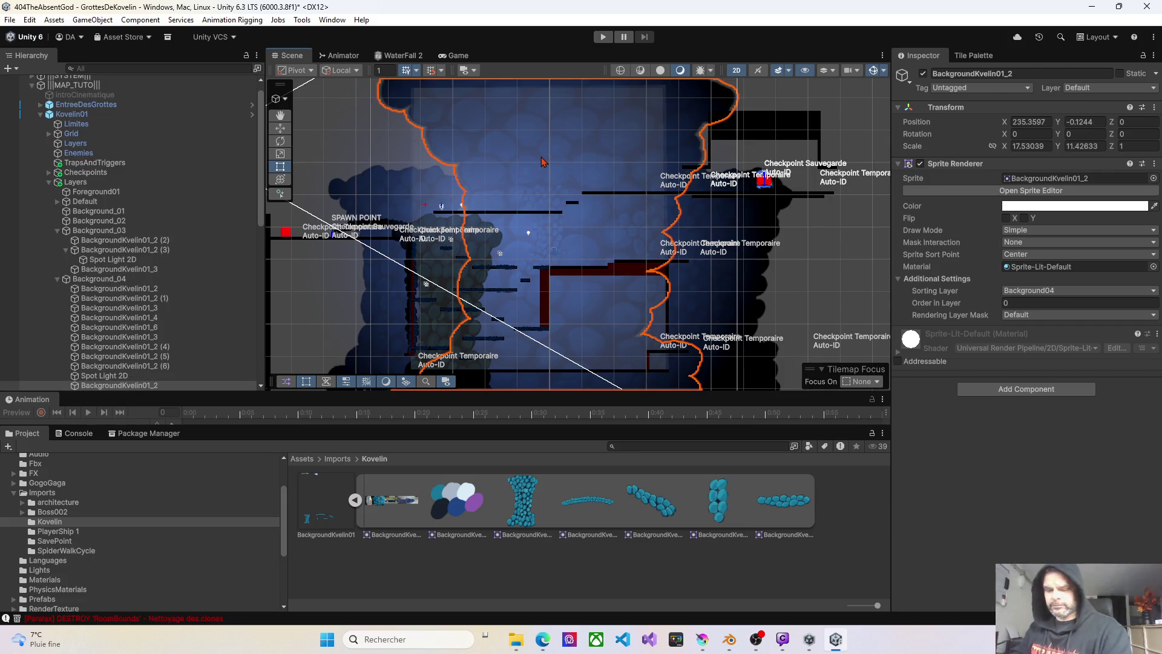
# - Duplicate the tall rock BackgroundKvelin01_2 (6) several times, spreading copies leftward along the ledge
pyautogui.click(622, 150)
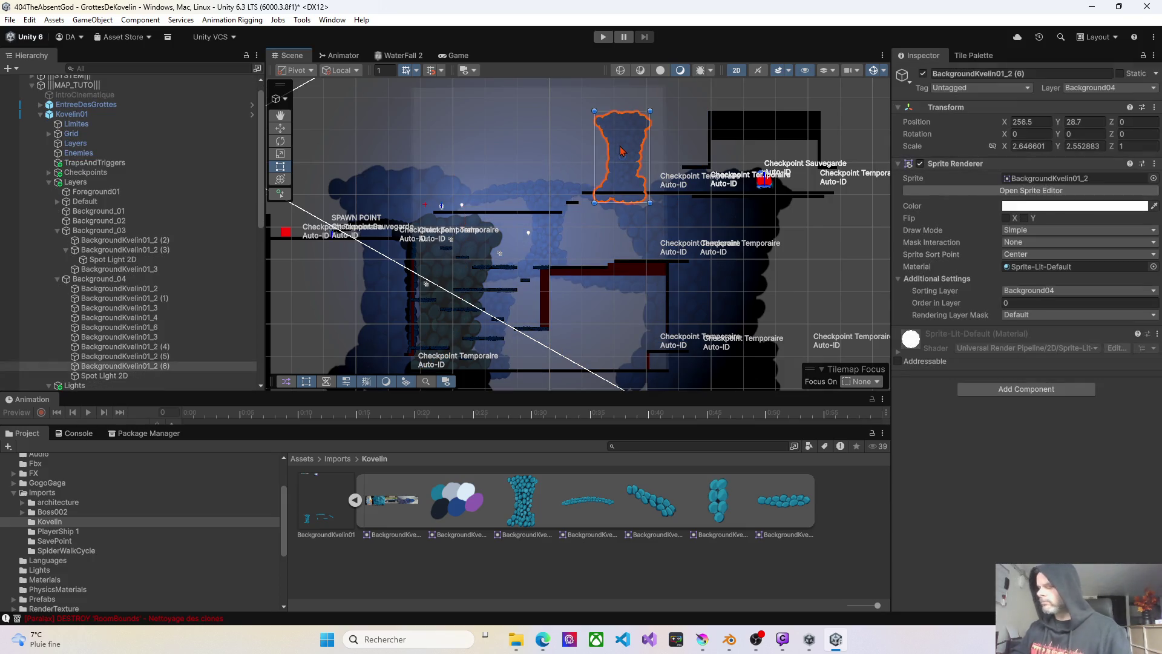
pyautogui.hotkey('ctrl', 'd')
pyautogui.moveTo(620, 145)
pyautogui.mouseDown()
pyautogui.moveTo(580, 171)
pyautogui.moveTo(580, 213)
pyautogui.mouseUp()
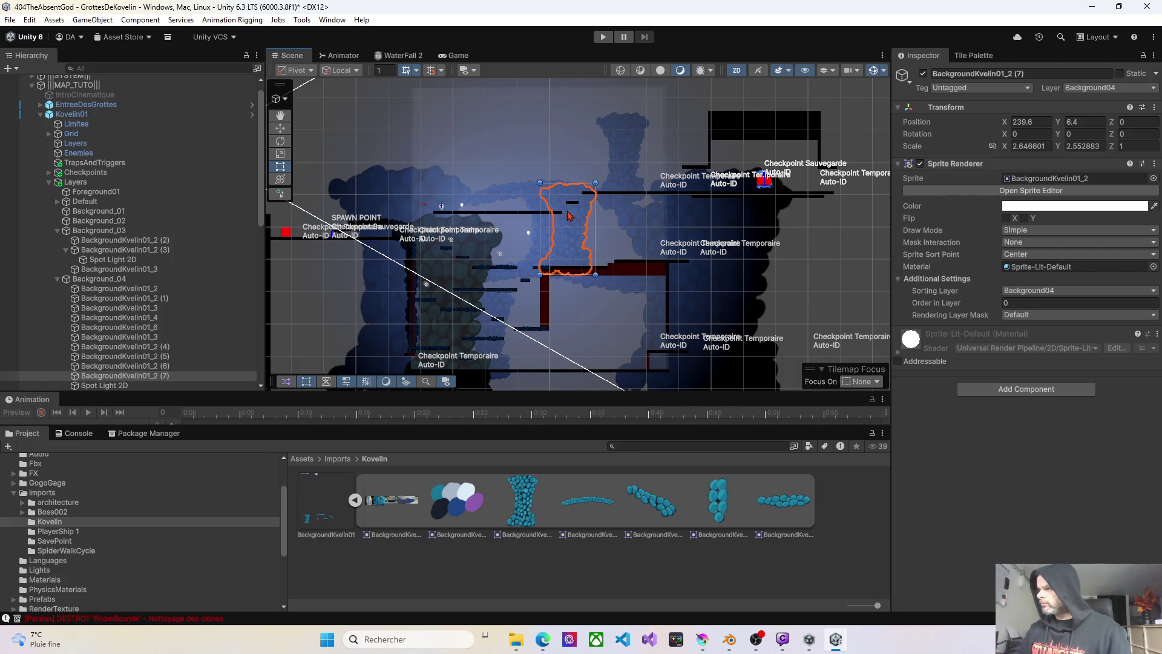
pyautogui.hotkey('ctrl', 'd')
pyautogui.moveTo(569, 213)
pyautogui.mouseDown()
pyautogui.moveTo(601, 206)
pyautogui.moveTo(526, 215)
pyautogui.mouseUp()
pyautogui.hotkey('ctrl', 'd')
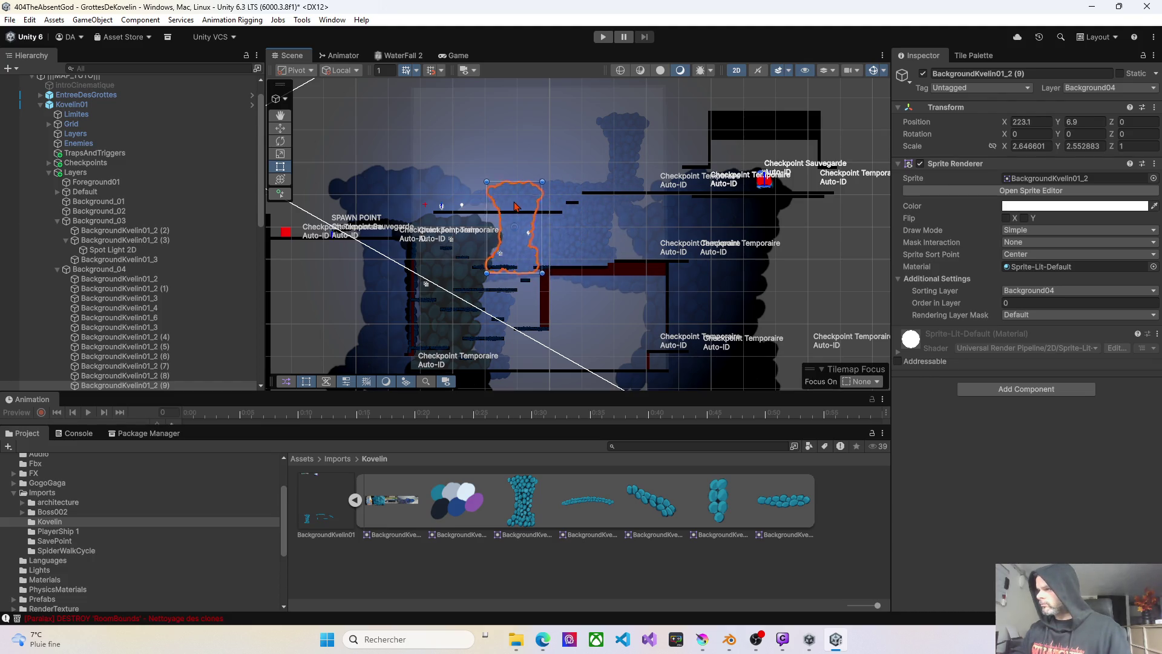
pyautogui.hotkey('ctrl', 'd')
pyautogui.click(488, 205)
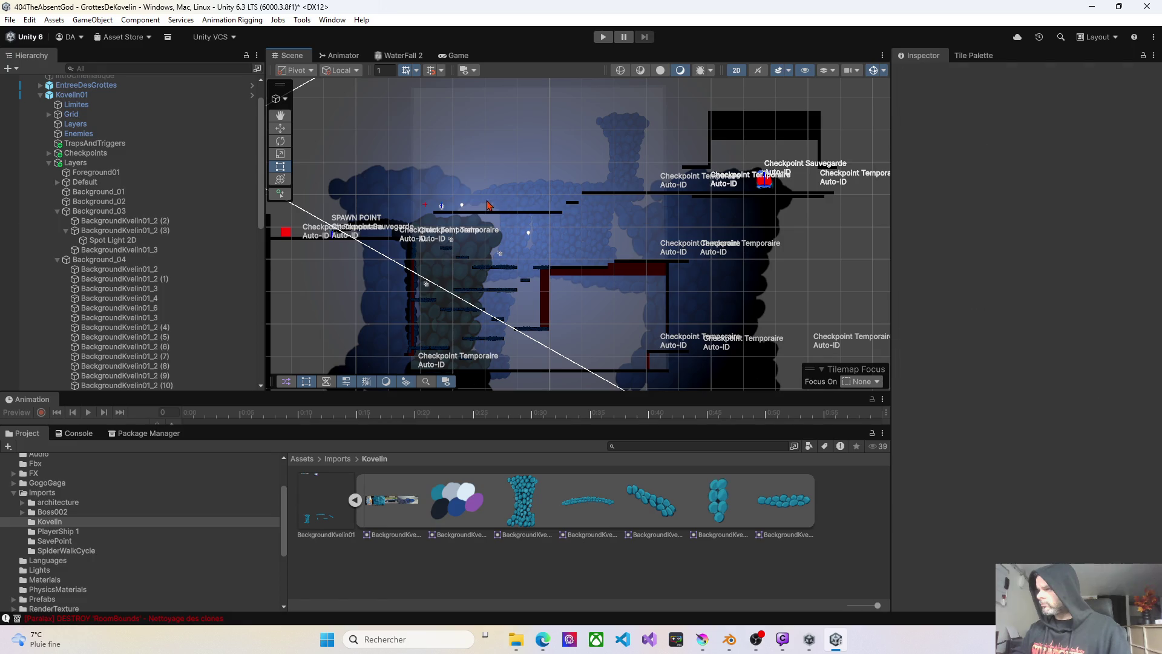
pyautogui.click(518, 207)
pyautogui.moveTo(519, 204); pyautogui.dragTo(457, 207)
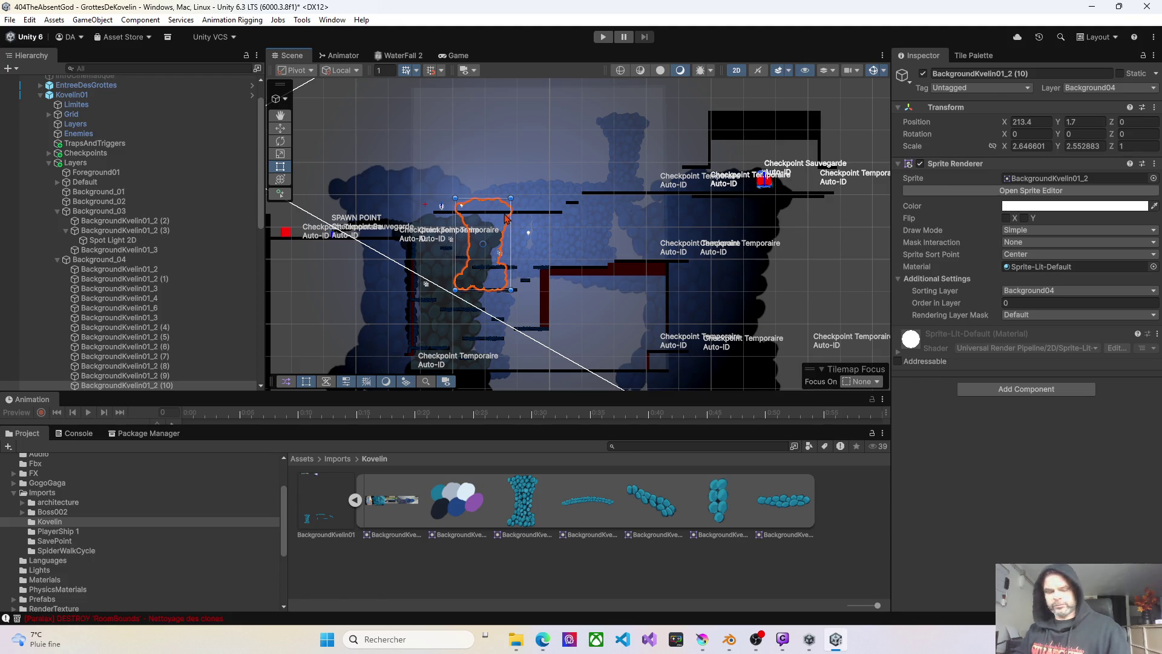
# - Place more tall-rock copies below the ledge, down the cave and in the open cave, then play-test
pyautogui.hotkey('ctrl', 'd')
pyautogui.moveTo(490, 213); pyautogui.dragTo(542, 268)
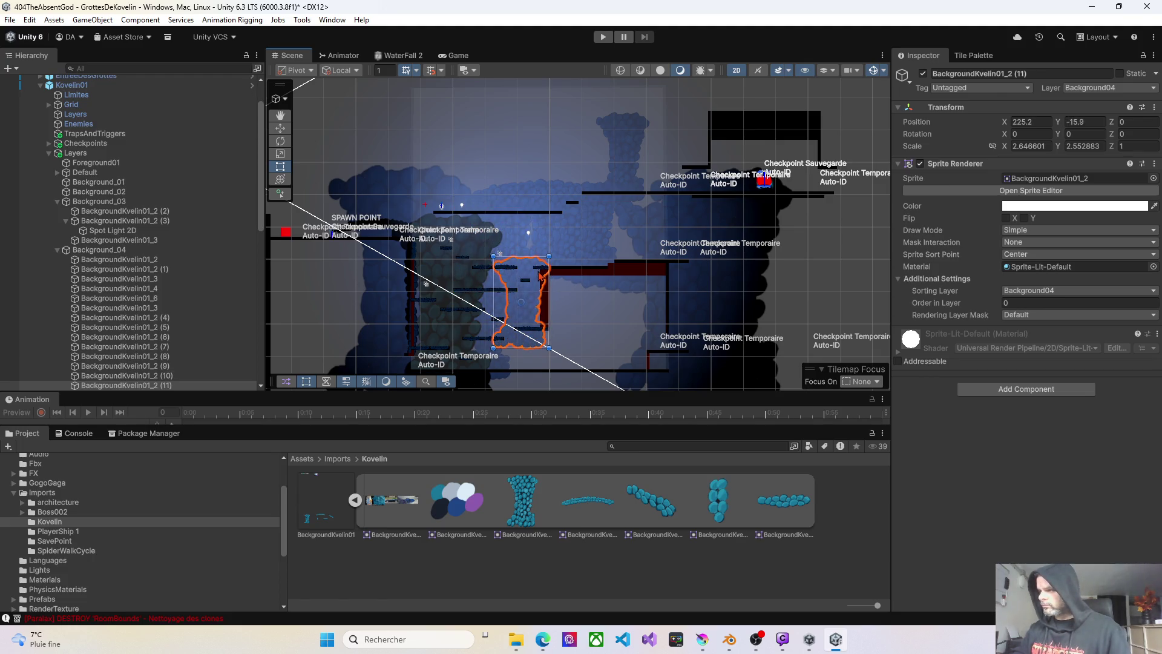
pyautogui.hotkey('ctrl', 'd')
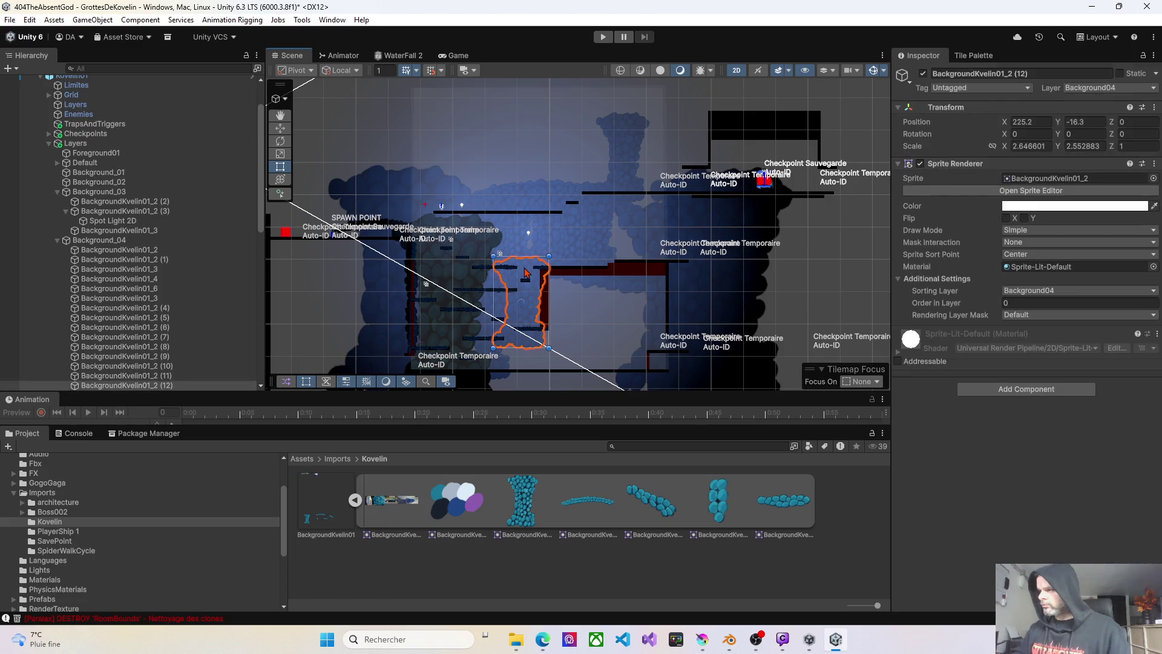
pyautogui.moveTo(524, 269); pyautogui.dragTo(524, 321)
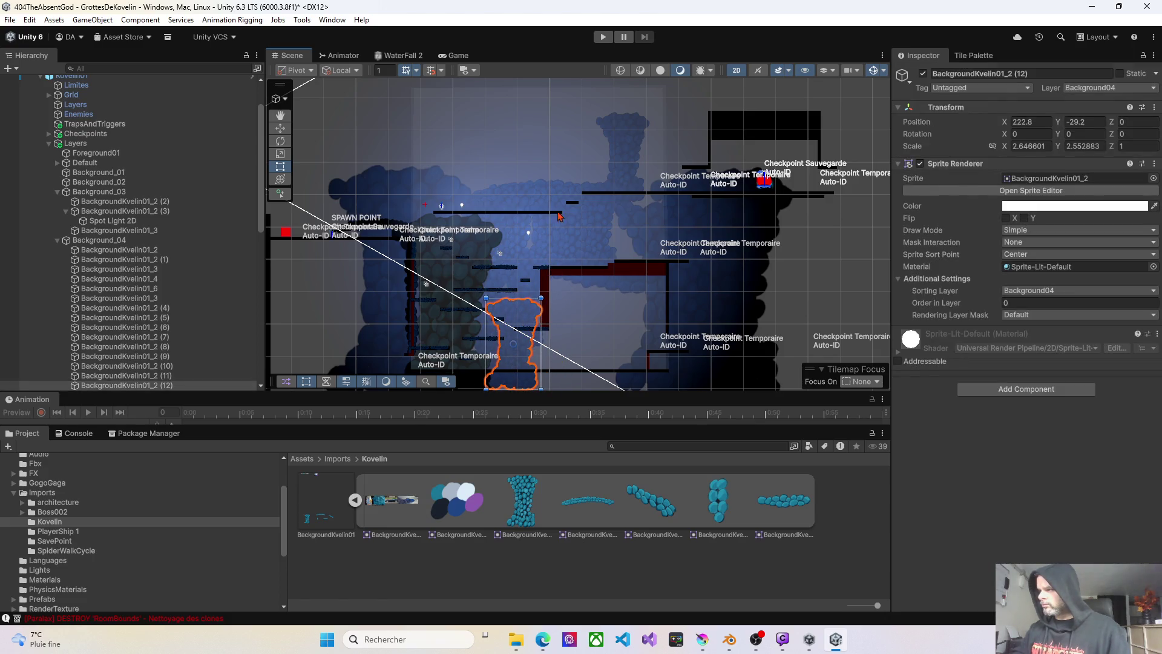
pyautogui.hotkey('ctrl', 'd')
pyautogui.moveTo(525, 319)
pyautogui.mouseDown()
pyautogui.moveTo(584, 296)
pyautogui.moveTo(630, 225)
pyautogui.mouseUp()
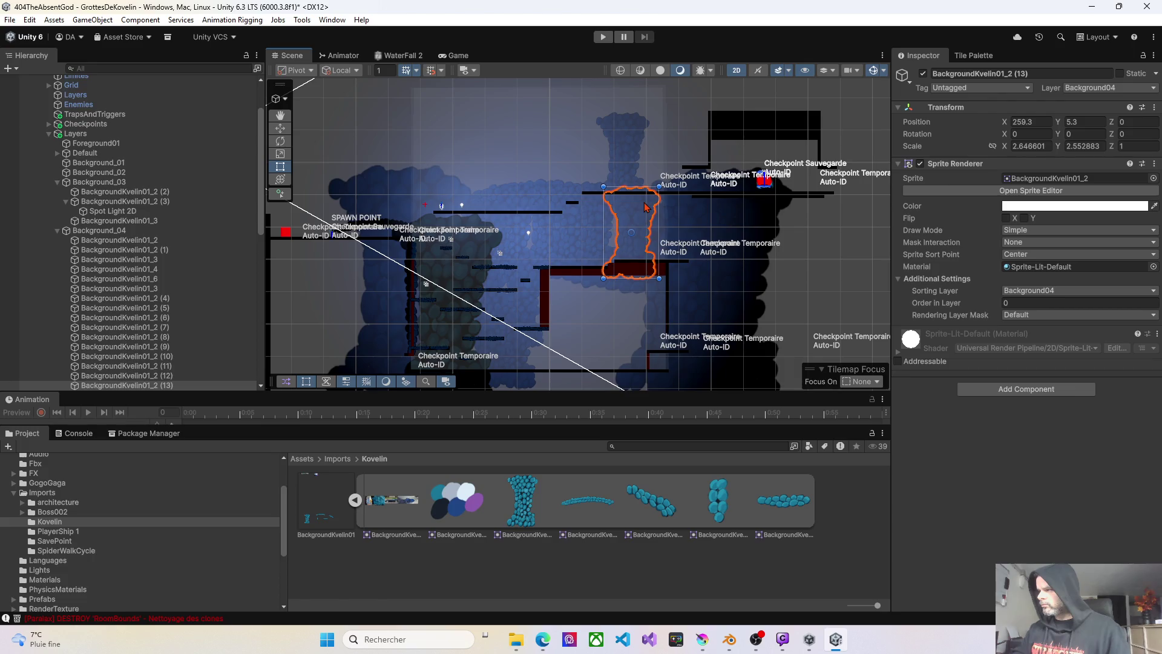
pyautogui.hotkey('ctrl', 'd')
pyautogui.moveTo(635, 204)
pyautogui.mouseDown()
pyautogui.moveTo(564, 290)
pyautogui.moveTo(619, 296)
pyautogui.mouseUp()
pyautogui.hotkey('ctrl', 'd')
pyautogui.hotkey('ctrl', 'd')
pyautogui.hotkey('ctrl', 'd')
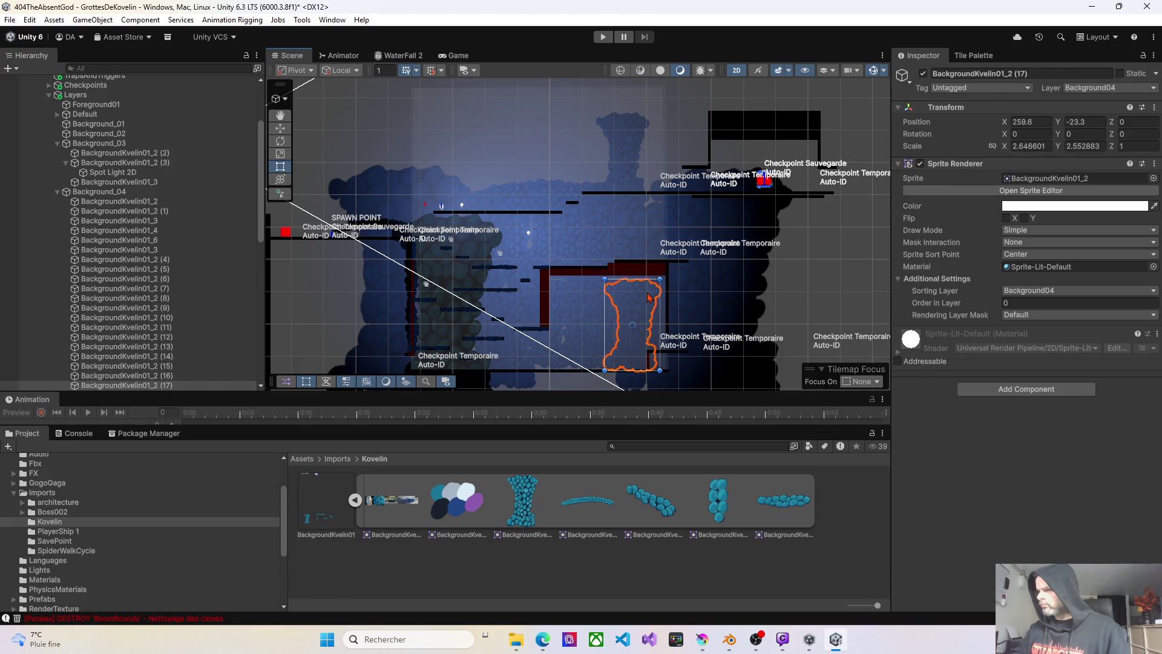
pyautogui.click(602, 40)
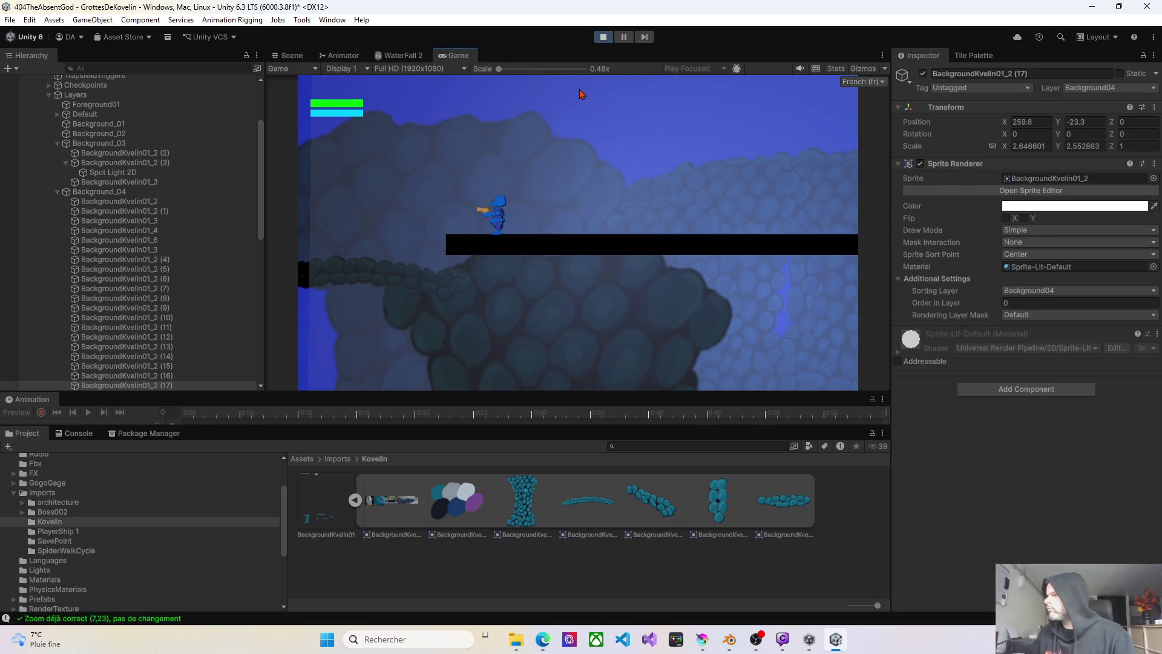
# - Run the character right and jump up onto the higher long platform
pyautogui.press('Right')
pyautogui.press('Right')
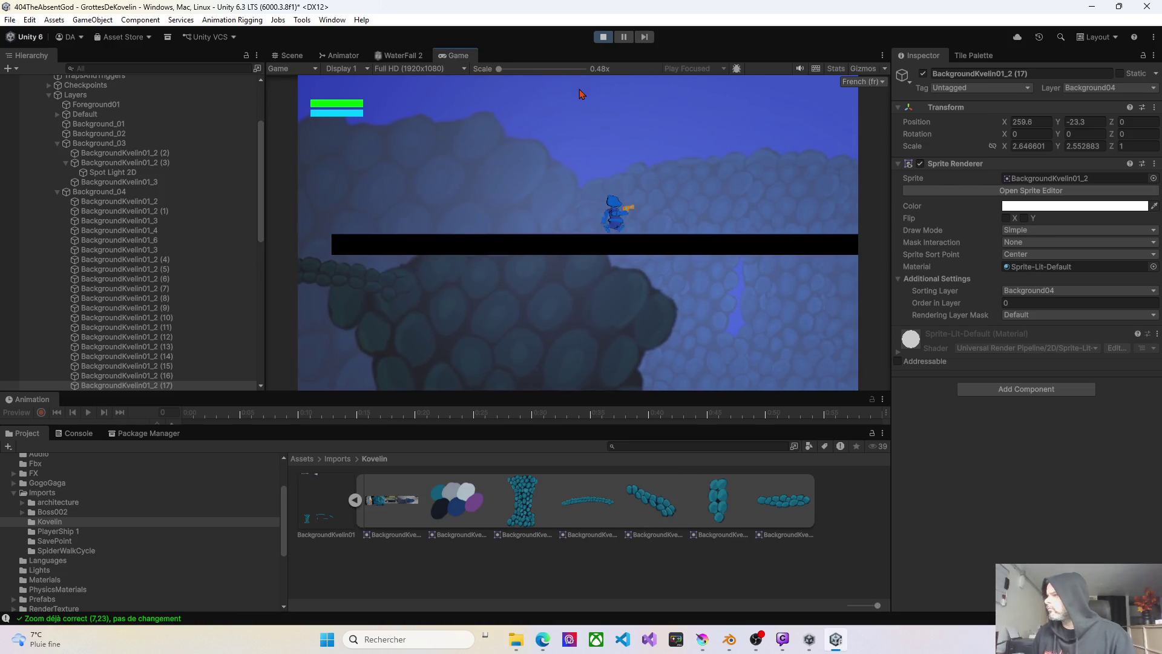
pyautogui.press('Right')
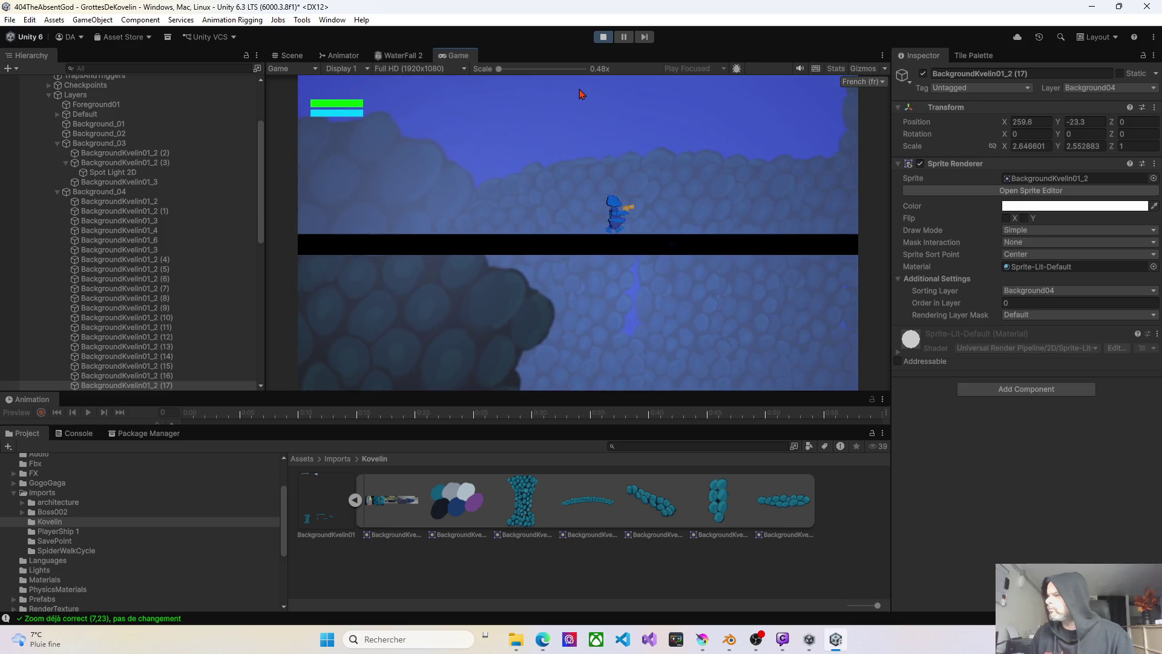
pyautogui.press('Right')
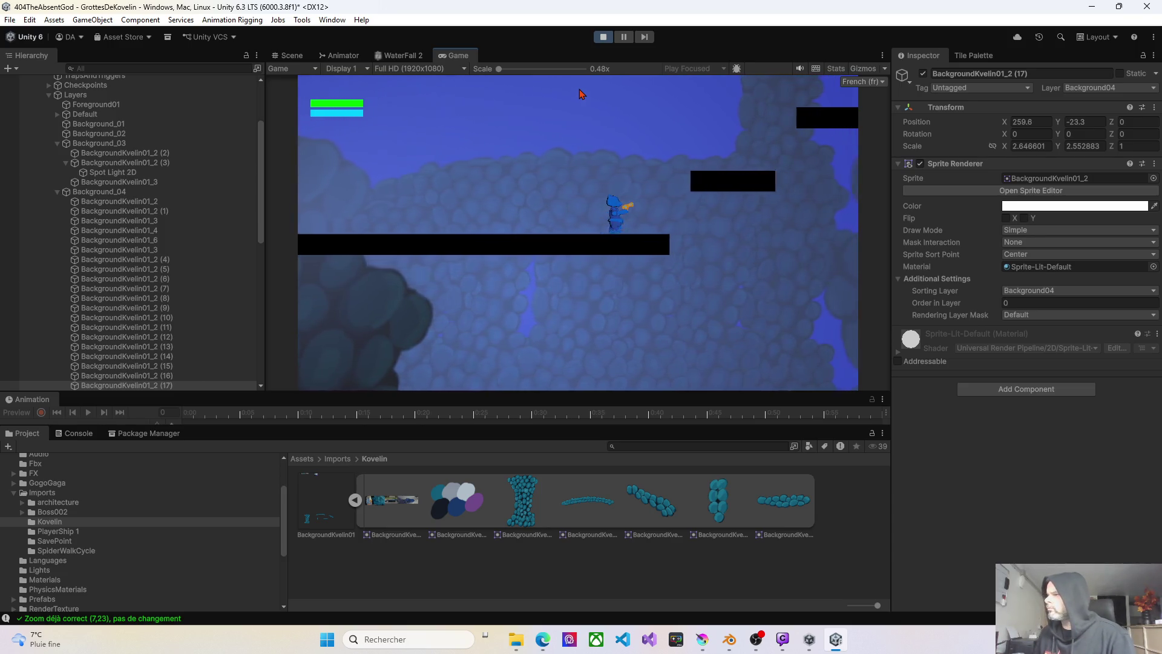
pyautogui.press('space')
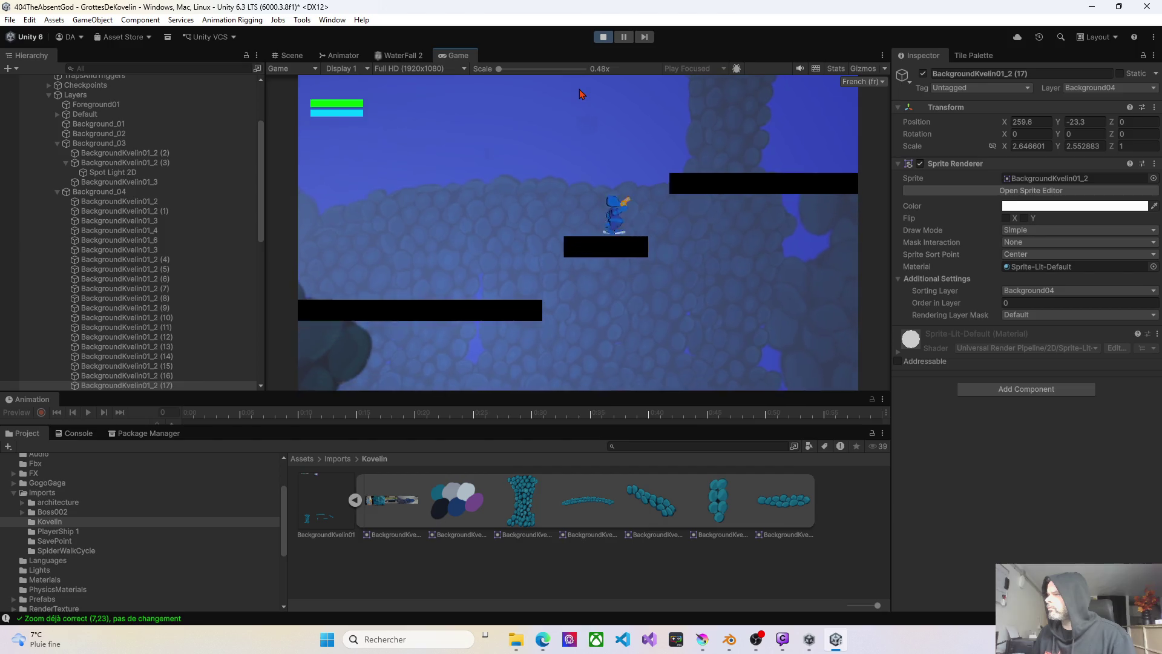
pyautogui.press('Right')
pyautogui.press('space')
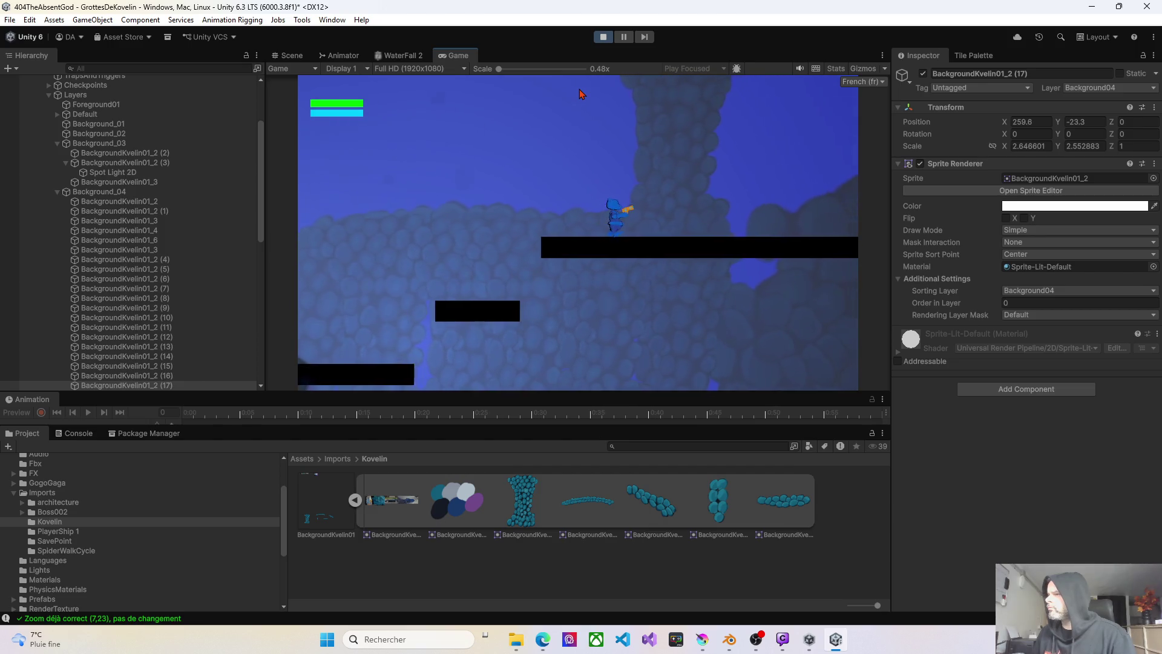
pyautogui.press('Right')
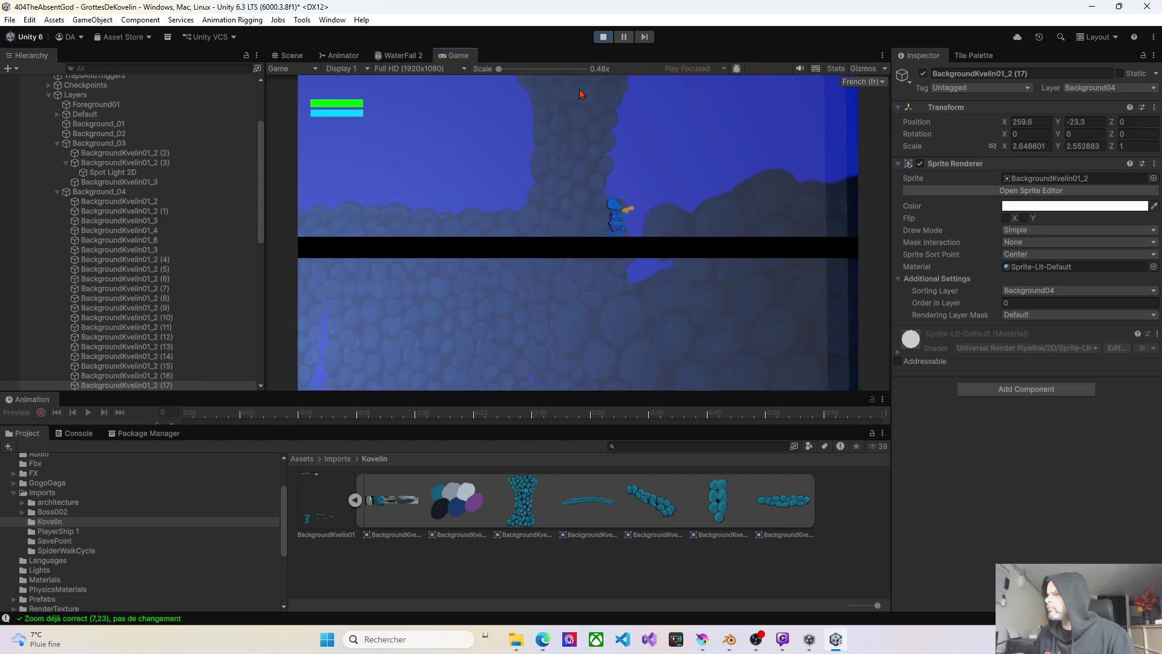
# - Jump off the long platform to the left, walk left and leap up to the ledge
pyautogui.press('Left')
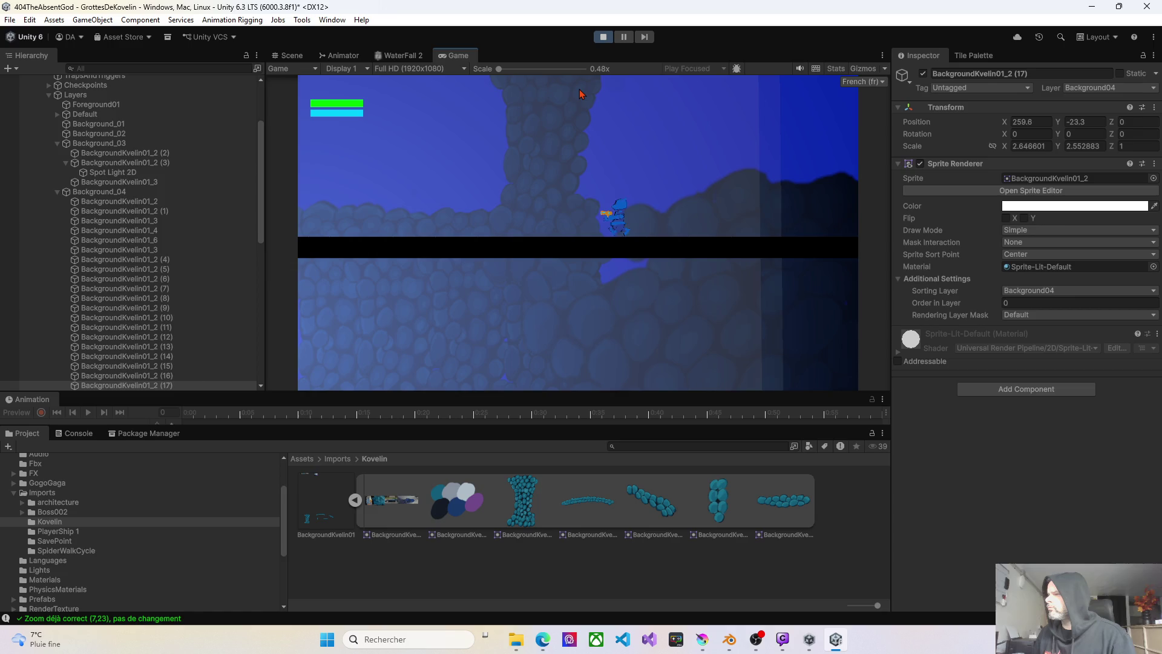
pyautogui.press('Left')
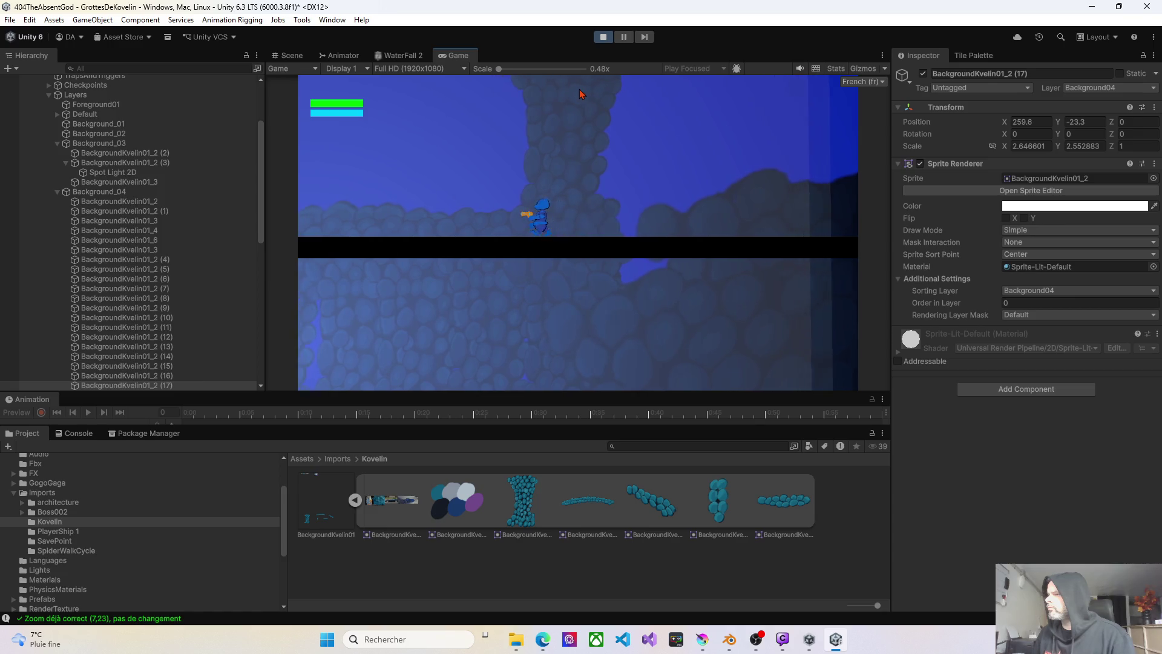
pyautogui.press('space')
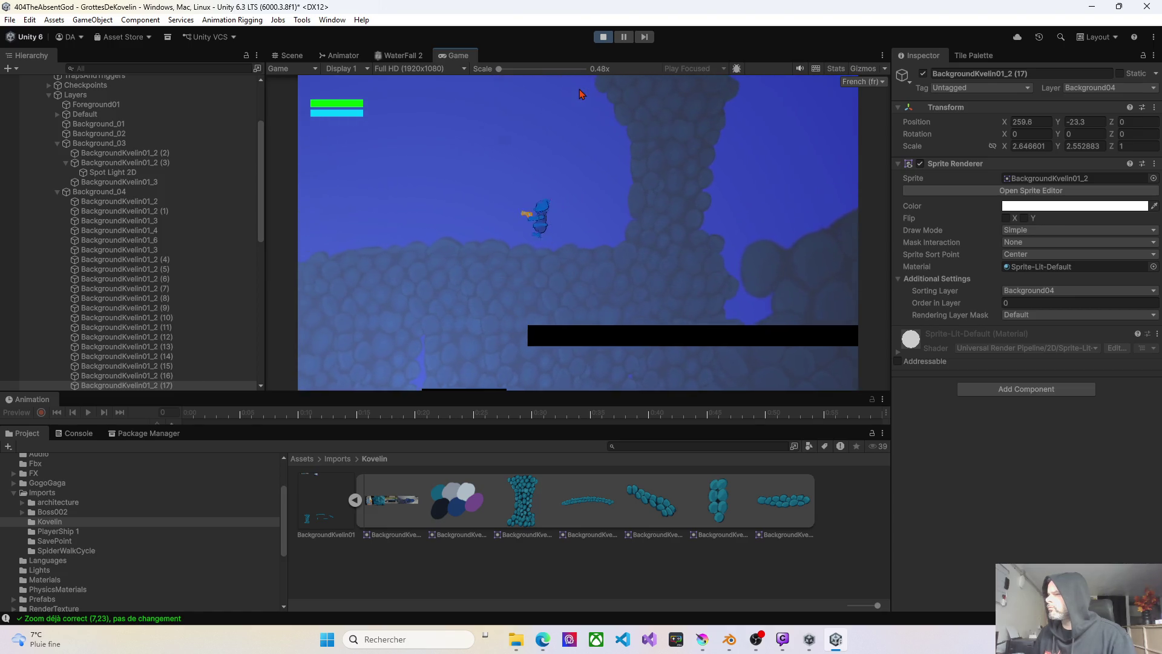
pyautogui.press('Left')
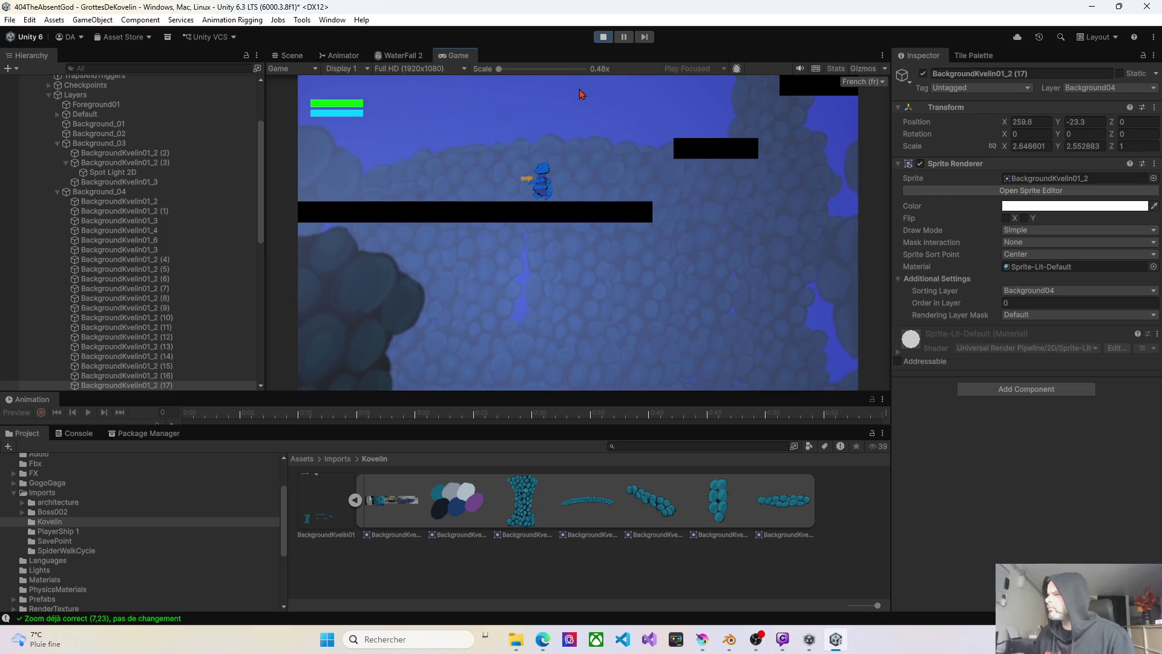
pyautogui.press('Left')
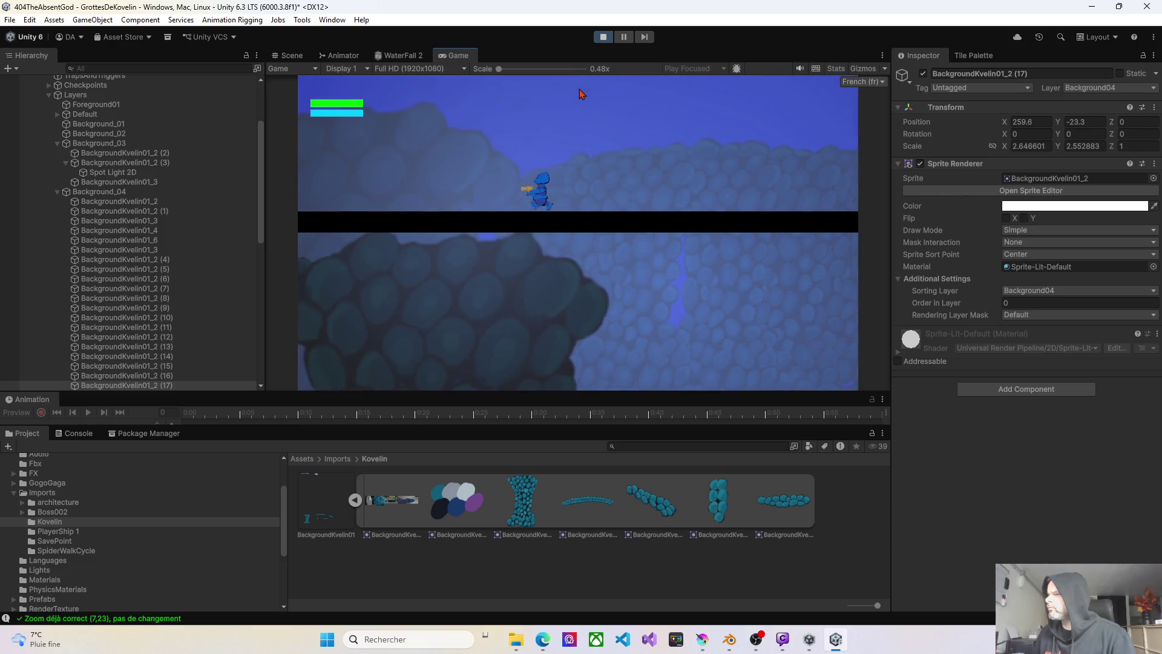
pyautogui.press('Left')
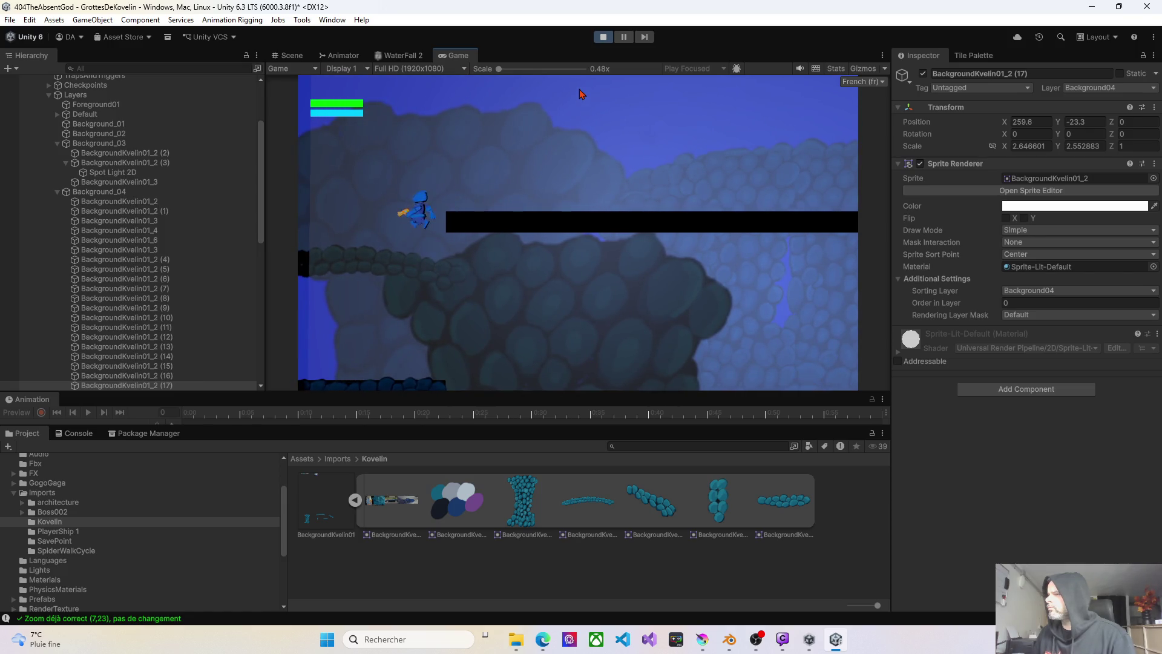
pyautogui.press('space')
# - Cross right over the gap to the lower platform, walk back left, then exit Play mode with Ctrl+P
pyautogui.press('Right')
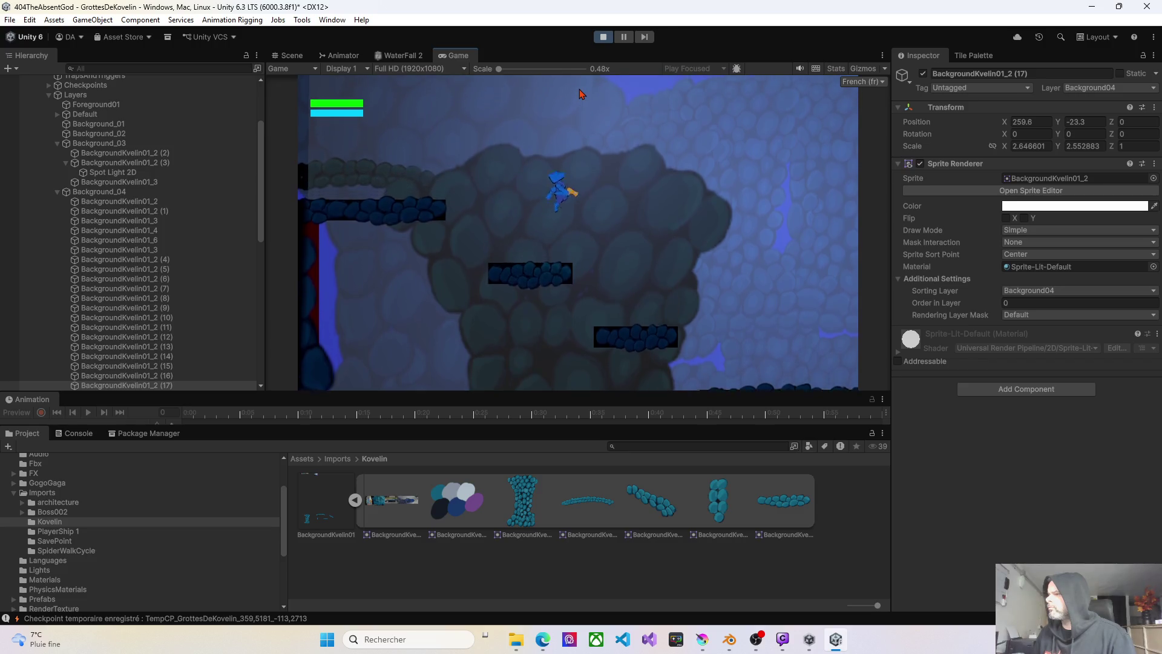
pyautogui.press('Right')
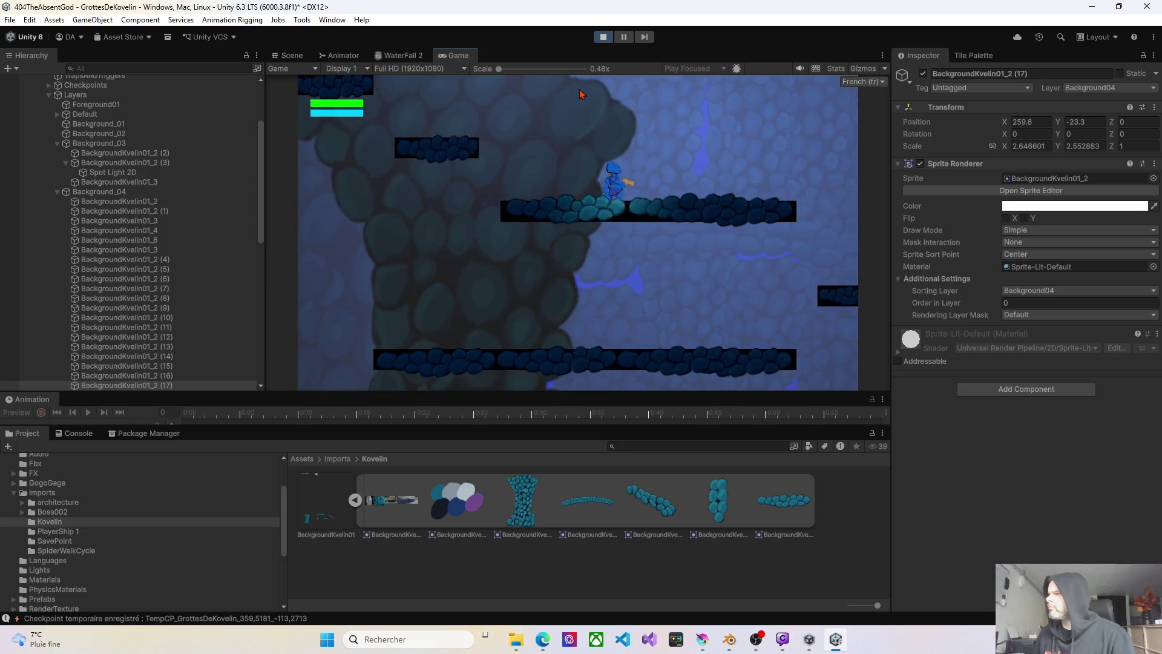
pyautogui.press('Right')
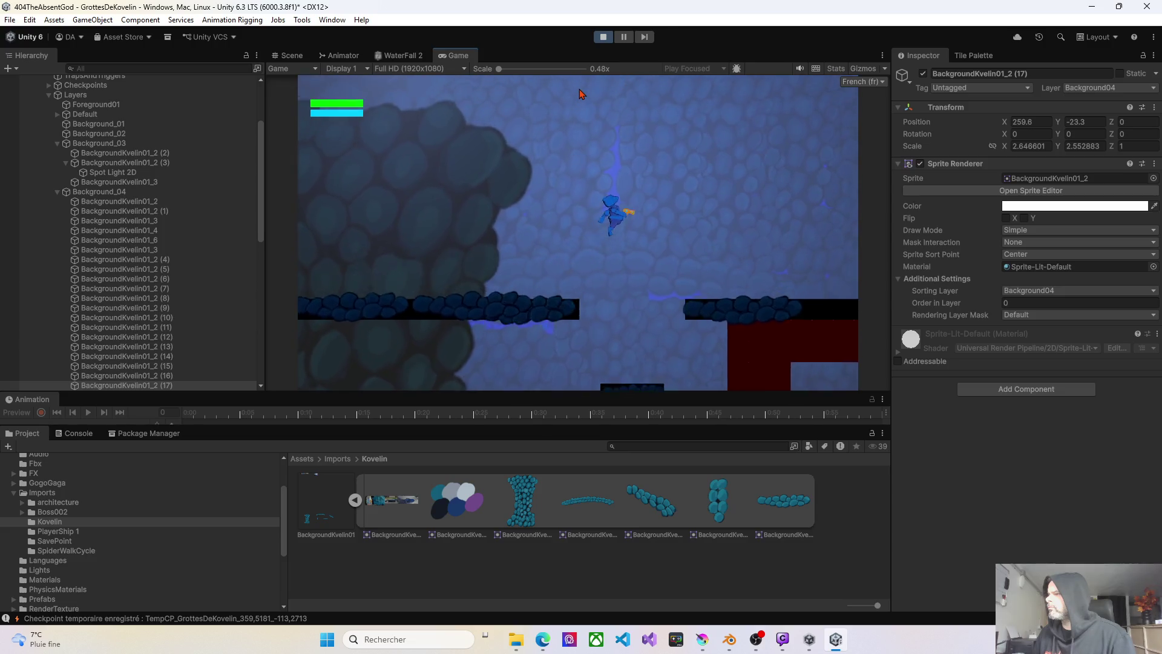
pyautogui.press('Right')
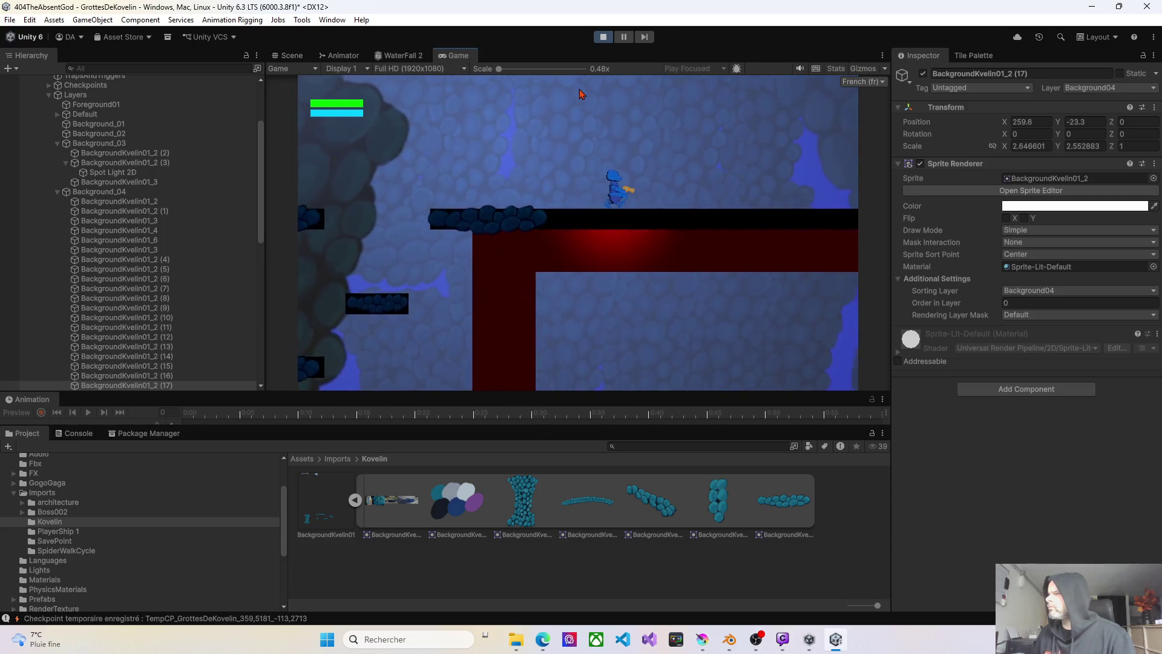
pyautogui.press('Left')
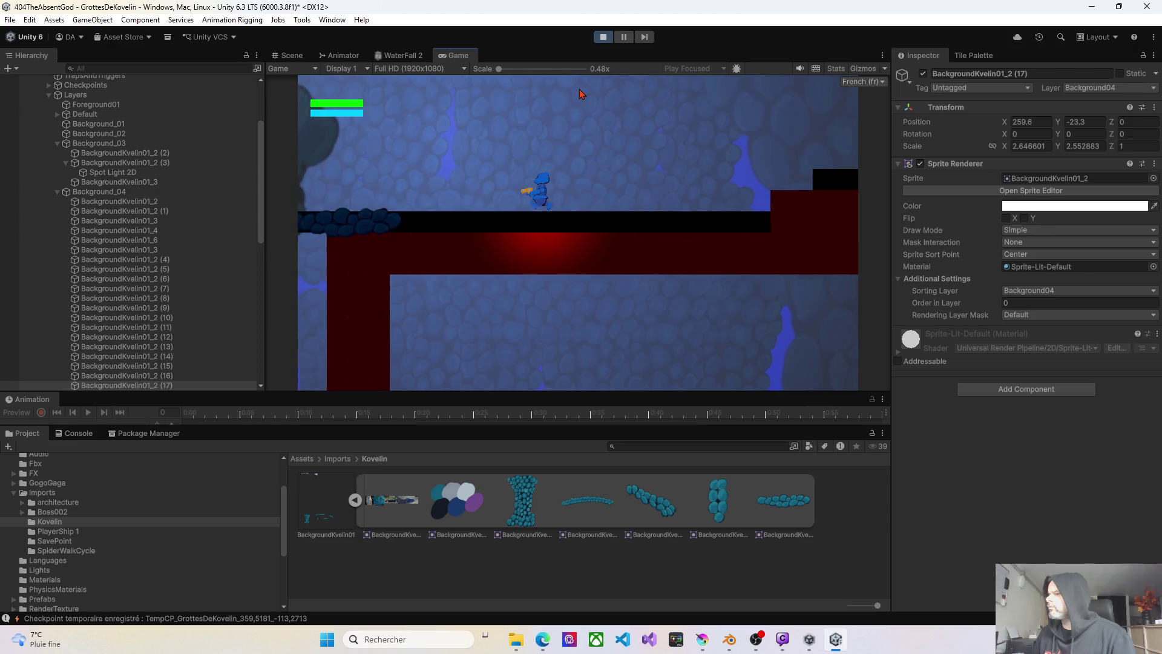
pyautogui.hotkey('ctrl', 'p')
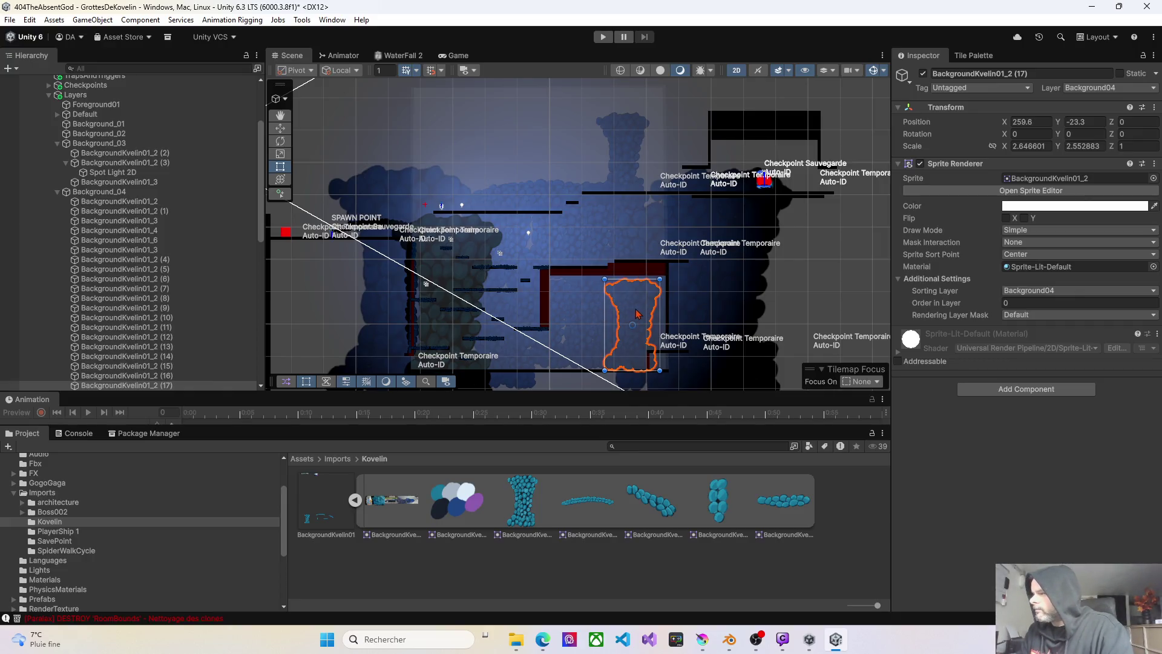
# - Delete surplus rock sprites, including BackgroundKvelin01_2 (4), (12) and (11)
pyautogui.press('Delete')
pyautogui.click(543, 301)
pyautogui.press('Delete')
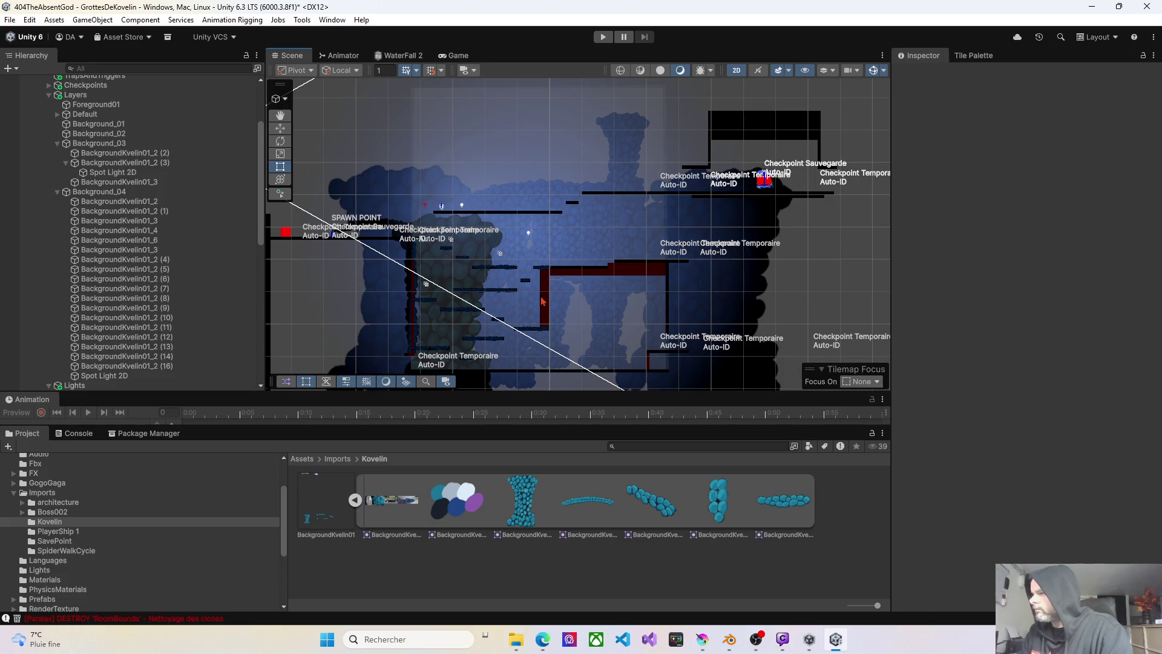
pyautogui.click(549, 237)
pyautogui.press('Delete')
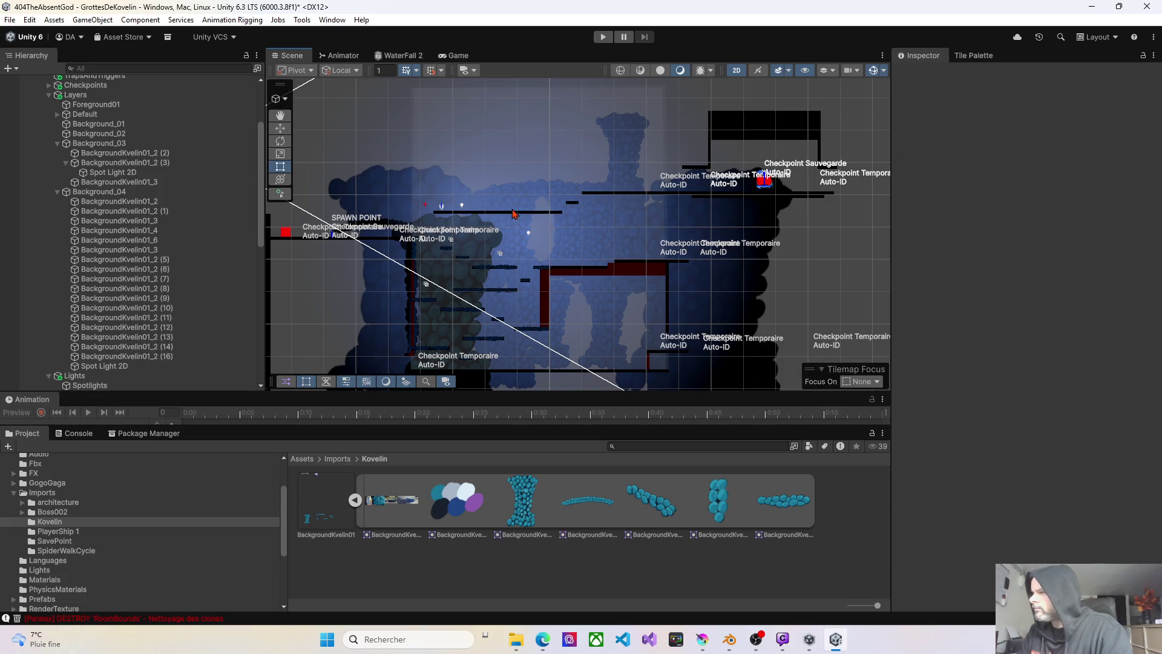
pyautogui.click(607, 220)
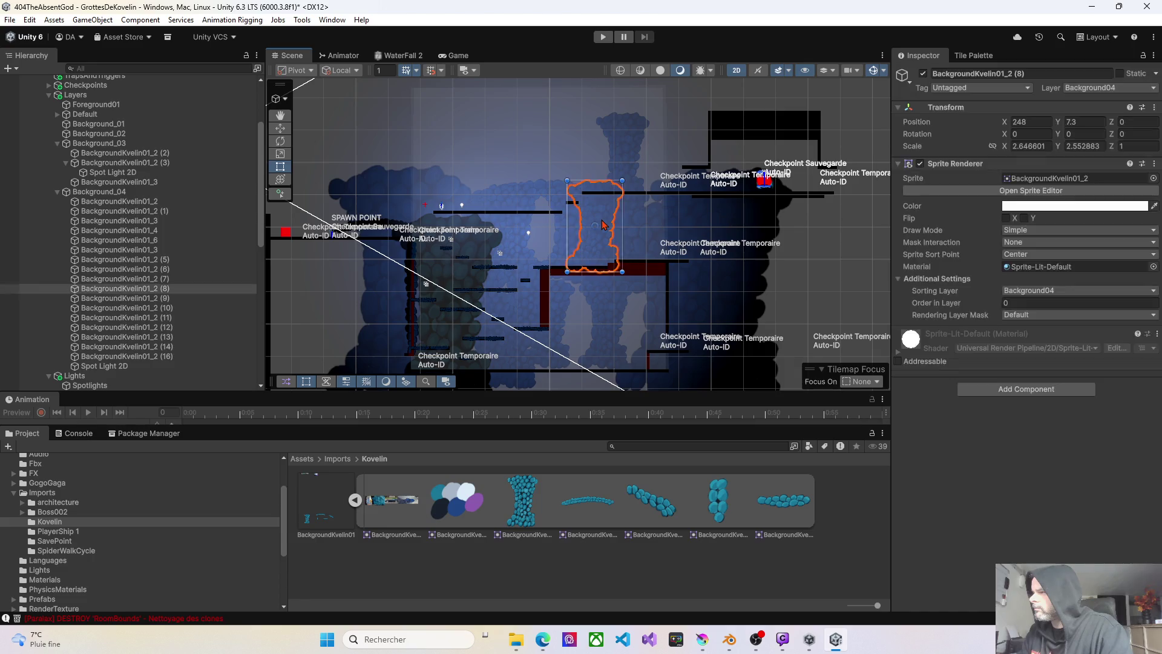
pyautogui.press('Delete')
pyautogui.press('Delete')
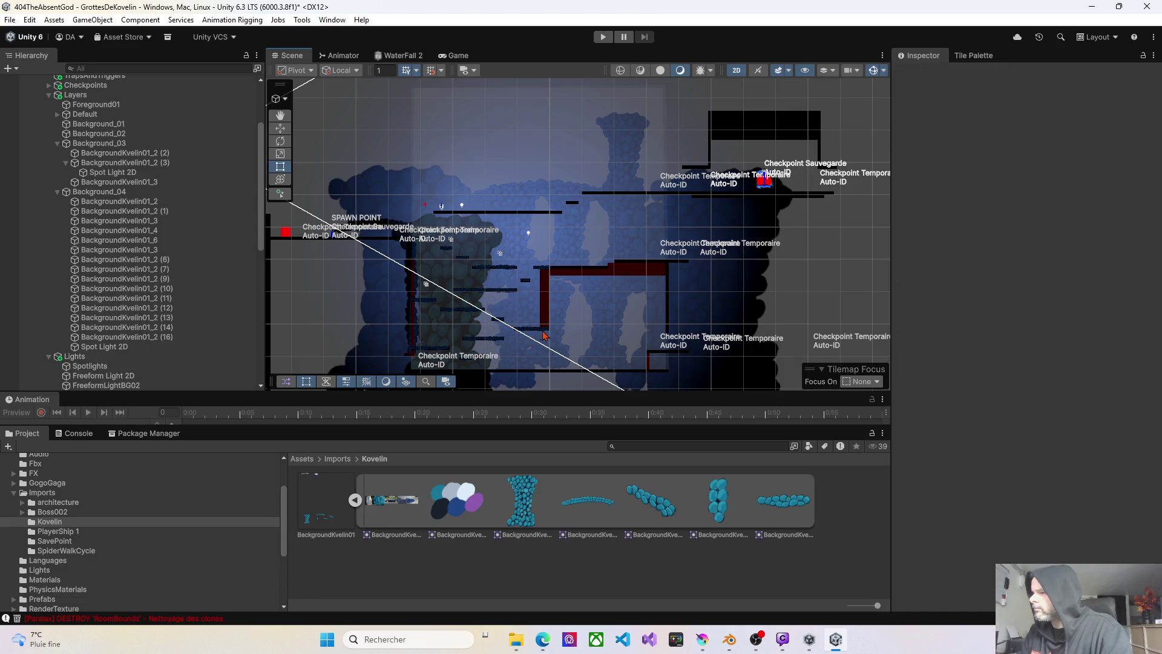
pyautogui.click(511, 340)
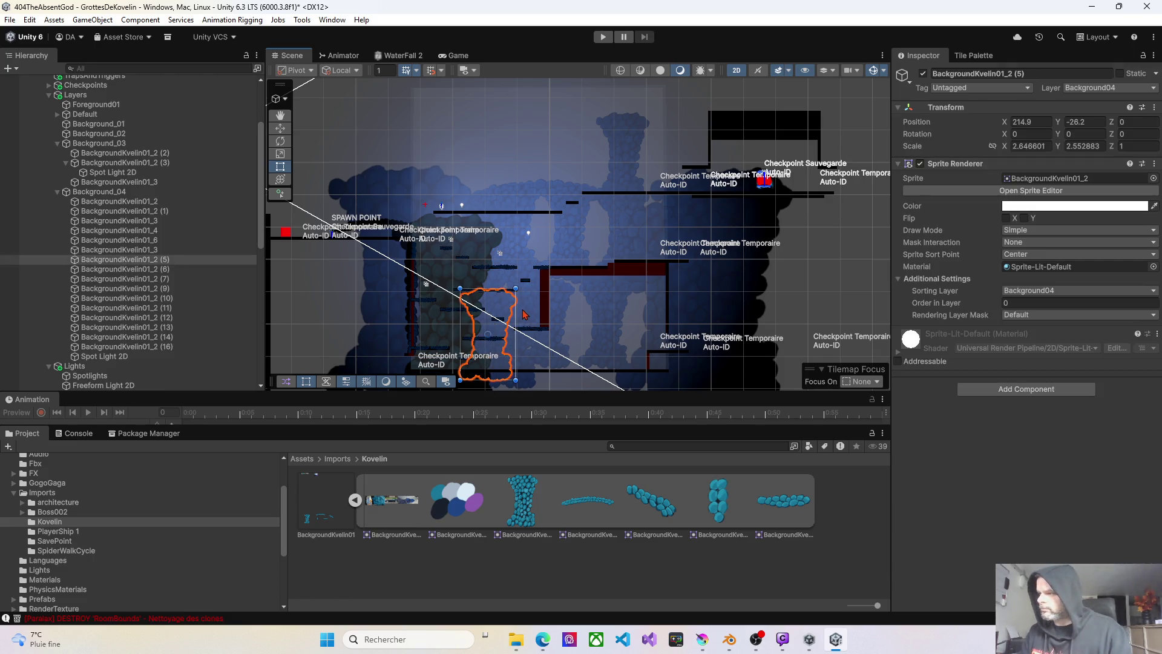
pyautogui.click(524, 315)
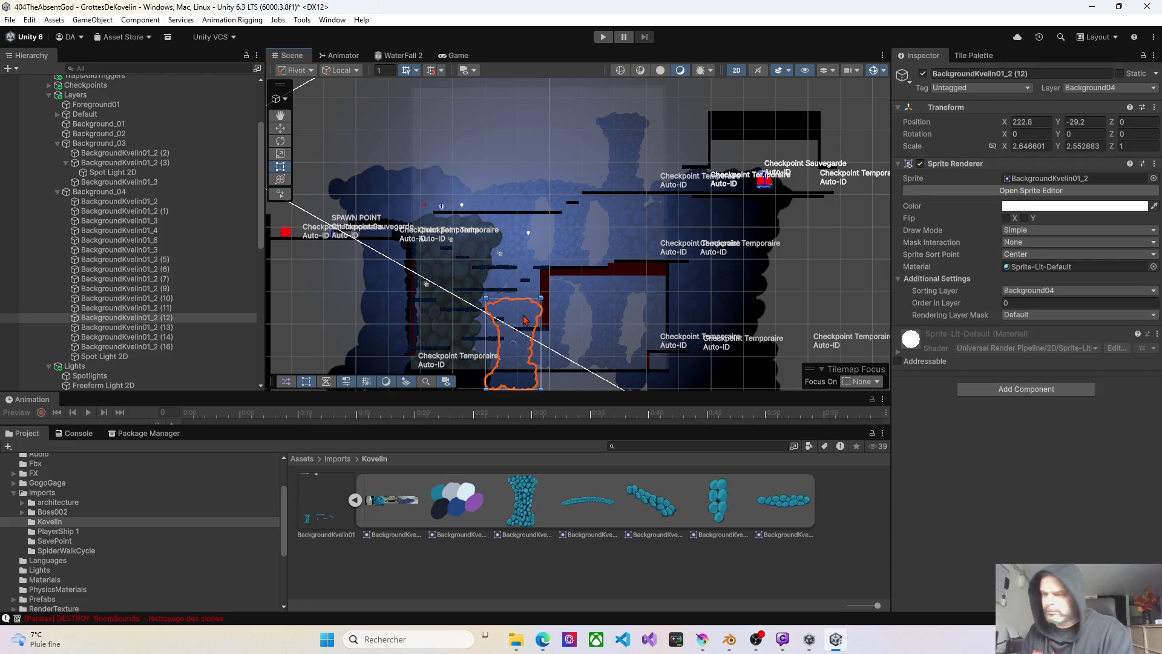
pyautogui.press('Delete')
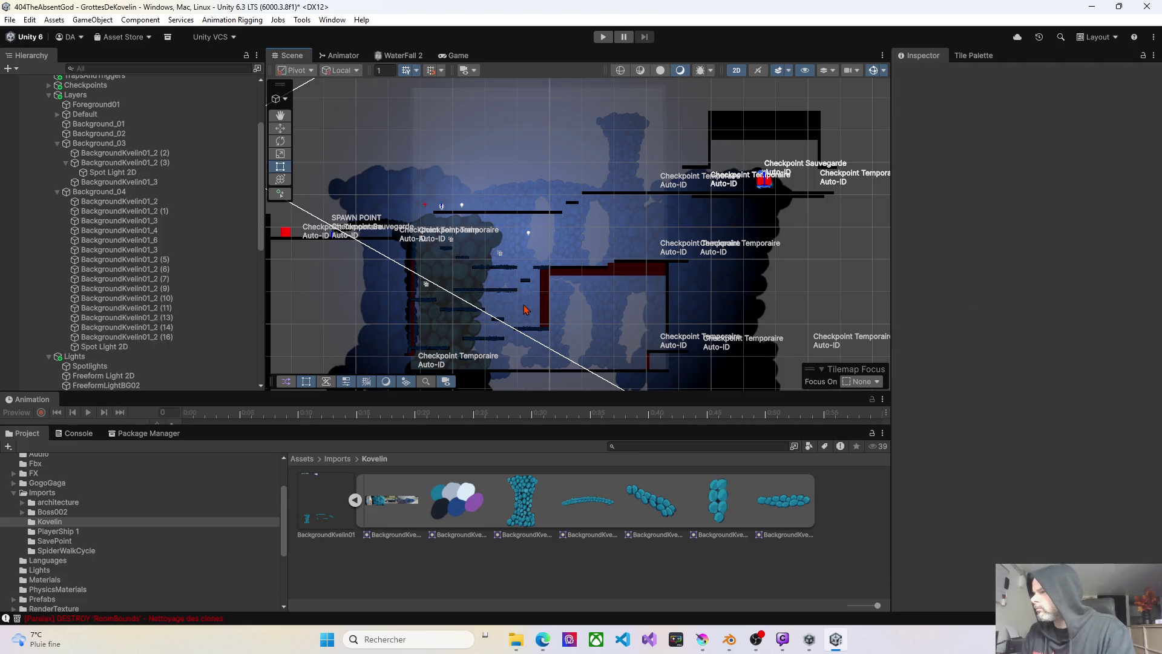
pyautogui.click(525, 310)
pyautogui.press('Delete')
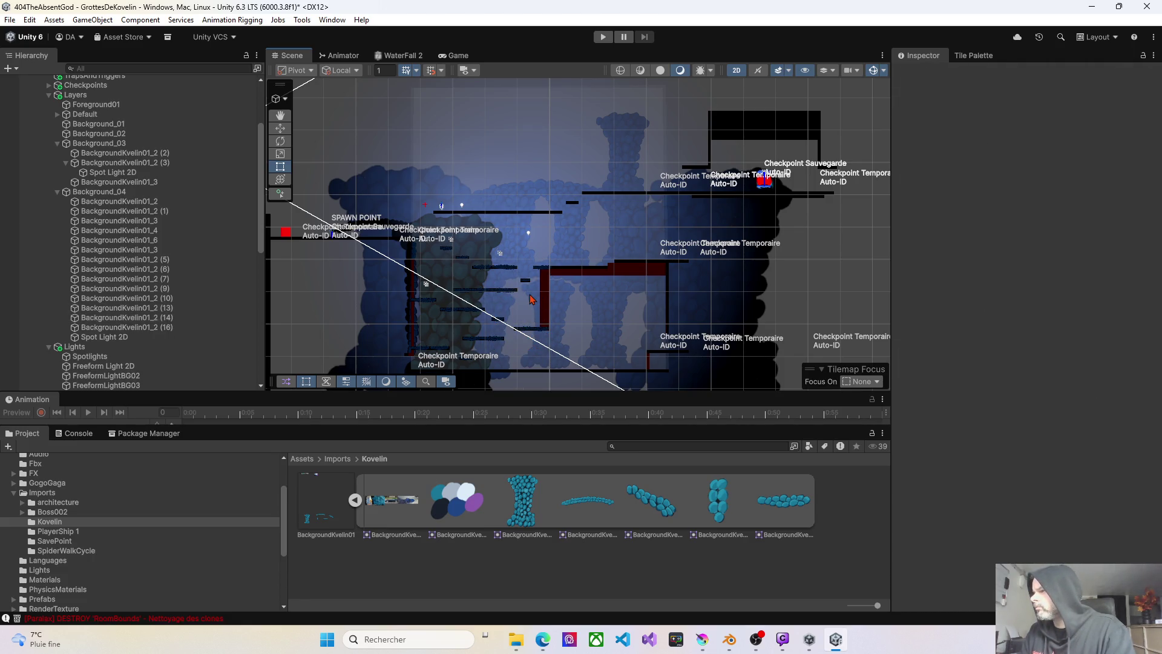
pyautogui.click(543, 305)
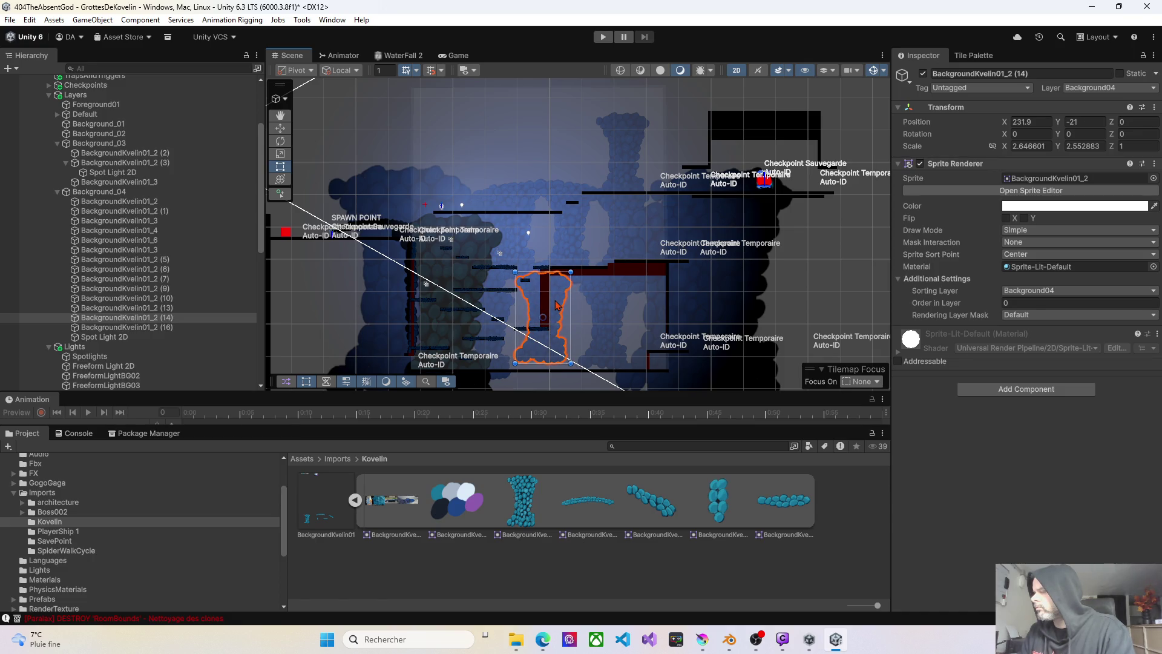
# - Duplicate the long rock BackgroundKvelin01_3 and move the copy down to 236.8, -5.1
pyautogui.scroll(3, 555, 305)
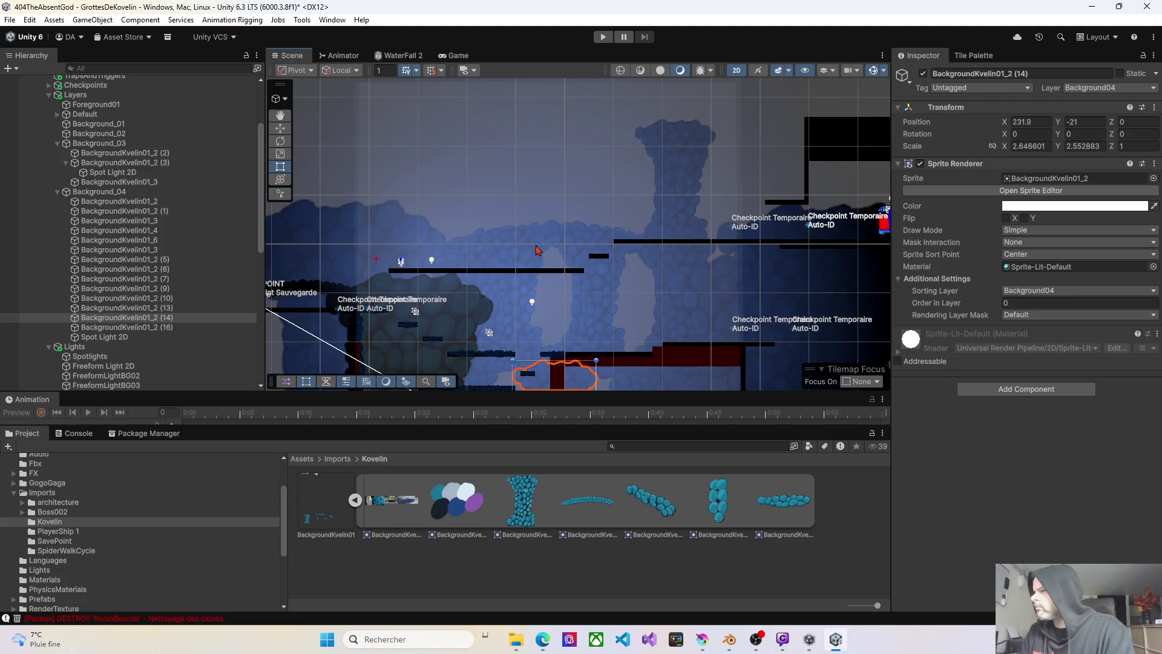
pyautogui.click(549, 238)
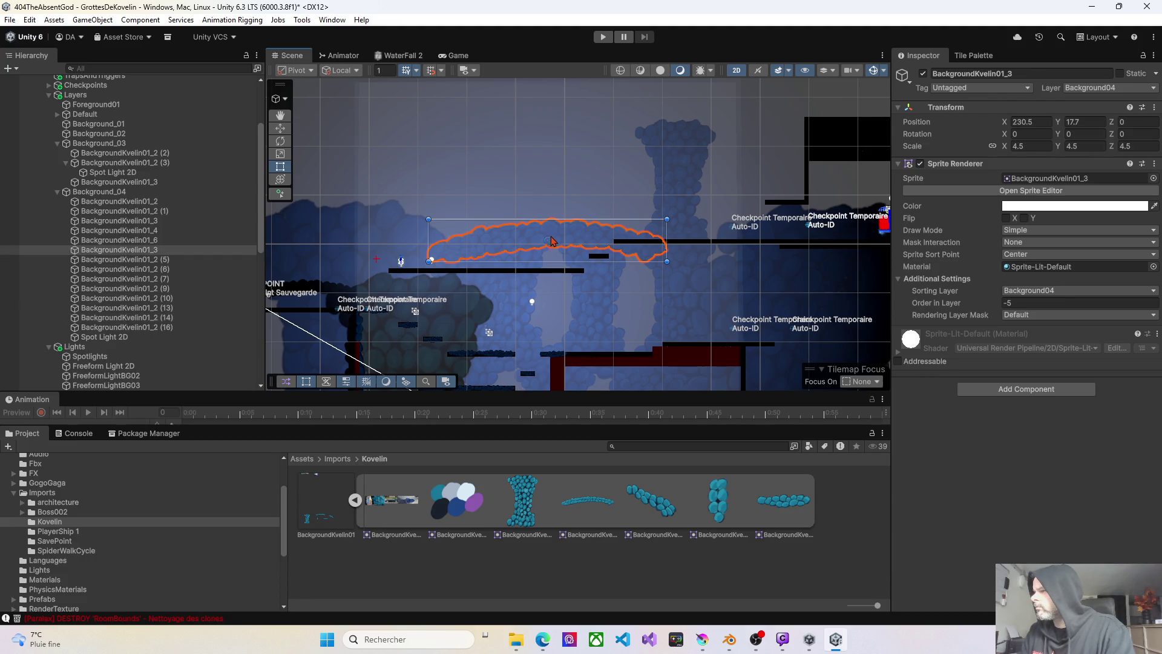
pyautogui.scroll(-2, 552, 241)
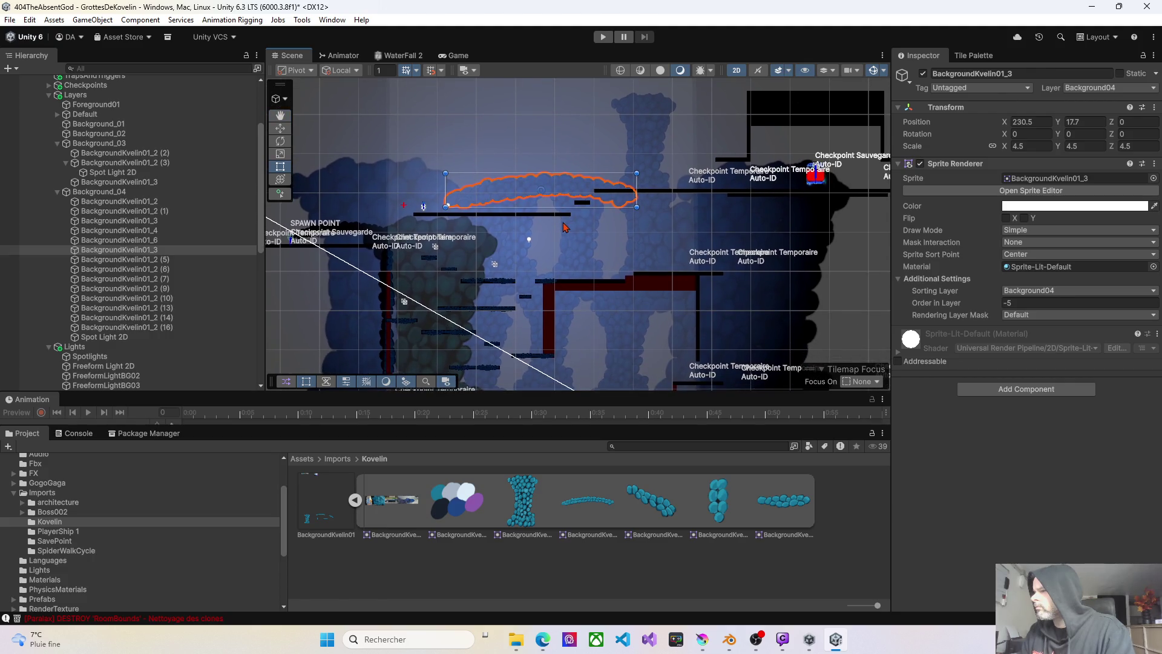
pyautogui.hotkey('ctrl', 'd')
pyautogui.moveTo(573, 193); pyautogui.dragTo(595, 276)
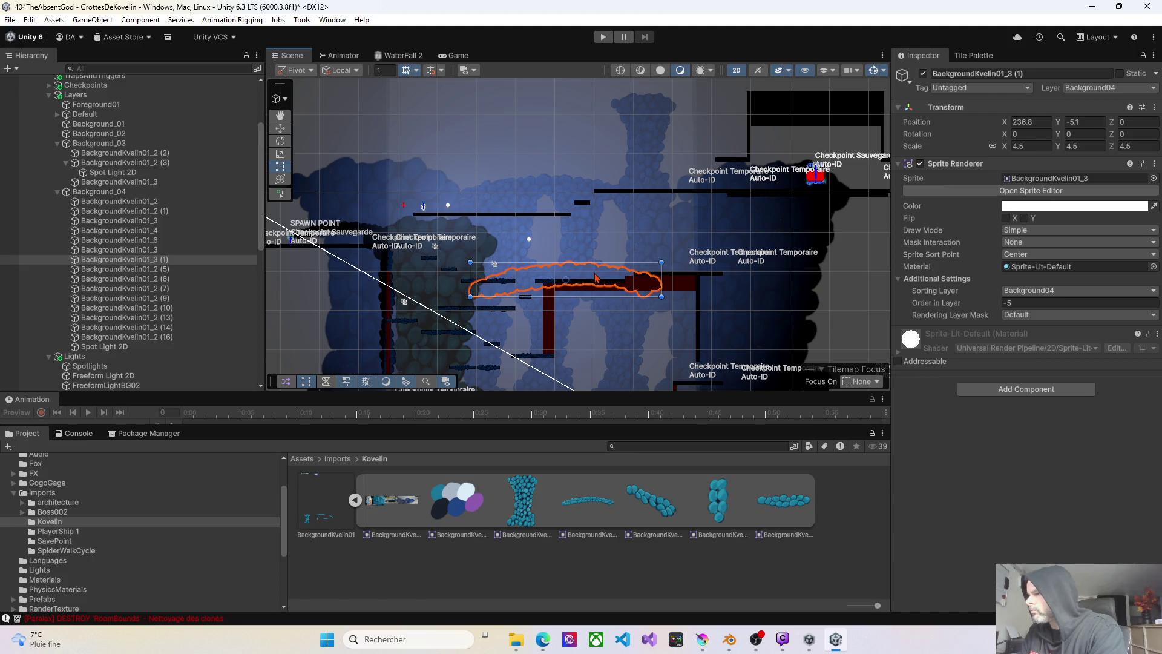
pyautogui.scroll(5, 593, 247)
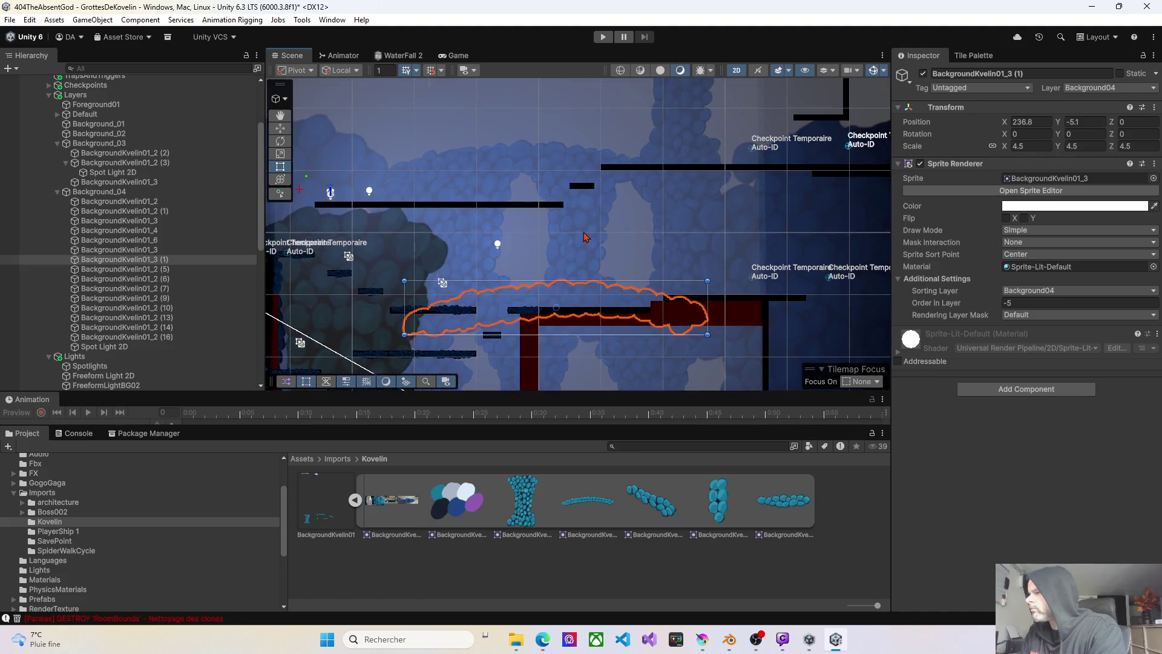
pyautogui.moveTo(518, 255); pyautogui.dragTo(561, 245)
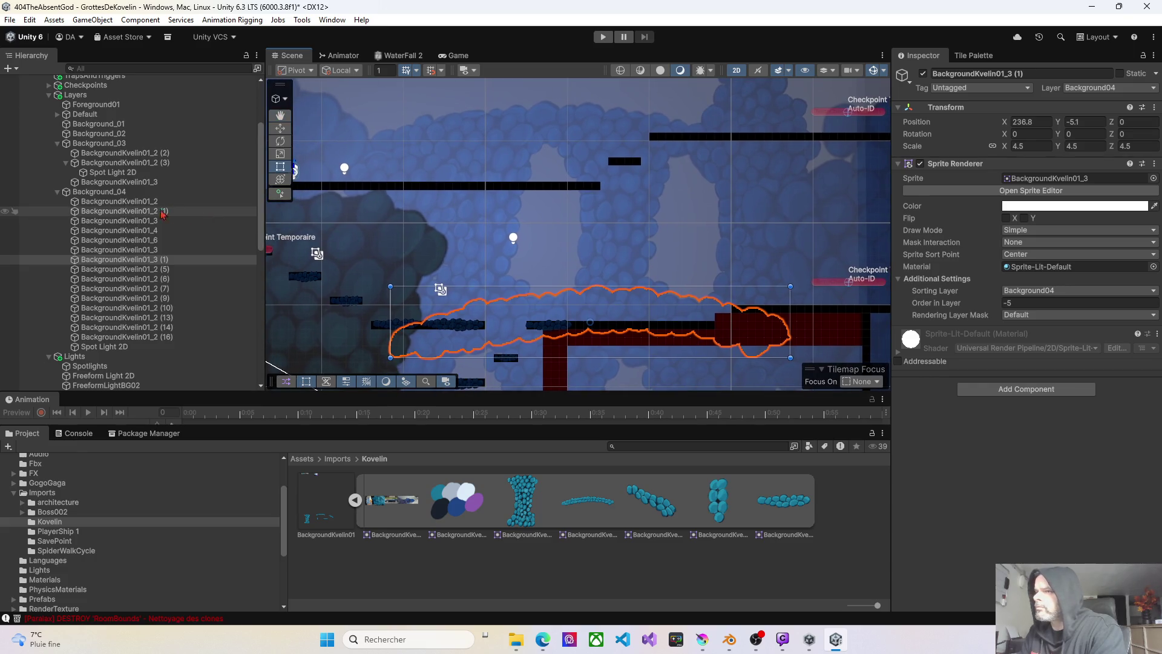
pyautogui.click(58, 192)
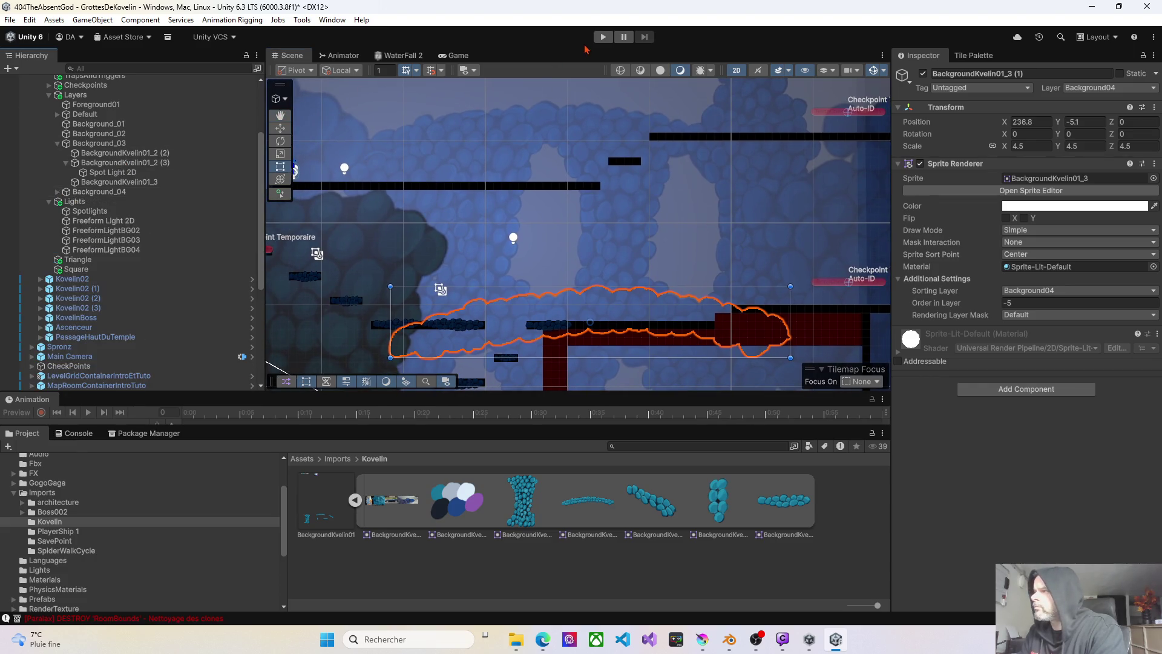
# - Start a play test and run the character right, jumping onto a higher platform
pyautogui.click(600, 37)
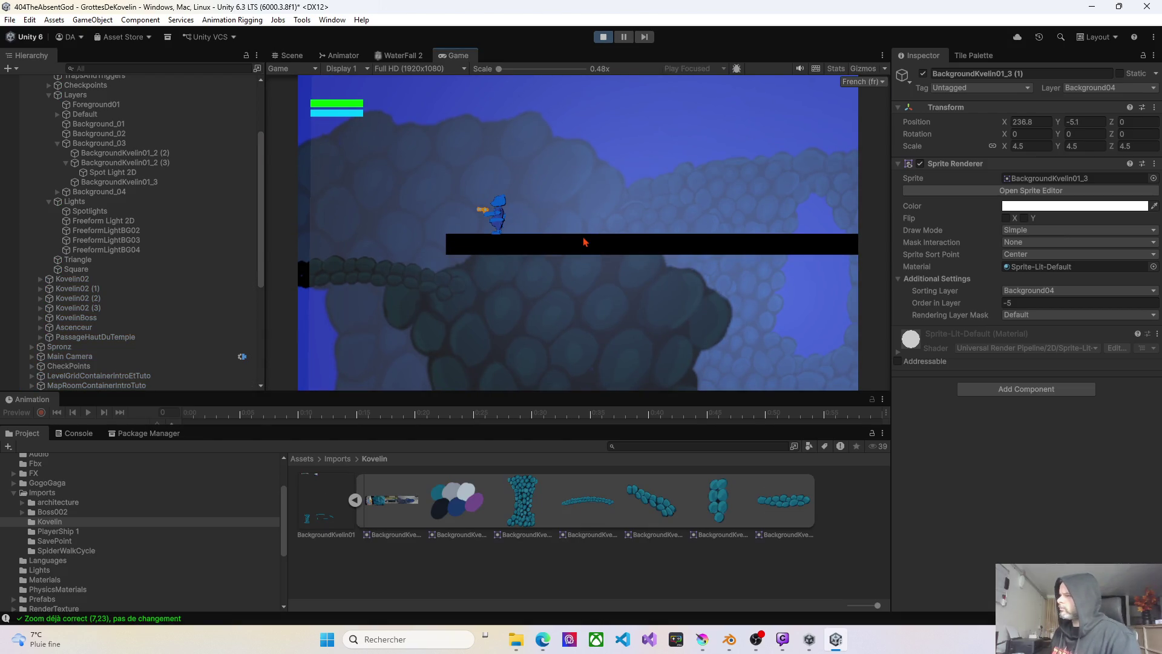
pyautogui.press('Right')
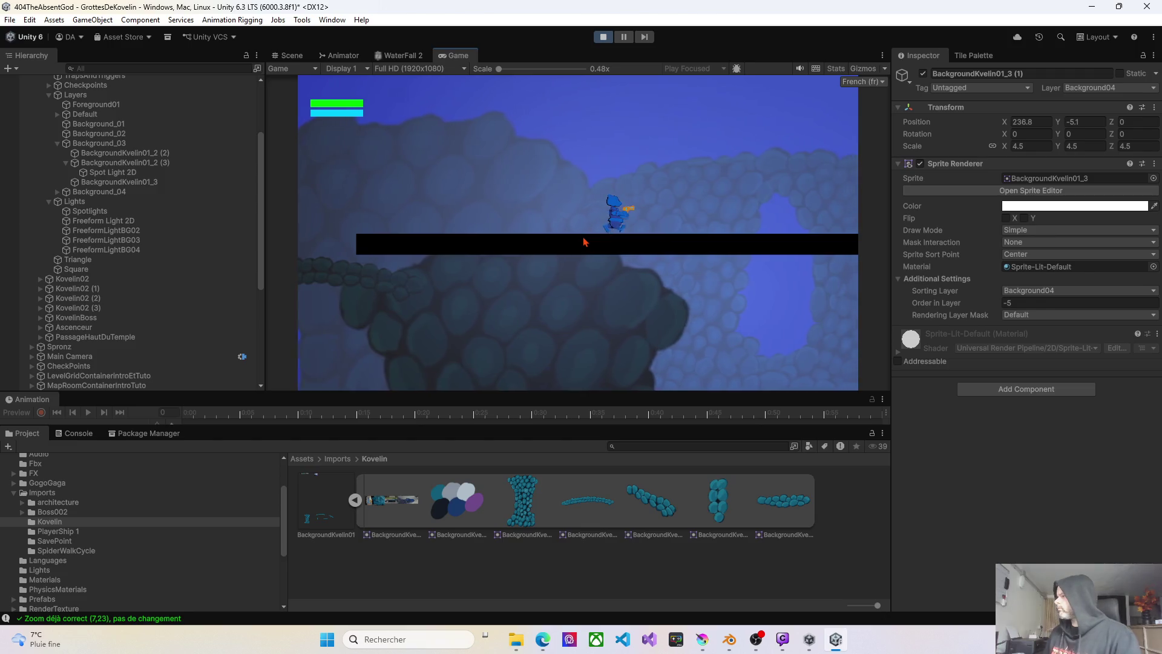
pyautogui.press('Right')
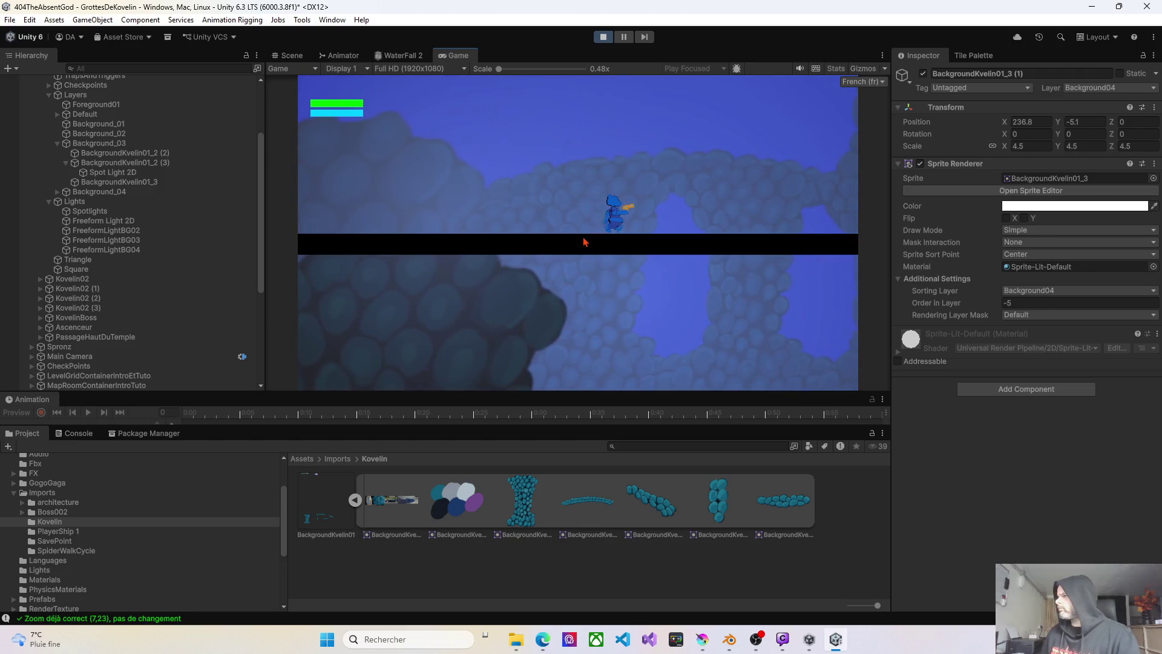
pyautogui.press('Right')
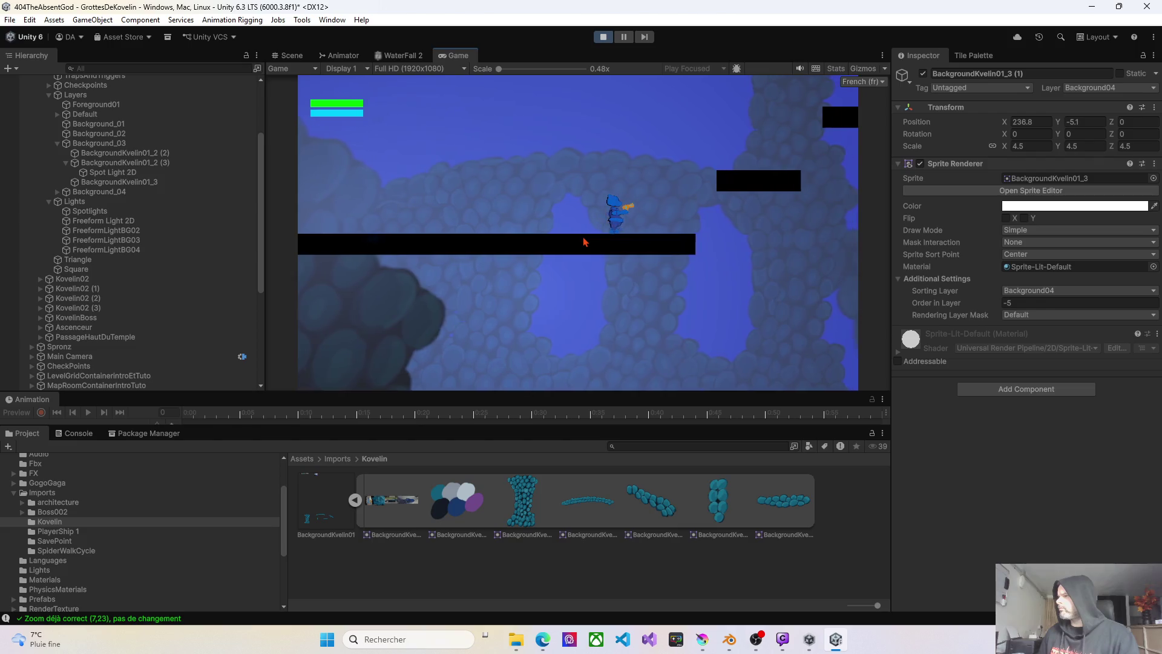
pyautogui.press('space')
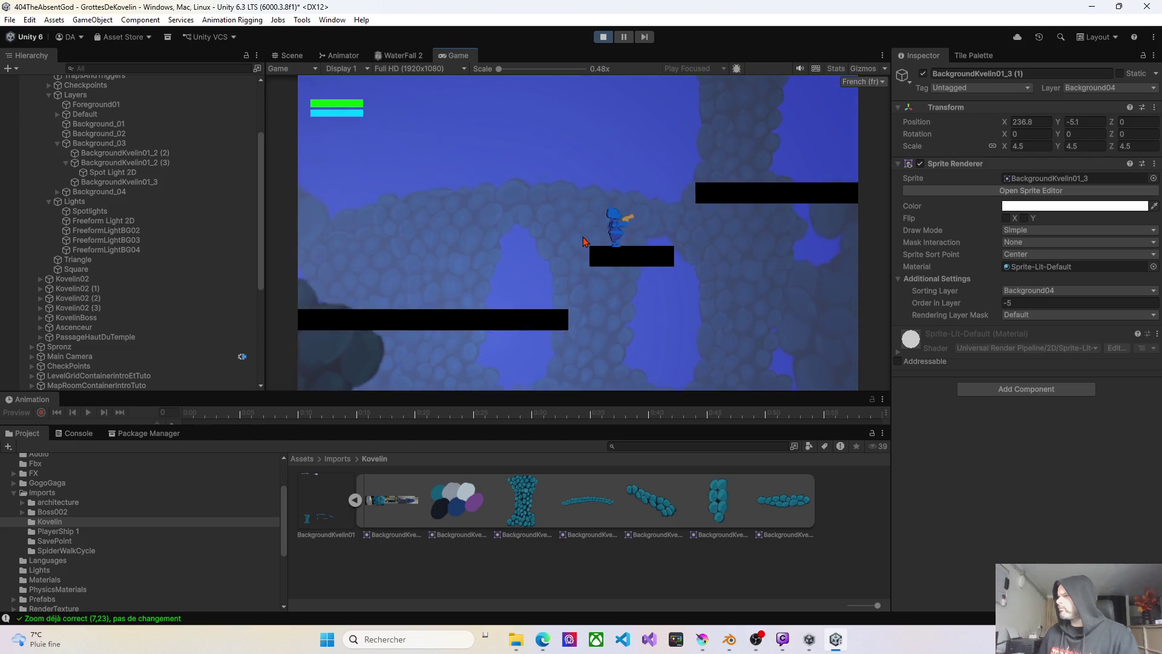
pyautogui.press('Right')
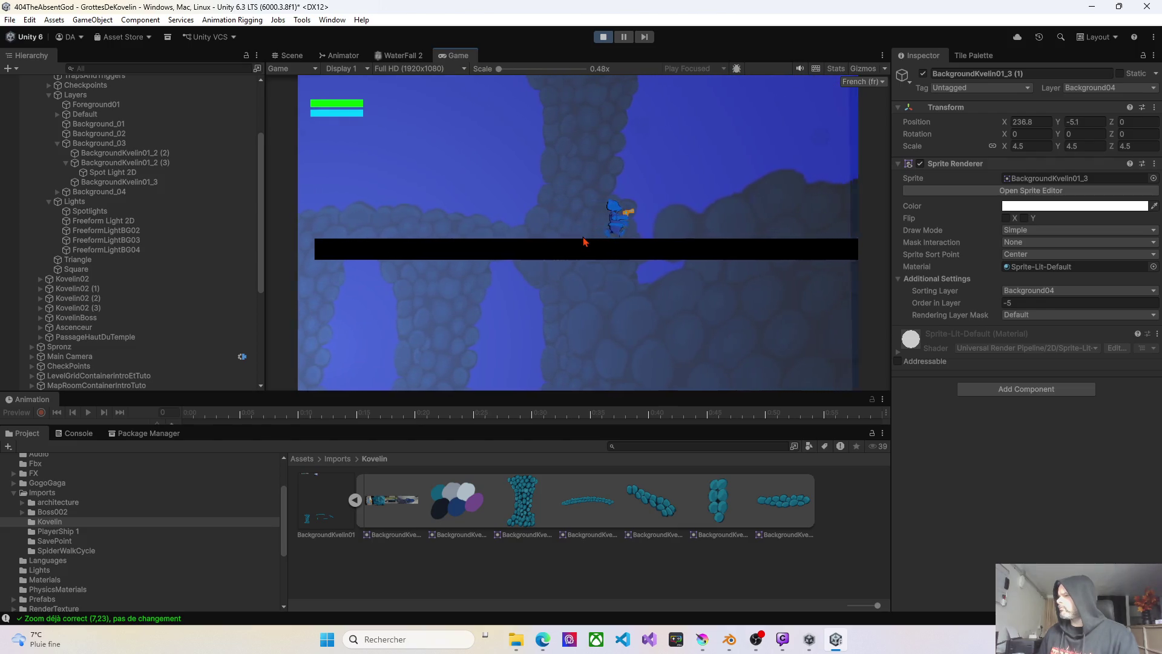
# - Jump left onto the long black platform and run left along it
pyautogui.press('Left')
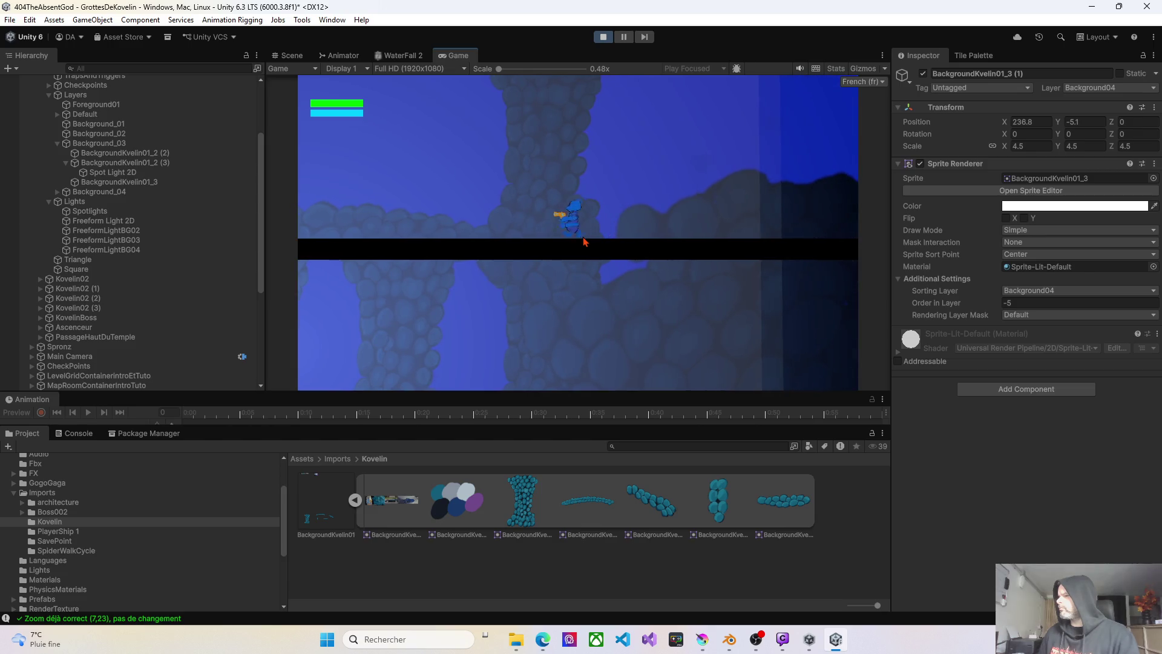
pyautogui.press('Left')
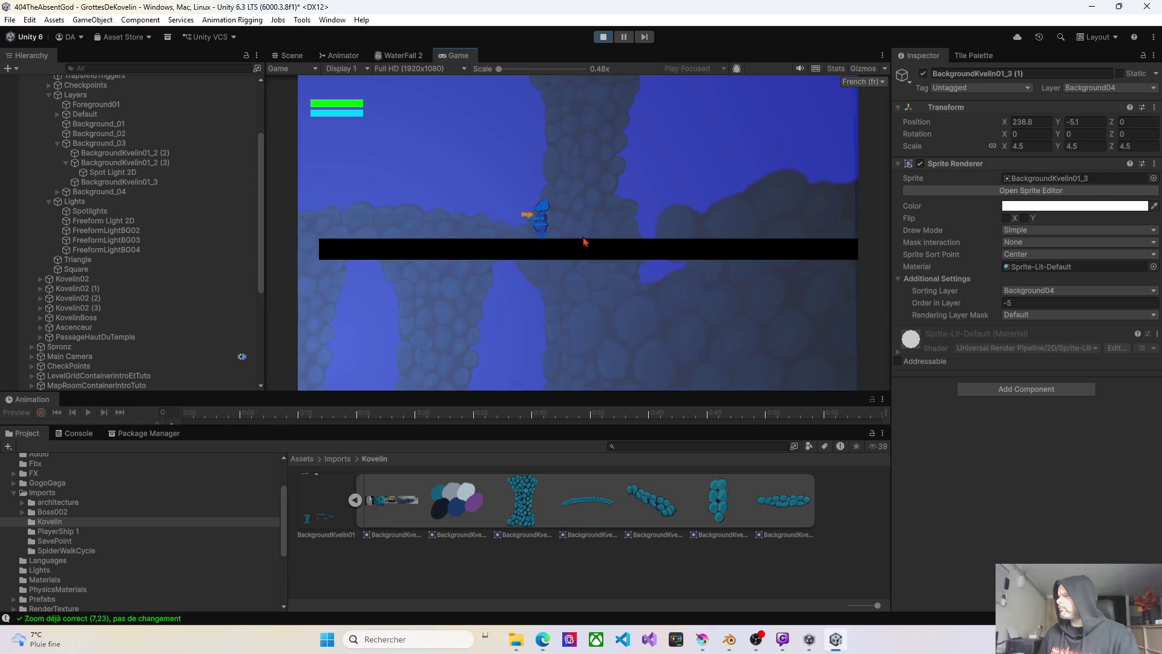
pyautogui.press('space')
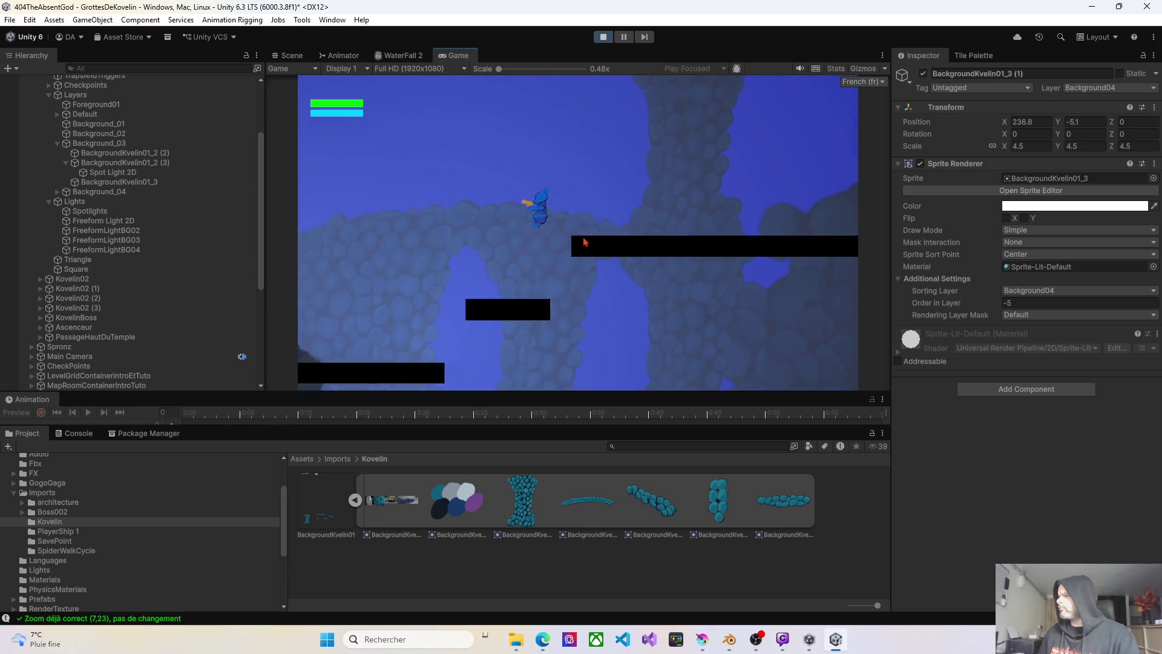
pyautogui.press('Left')
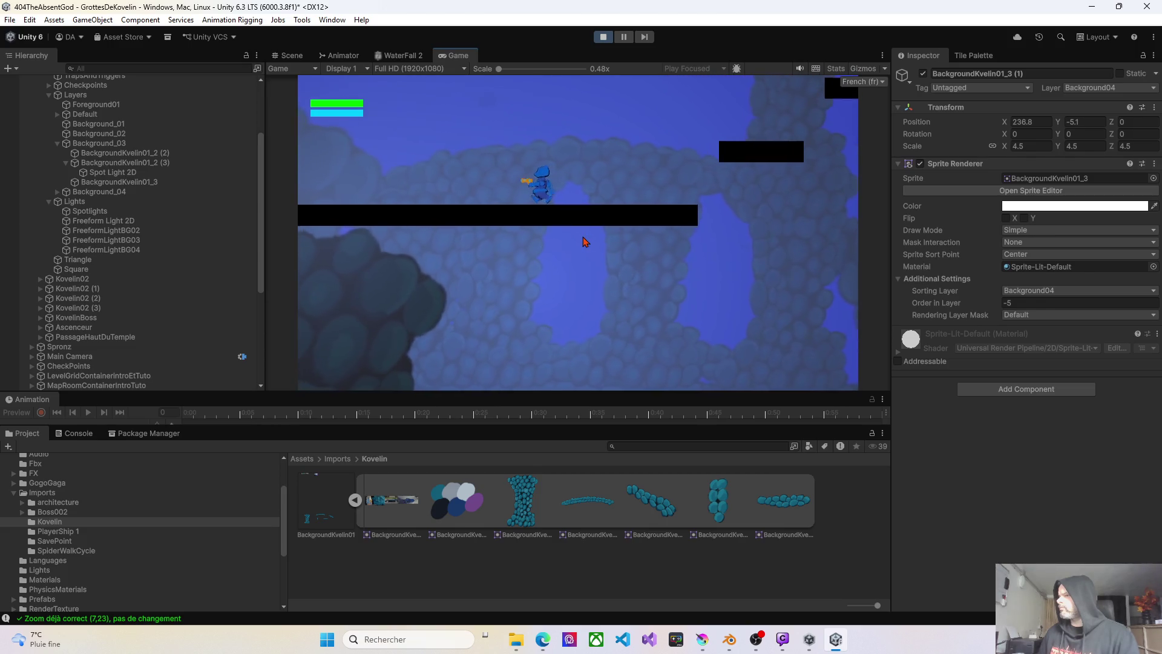
pyautogui.press('Left')
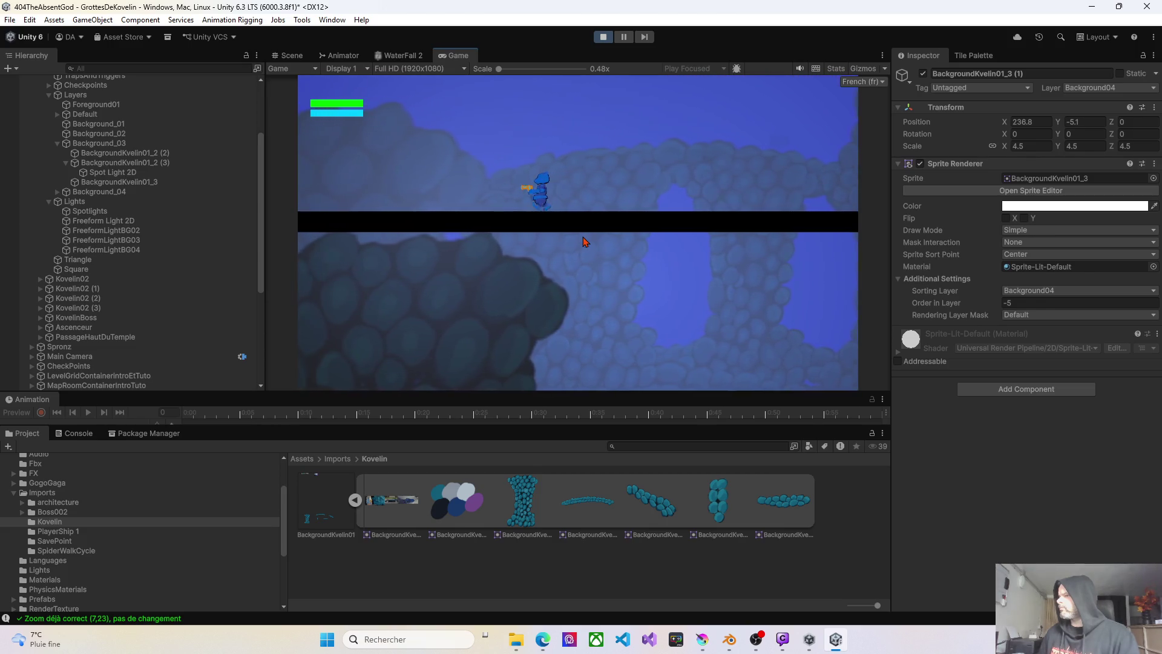
pyautogui.press('Left')
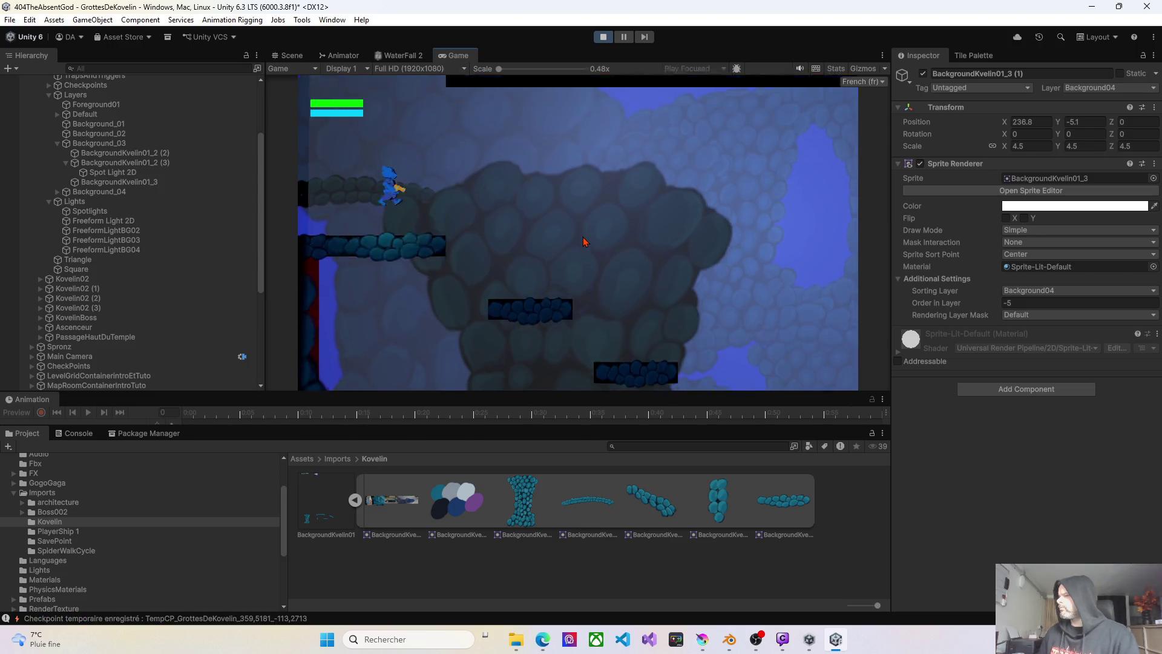
# - Drop to the lower rock platforms, run right, then back left past the red wall
pyautogui.press('Right')
pyautogui.press('Right')
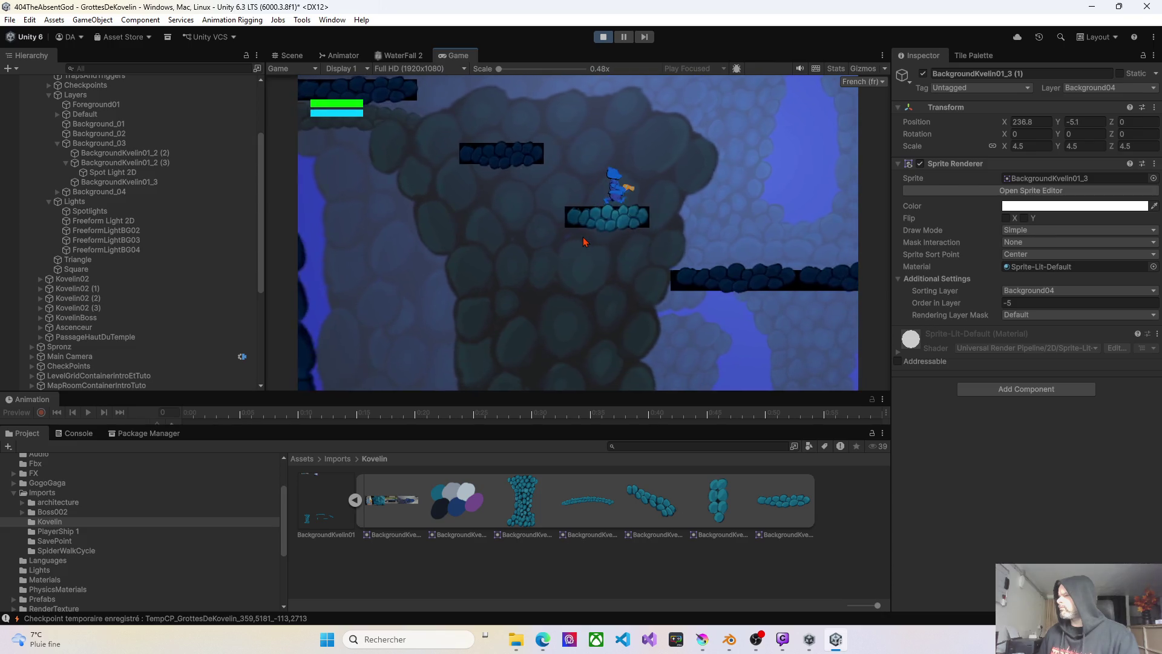
pyautogui.press('Right')
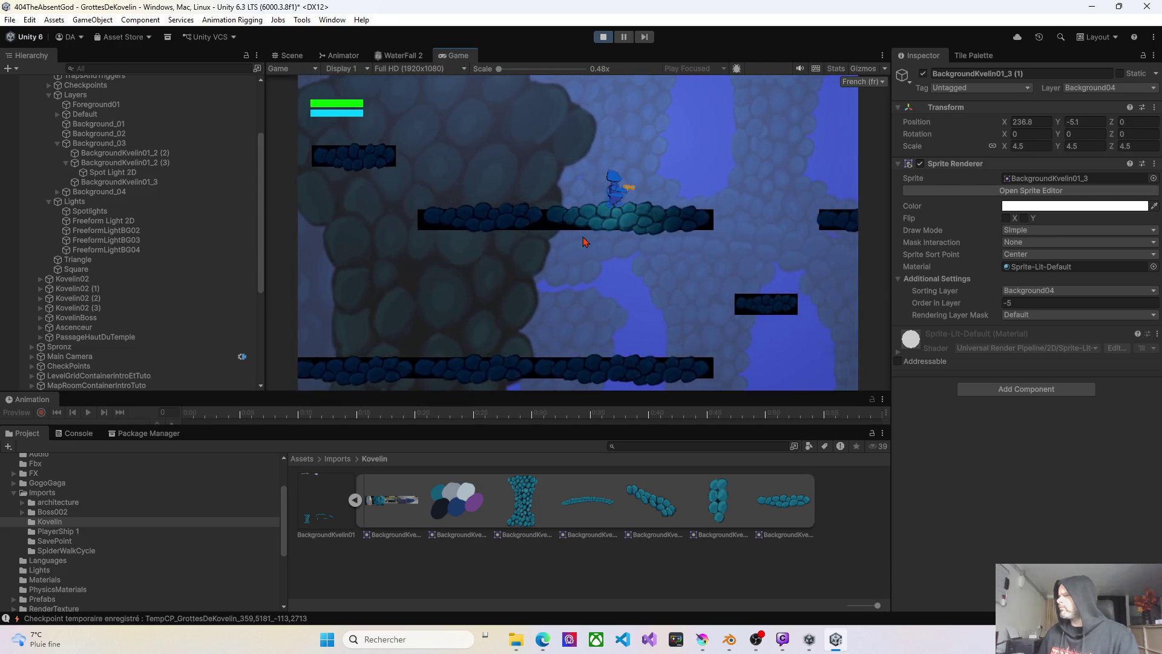
pyautogui.press('Right')
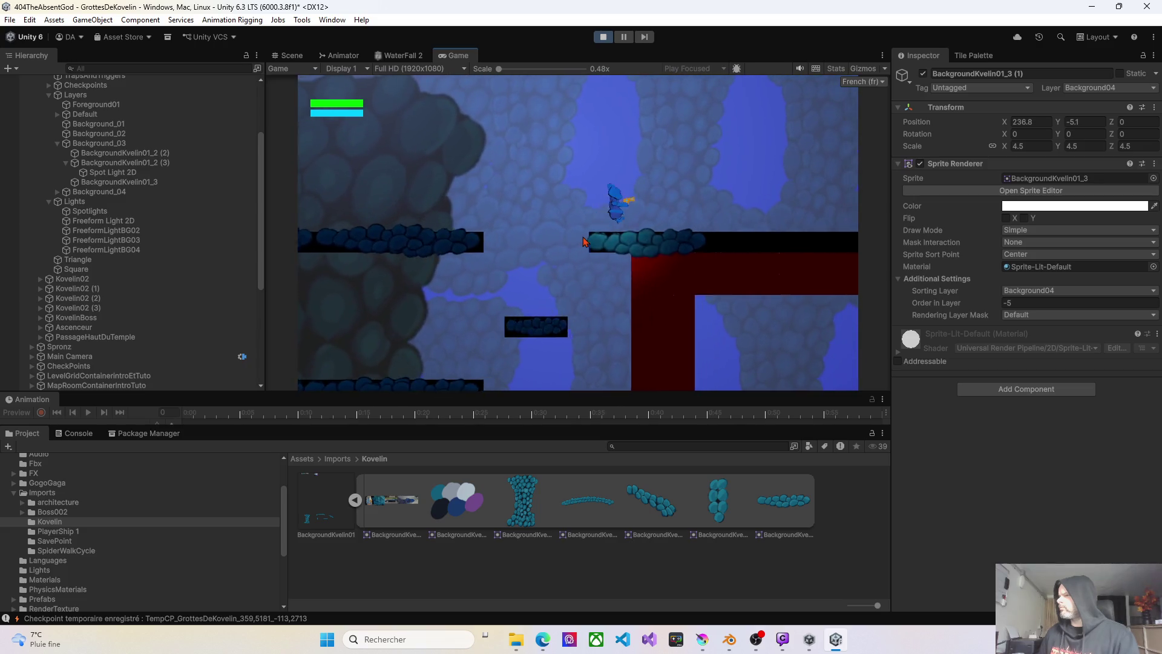
pyautogui.press('Left')
pyautogui.press('Left')
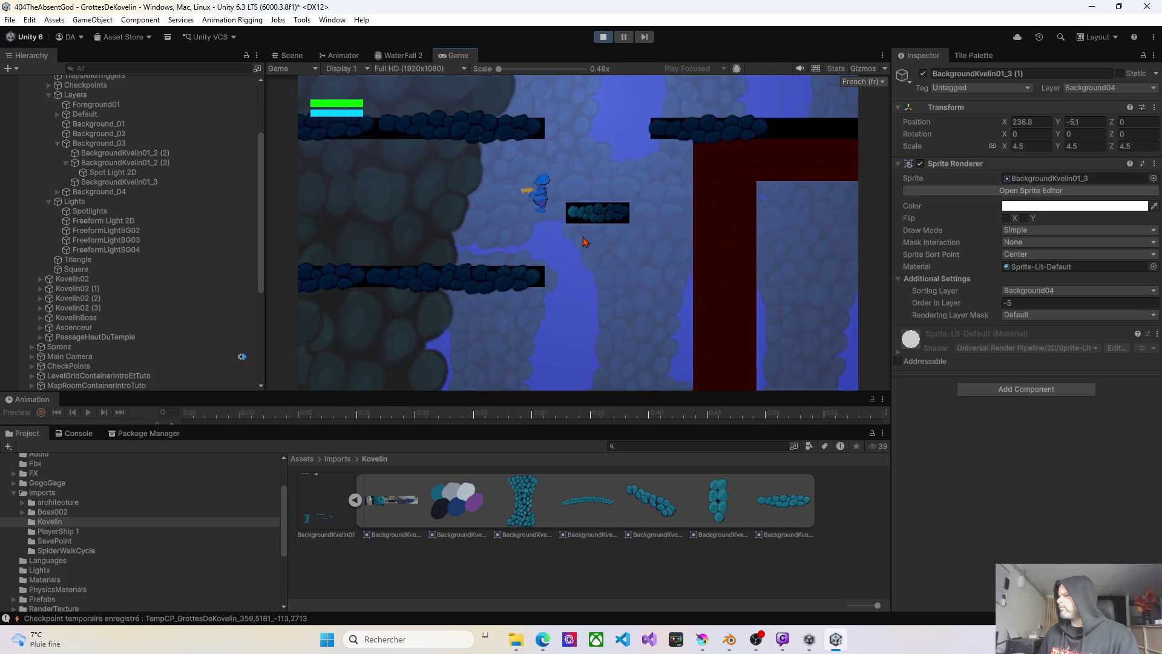
pyautogui.press('Left')
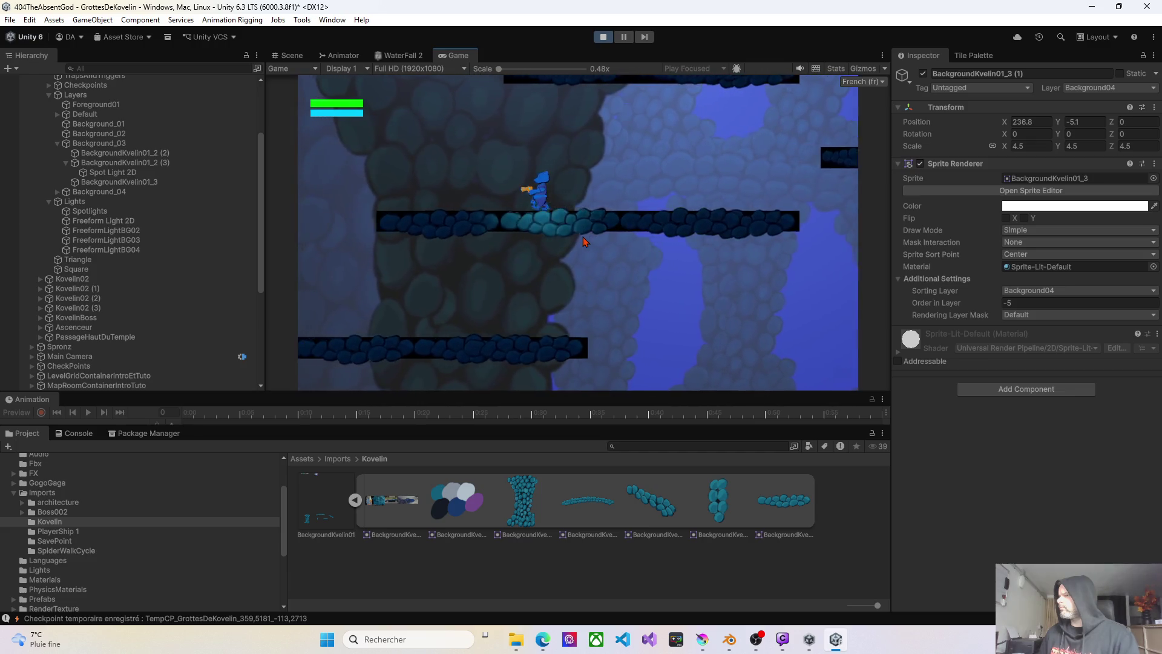
pyautogui.press('Left')
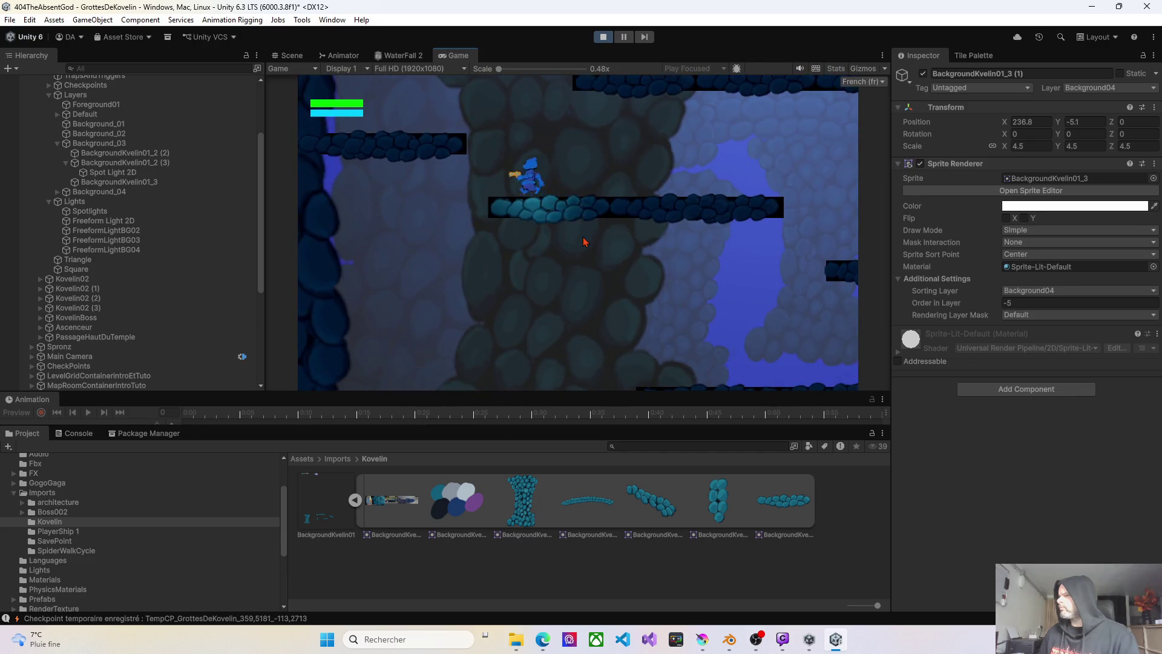
pyautogui.press('Right')
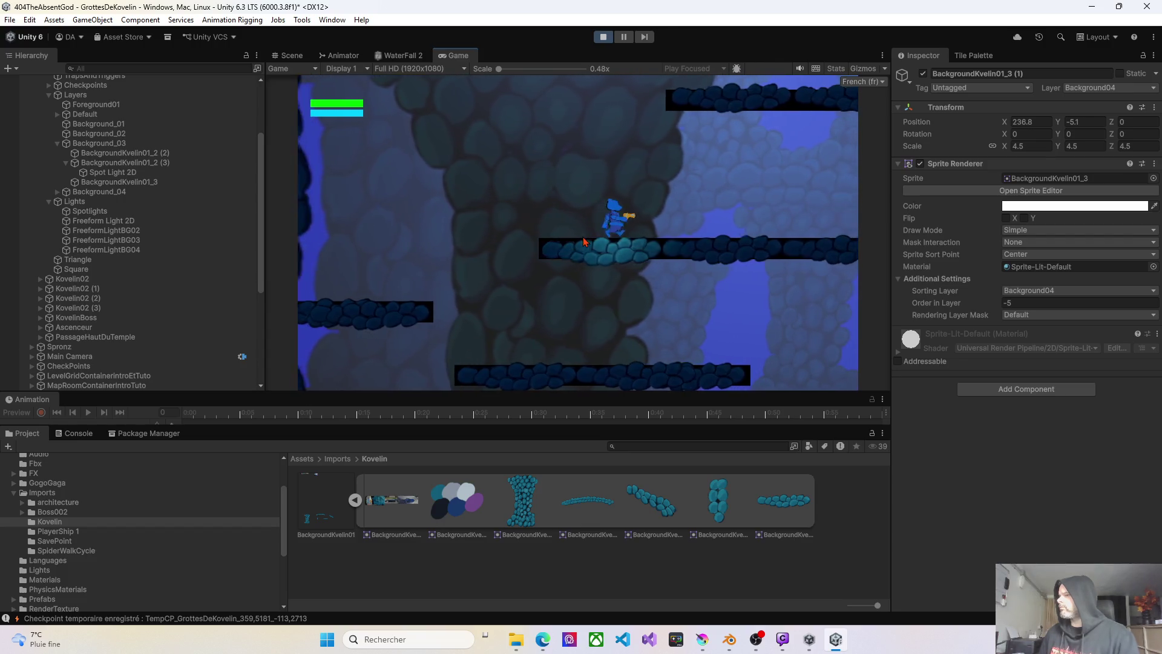
# - Stop play-testing and add the BackgroundKvelin01_5 rock under Background_02 at Z position 0
pyautogui.click(602, 39)
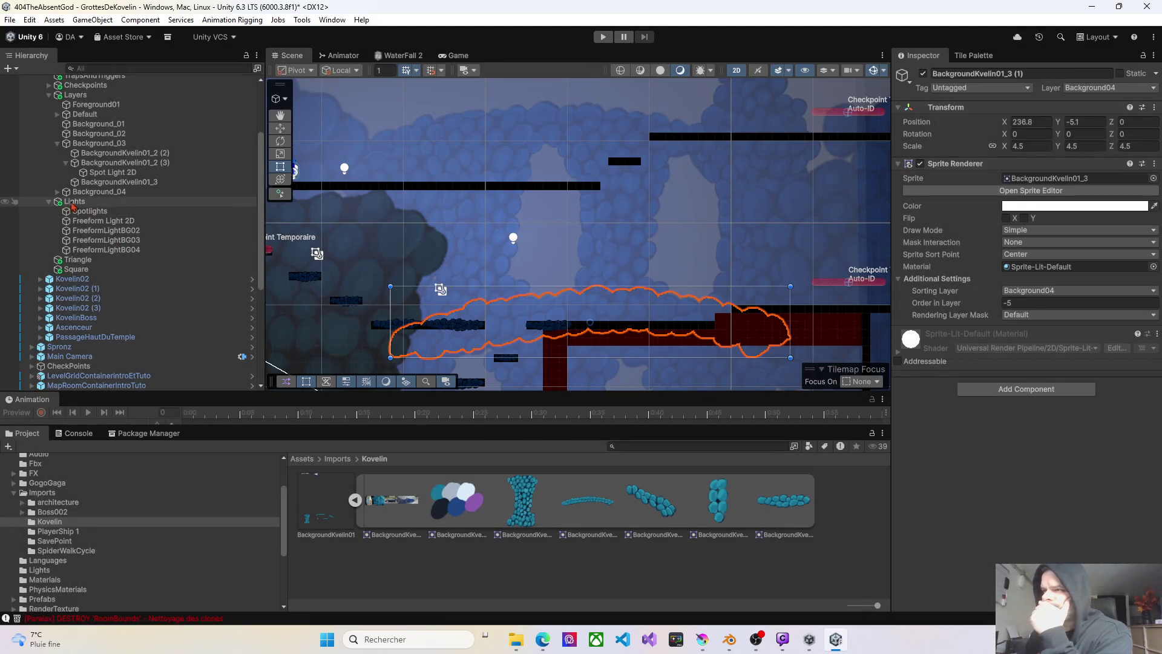
pyautogui.click(58, 143)
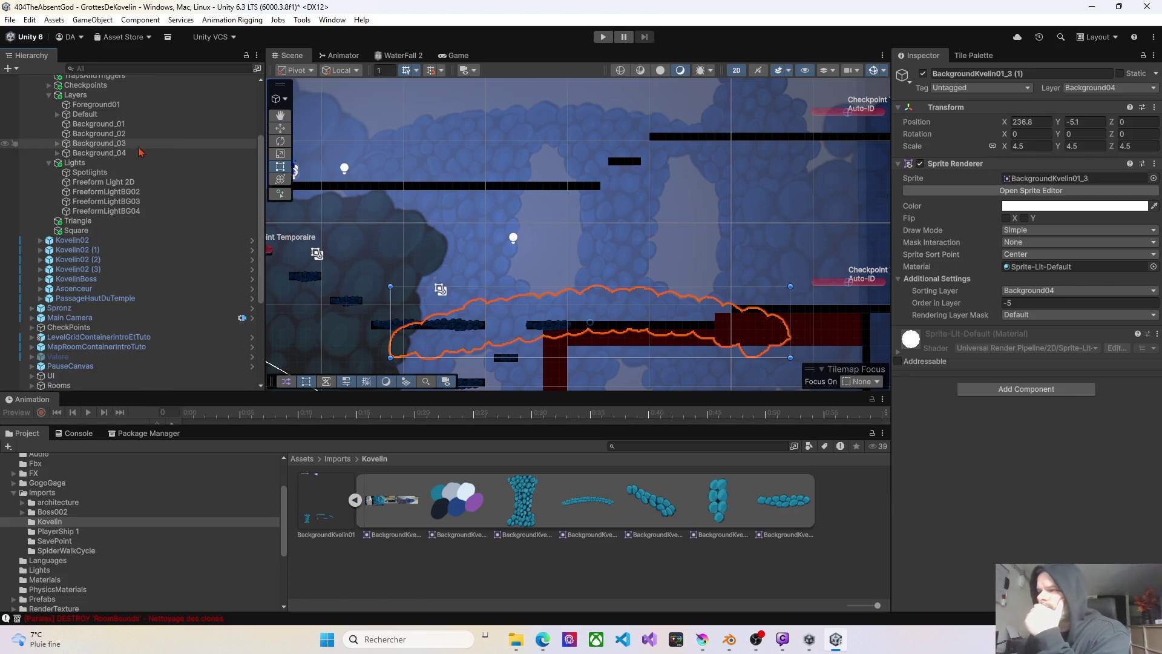
pyautogui.click(480, 236)
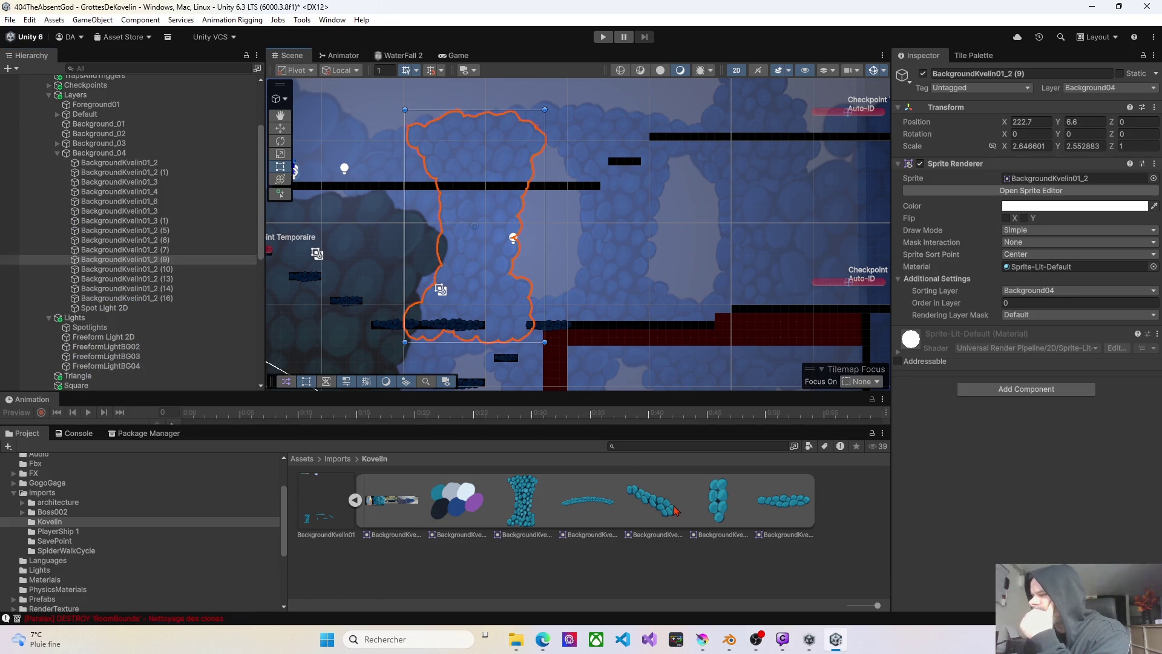
pyautogui.click(718, 507)
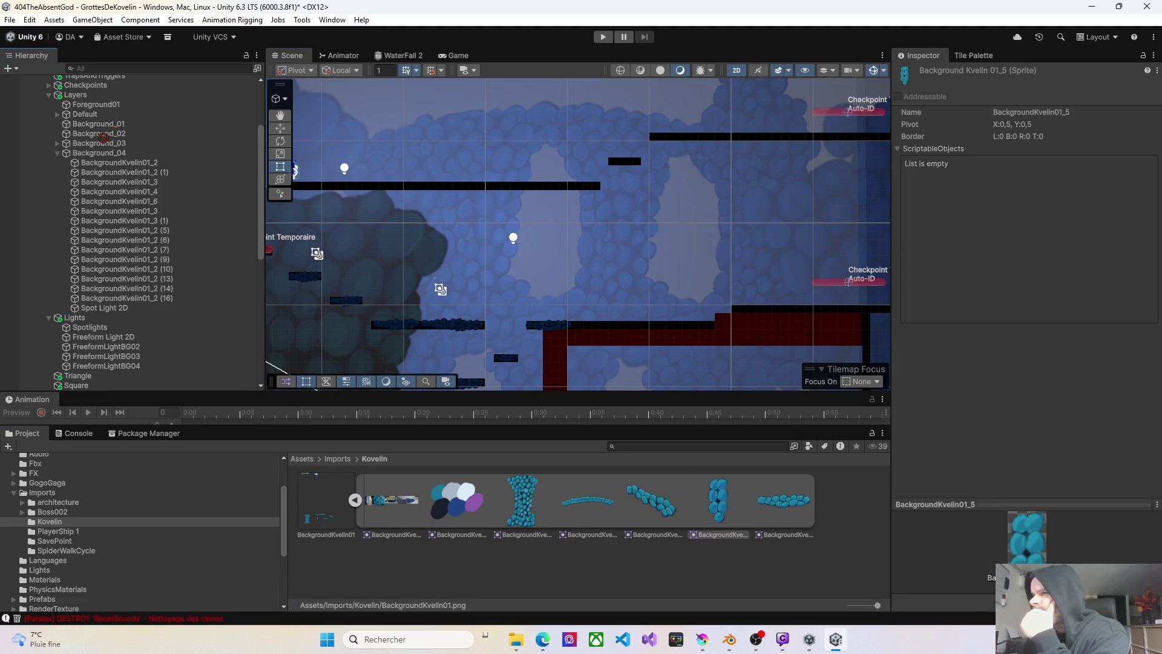
pyautogui.moveTo(102, 140); pyautogui.dragTo(102, 140)
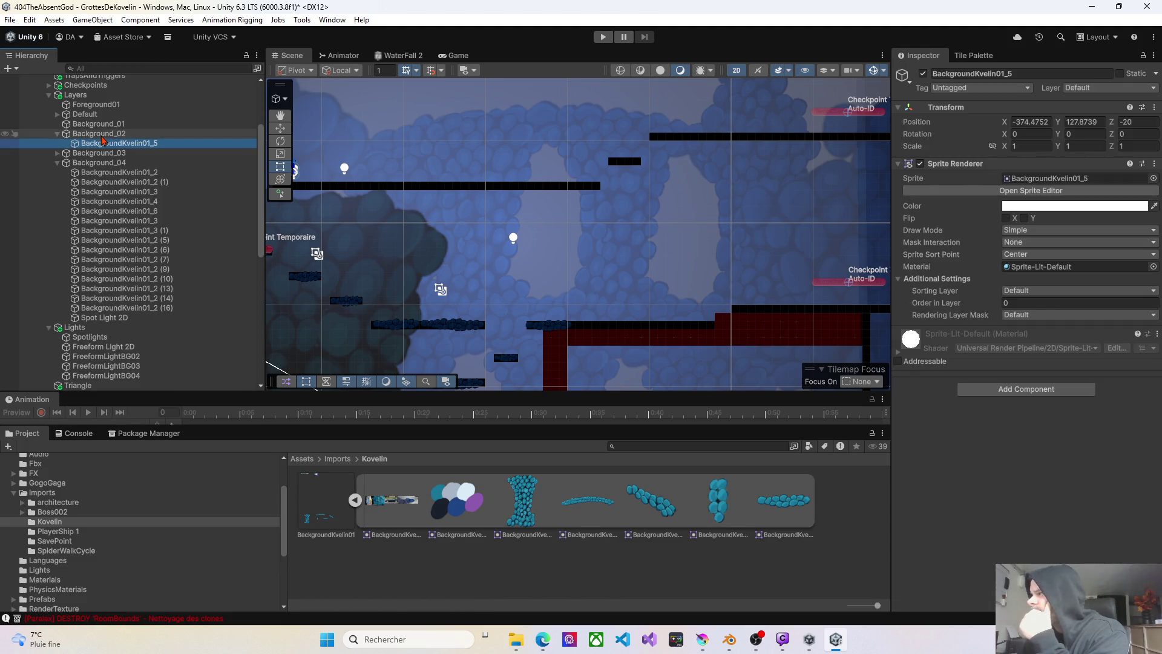
pyautogui.click(1124, 136)
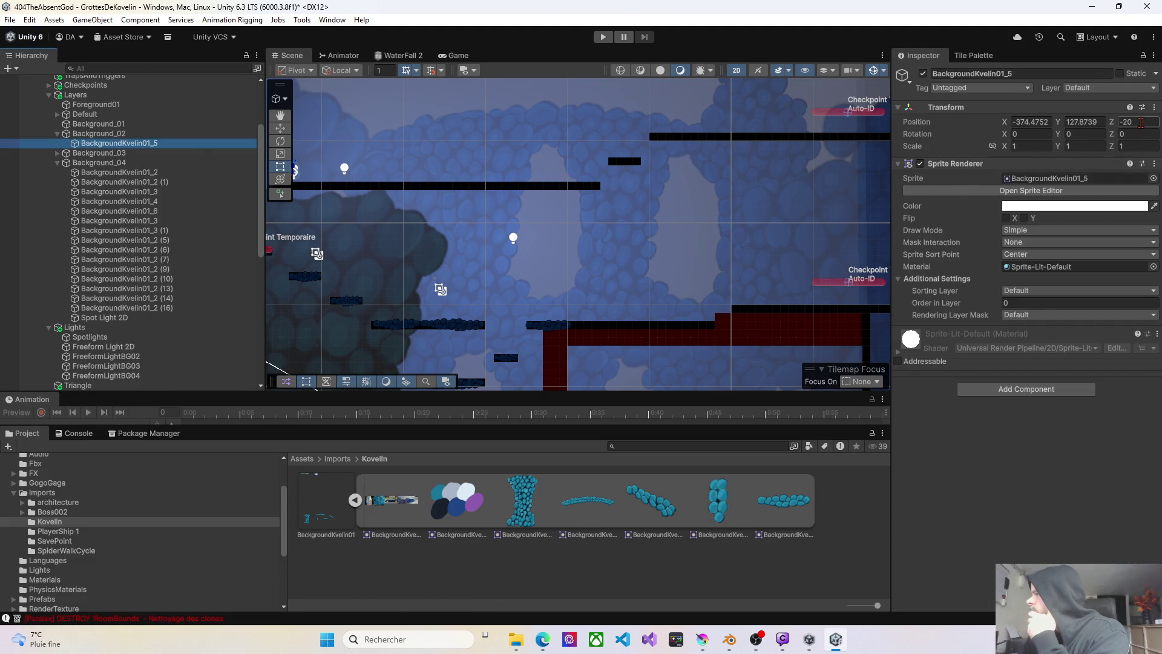
pyautogui.click(1141, 121)
pyautogui.write('0')
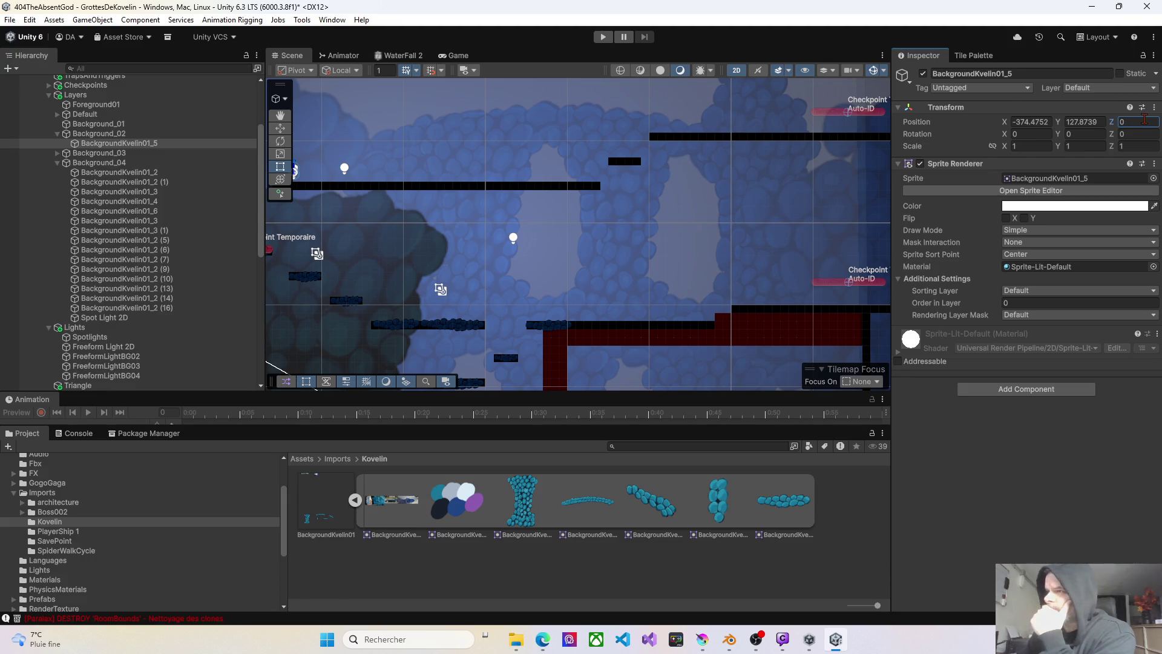
# - Bring the rock into view, enlarge it and place it down-left beneath the checkpoints
pyautogui.rightClick(550, 242)
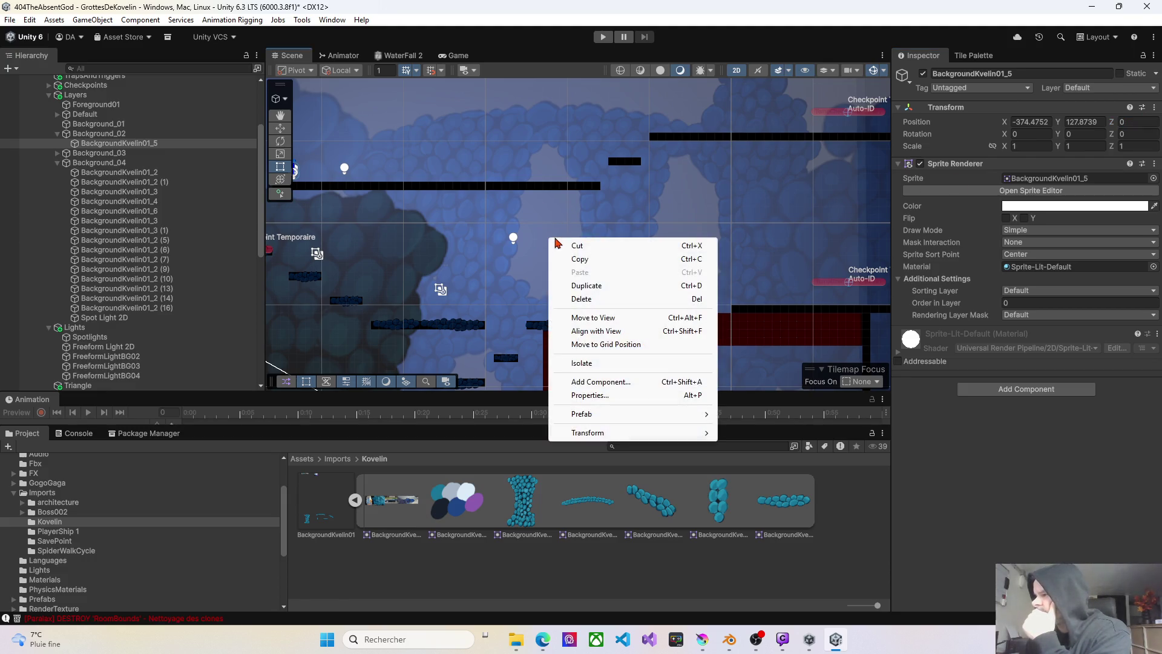
pyautogui.click(582, 315)
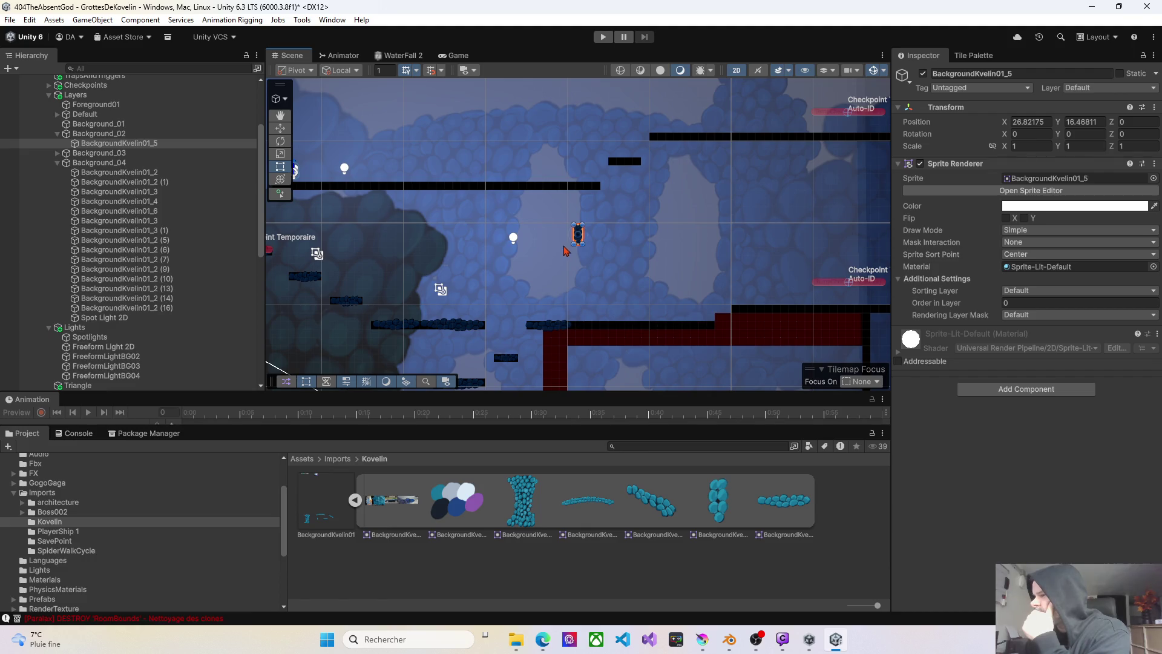
pyautogui.scroll(4, 572, 242)
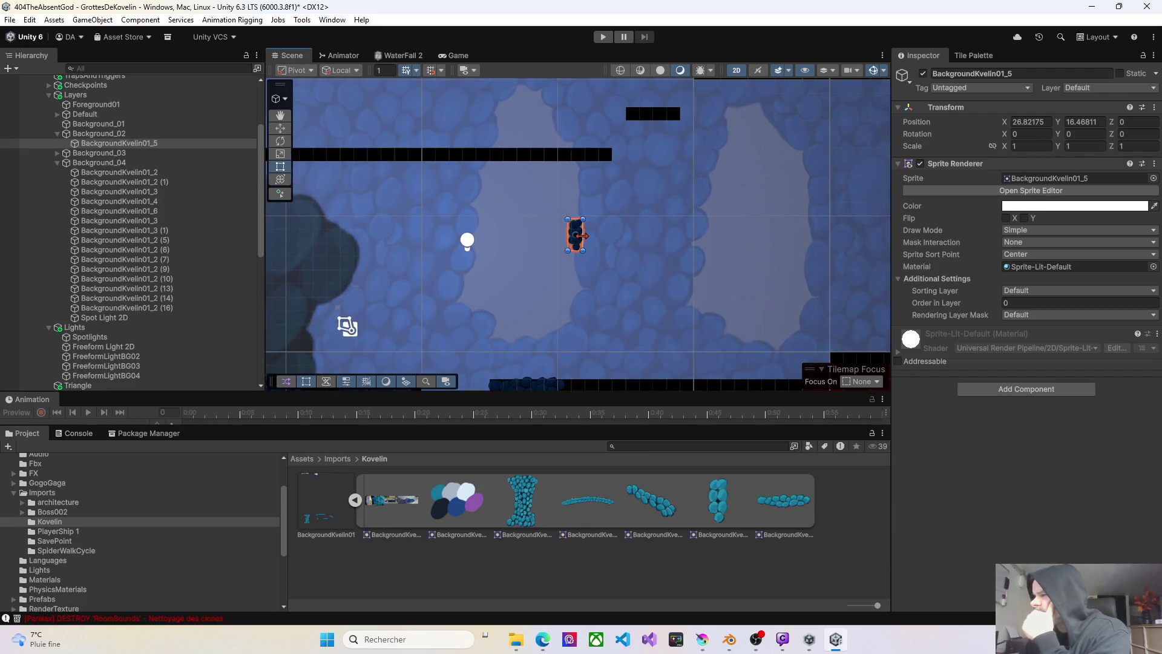
pyautogui.moveTo(579, 251)
pyautogui.mouseDown()
pyautogui.moveTo(326, 262)
pyautogui.moveTo(537, 274)
pyautogui.mouseUp()
pyautogui.scroll(-3, 320, 266)
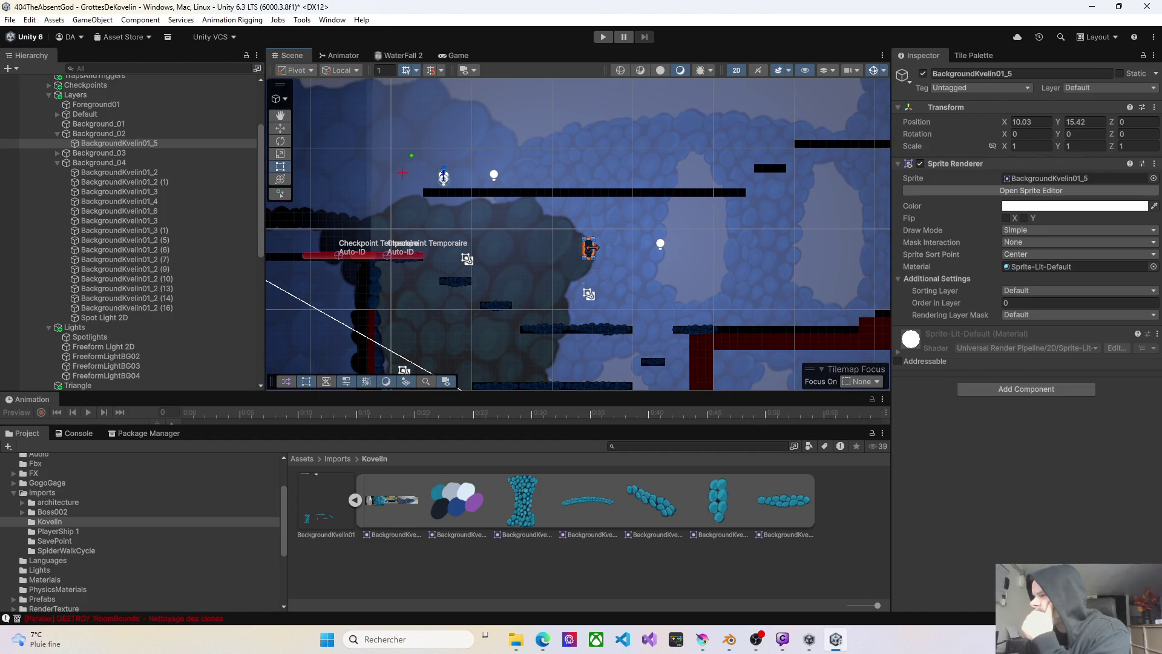
pyautogui.scroll(3, 595, 248)
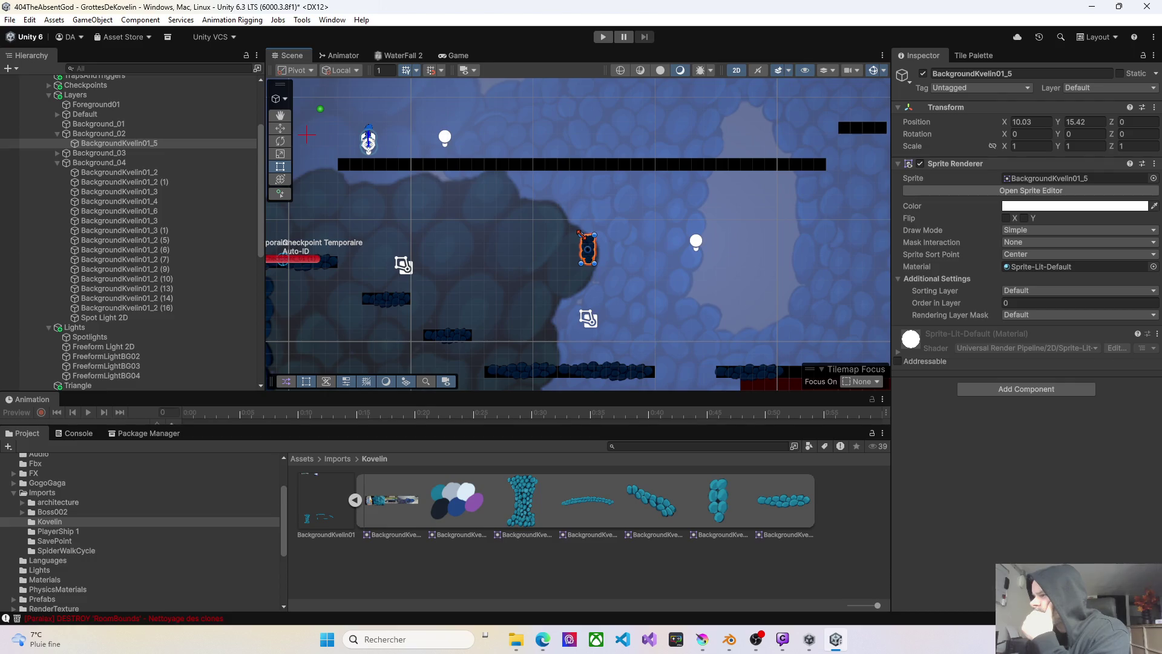
pyautogui.moveTo(579, 233)
pyautogui.mouseDown()
pyautogui.moveTo(519, 165)
pyautogui.moveTo(547, 189)
pyautogui.moveTo(410, 217)
pyautogui.moveTo(335, 276)
pyautogui.moveTo(302, 282)
pyautogui.moveTo(327, 204)
pyautogui.moveTo(324, 215)
pyautogui.moveTo(529, 242)
pyautogui.mouseUp()
pyautogui.moveTo(475, 212)
pyautogui.mouseDown()
pyautogui.moveTo(415, 217)
pyautogui.moveTo(404, 267)
pyautogui.mouseUp()
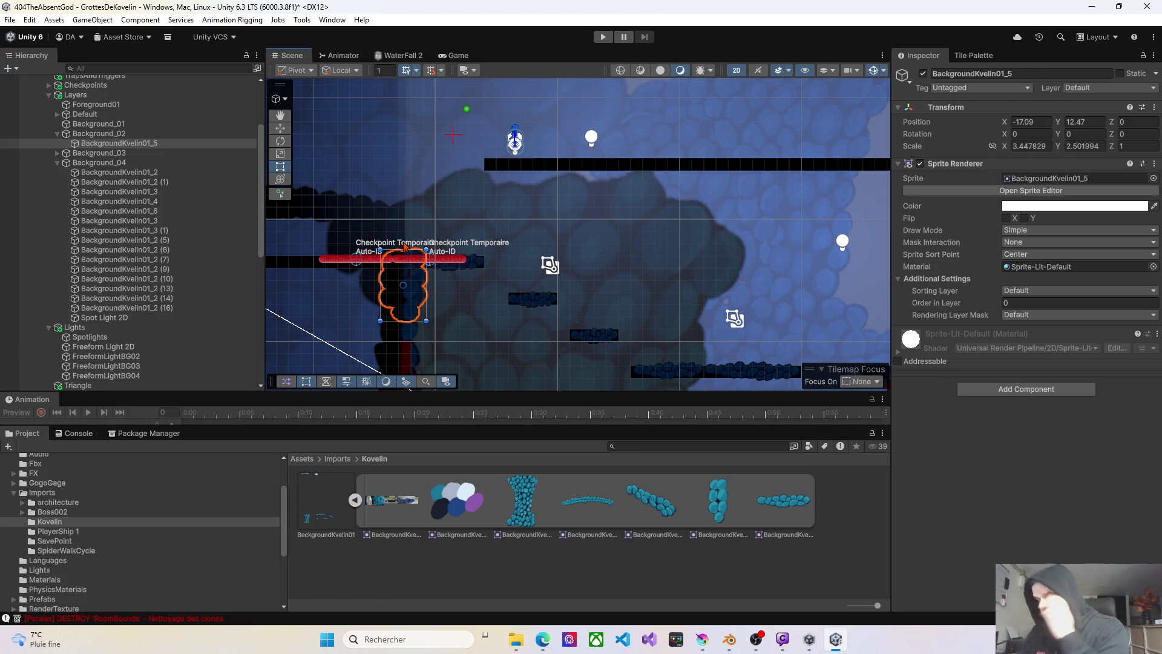
# - Duplicate the rock twice, shifting the first copy slightly right
pyautogui.hotkey('ctrl', 'd')
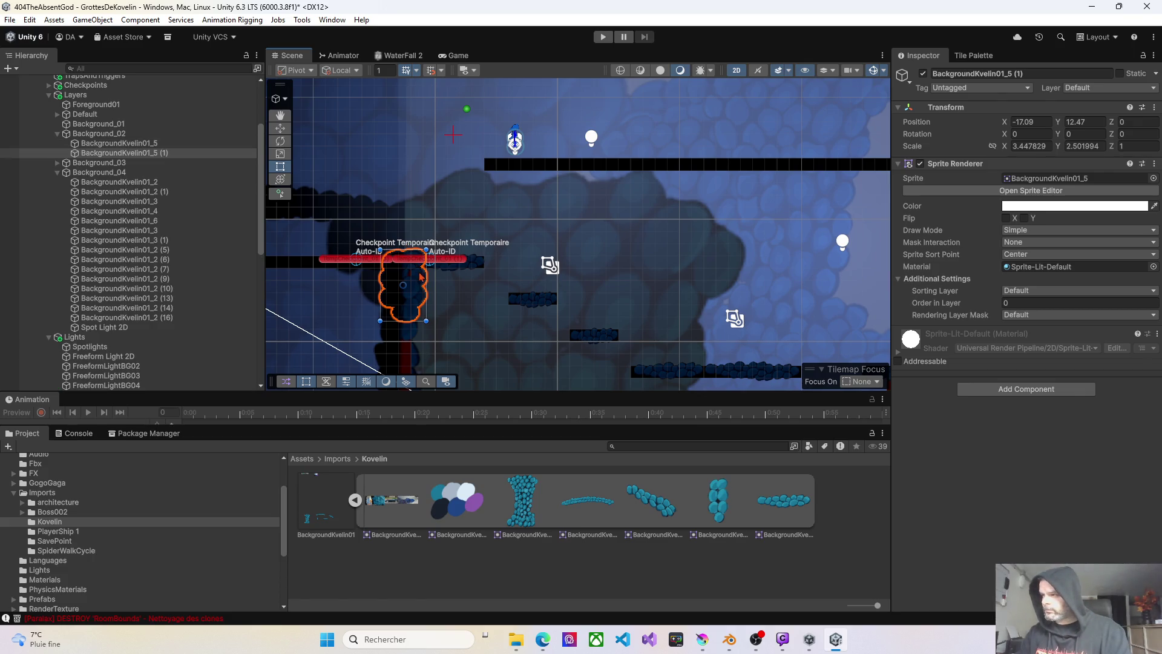
pyautogui.moveTo(419, 277)
pyautogui.mouseDown()
pyautogui.moveTo(494, 287)
pyautogui.moveTo(488, 312)
pyautogui.moveTo(501, 319)
pyautogui.mouseUp()
pyautogui.hotkey('ctrl', 'd')
pyautogui.hotkey('ctrl', 'd')
pyautogui.hotkey('ctrl', 'd')
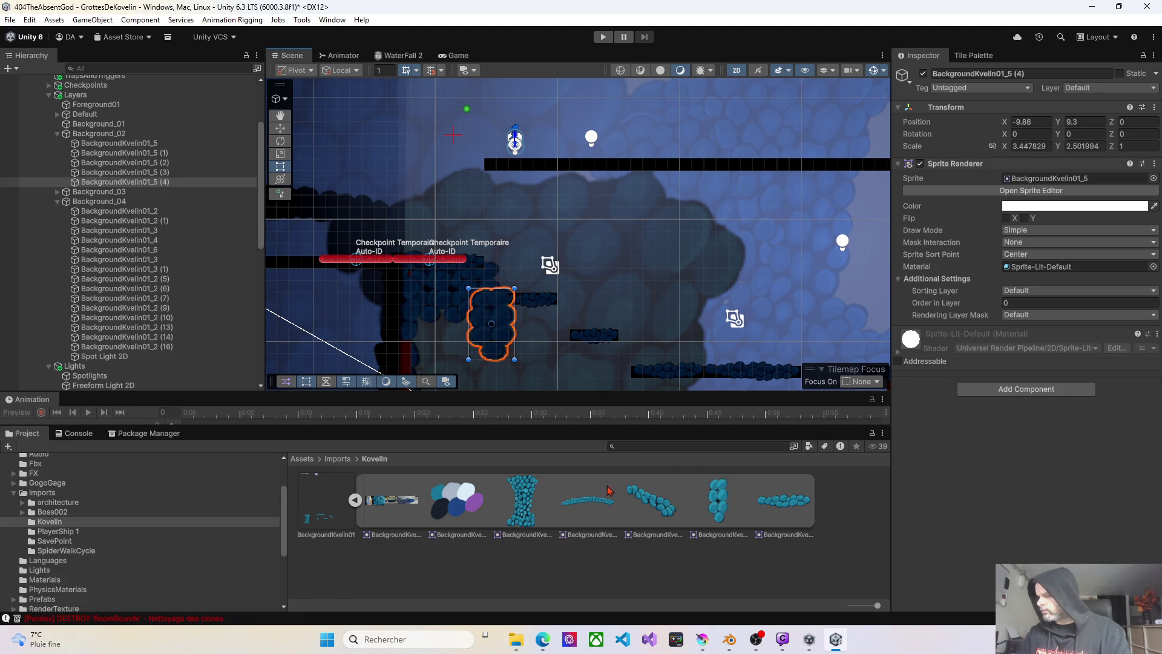
pyautogui.click(652, 500)
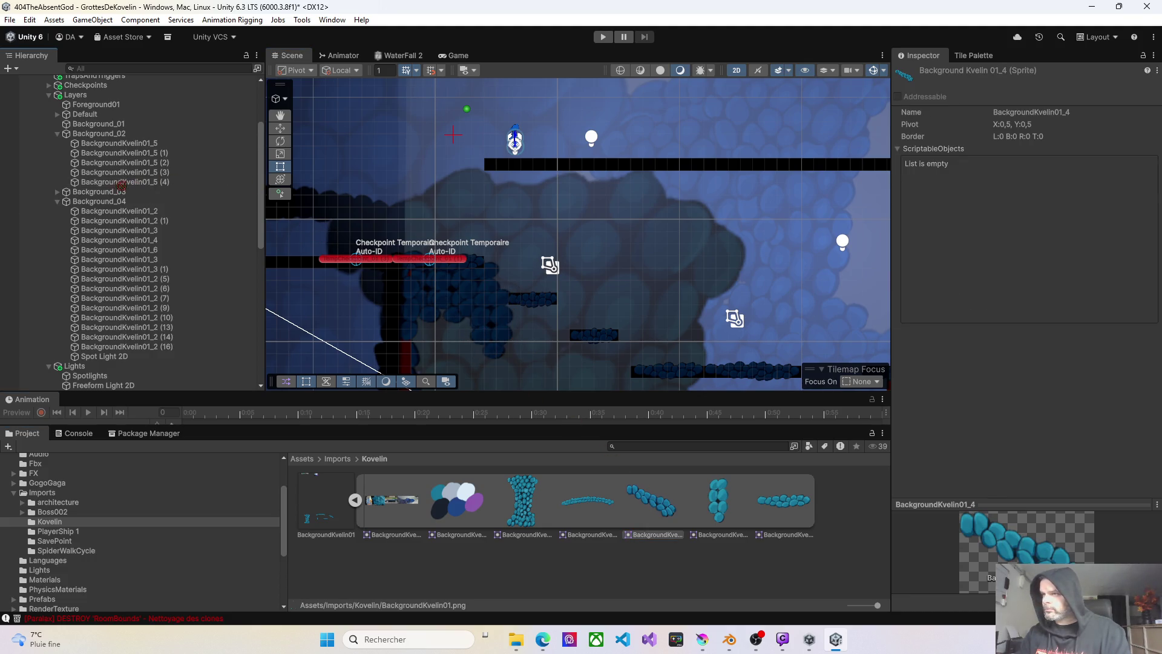
# - Add the BackgroundKvelin01_4 rock under Background_02 and move it down-left in the cave
pyautogui.moveTo(99, 136); pyautogui.dragTo(98, 137)
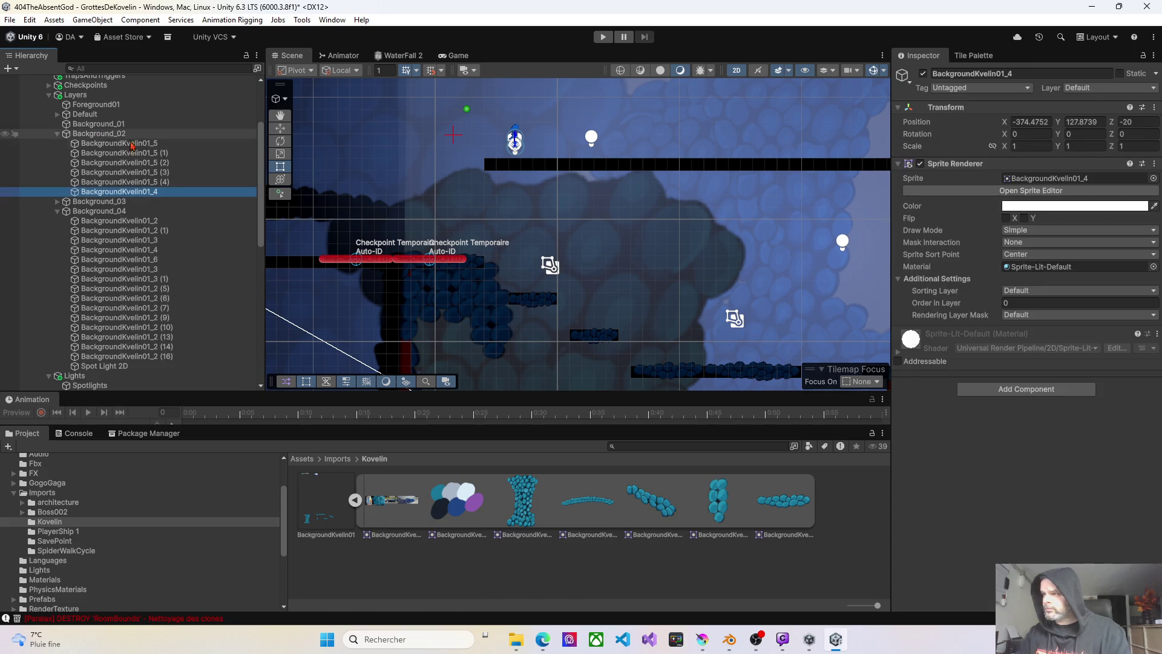
pyautogui.rightClick(518, 303)
pyautogui.click(563, 382)
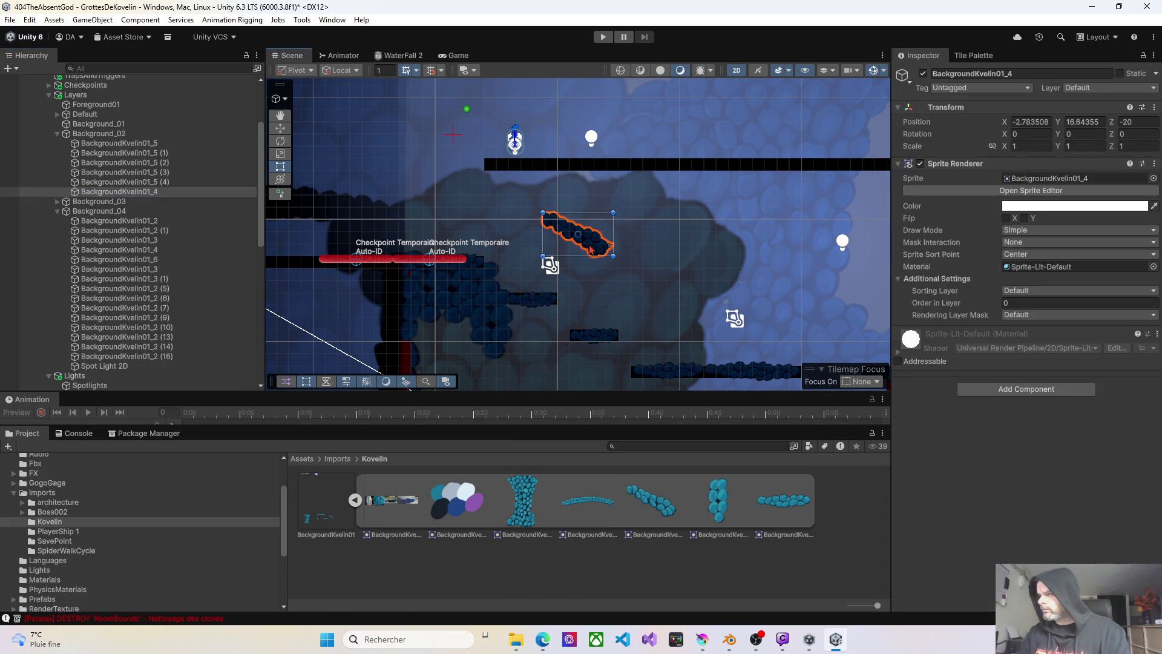
pyautogui.moveTo(593, 251); pyautogui.dragTo(489, 347)
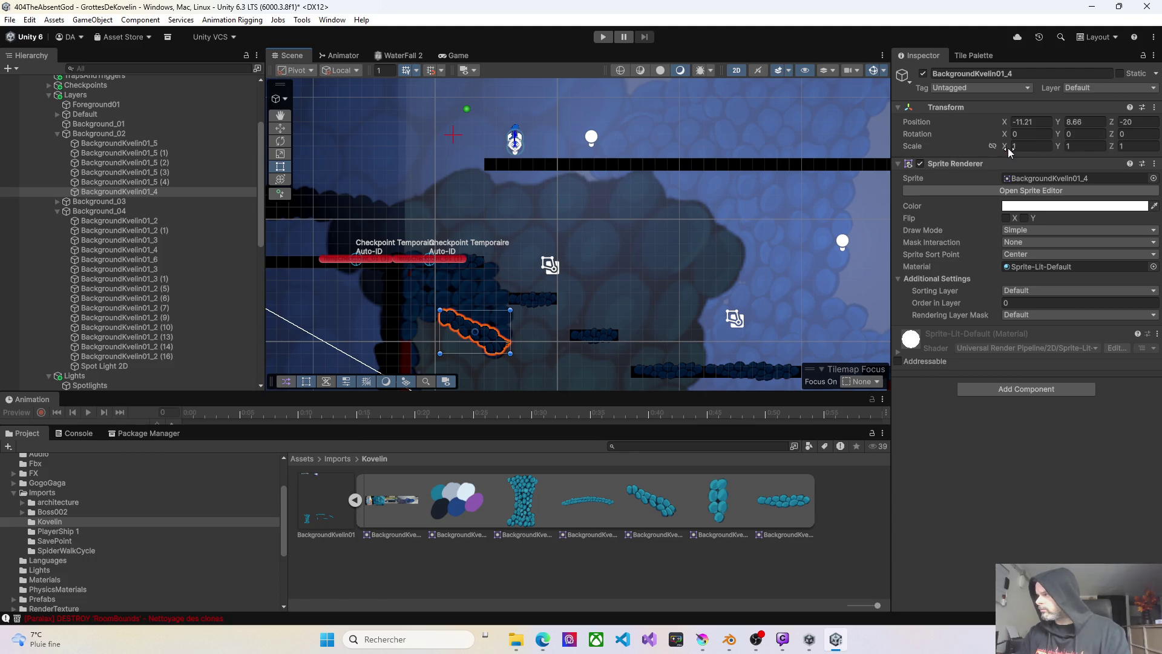
# - Scale the rock to -1.28, 1.34, -1.28 and set it down-left beside the red wall
pyautogui.moveTo(1005, 151); pyautogui.dragTo(987, 155)
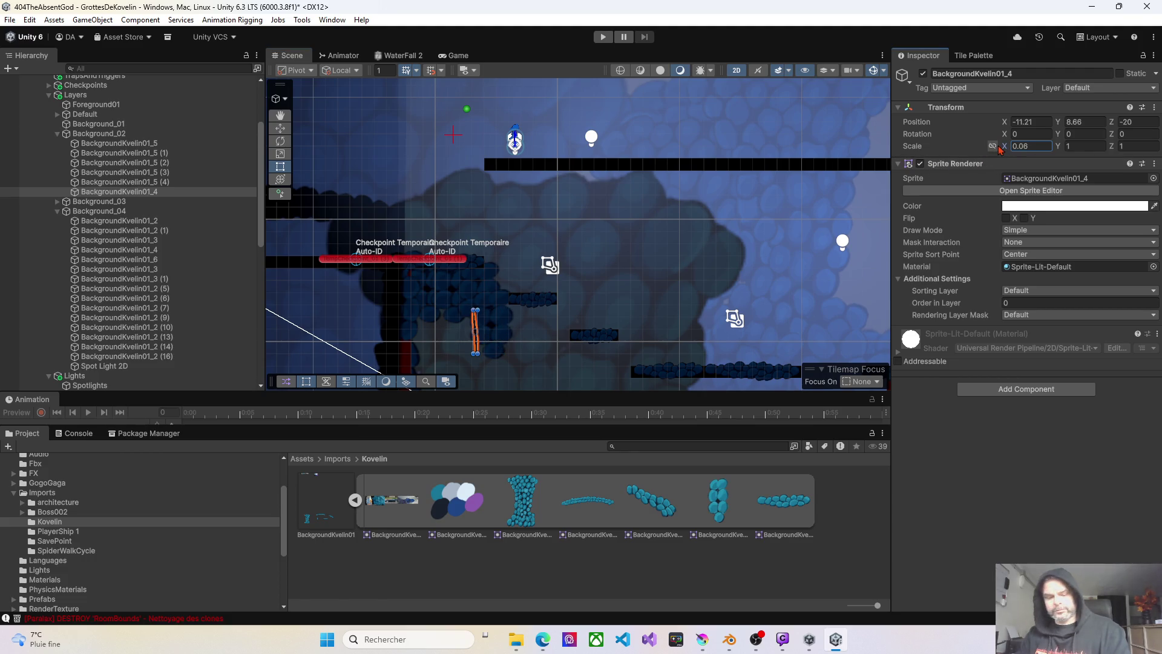
pyautogui.write('1')
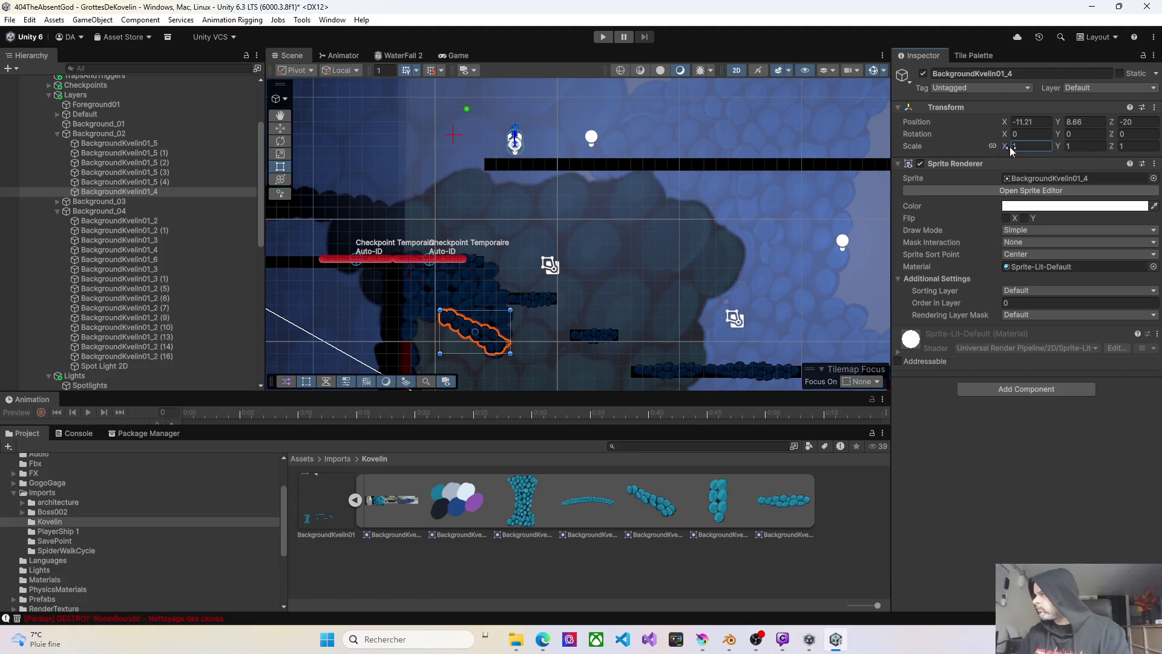
pyautogui.moveTo(1010, 151); pyautogui.dragTo(964, 148)
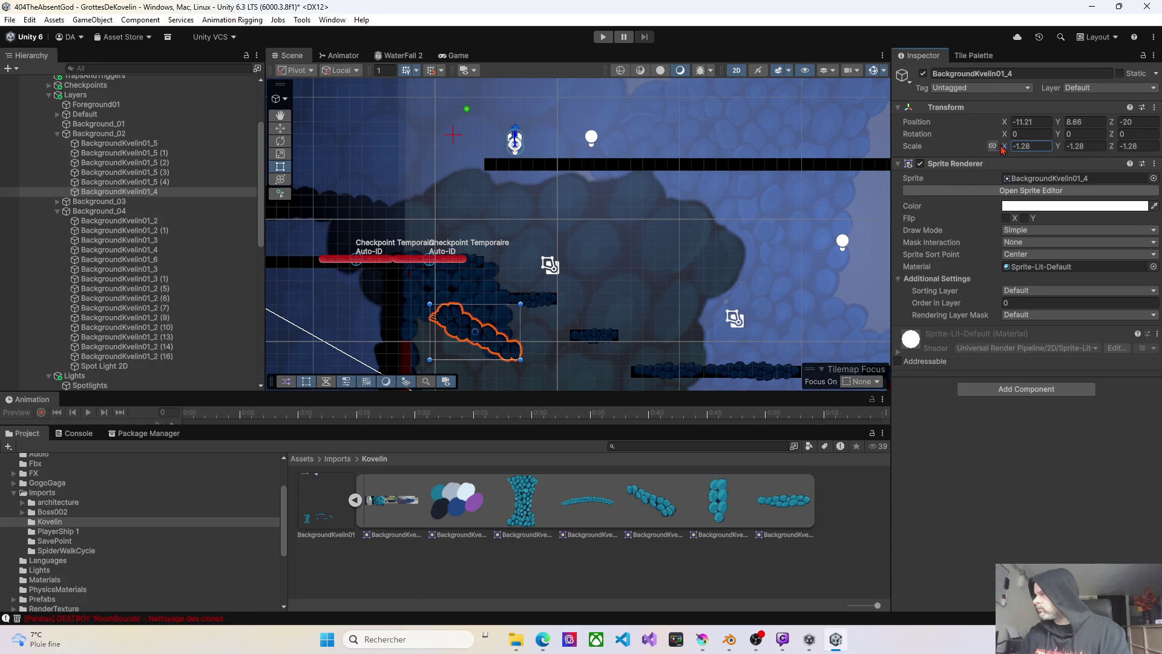
pyautogui.moveTo(1060, 151); pyautogui.dragTo(1117, 154)
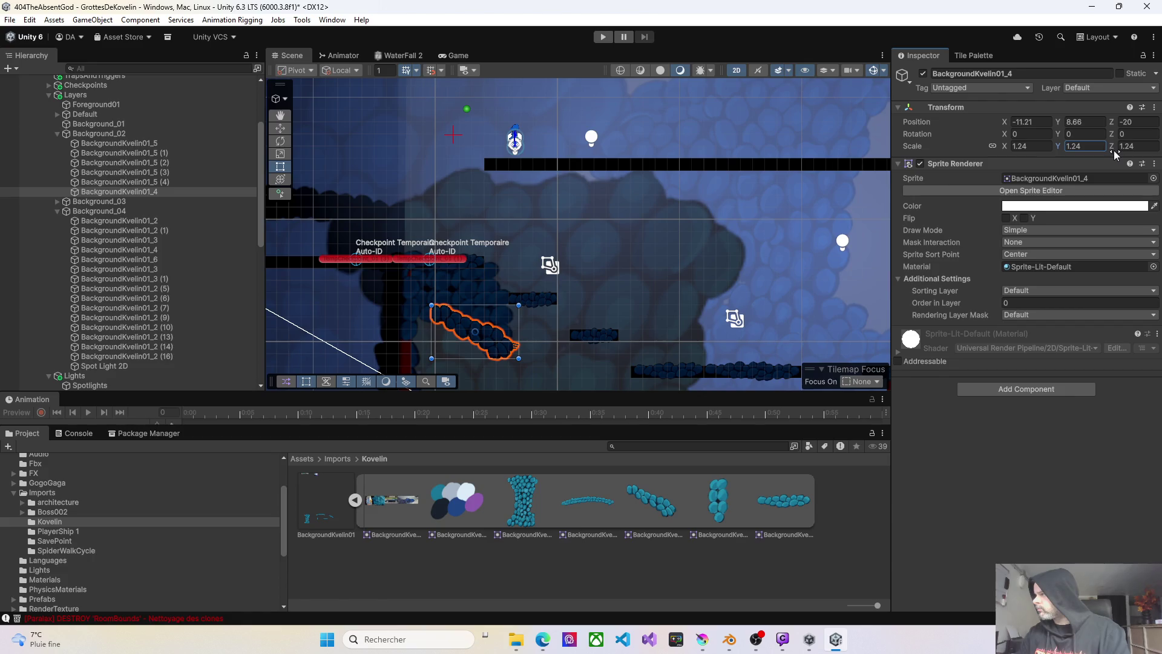
pyautogui.hotkey('ctrl', 'z')
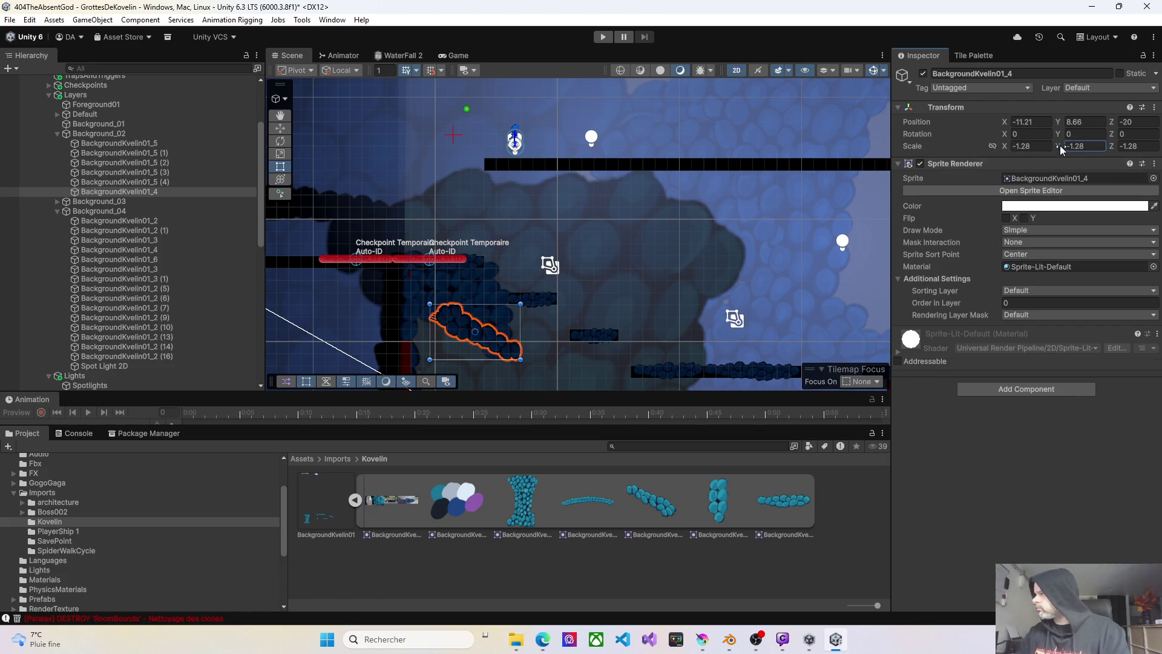
pyautogui.moveTo(1060, 149); pyautogui.dragTo(1116, 148)
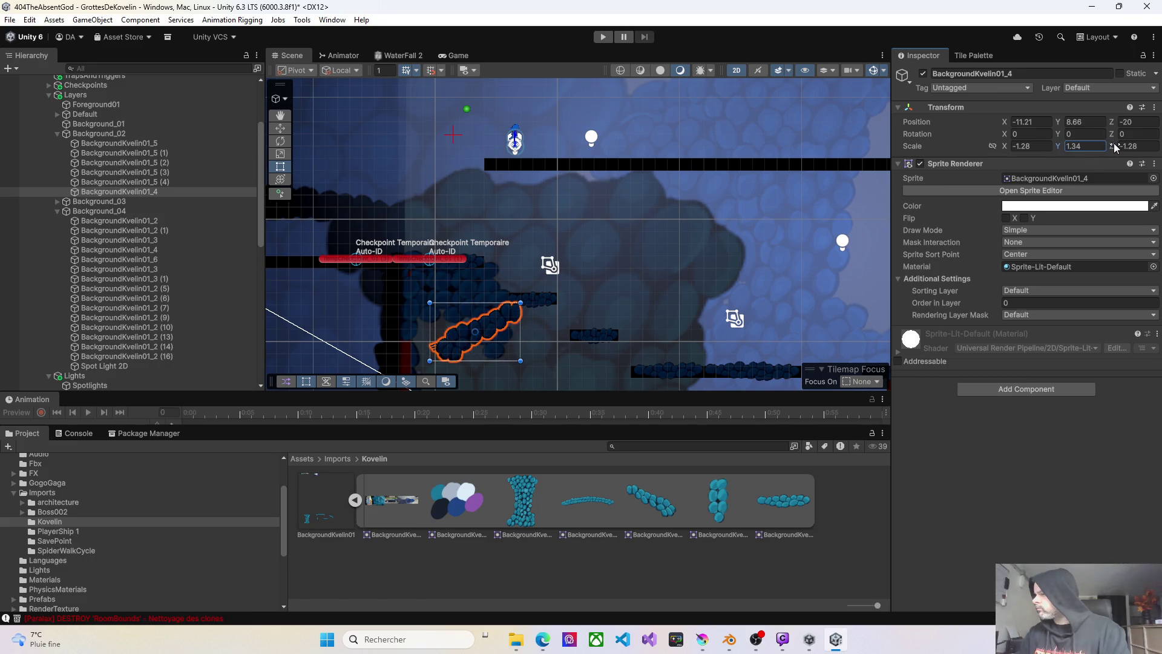
pyautogui.moveTo(501, 328)
pyautogui.mouseDown()
pyautogui.moveTo(533, 357)
pyautogui.moveTo(486, 365)
pyautogui.mouseUp()
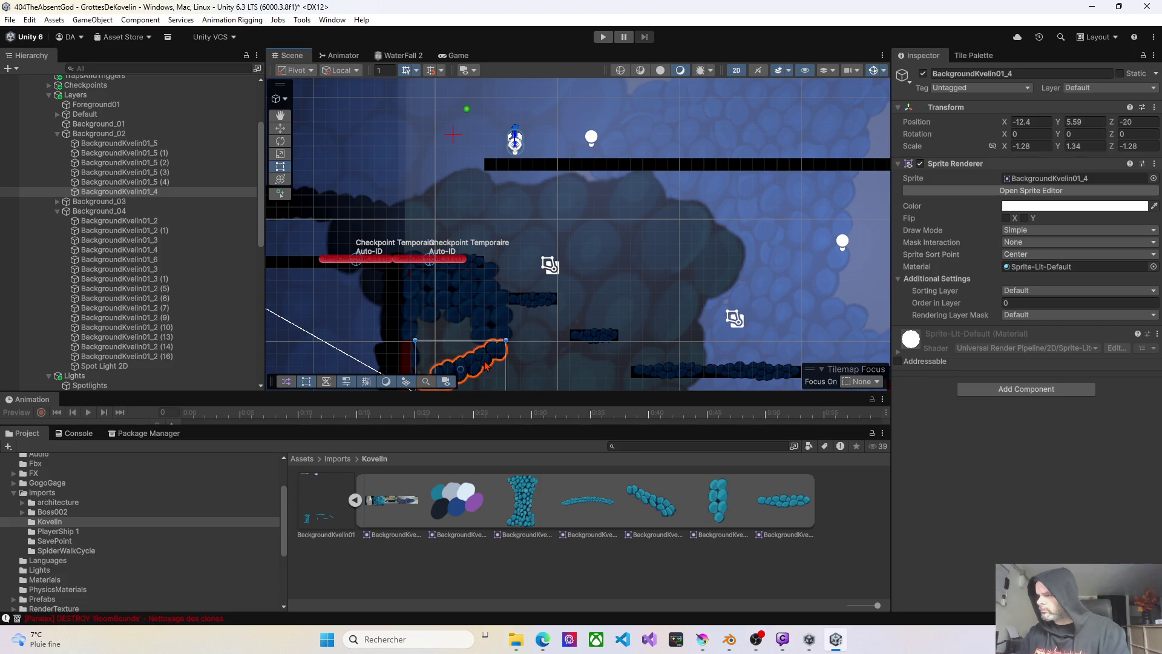
pyautogui.moveTo(556, 342)
pyautogui.mouseDown()
pyautogui.moveTo(597, 285)
pyautogui.moveTo(579, 300)
pyautogui.moveTo(585, 290)
pyautogui.moveTo(521, 281)
pyautogui.mouseUp()
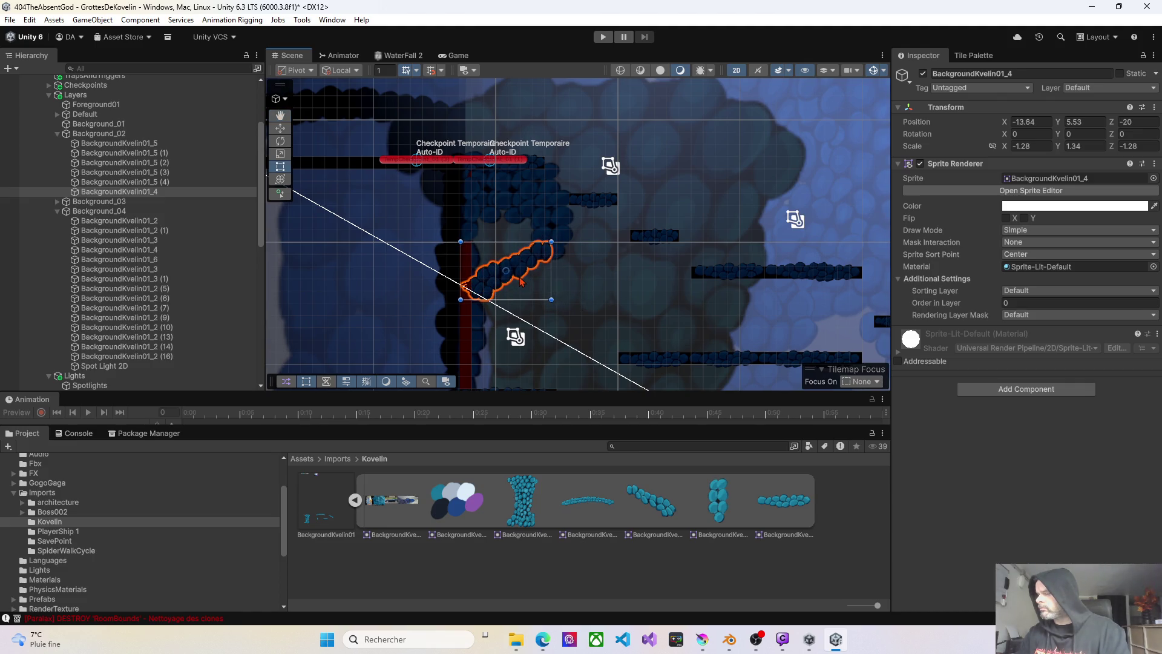
# - Delete the BackgroundKvelin01_5 (2), (4) and (3) copies
pyautogui.click(500, 203)
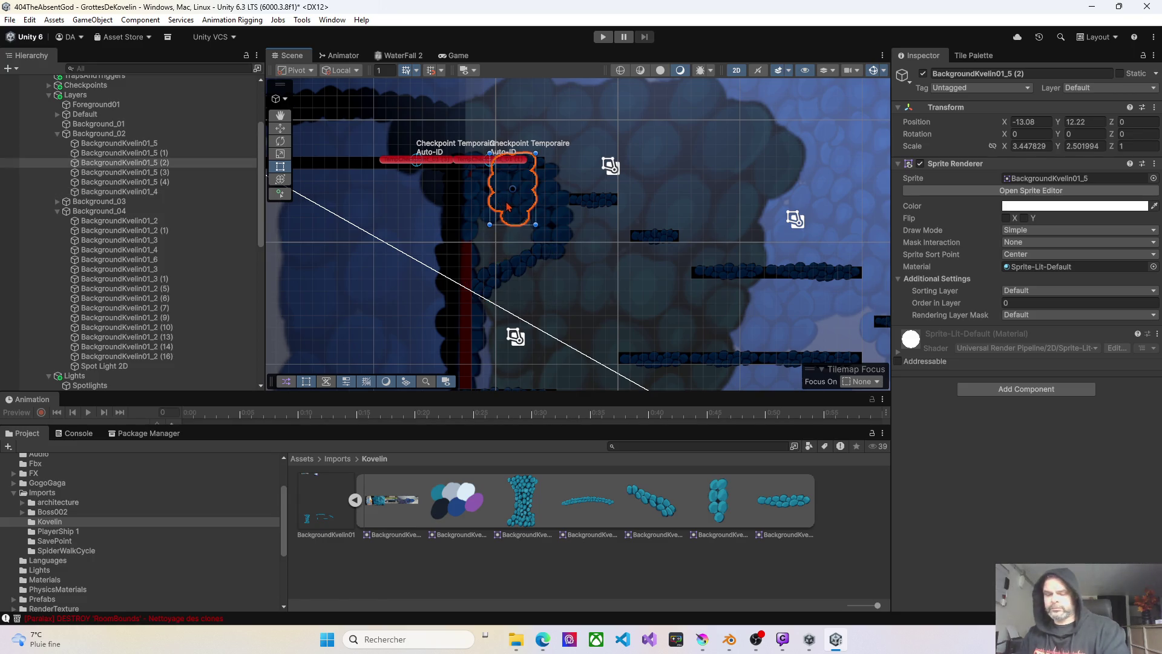
pyautogui.press('Delete')
pyautogui.click(535, 209)
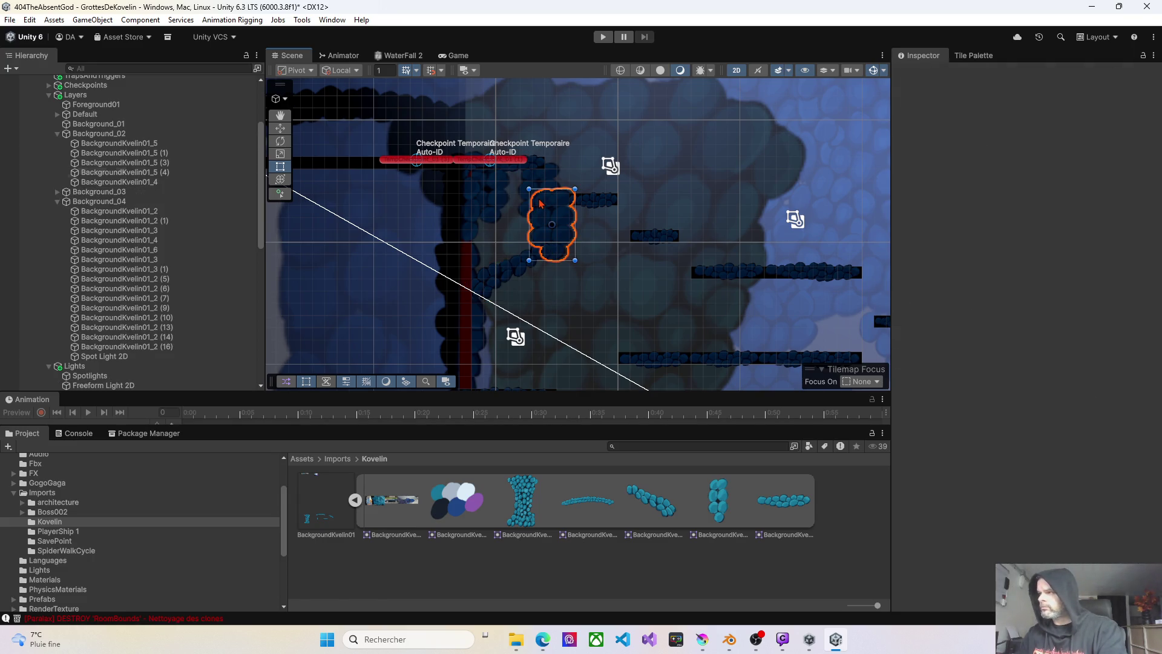
pyautogui.press('Delete')
pyautogui.click(541, 192)
pyautogui.press('Delete')
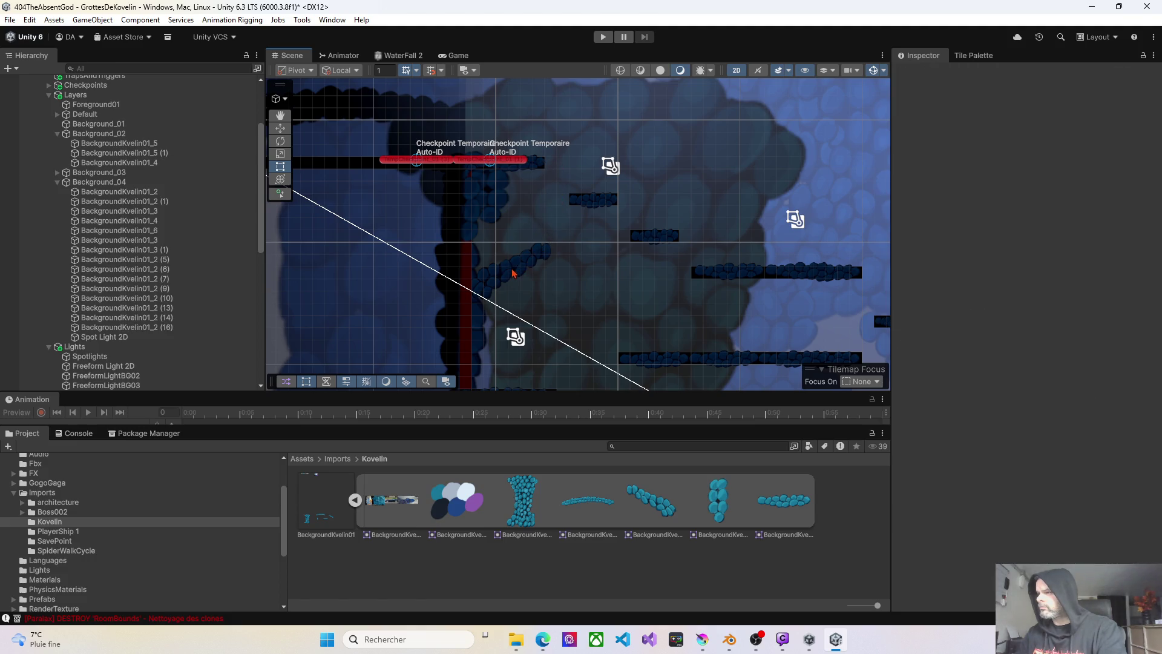
# - Raise the BackgroundKvelin01_4 rock under the checkpoint, briefly test-play, and set its Z to 0
pyautogui.click(513, 274)
pyautogui.moveTo(525, 268); pyautogui.dragTo(516, 226)
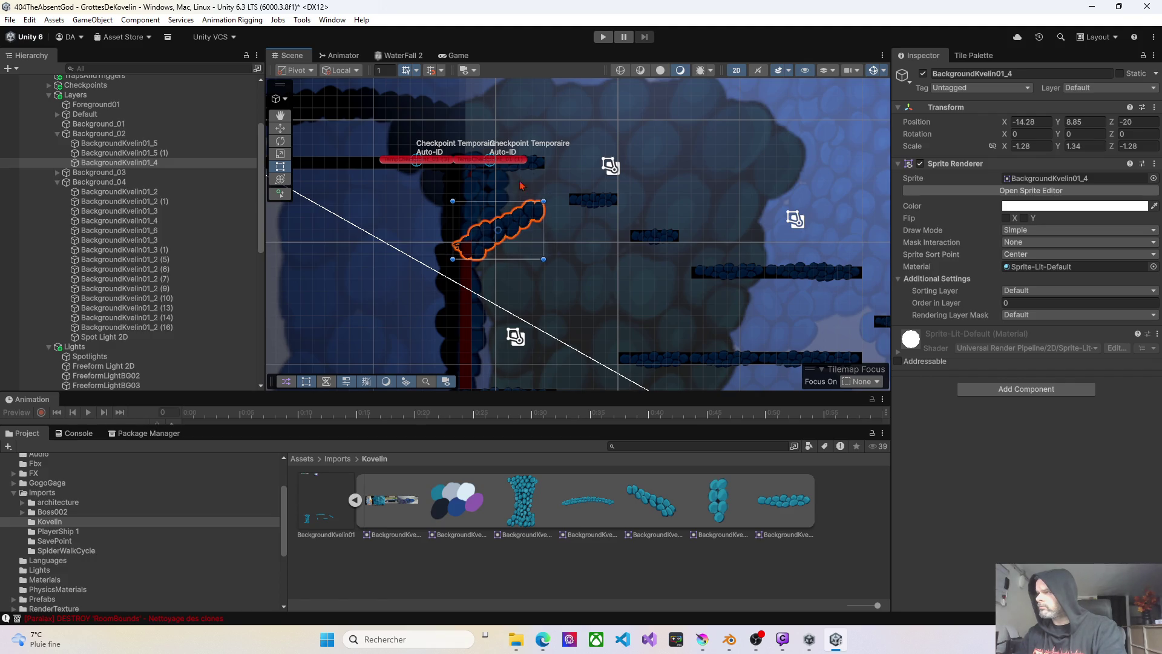
pyautogui.click(602, 40)
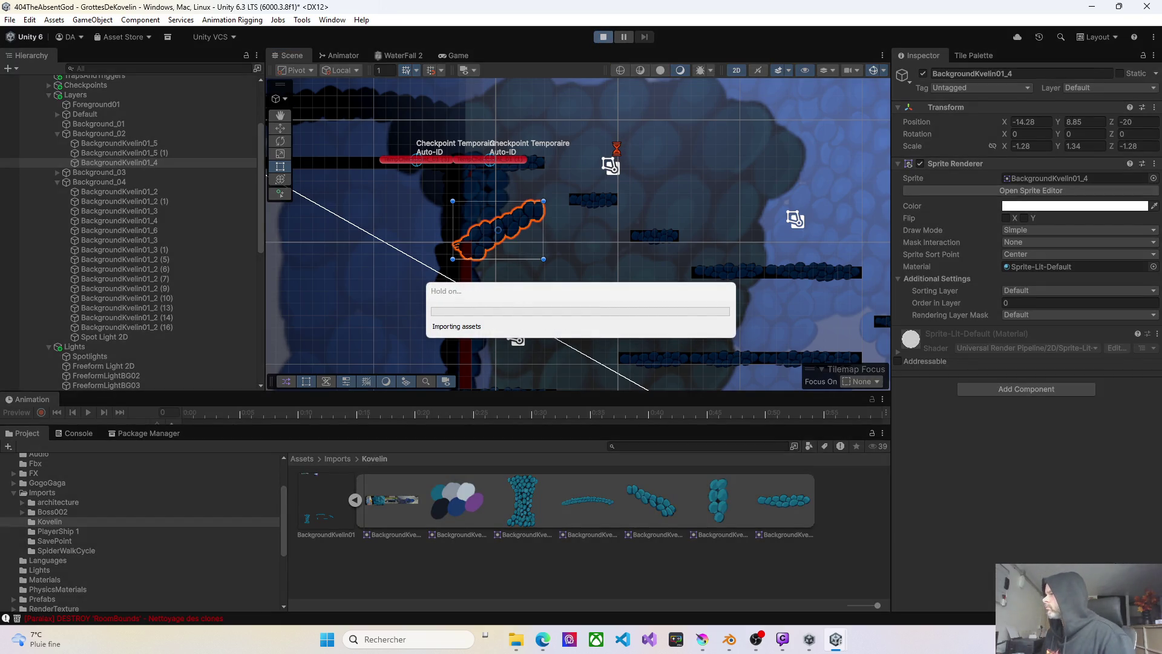
pyautogui.click(607, 37)
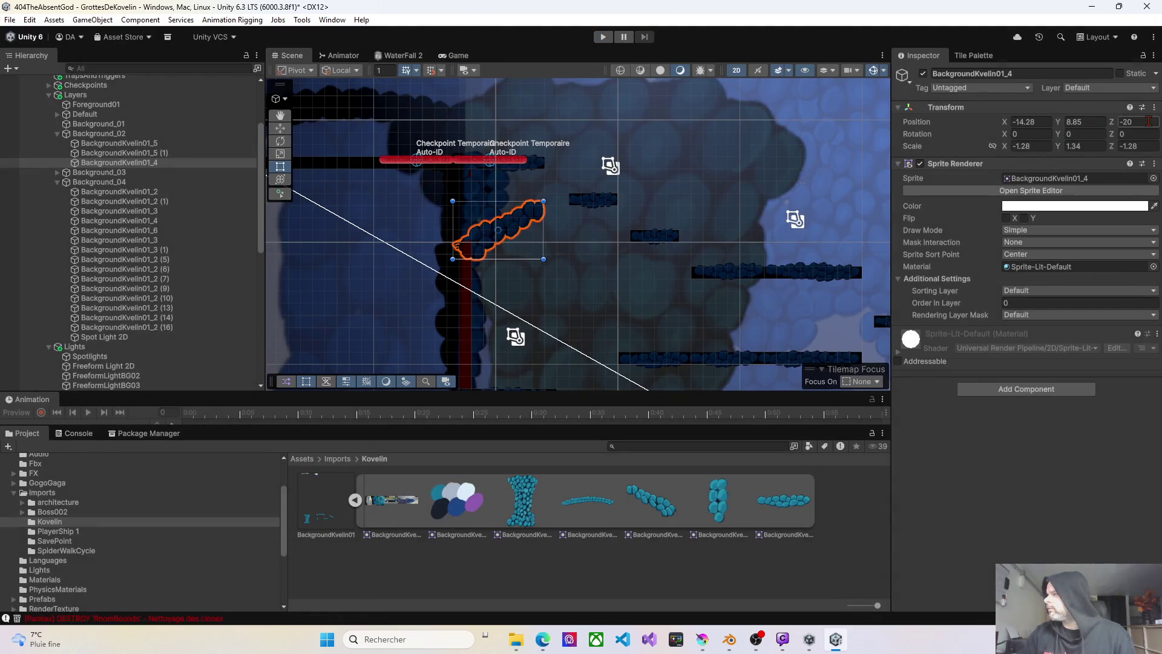
pyautogui.click(1138, 121)
pyautogui.write('0')
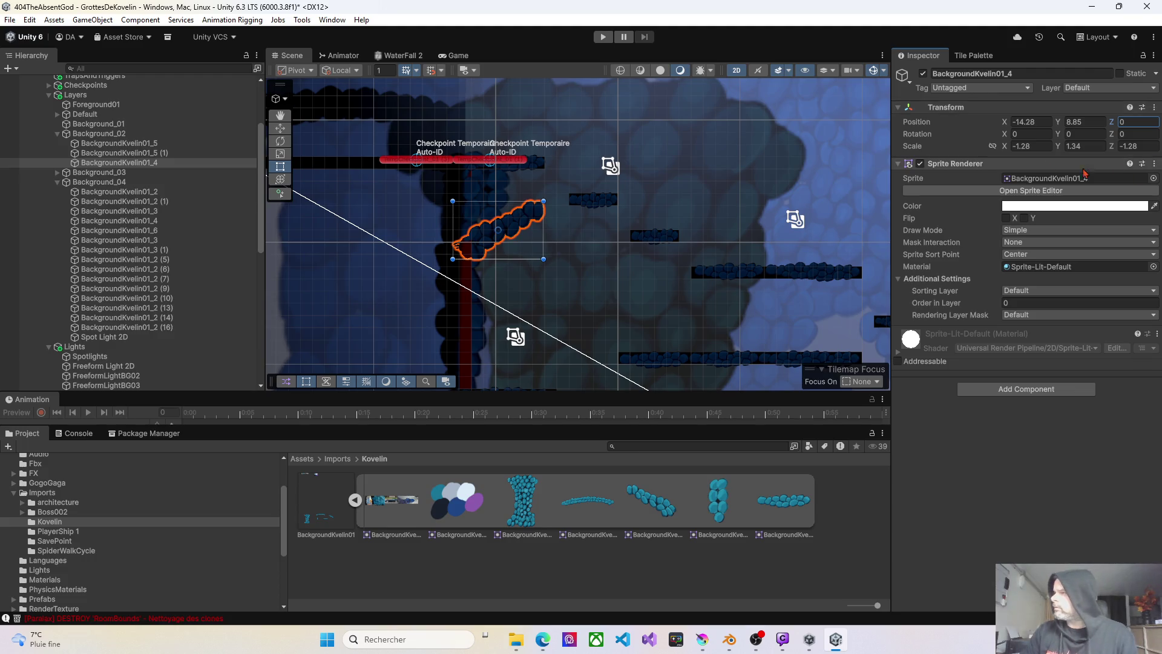
# - Start the level and jump the character across the middle platform to the upper-left platform
pyautogui.click(604, 37)
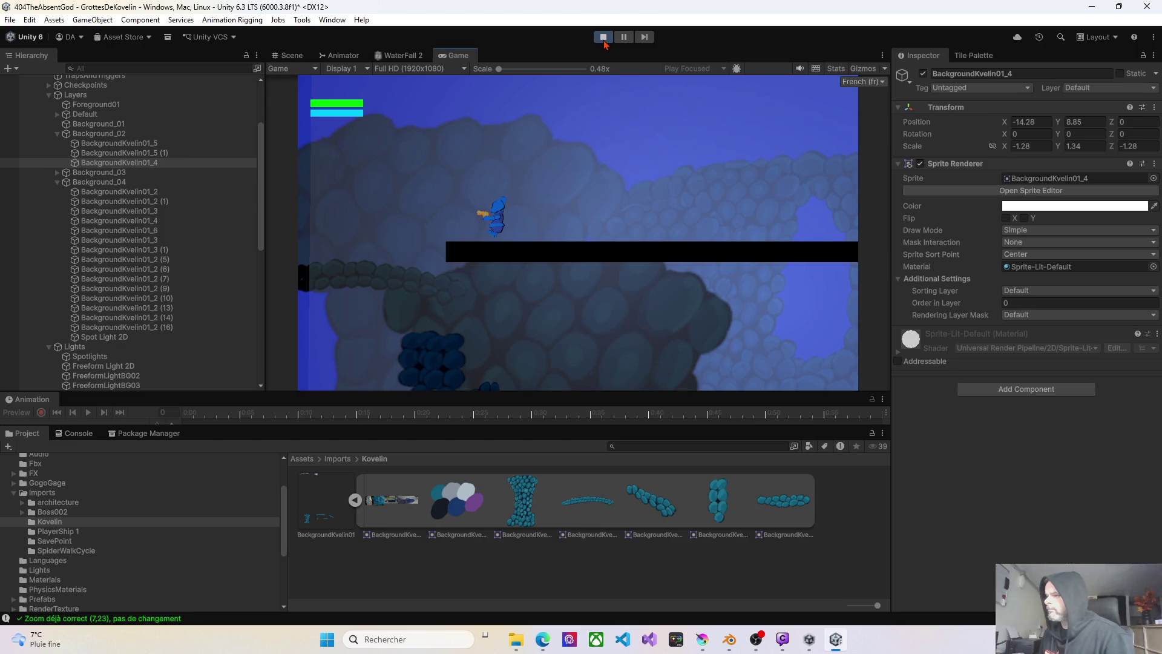
pyautogui.press('Left')
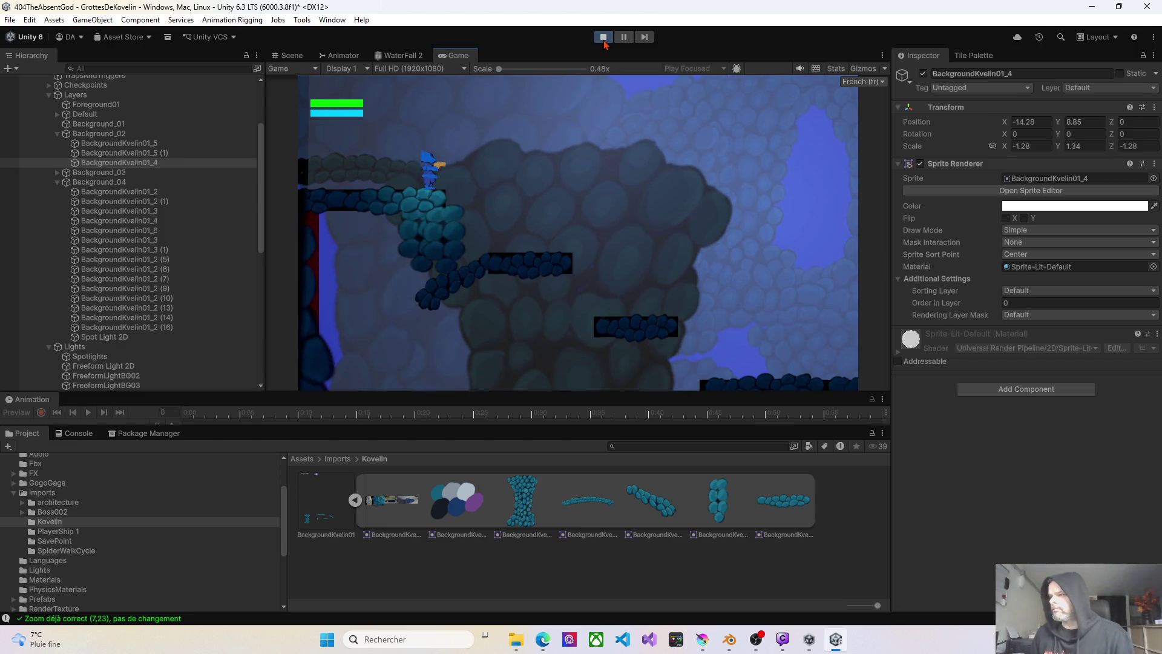
pyautogui.press('Right')
pyautogui.press('space')
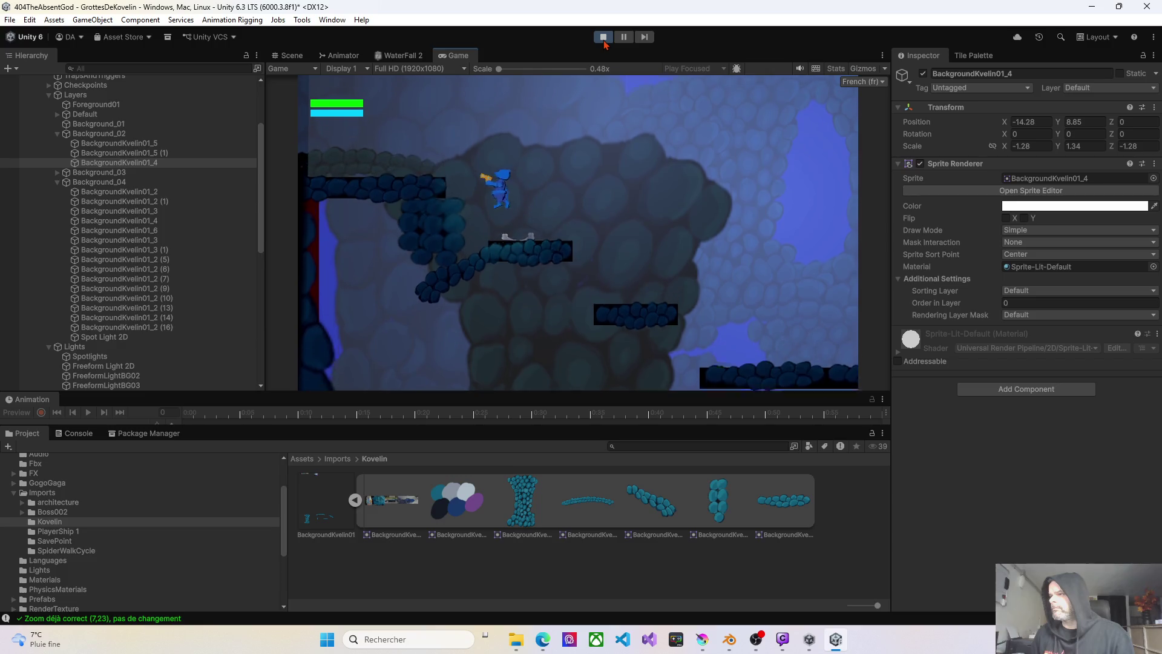
pyautogui.press('Left')
pyautogui.press('Right')
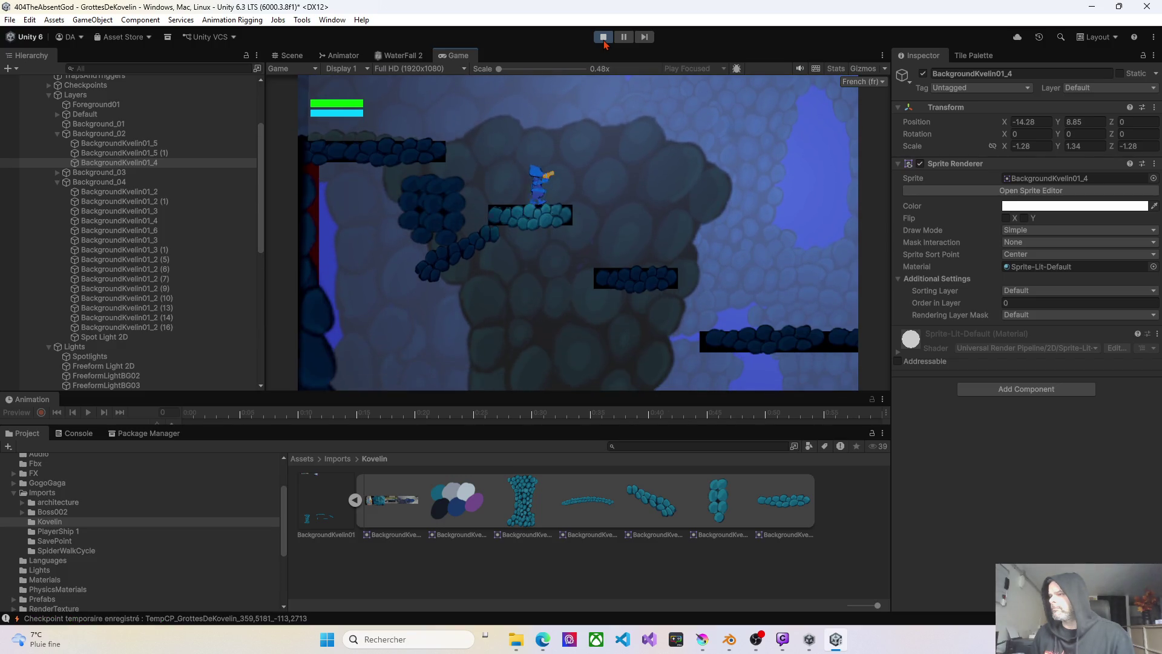
pyautogui.press('space')
pyautogui.press('Left')
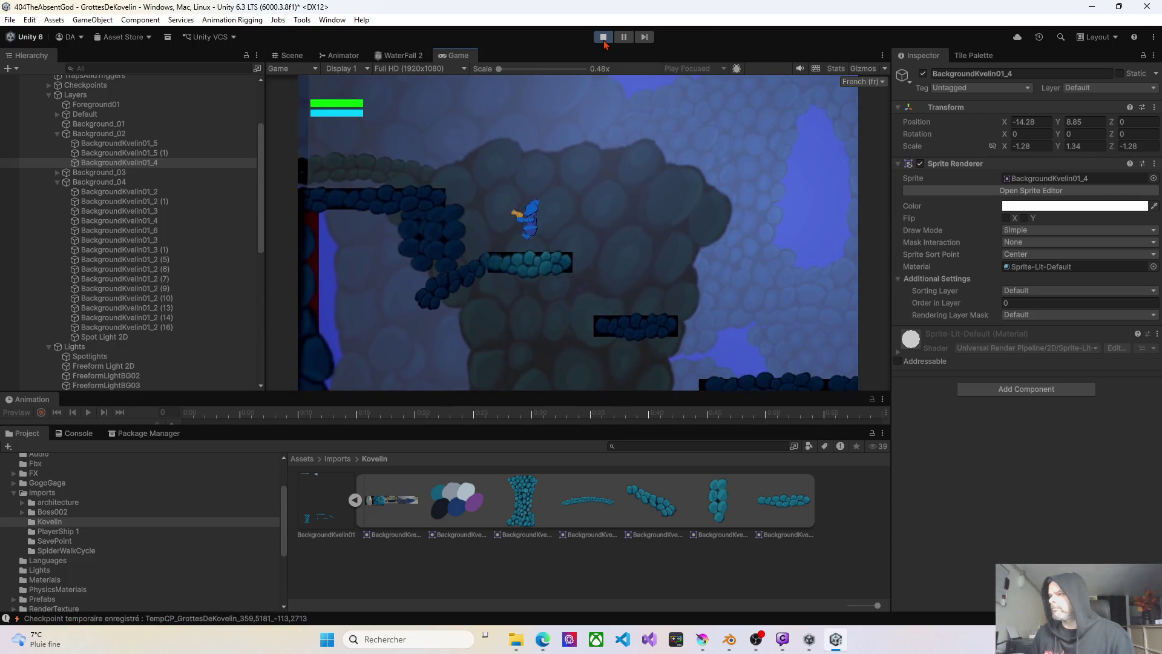
pyautogui.press('Left')
pyautogui.press('Left')
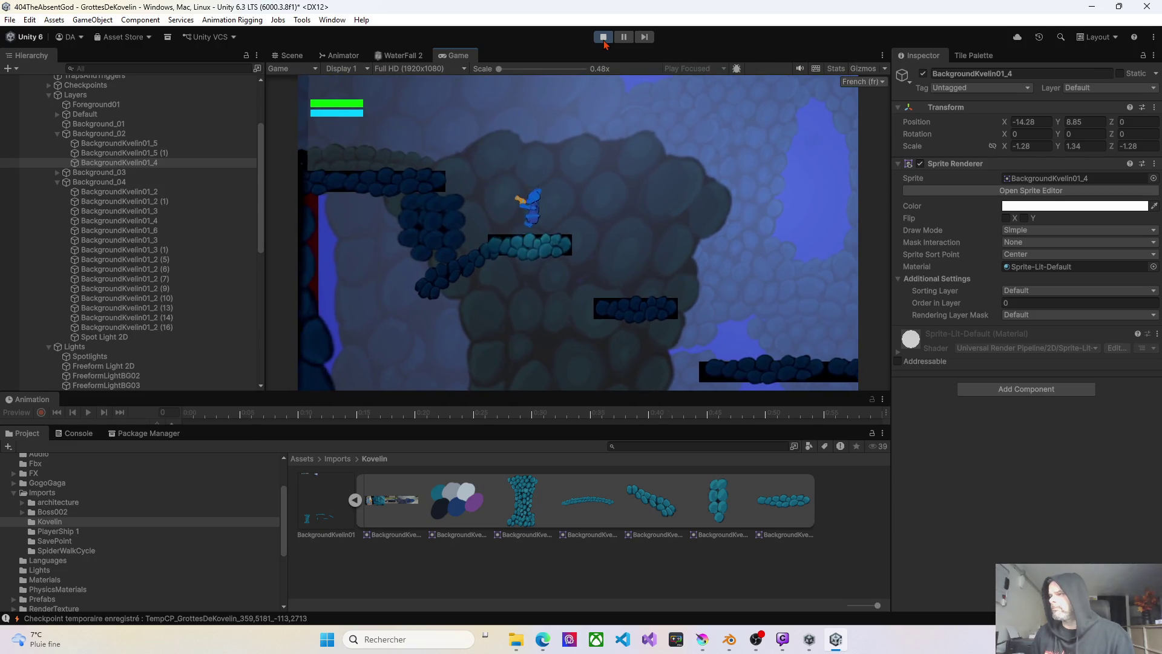
# - Guide the character down over the teal platforms and walk right along a lower platform
pyautogui.press('Right')
pyautogui.press('Left')
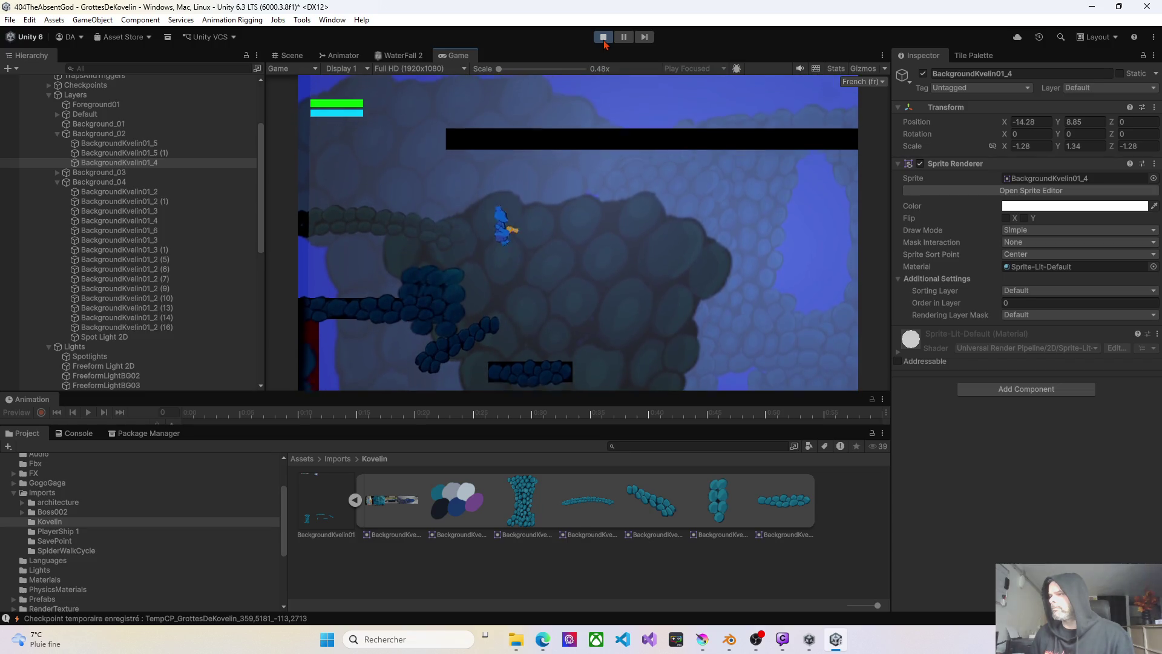
pyautogui.press('space')
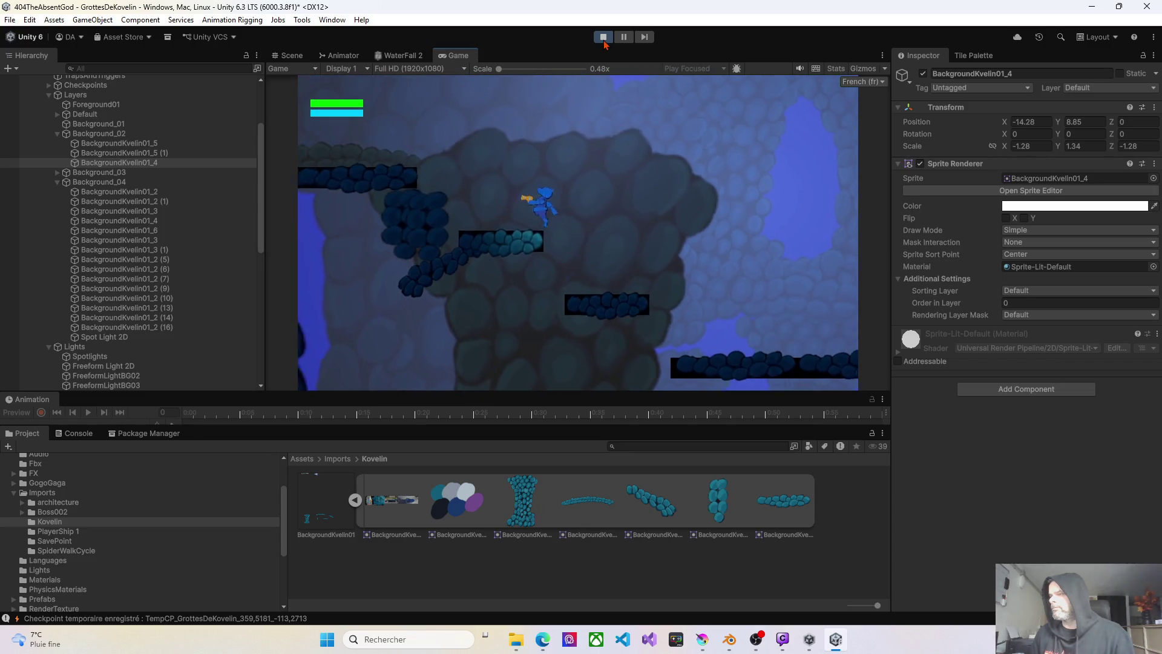
pyautogui.press('Left')
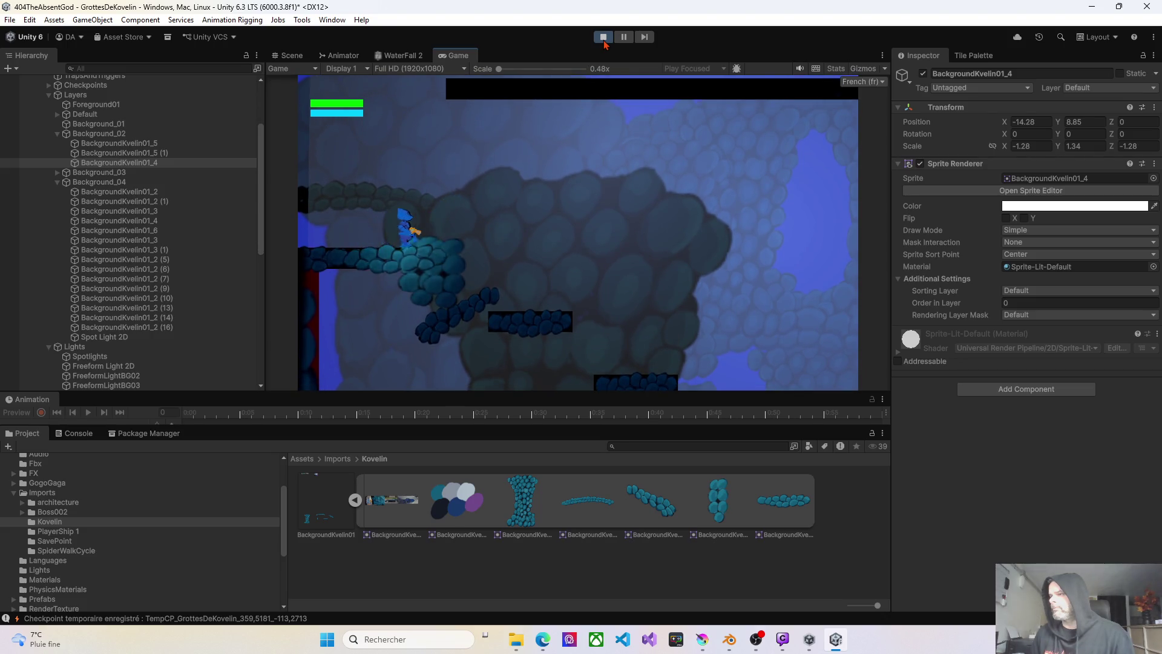
pyautogui.press('Right')
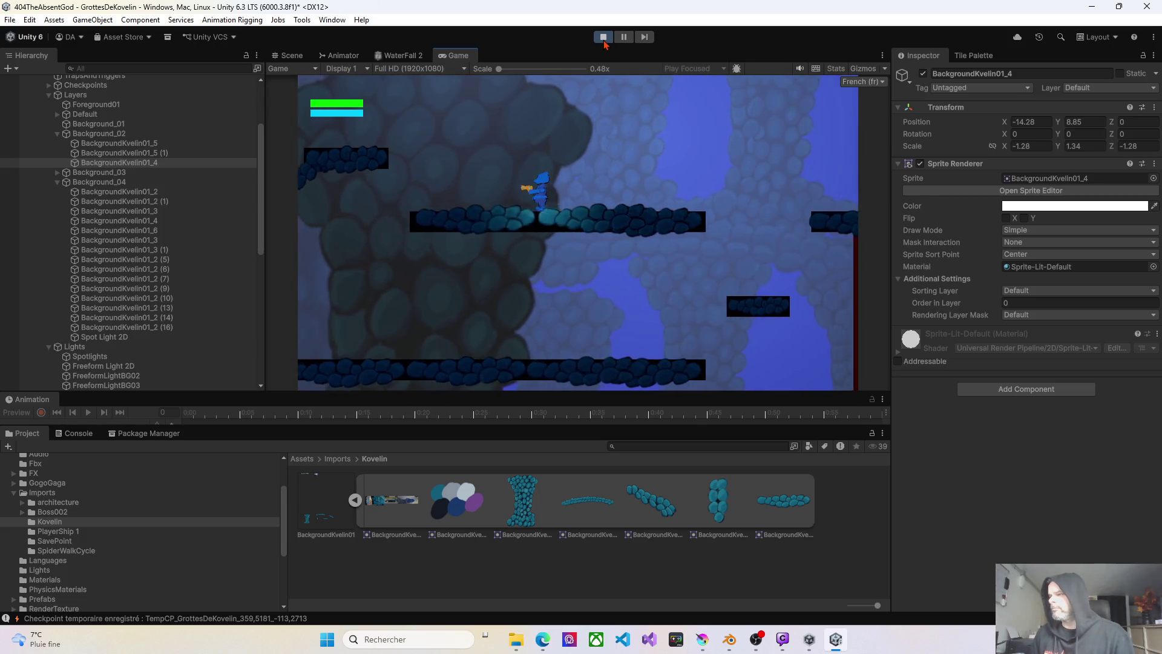
pyautogui.press('Down')
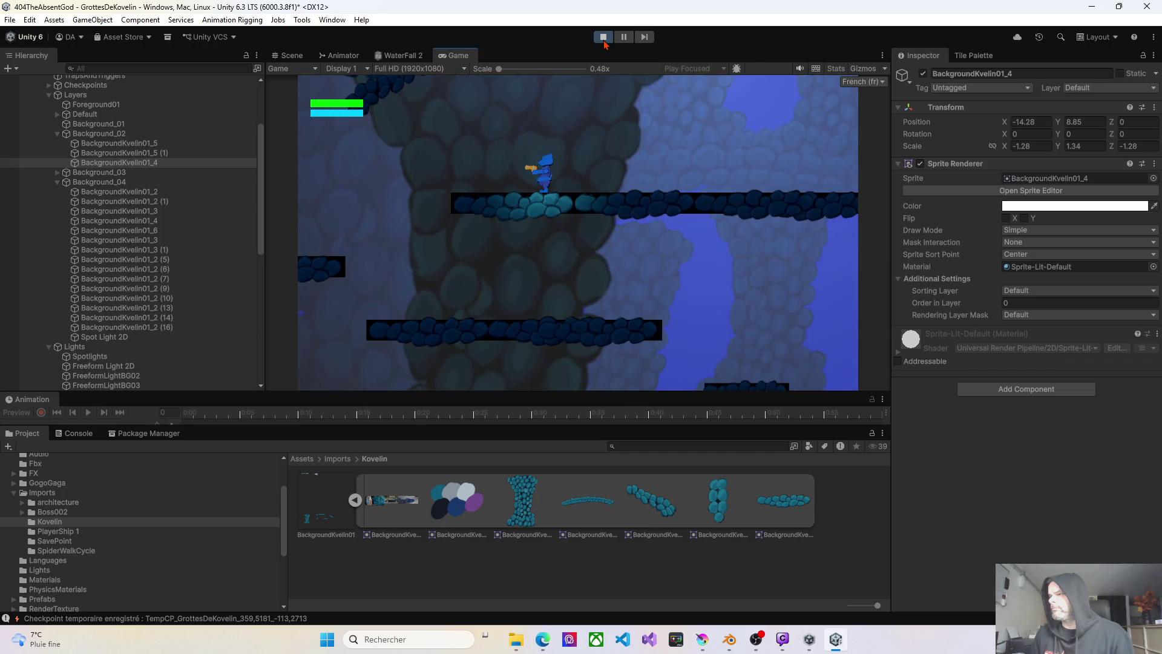
pyautogui.press('Right')
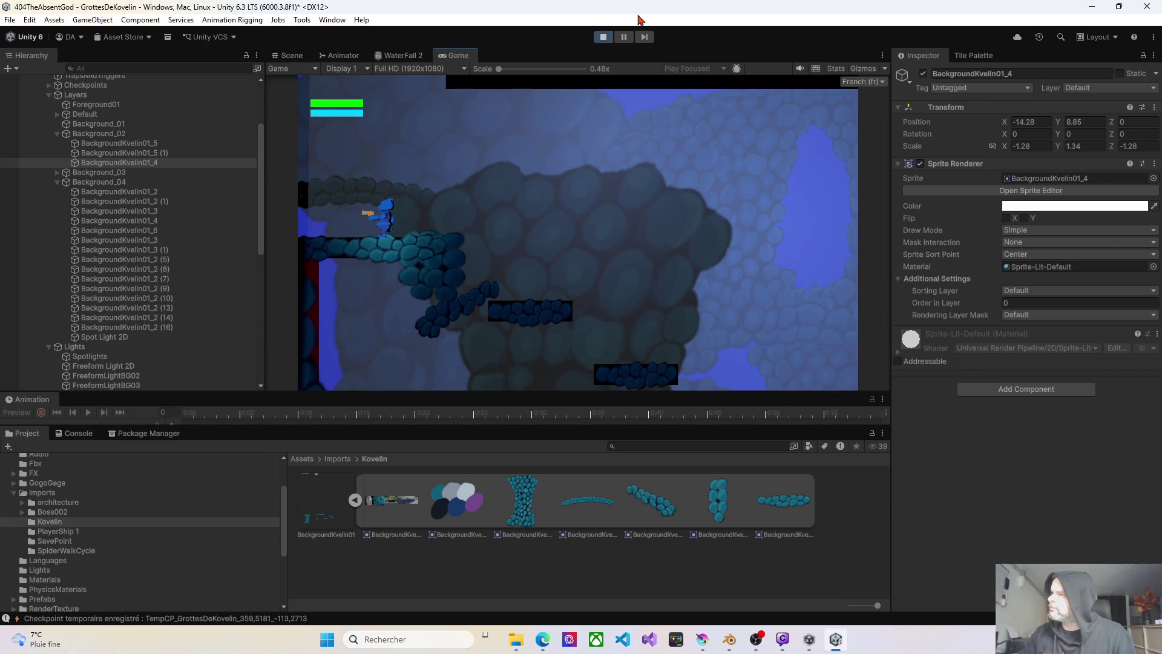
# - Stop the game and put BackgroundKvelin01_5 (1) and BackgroundKvelin01_4 on the Background02 sorting layer
pyautogui.click(603, 37)
pyautogui.click(292, 56)
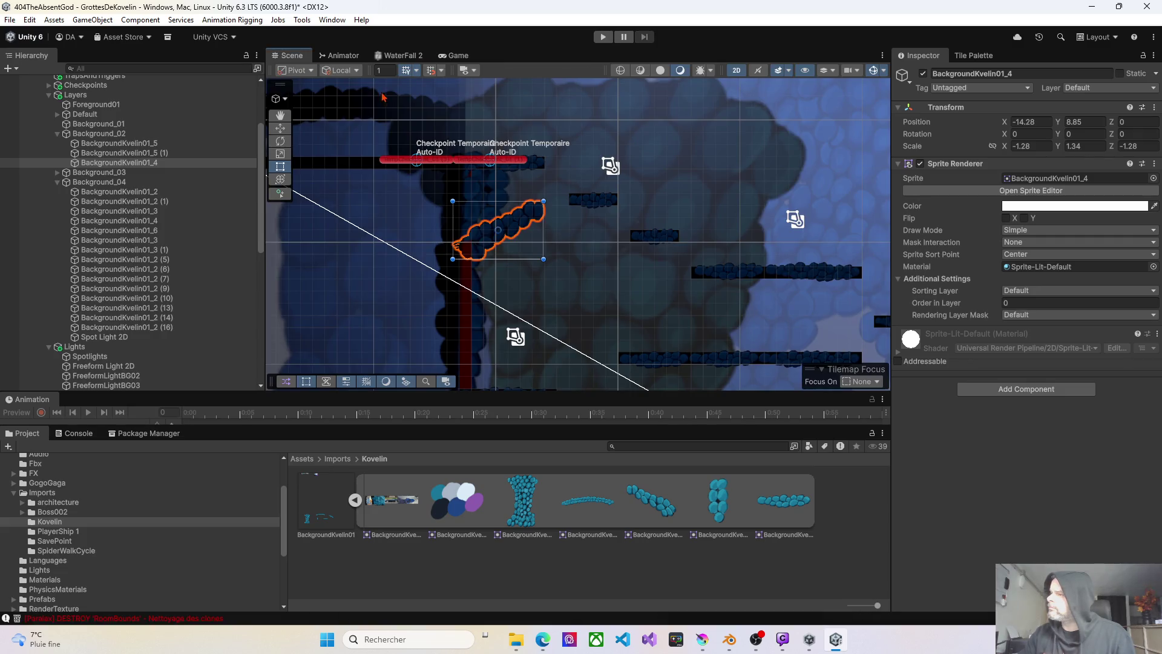
pyautogui.click(497, 189)
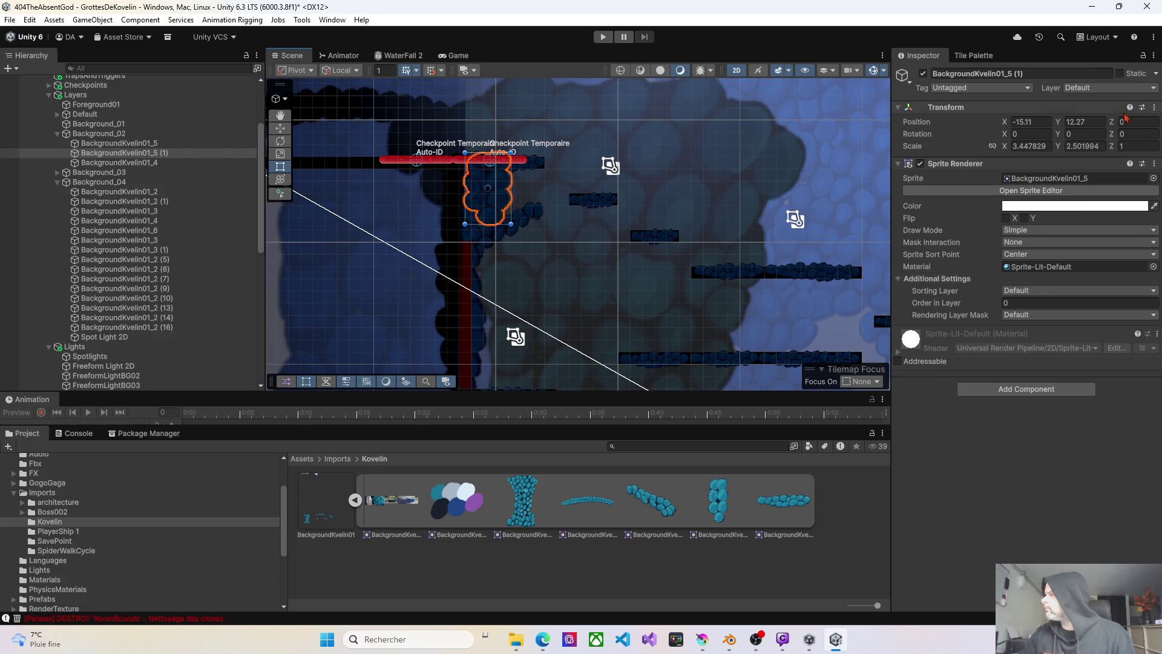
pyautogui.click(1029, 293)
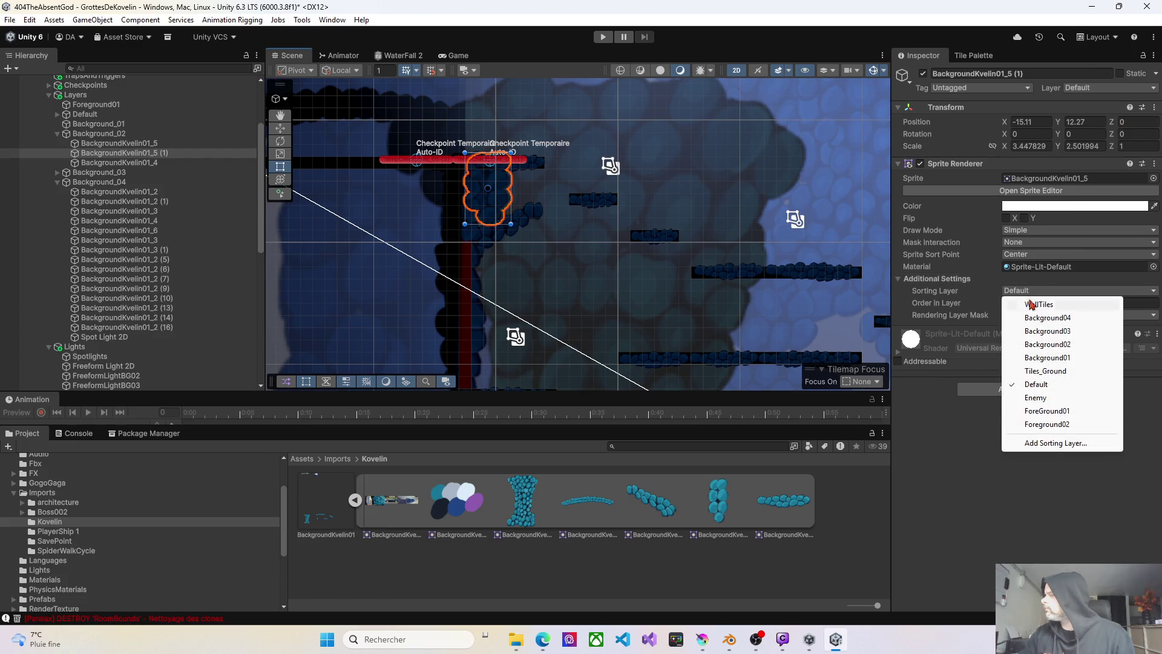
pyautogui.click(1036, 345)
pyautogui.click(534, 216)
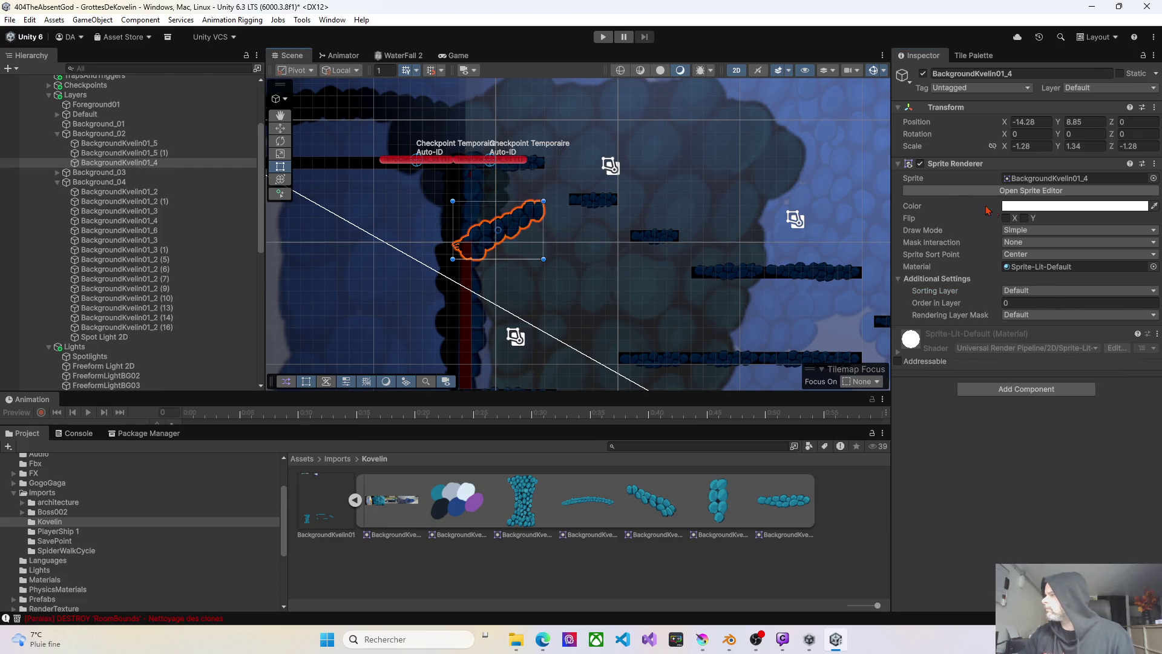
pyautogui.click(1022, 292)
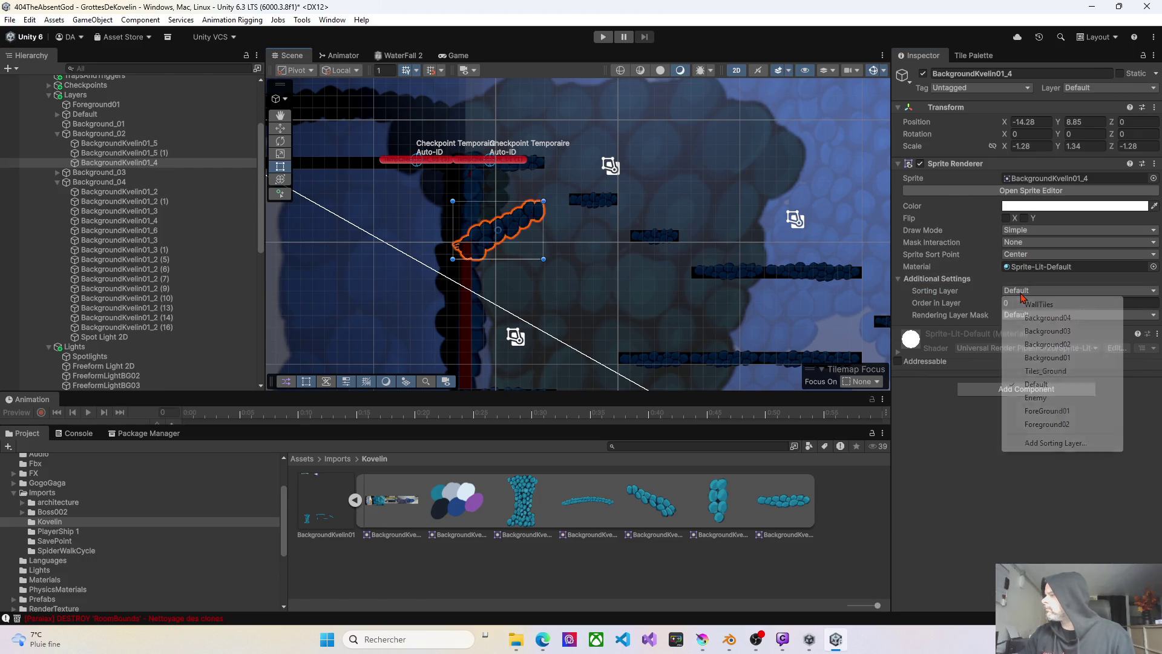
pyautogui.click(1047, 345)
# - Delete the original BackgroundKvelin01_5 and nudge its (1) copy right to -11.64, 12.37
pyautogui.click(479, 198)
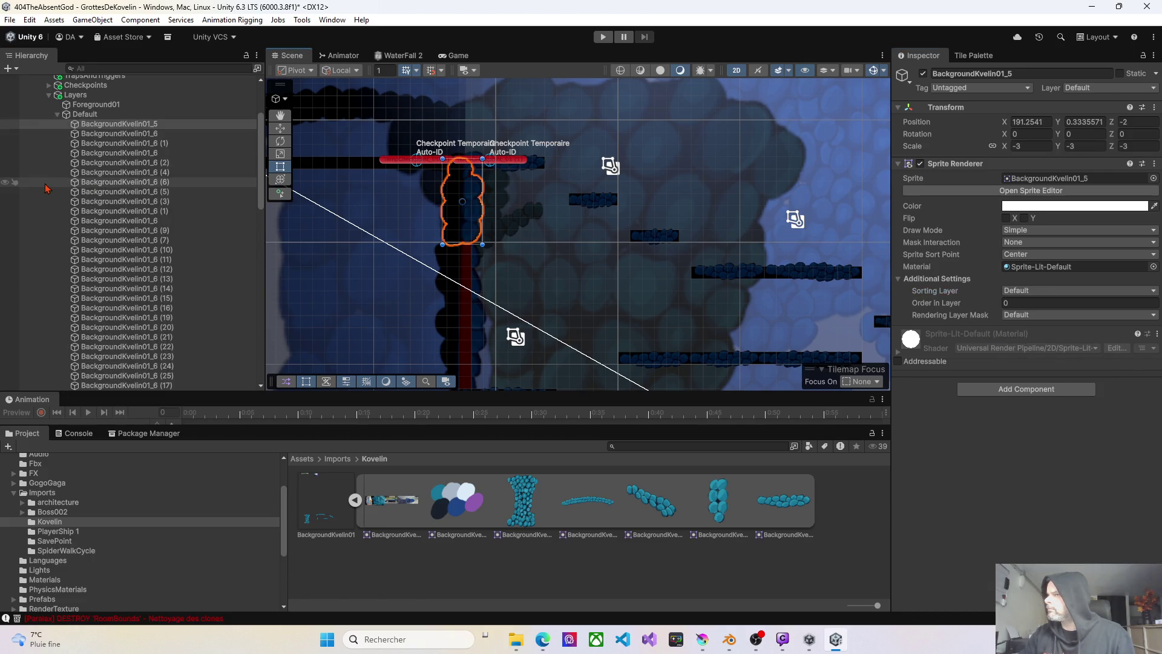
pyautogui.click(58, 114)
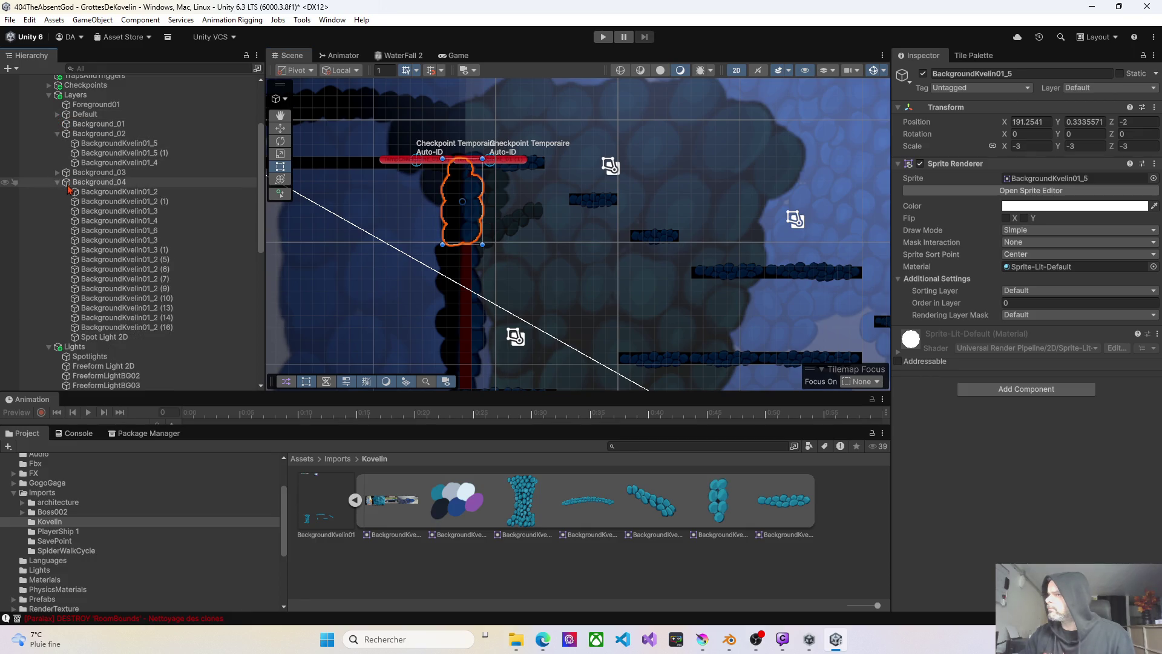
pyautogui.click(91, 145)
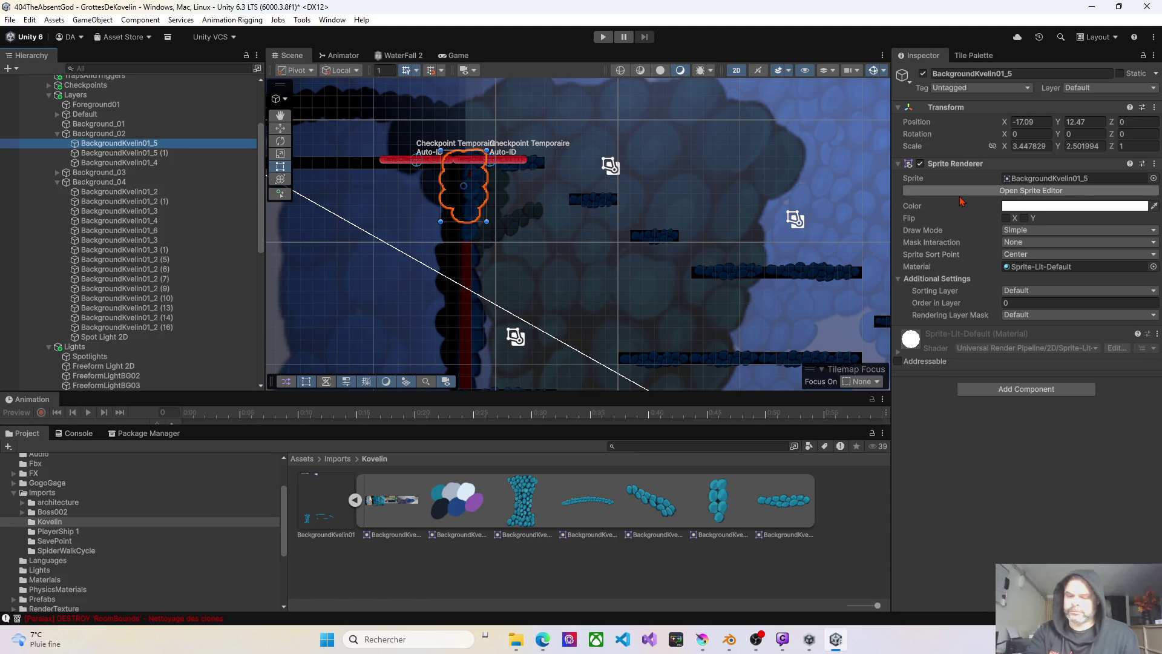
pyautogui.press('Delete')
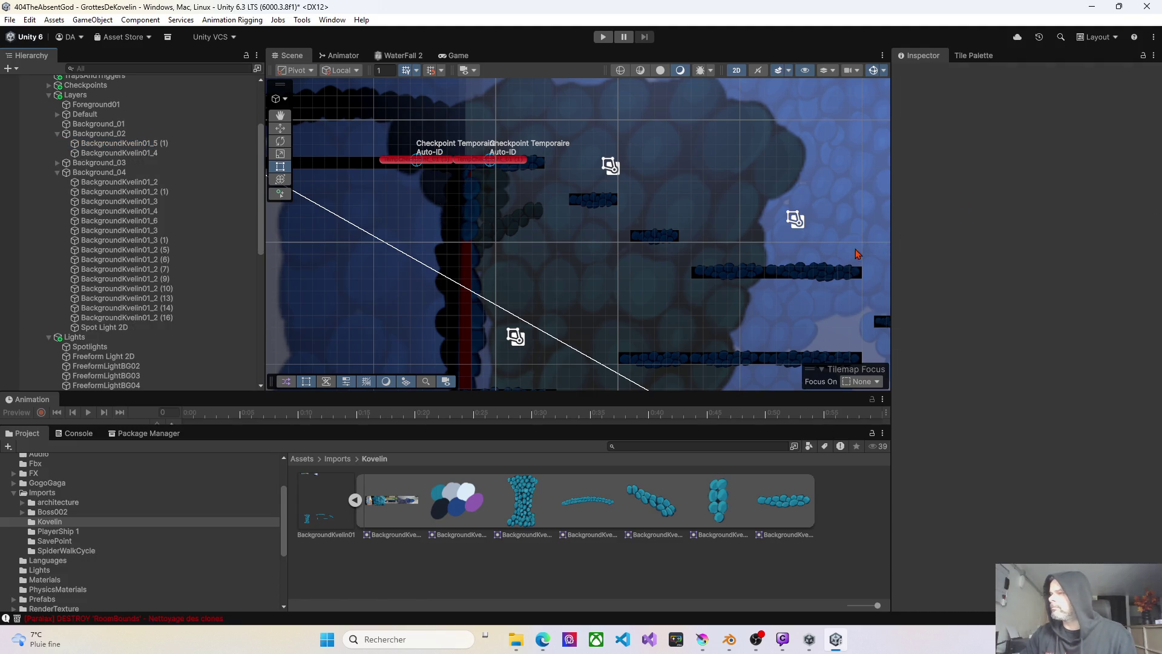
pyautogui.click(495, 206)
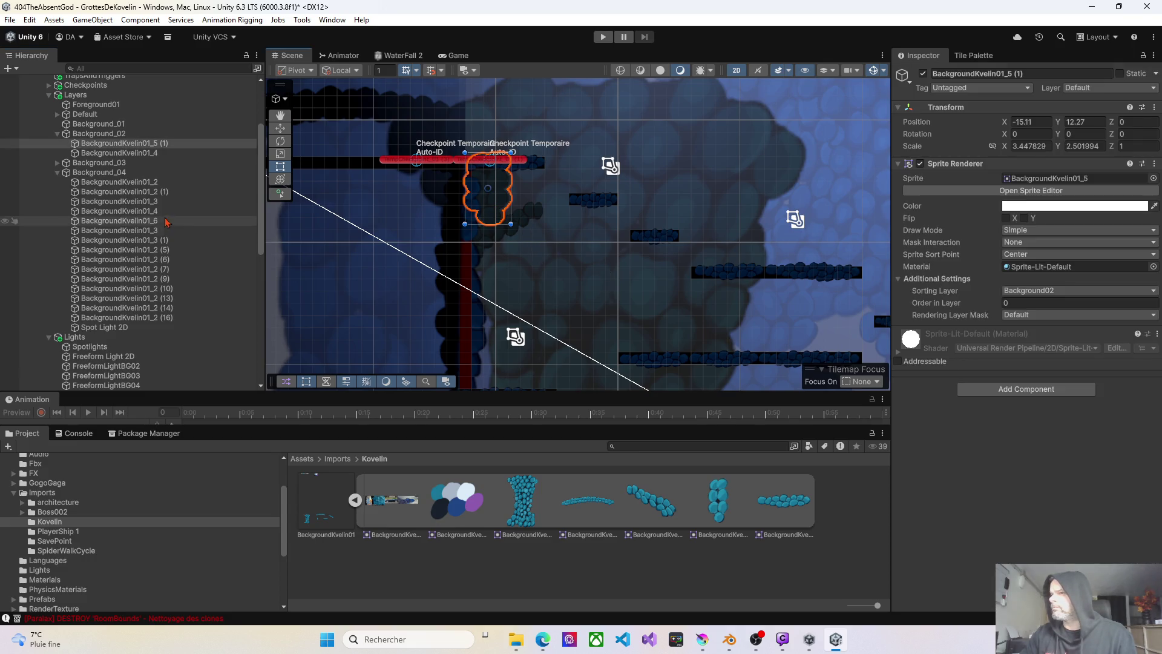
pyautogui.click(523, 221)
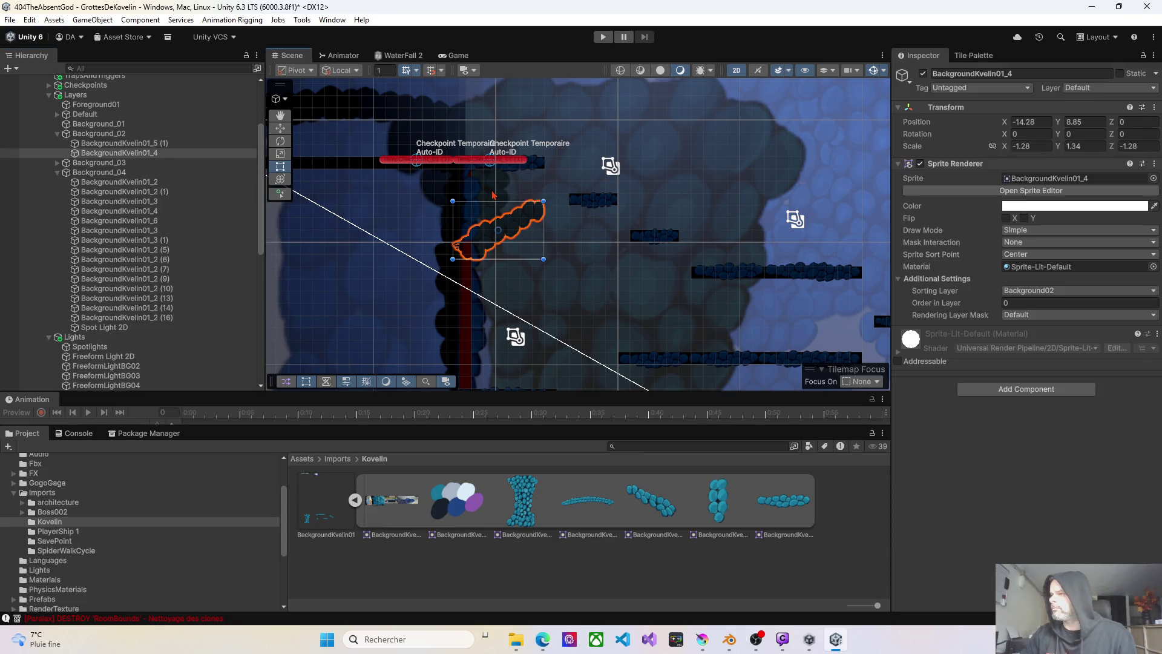
pyautogui.moveTo(493, 194); pyautogui.dragTo(545, 198)
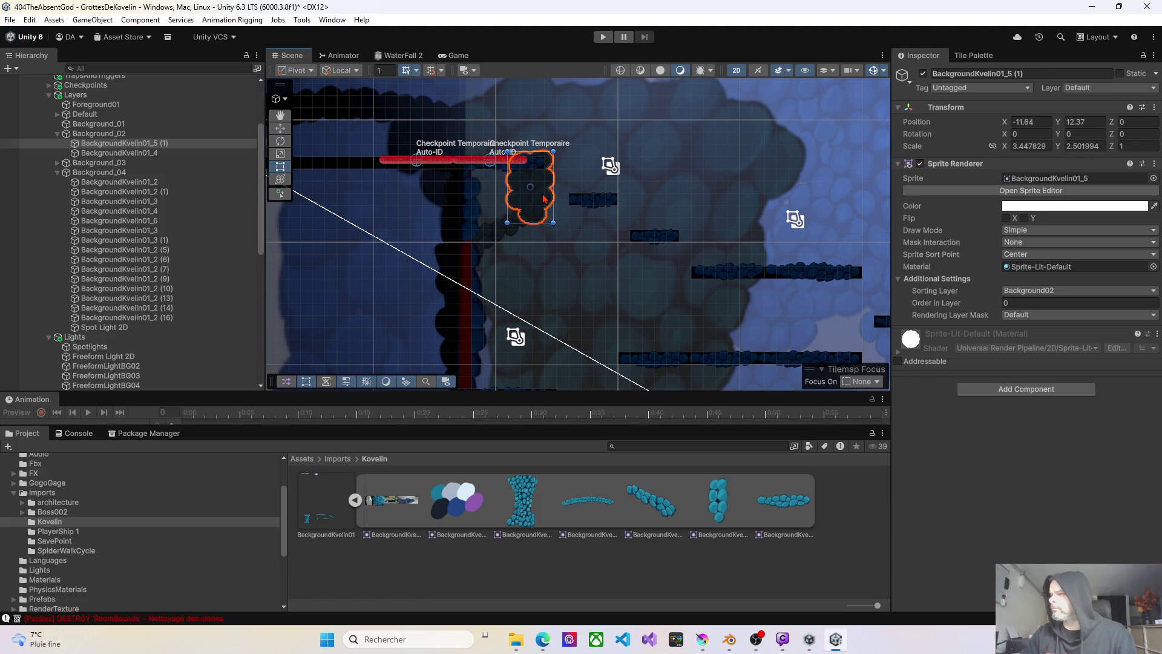
pyautogui.click(105, 135)
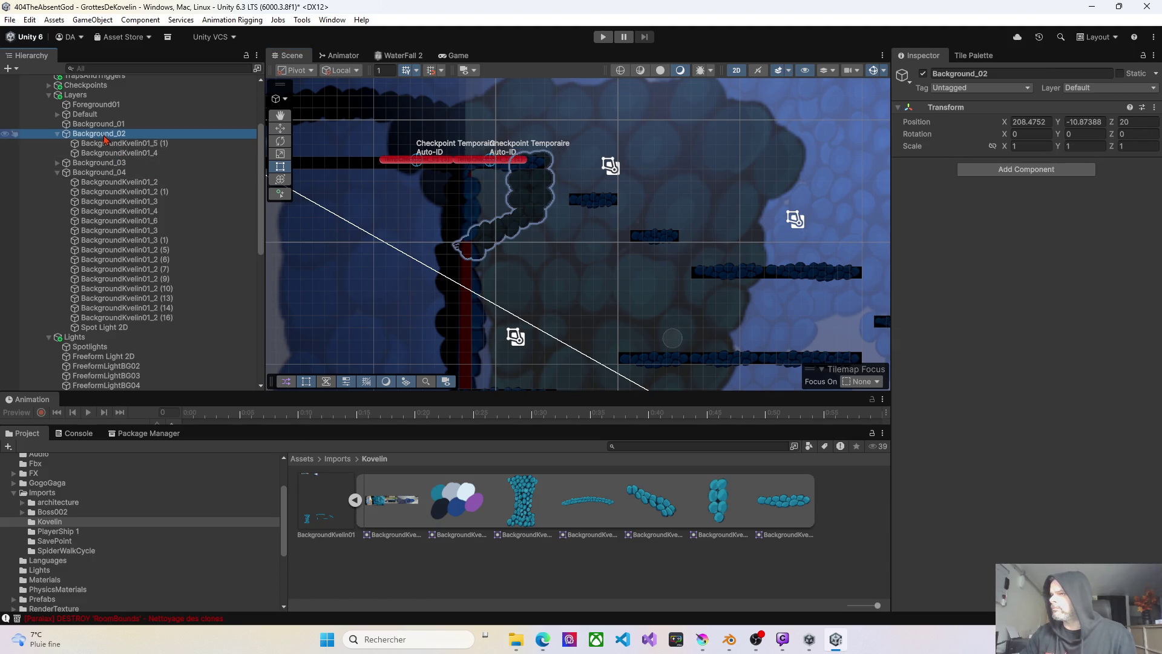
# - Move the Background_02 group left to X 207.04 with the Move tool and run the game
pyautogui.click(522, 197)
pyautogui.click(200, 134)
pyautogui.click(280, 167)
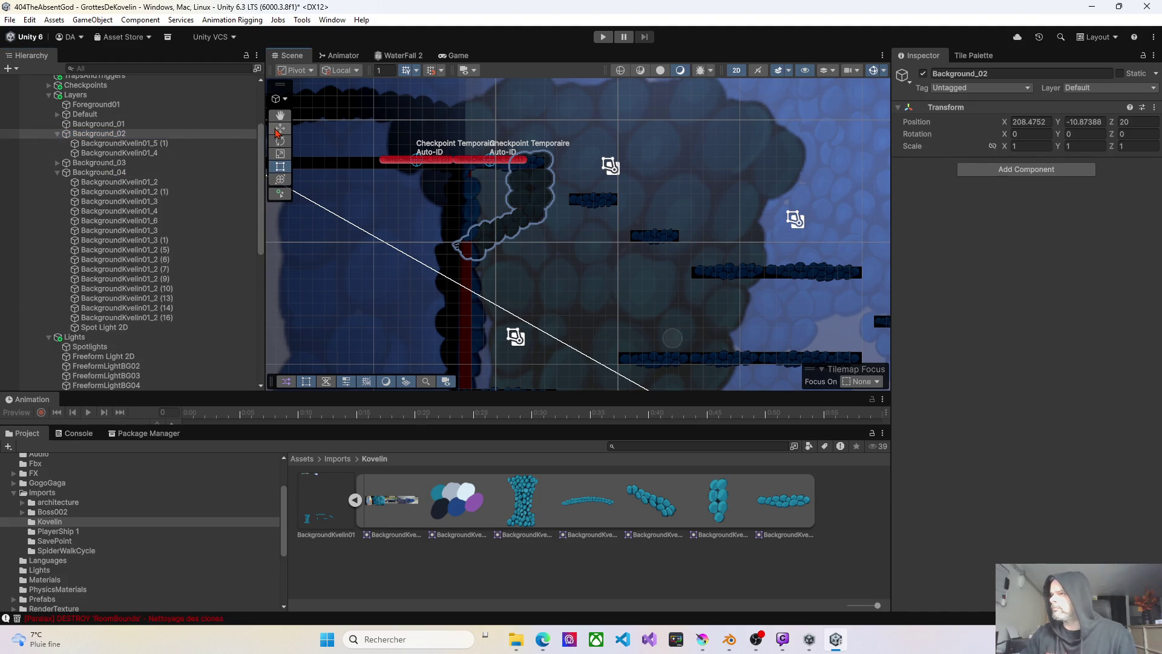
pyautogui.moveTo(721, 342); pyautogui.dragTo(705, 340)
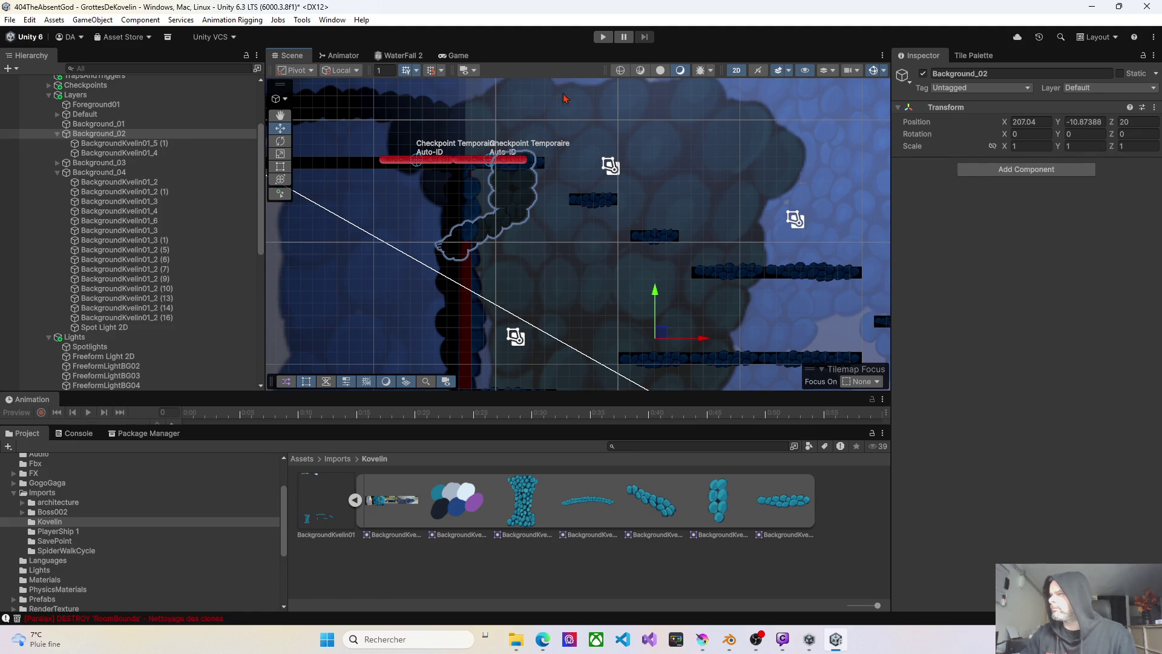
pyautogui.click(604, 38)
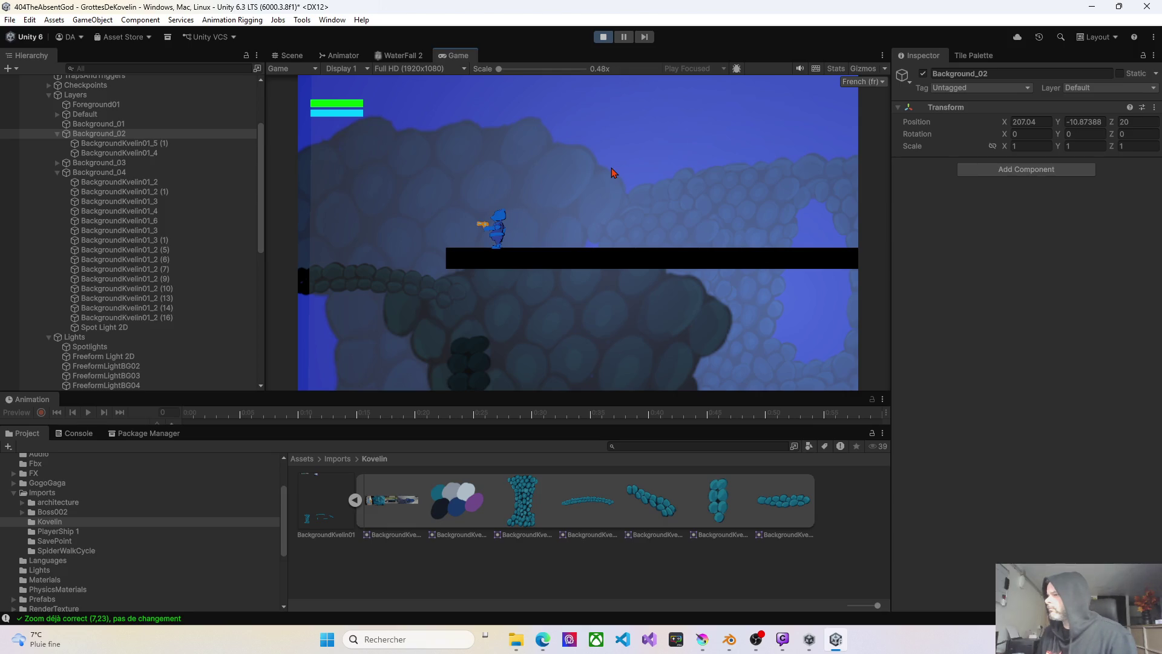
# - Walk and jump the character left onto the upper-left platform, then stop the game
pyautogui.press('Left')
pyautogui.press('Left')
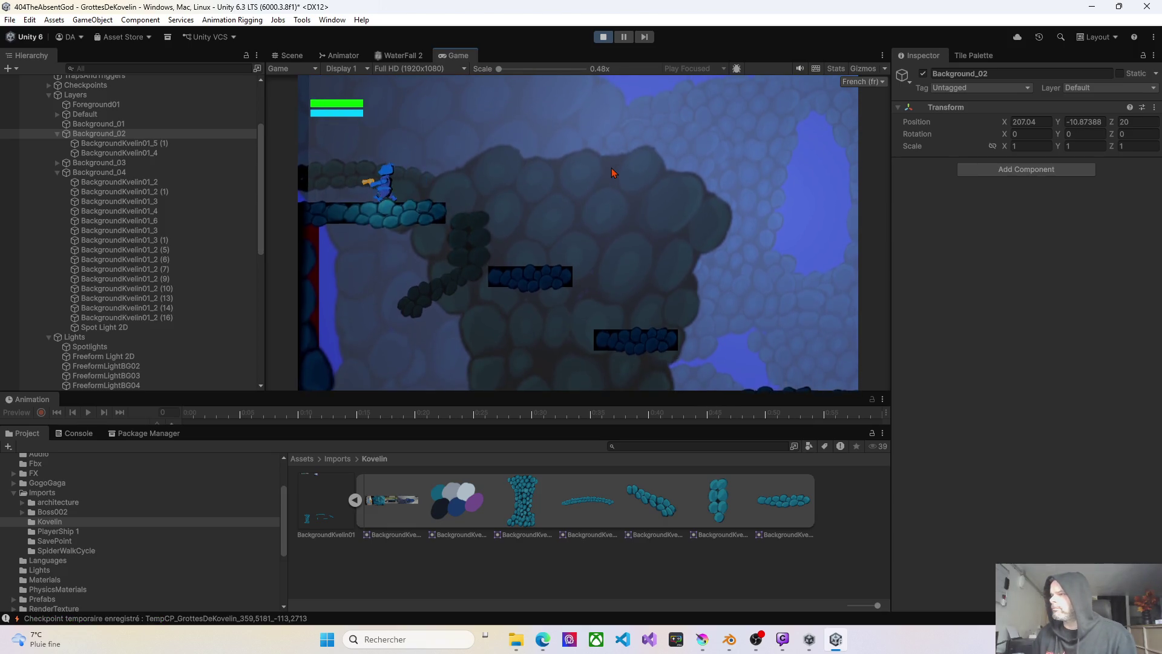
pyautogui.press('Right')
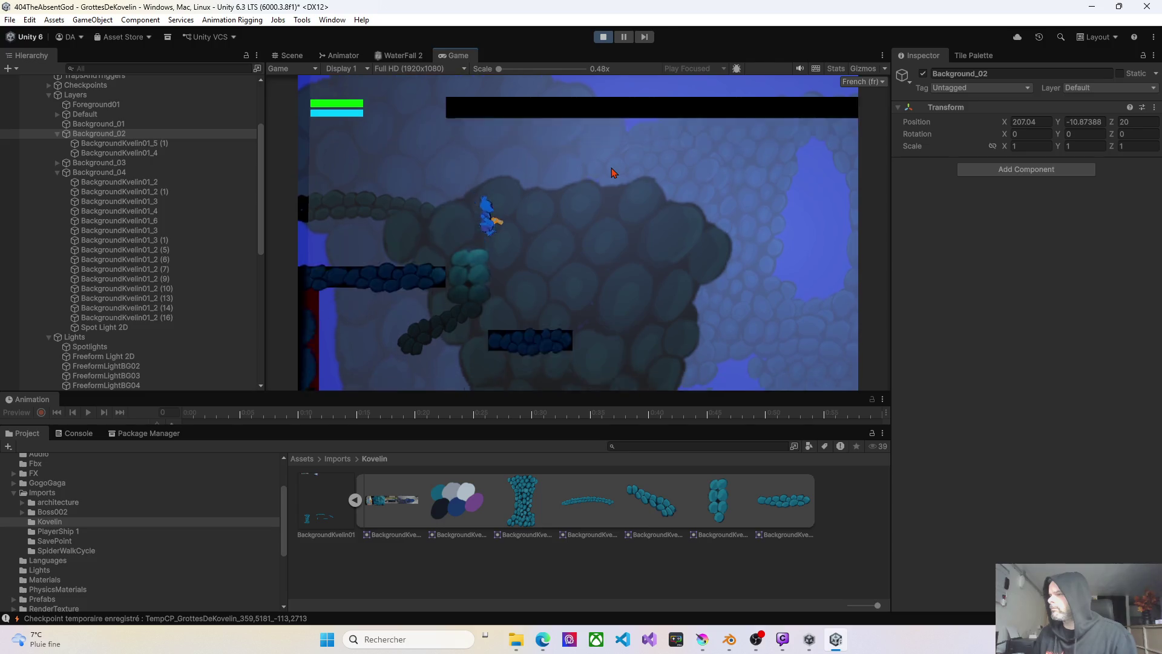
pyautogui.press('space')
pyautogui.press('Left')
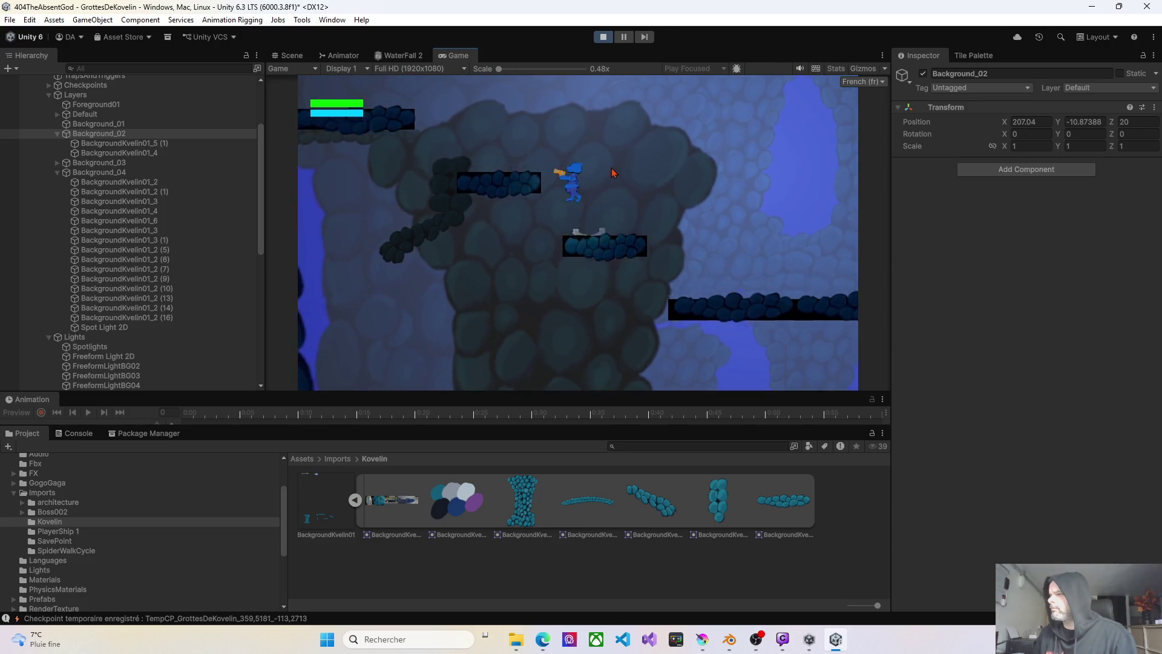
pyautogui.press('Left')
pyautogui.press('space')
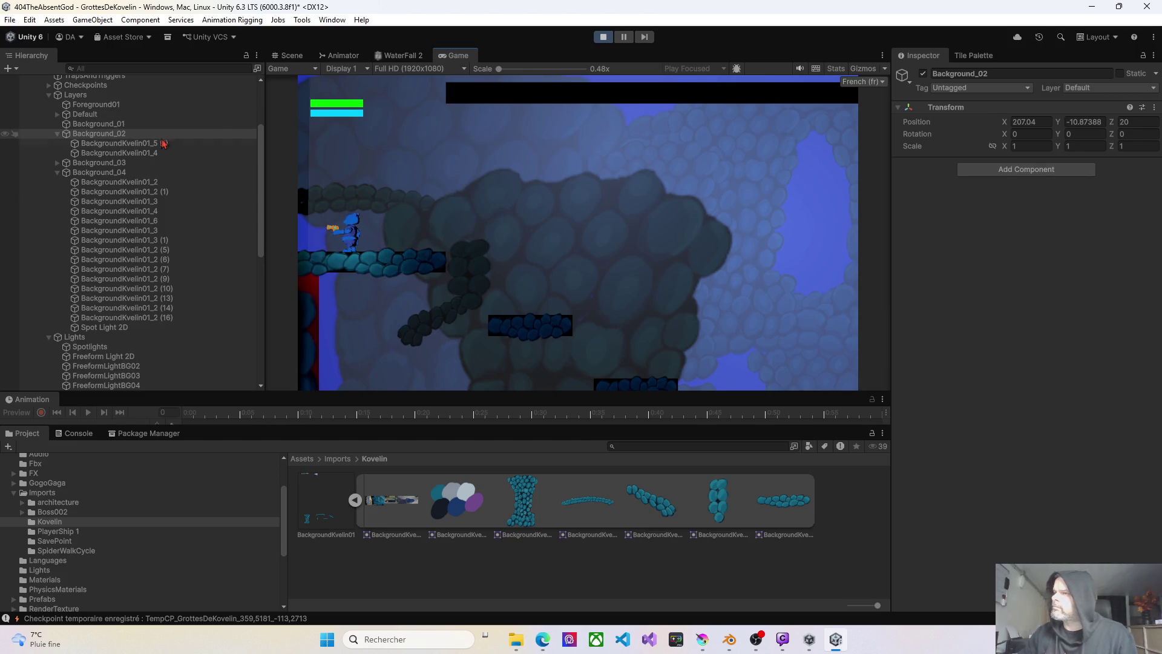
pyautogui.click(602, 37)
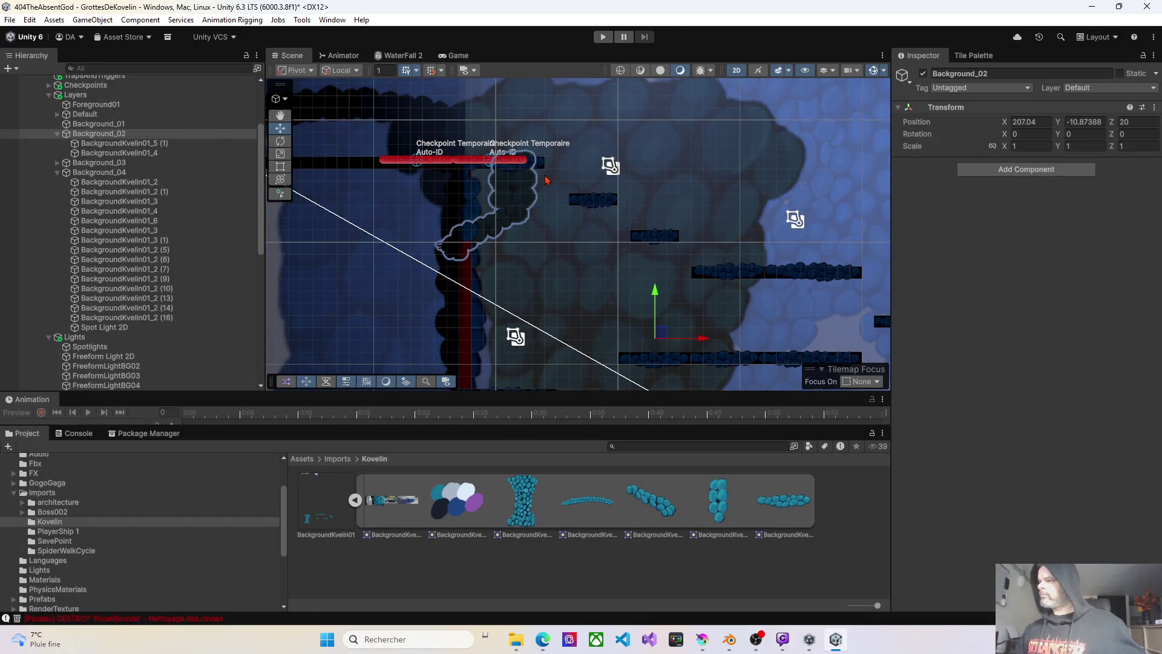
# - Duplicate BackgroundKvelin01_2 (3) and move the (4) copy into Background_02 at Z 0
pyautogui.click(557, 242)
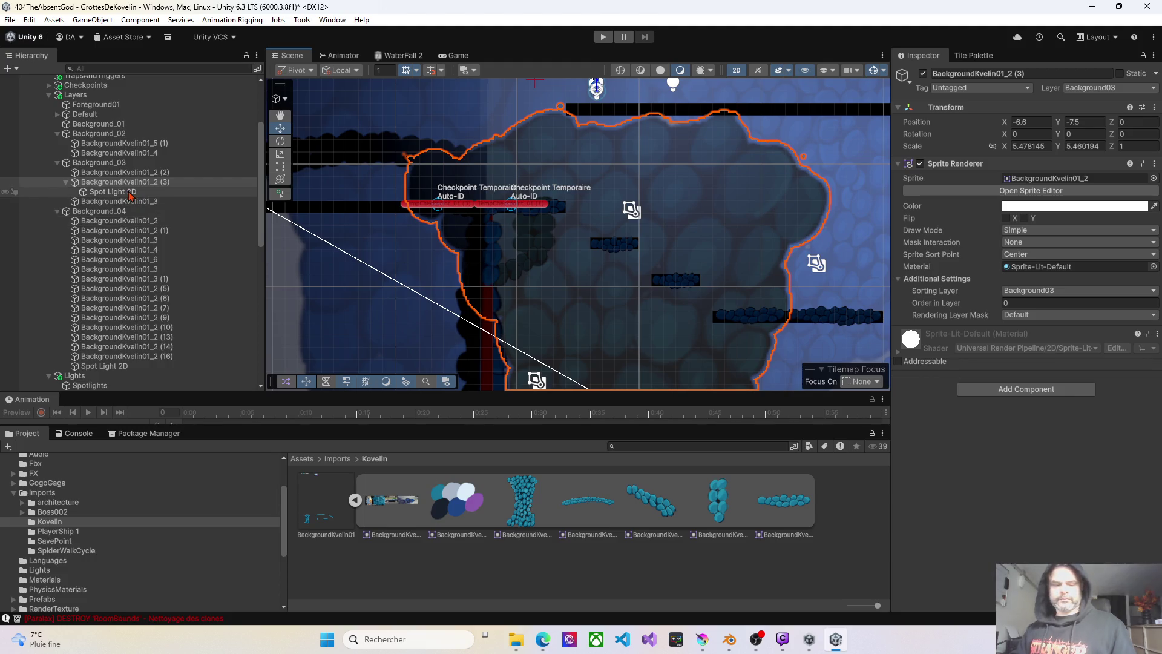
pyautogui.hotkey('ctrl', 'd')
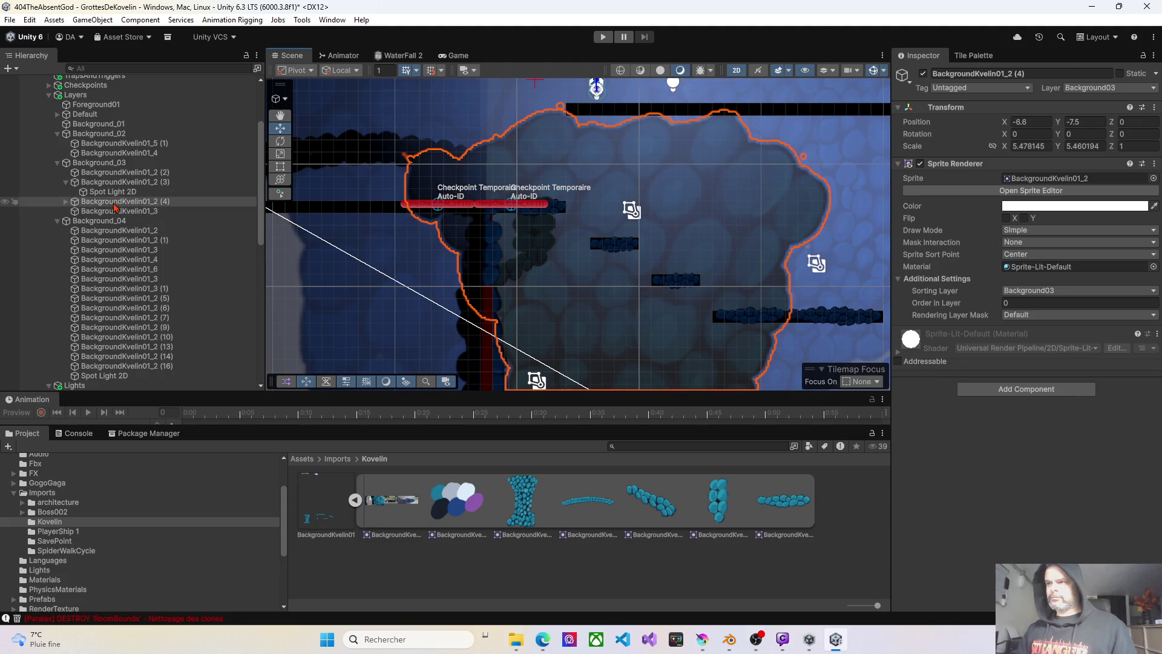
pyautogui.click(74, 204)
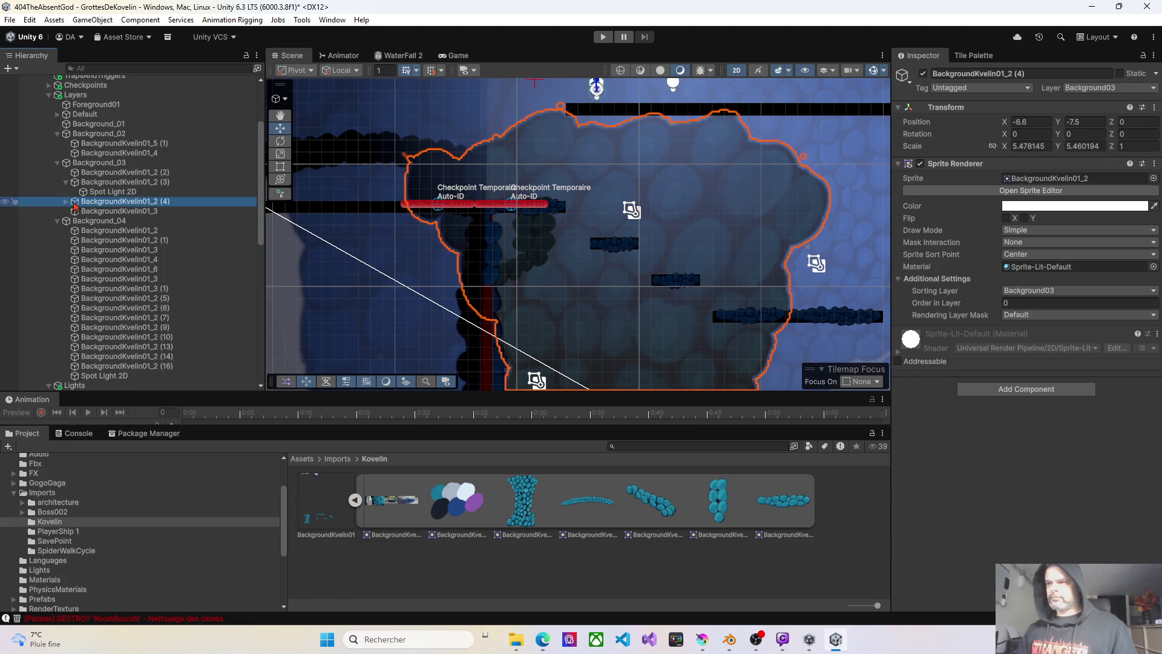
pyautogui.moveTo(123, 181); pyautogui.dragTo(115, 147)
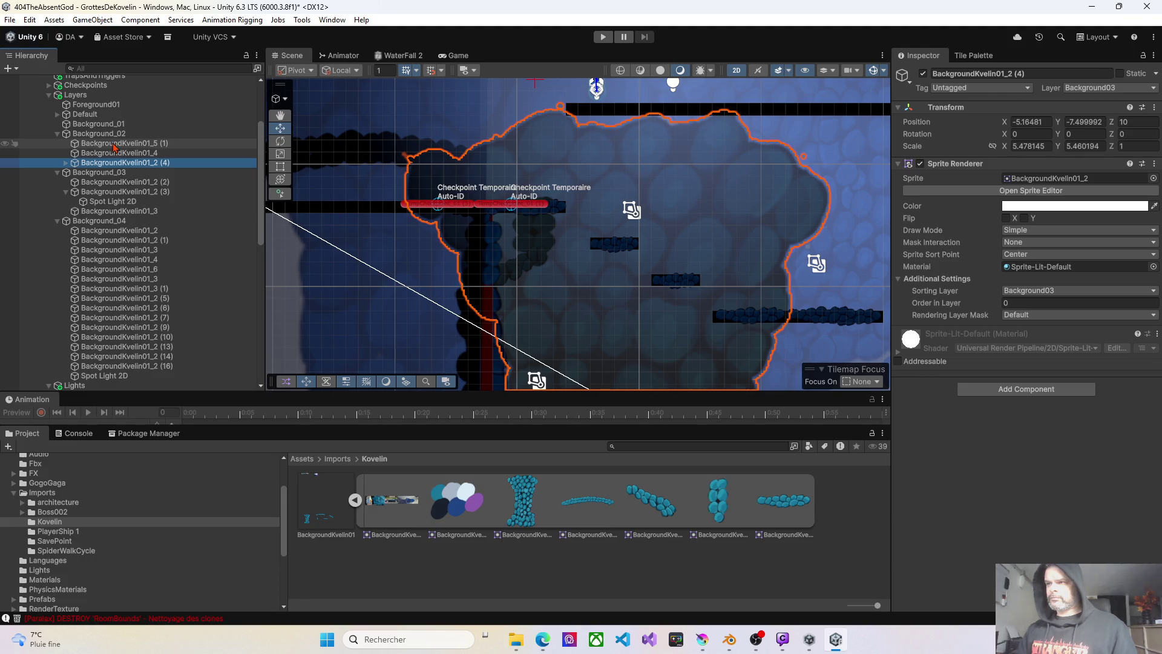
pyautogui.click(1136, 123)
pyautogui.write('0')
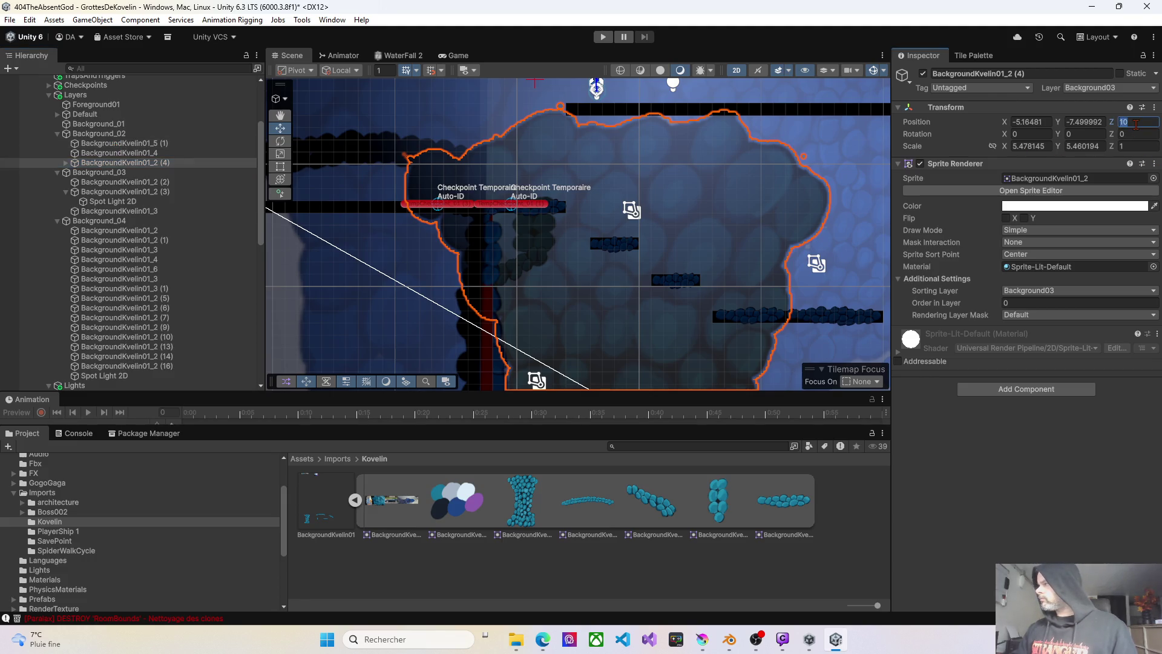
# - Put BackgroundKvelin01_2 (4) on the Background02 sorting layer
pyautogui.click(1029, 291)
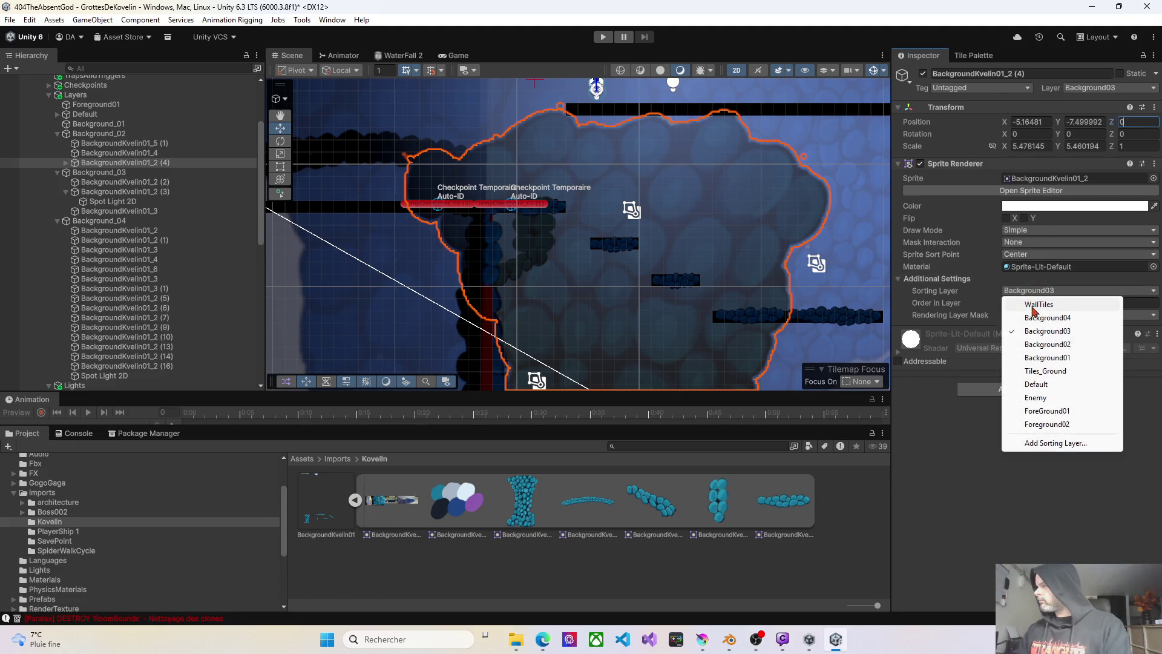
pyautogui.click(1033, 346)
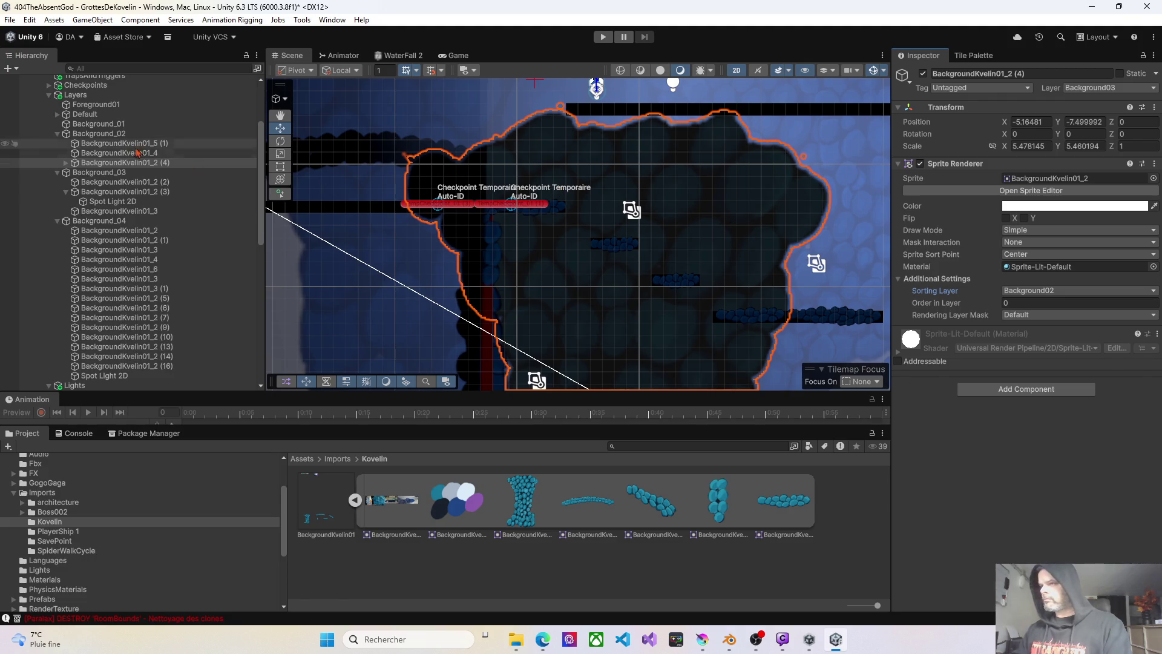
pyautogui.click(65, 163)
pyautogui.click(103, 173)
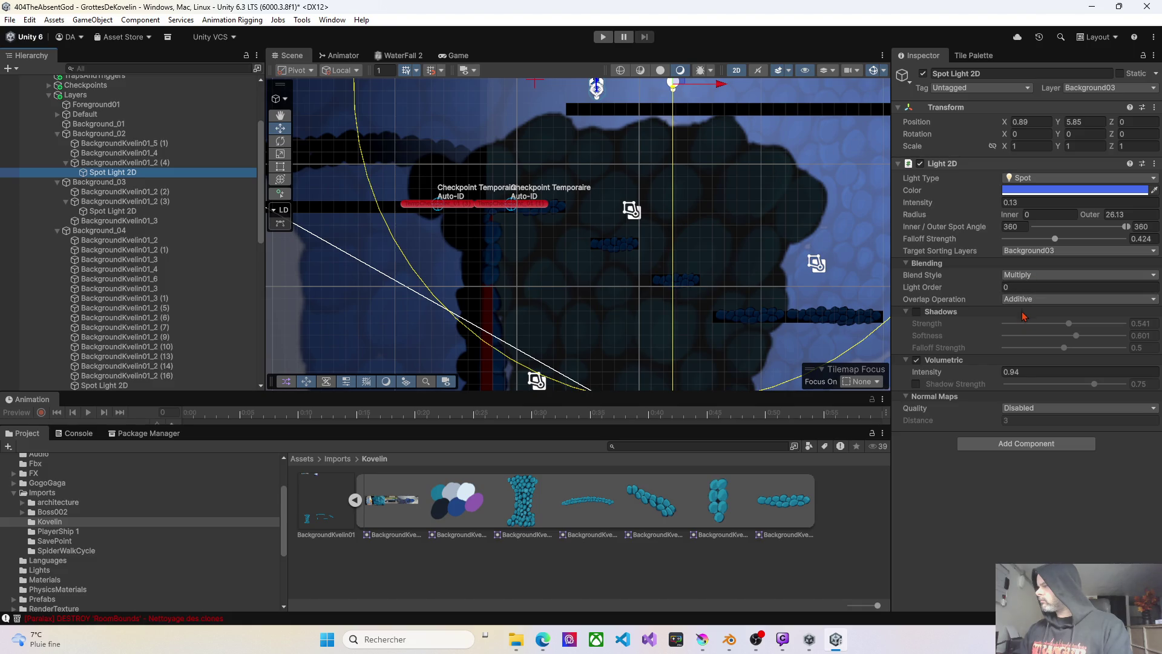
# - Make the Spot Light 2D target the Background02 sorting layer instead of Background03
pyautogui.click(1030, 252)
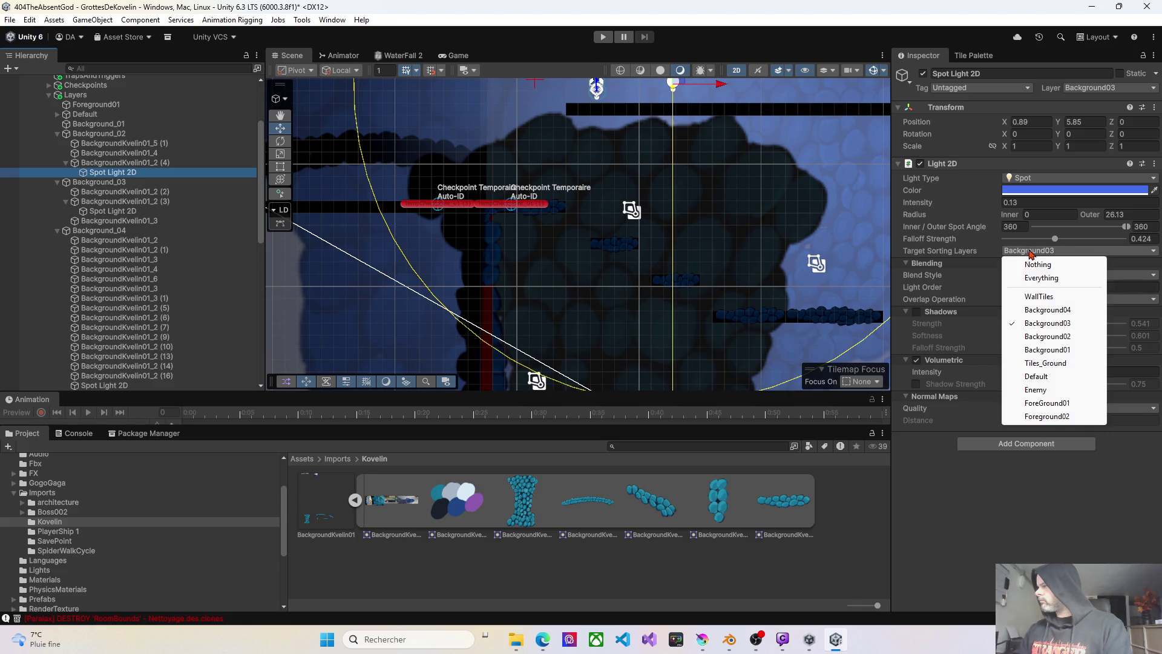
pyautogui.click(1047, 323)
pyautogui.click(1027, 251)
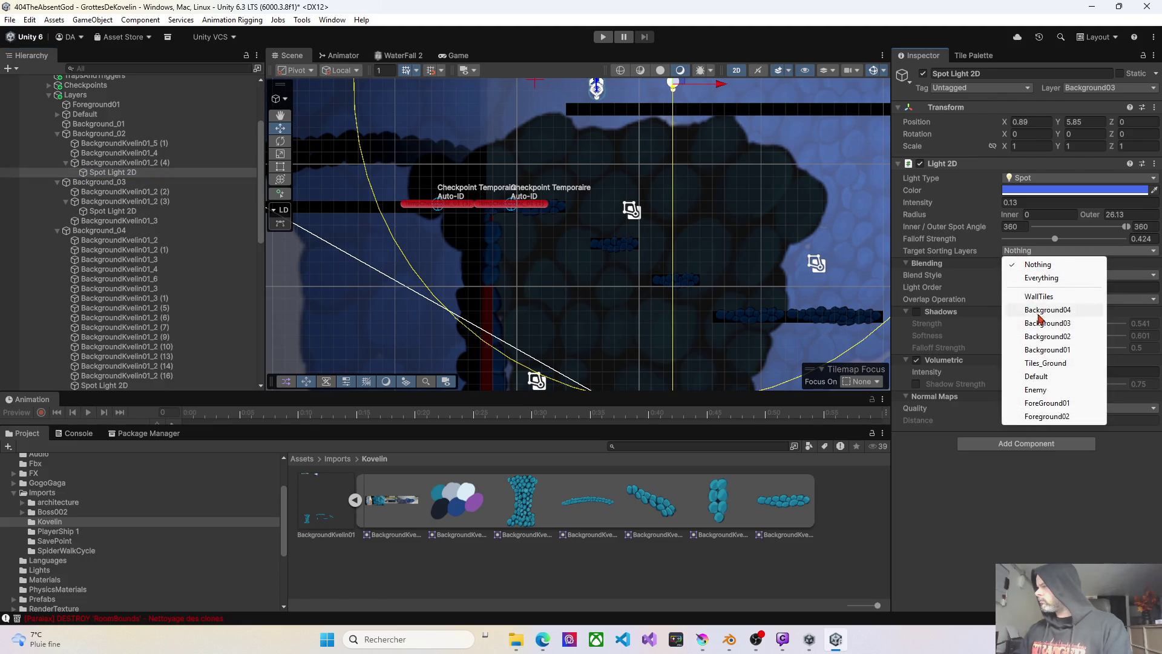
pyautogui.click(1032, 336)
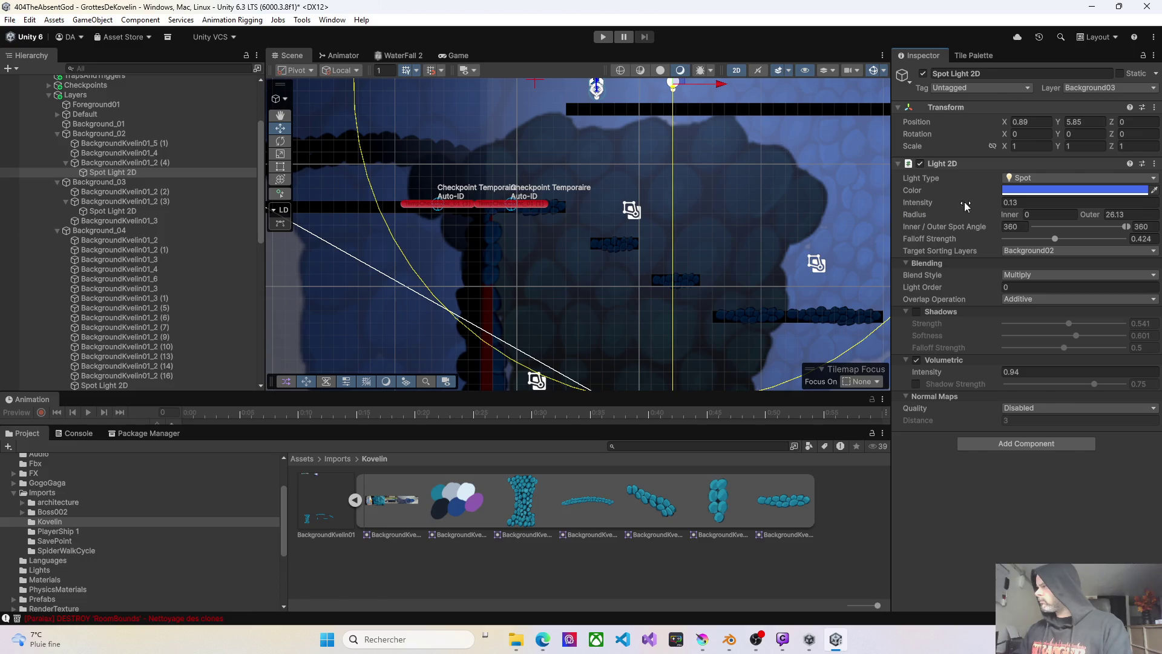
# - Set the light's volumetric intensity to 0.25 and its intensity to 0.04
pyautogui.click(997, 376)
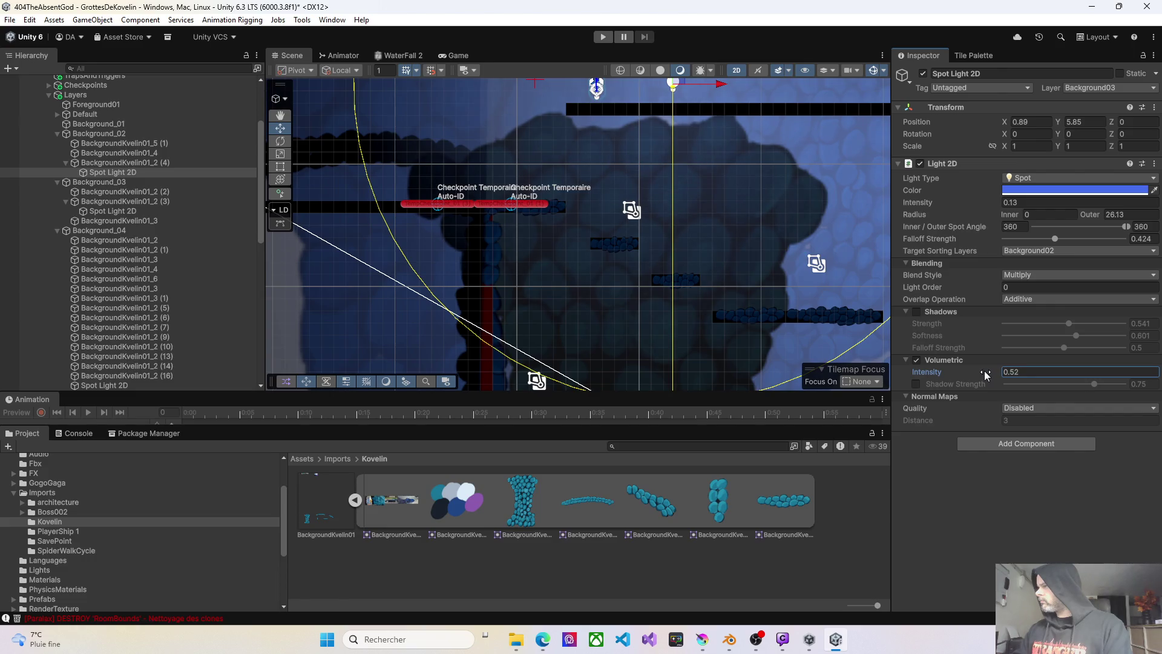
pyautogui.moveTo(984, 375); pyautogui.dragTo(979, 375)
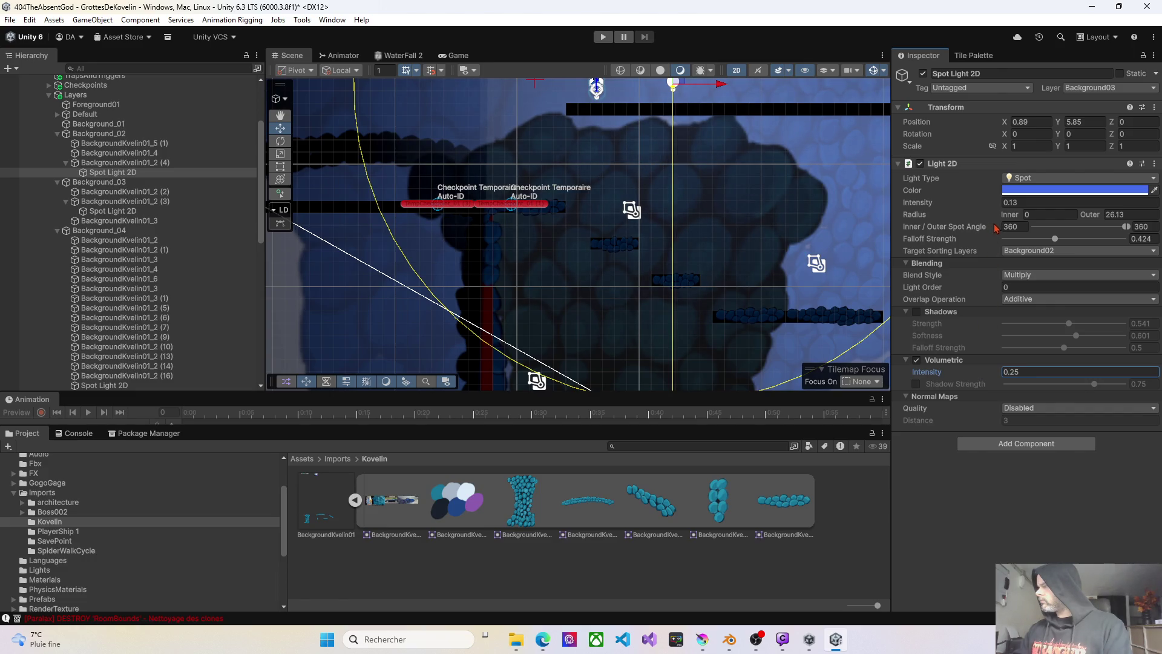
pyautogui.click(993, 203)
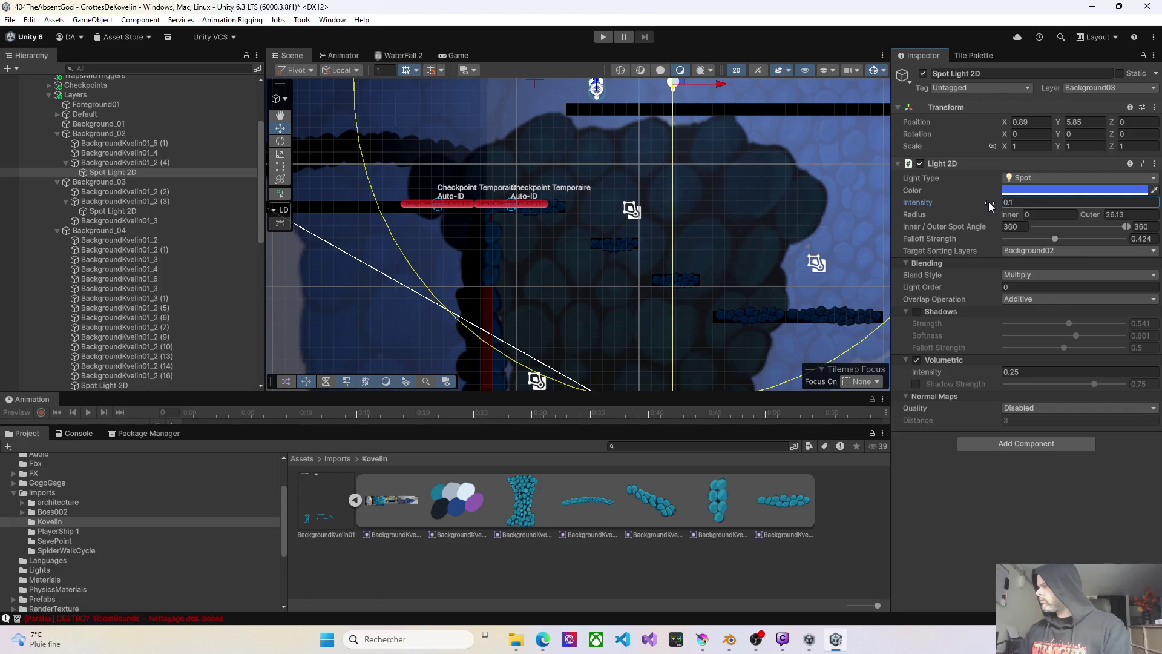
pyautogui.moveTo(990, 206); pyautogui.dragTo(987, 206)
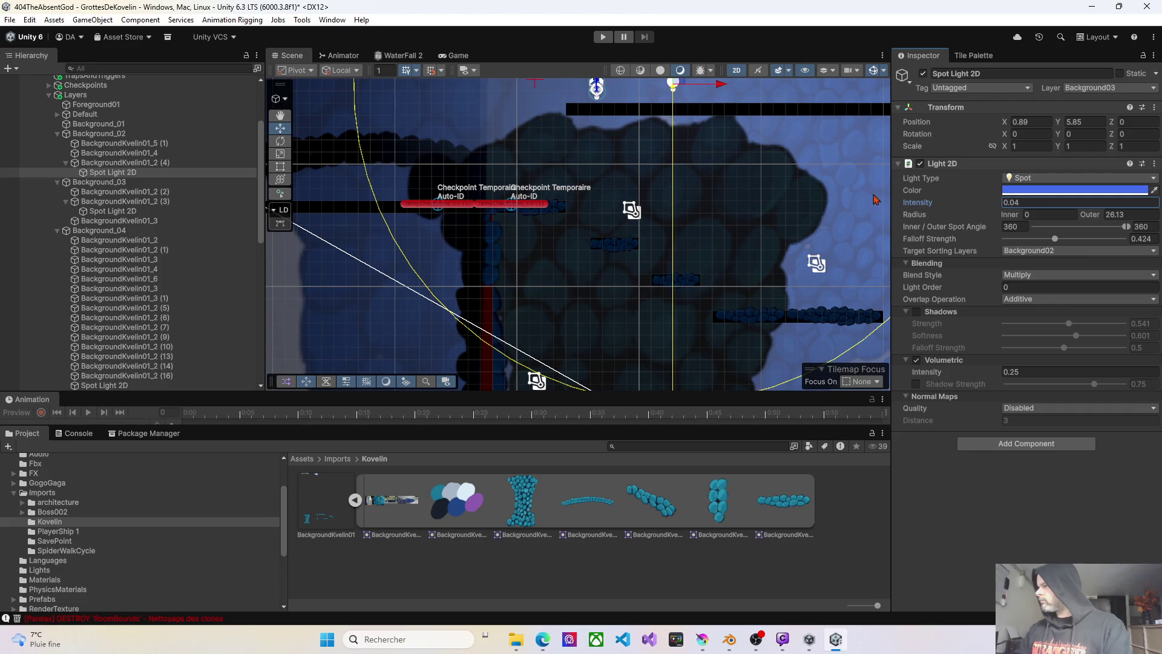
pyautogui.click(727, 205)
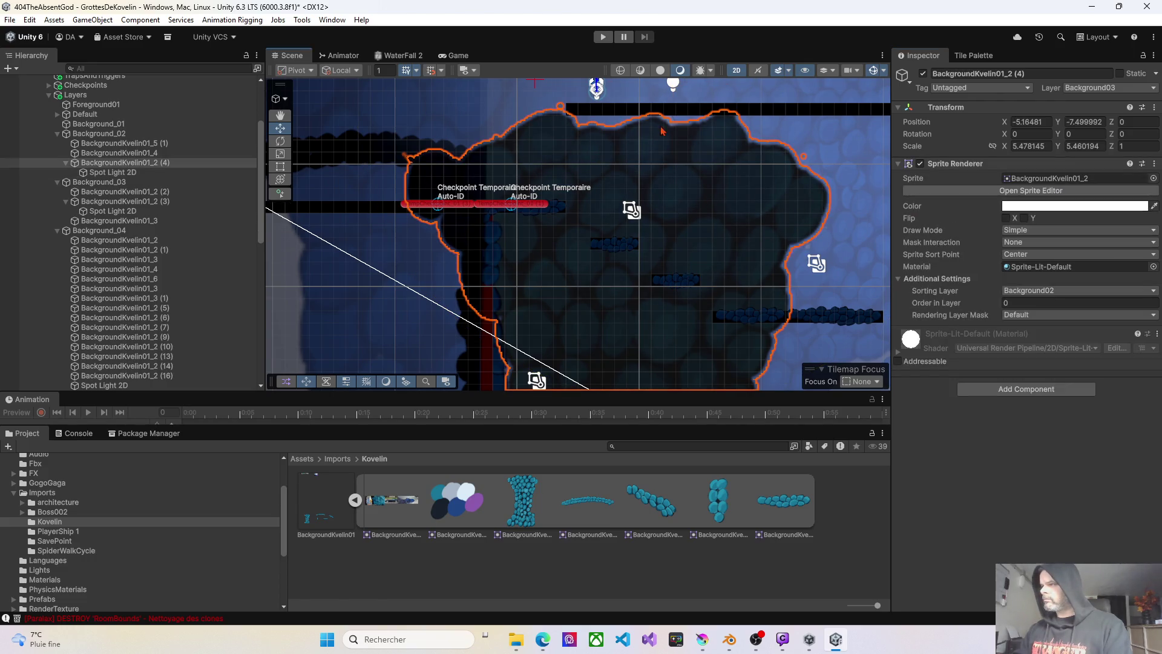
pyautogui.click(601, 38)
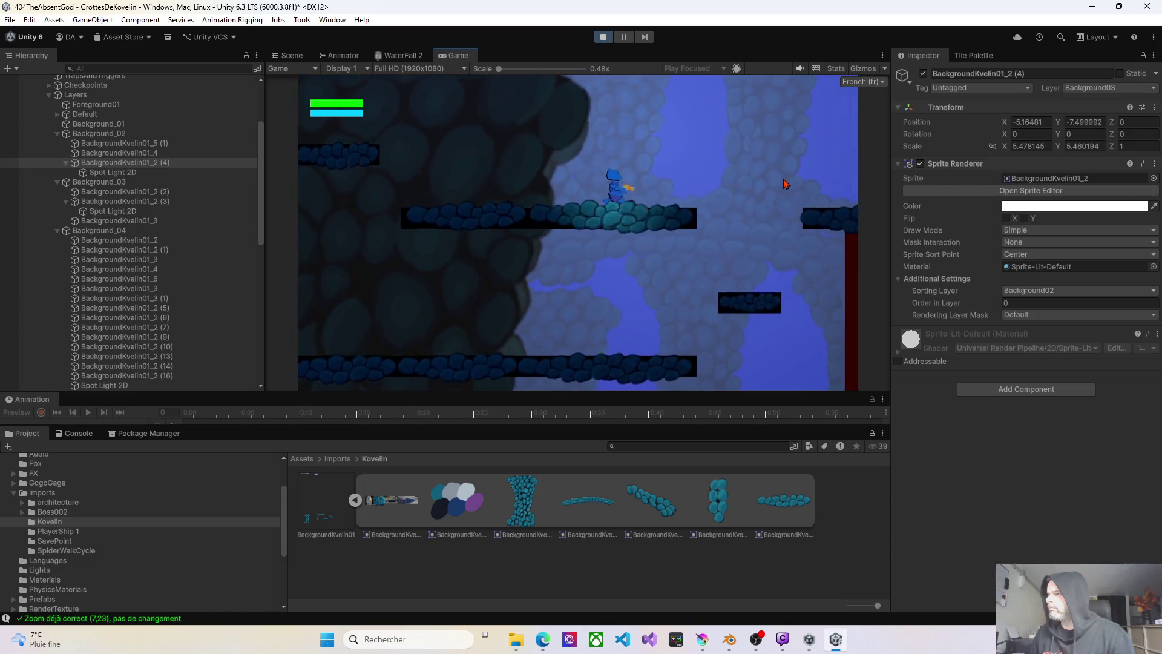
pyautogui.press('Left')
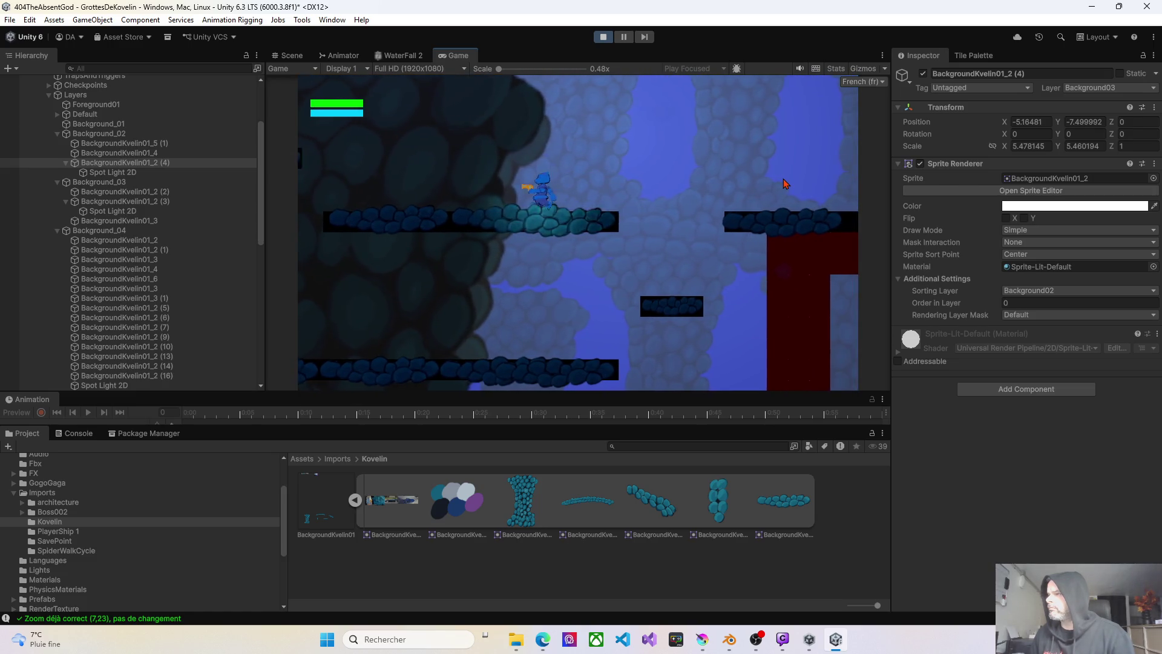
pyautogui.press('Left')
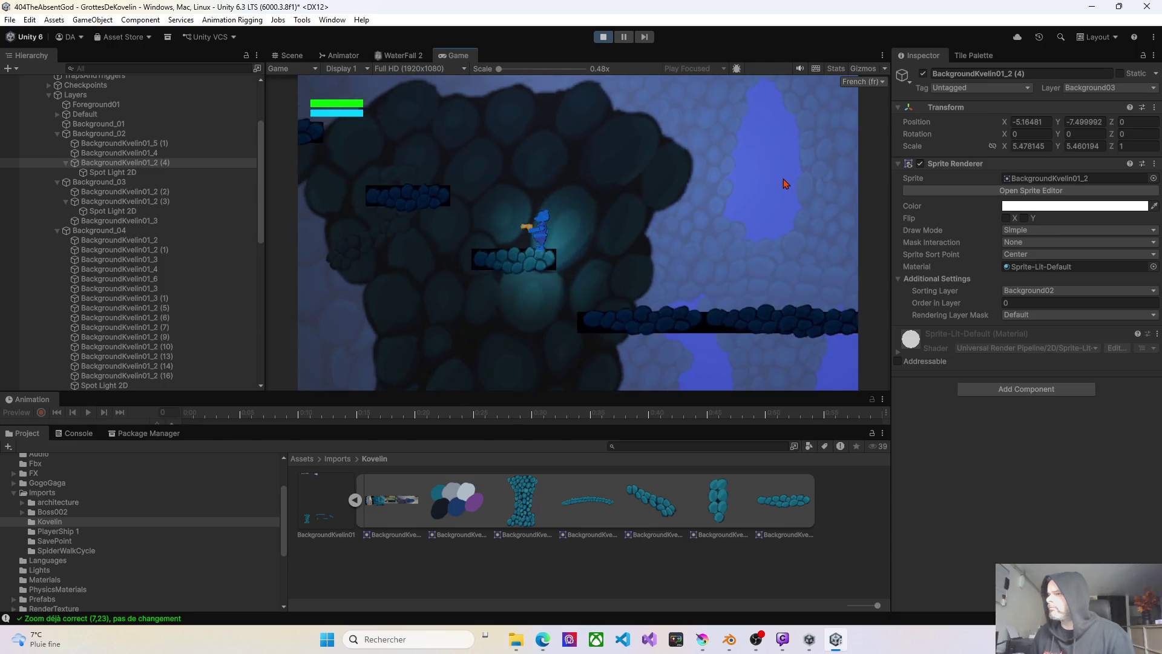
pyautogui.press('space')
pyautogui.press('Left')
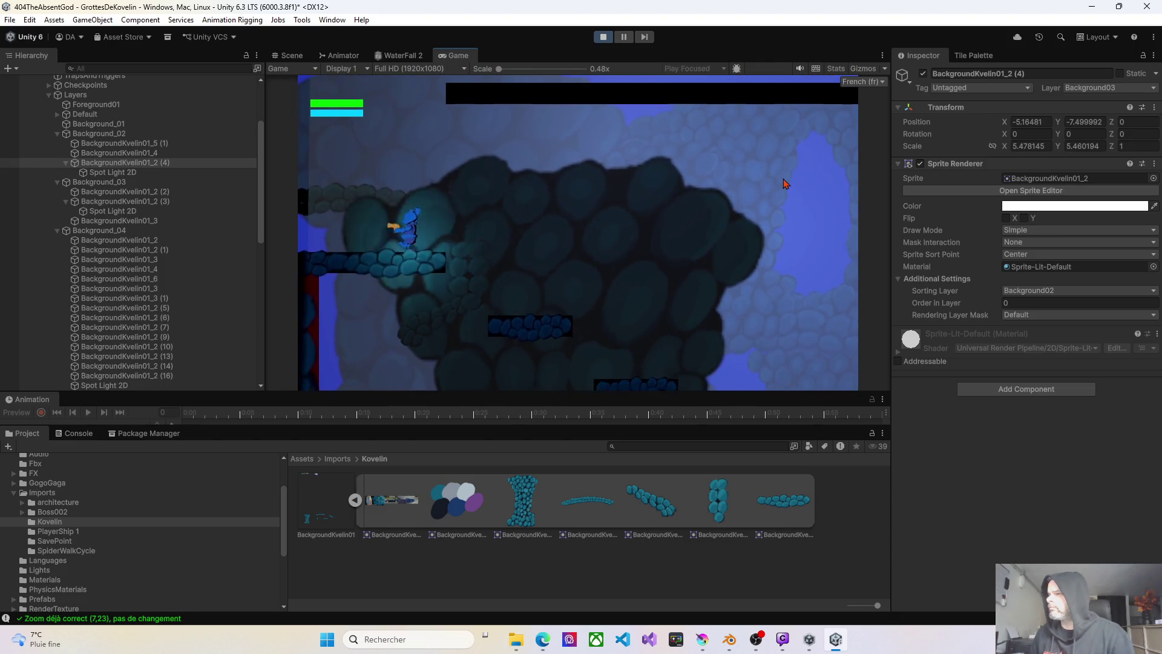
pyautogui.press('Left')
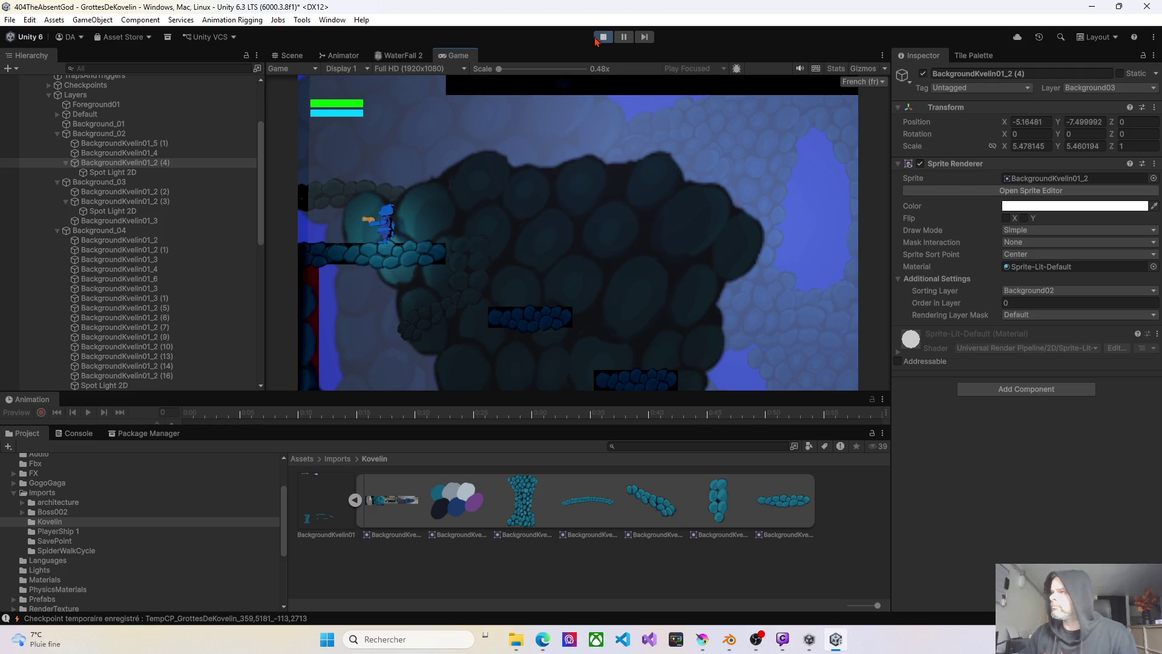
pyautogui.click(597, 39)
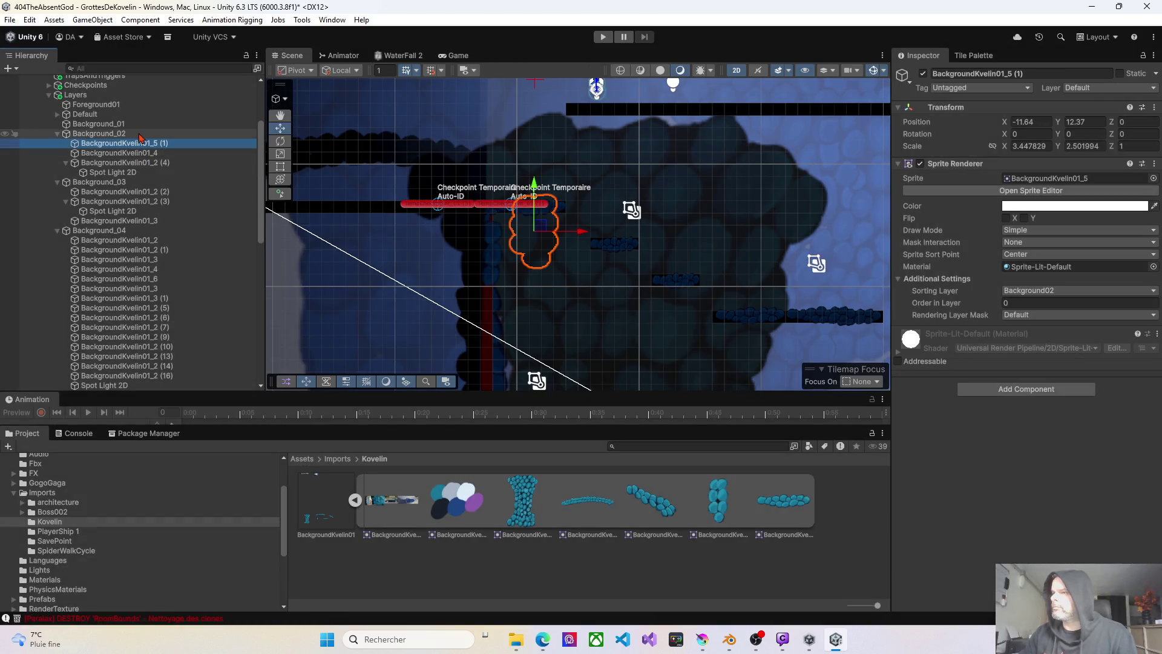
# - Delete the BackgroundKvelin01_4 rock and drag BackgroundKvelin01_2 (4) left to -13.7, -2.7
pyautogui.click(151, 144)
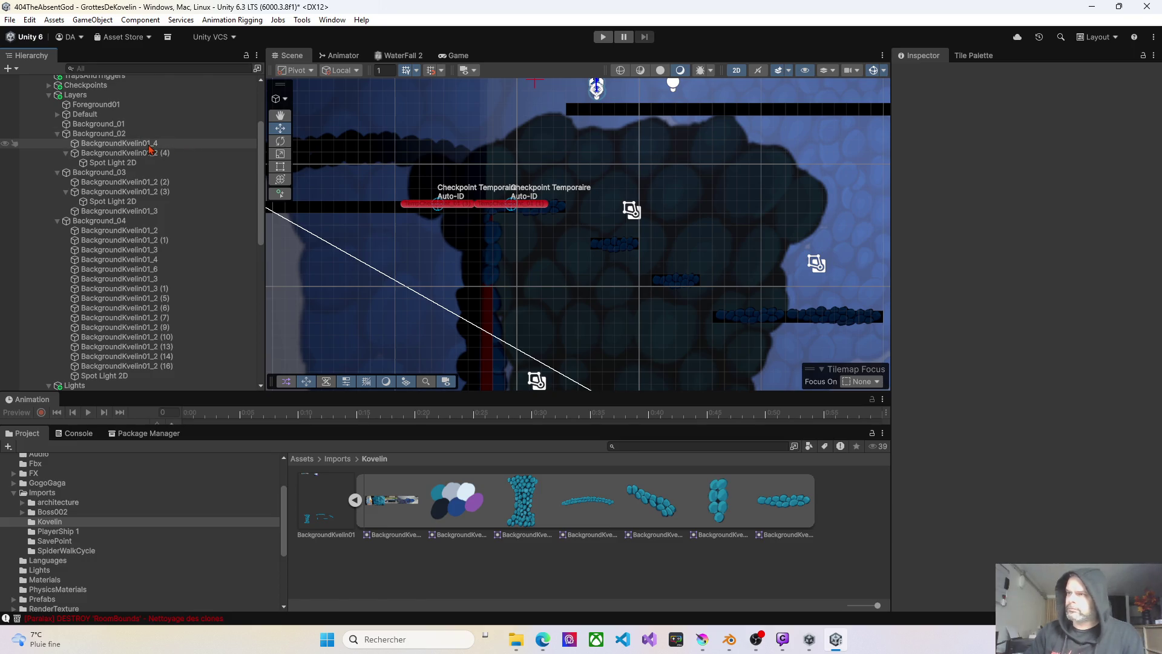
pyautogui.press('Delete')
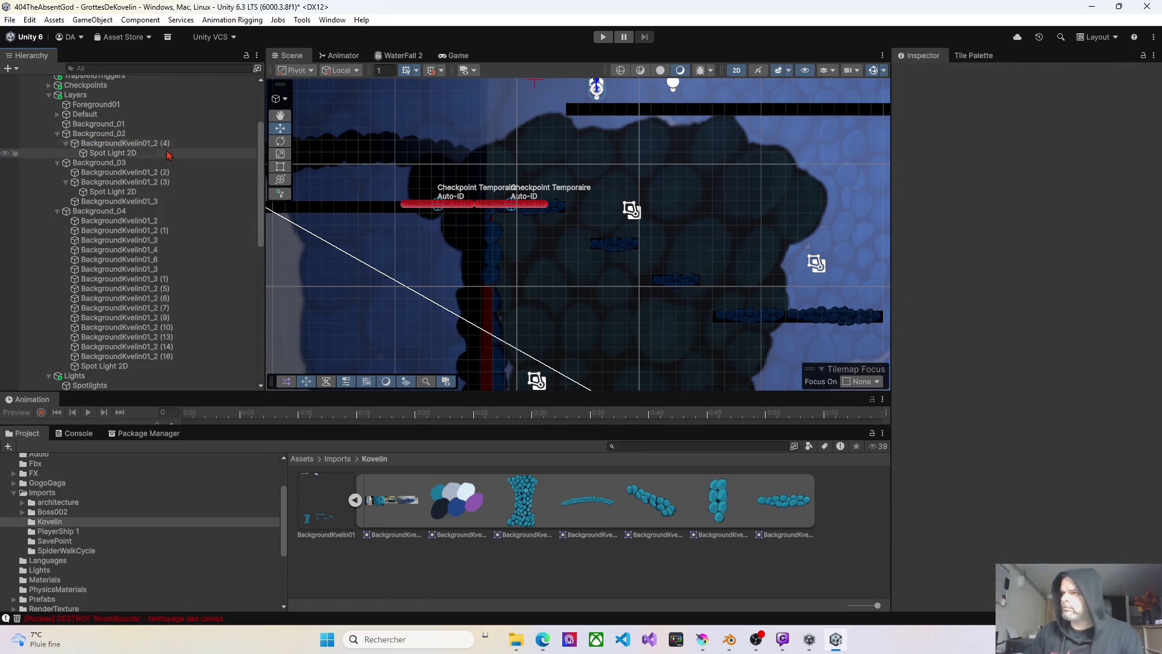
pyautogui.scroll(-3, 547, 232)
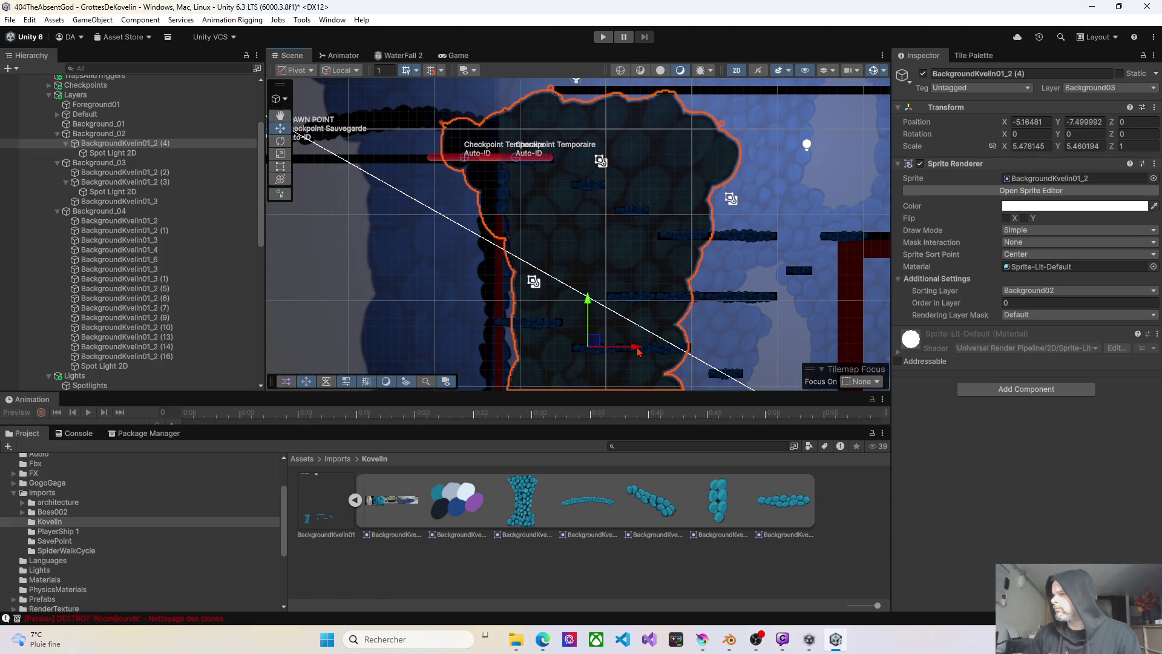
pyautogui.moveTo(637, 348)
pyautogui.mouseDown()
pyautogui.moveTo(564, 349)
pyautogui.moveTo(581, 164)
pyautogui.moveTo(535, 194)
pyautogui.moveTo(535, 161)
pyautogui.mouseUp()
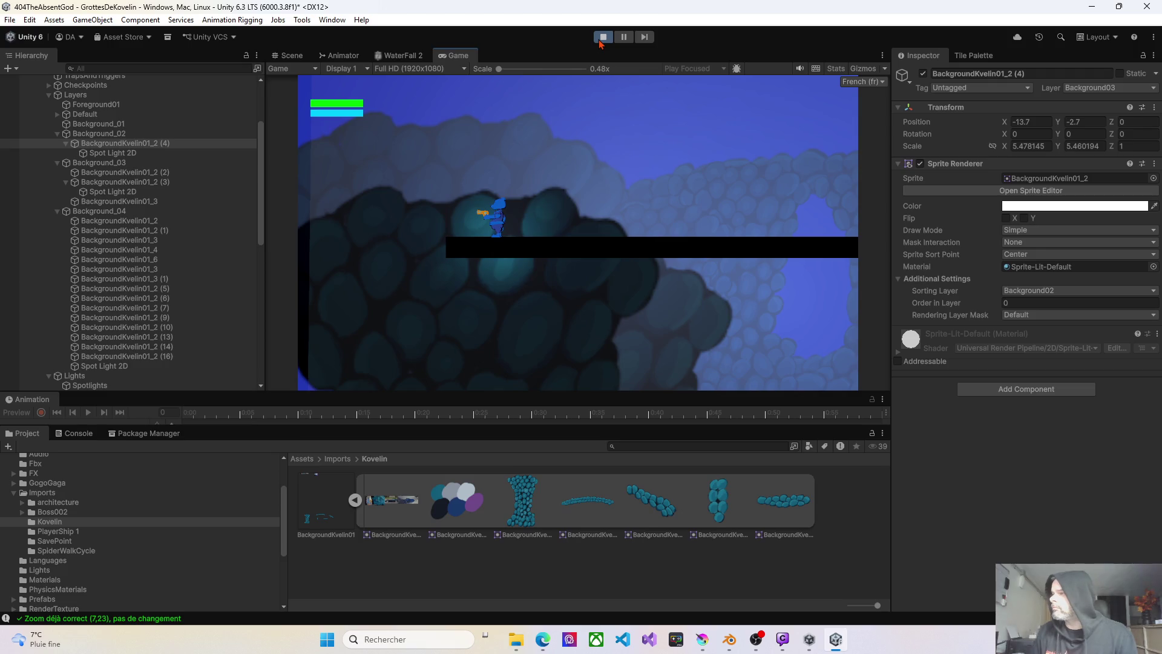
# - Walk the character right through the cave, then turn and walk it back left
pyautogui.press('d')
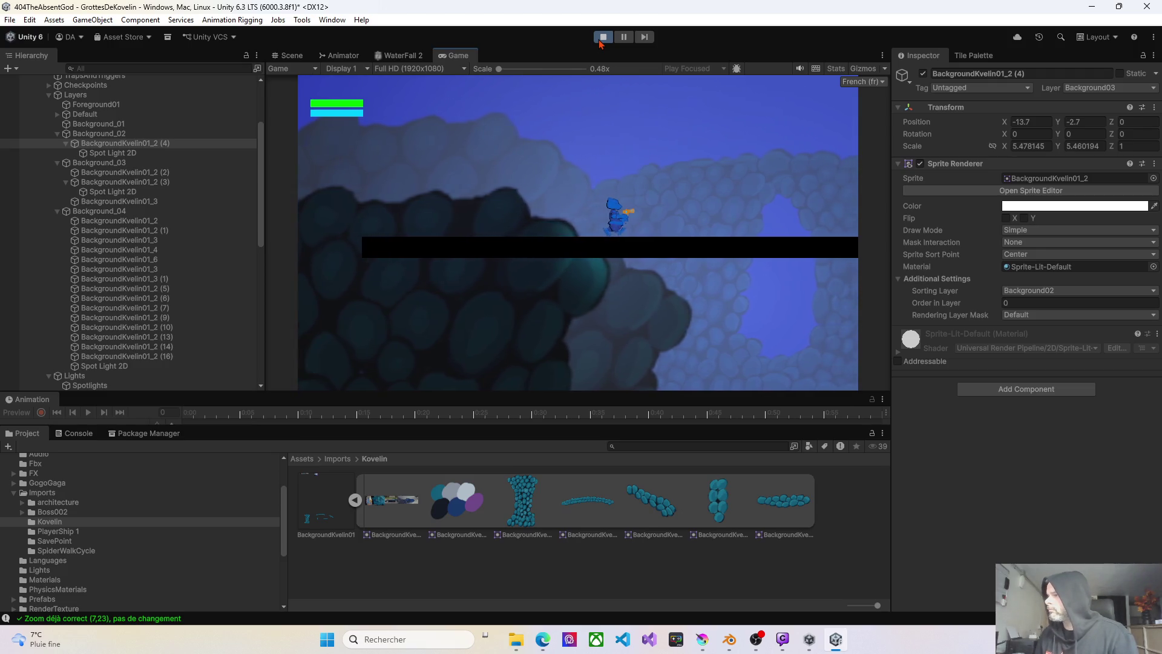
pyautogui.press('d')
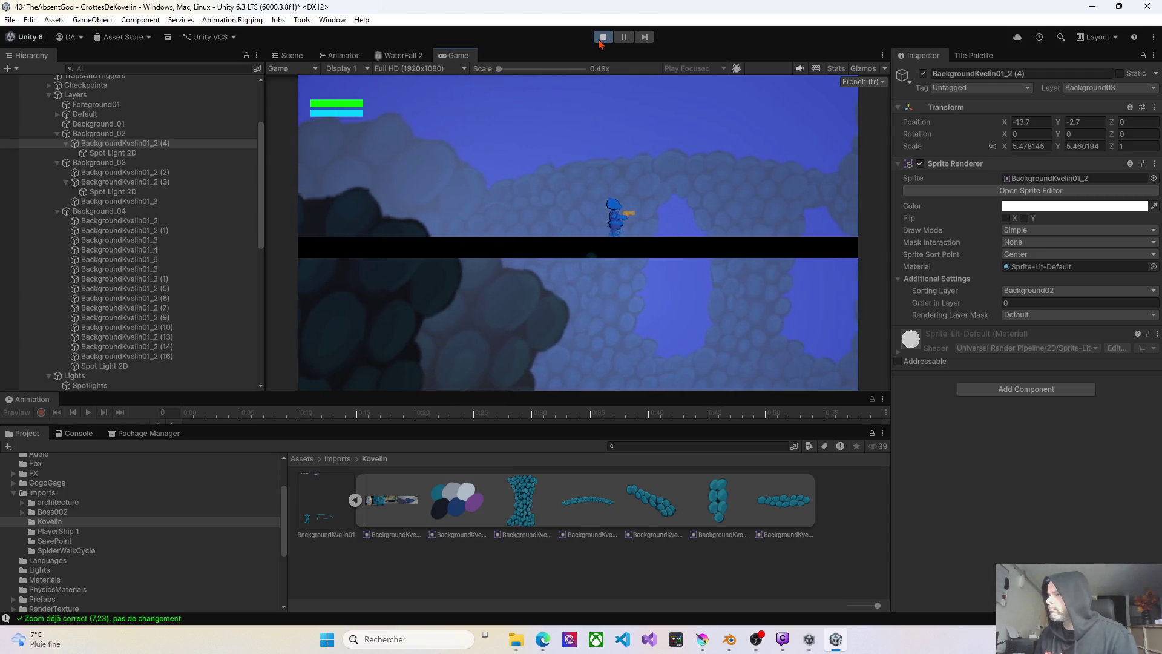
pyautogui.press('d')
pyautogui.press('a')
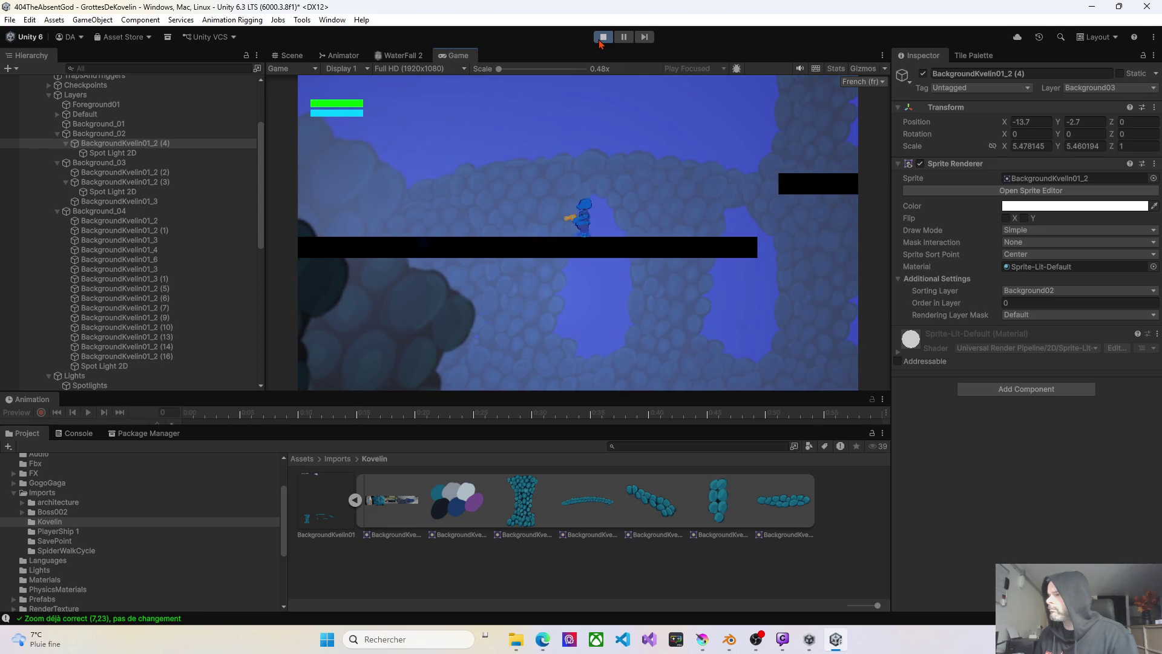
pyautogui.press('a')
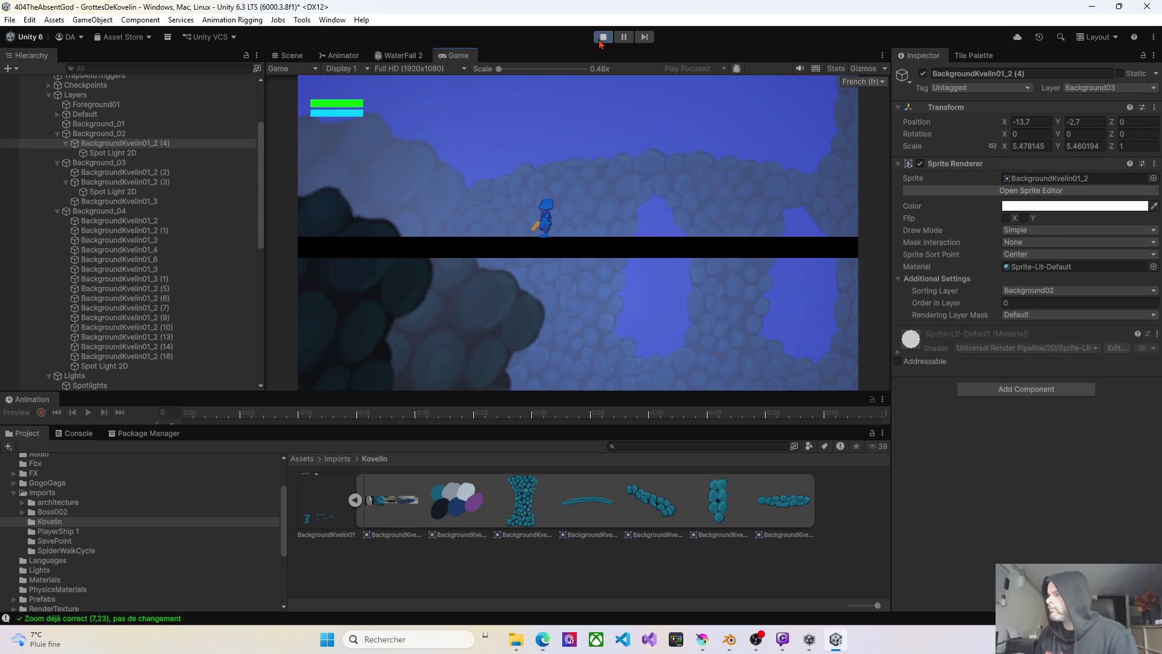
pyautogui.press('a')
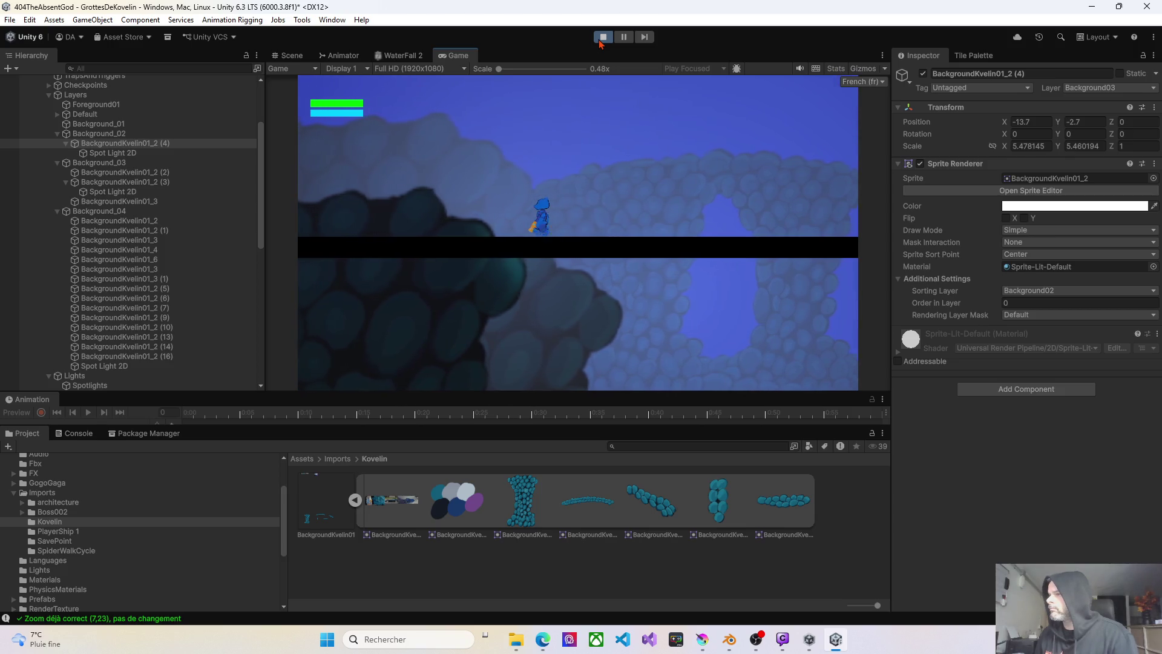
pyautogui.press('a')
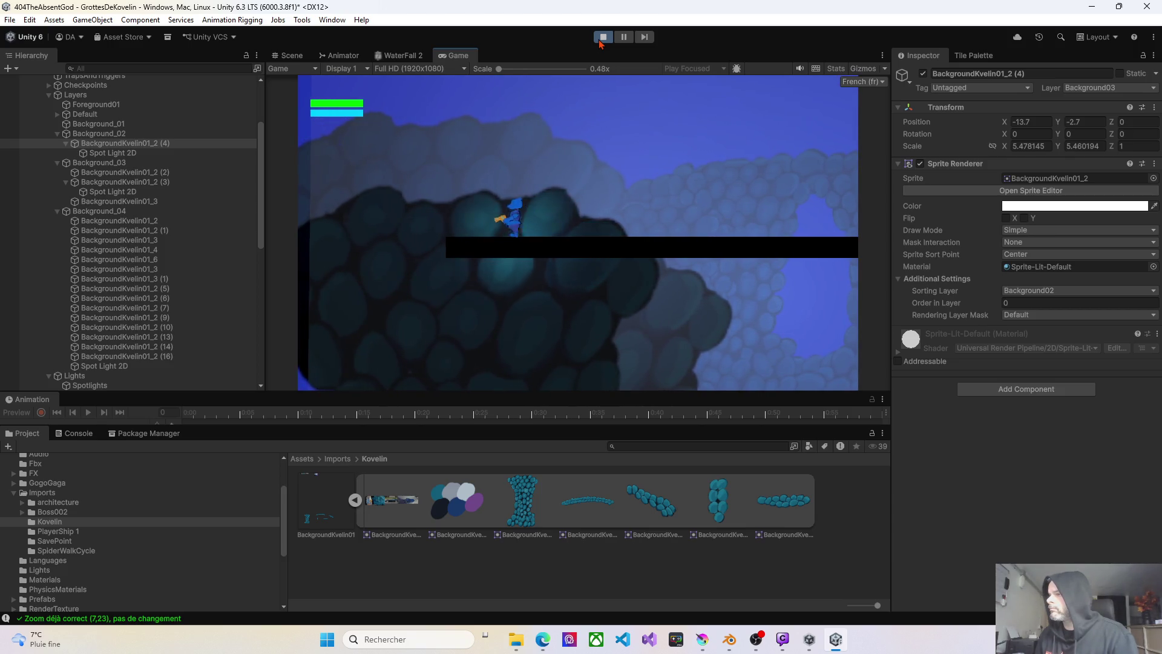
# - Drop the character down, move it across the lower platforms, then exit Play mode
pyautogui.press('d')
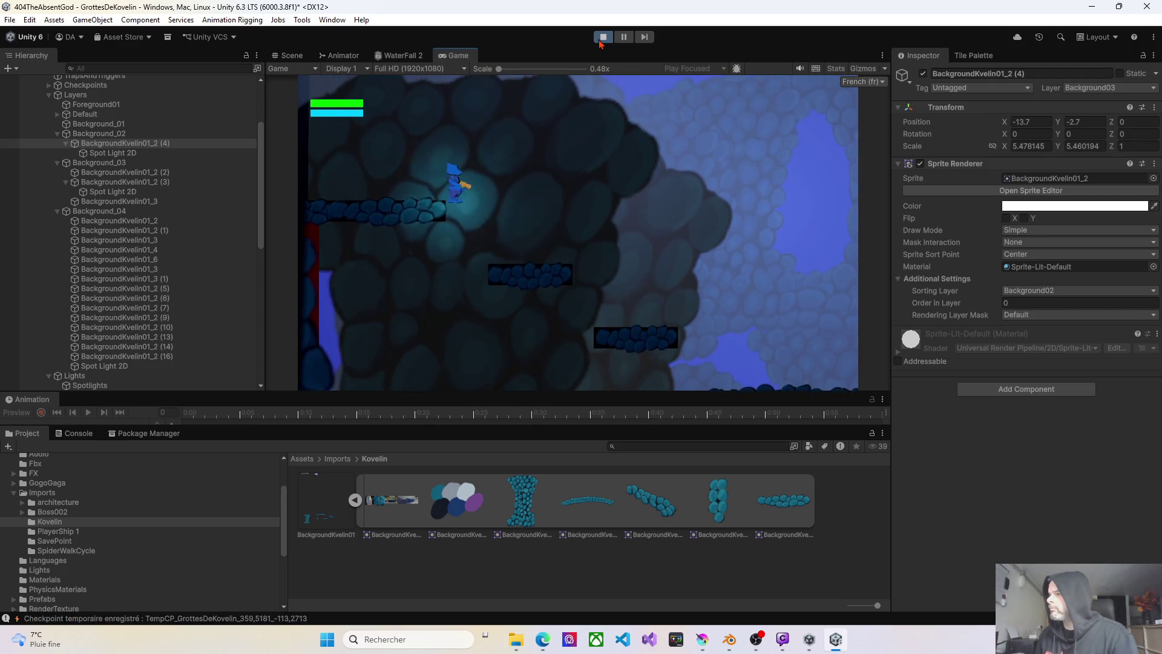
pyautogui.press('d')
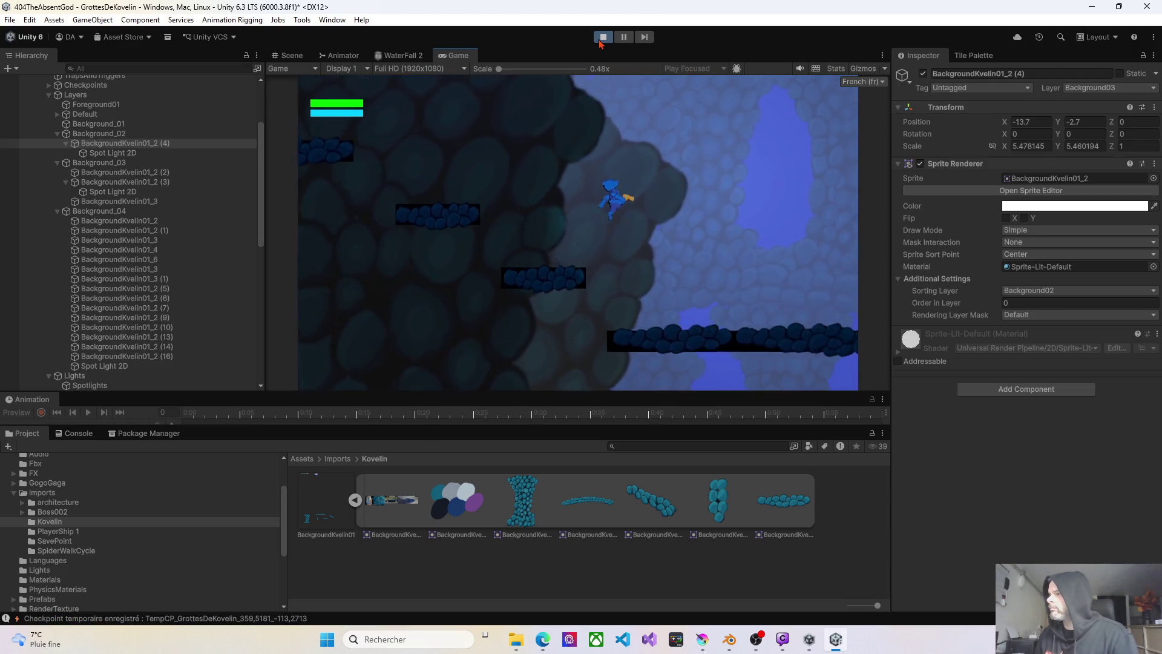
pyautogui.press('d')
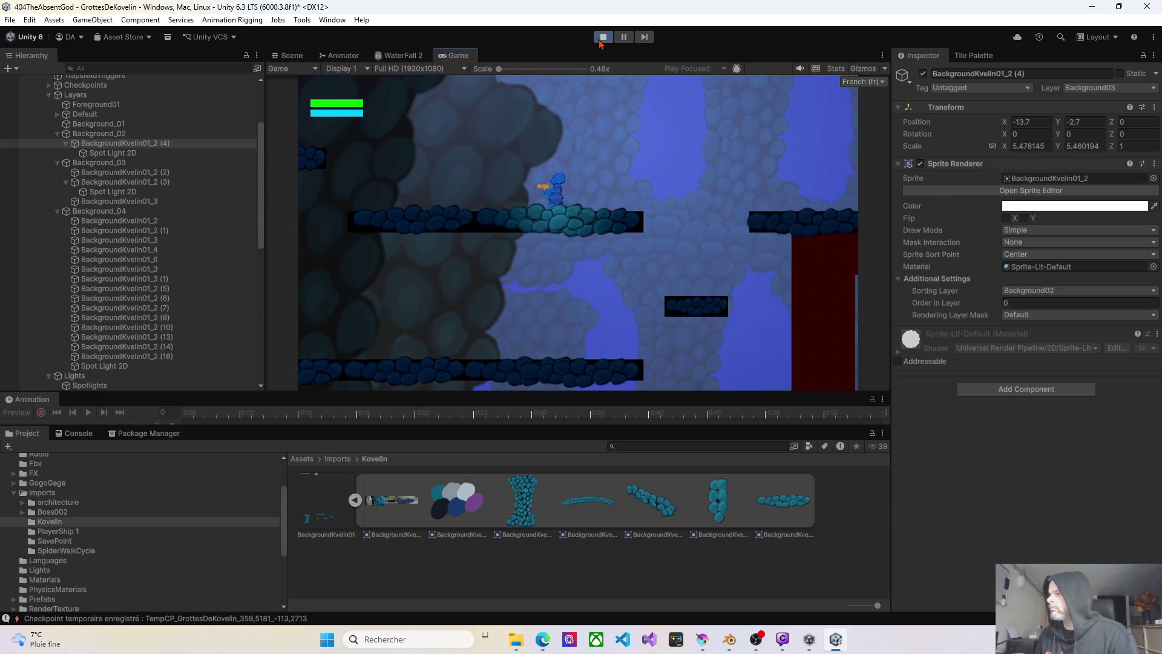
pyautogui.press('a')
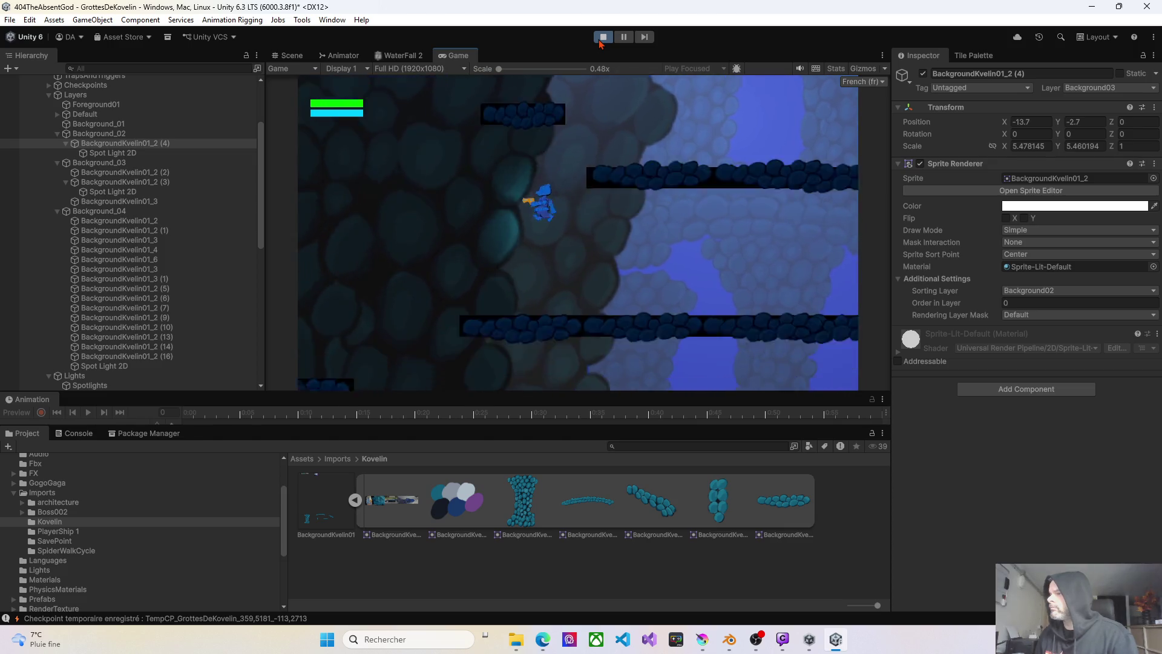
pyautogui.press('d')
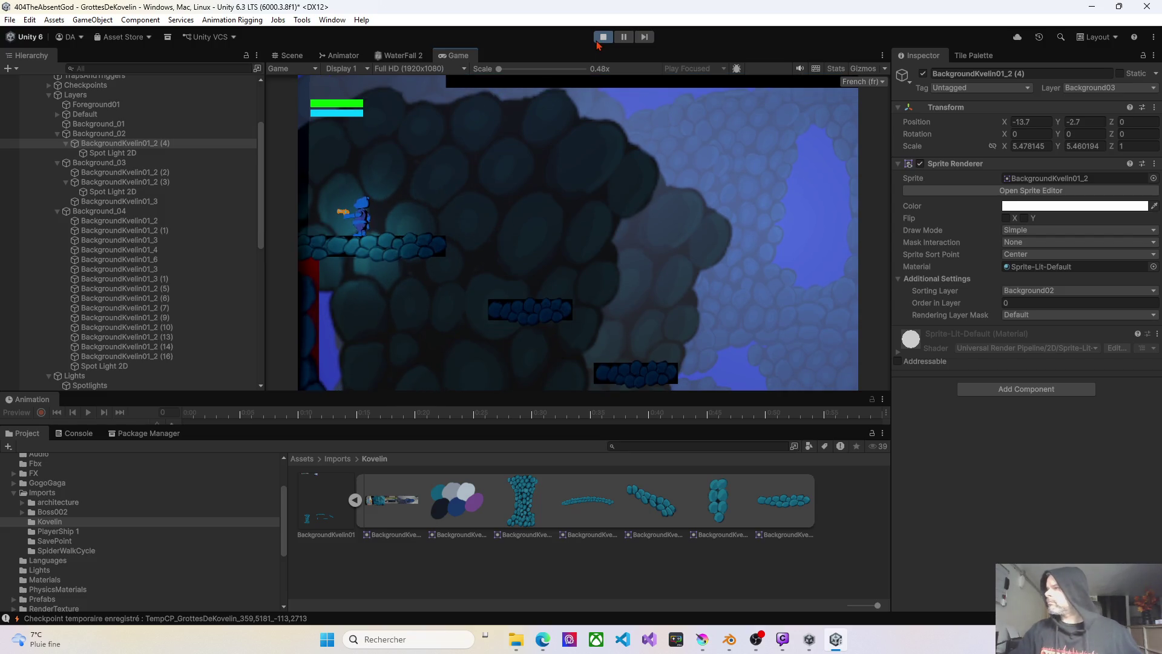
pyautogui.click(599, 40)
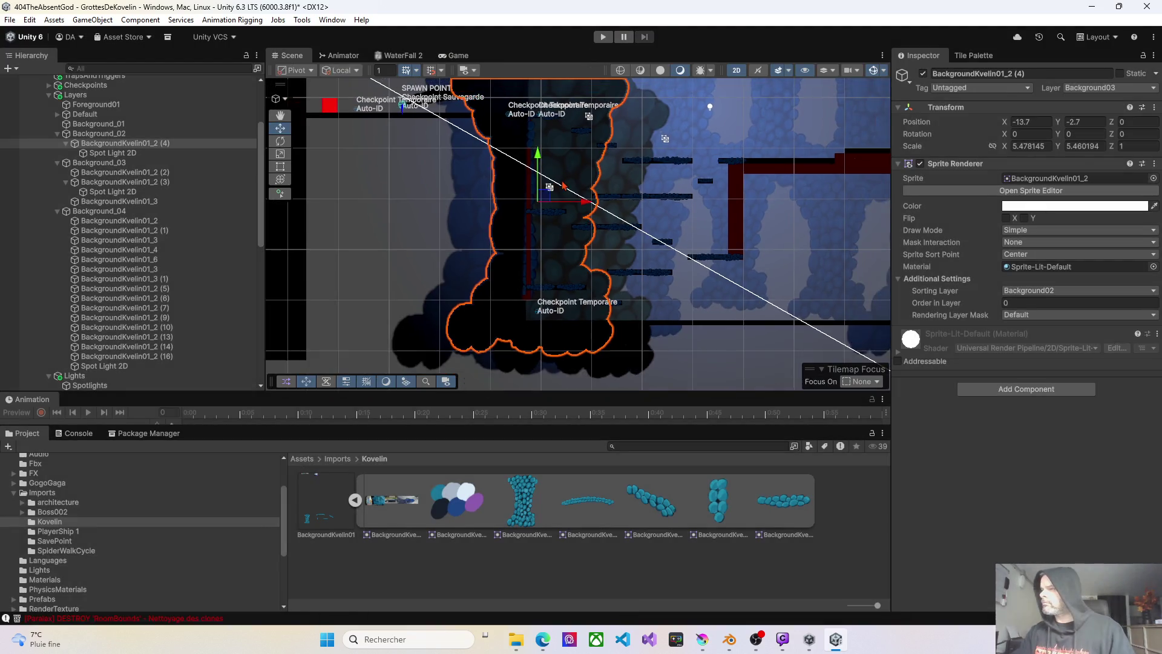
# - Duplicate rock BackgroundKvelin01_2 (4) and delete the copy's Spot Light 2D
pyautogui.scroll(-6, 564, 186)
pyautogui.moveTo(563, 204); pyautogui.dragTo(575, 317)
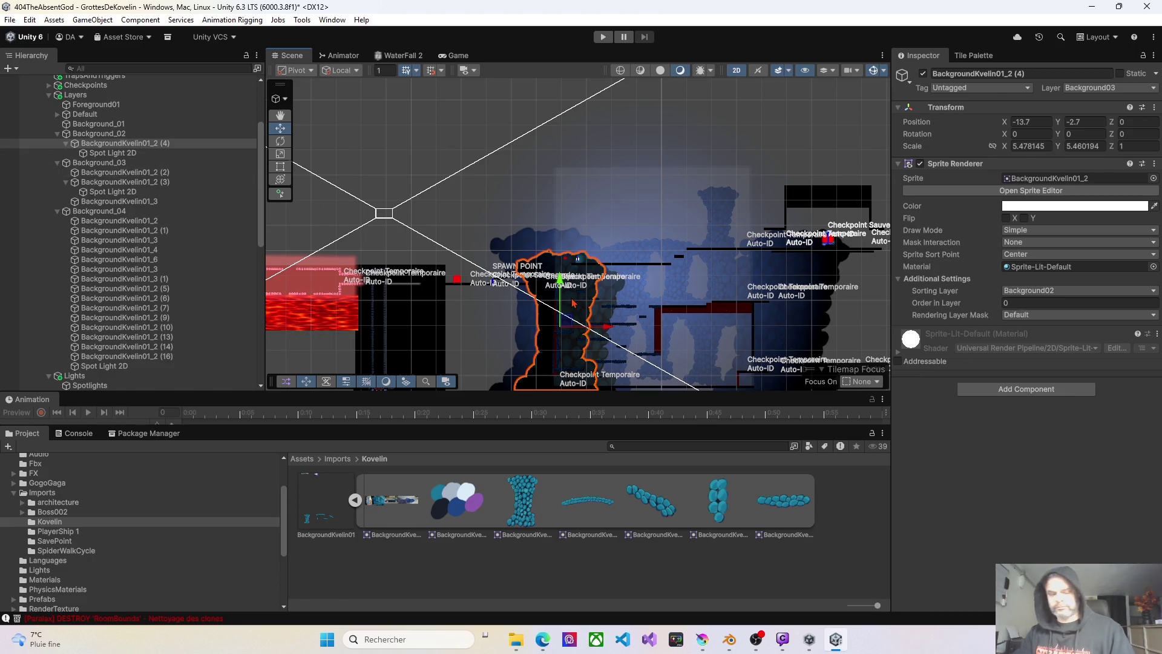
pyautogui.hotkey('ctrl', 'd')
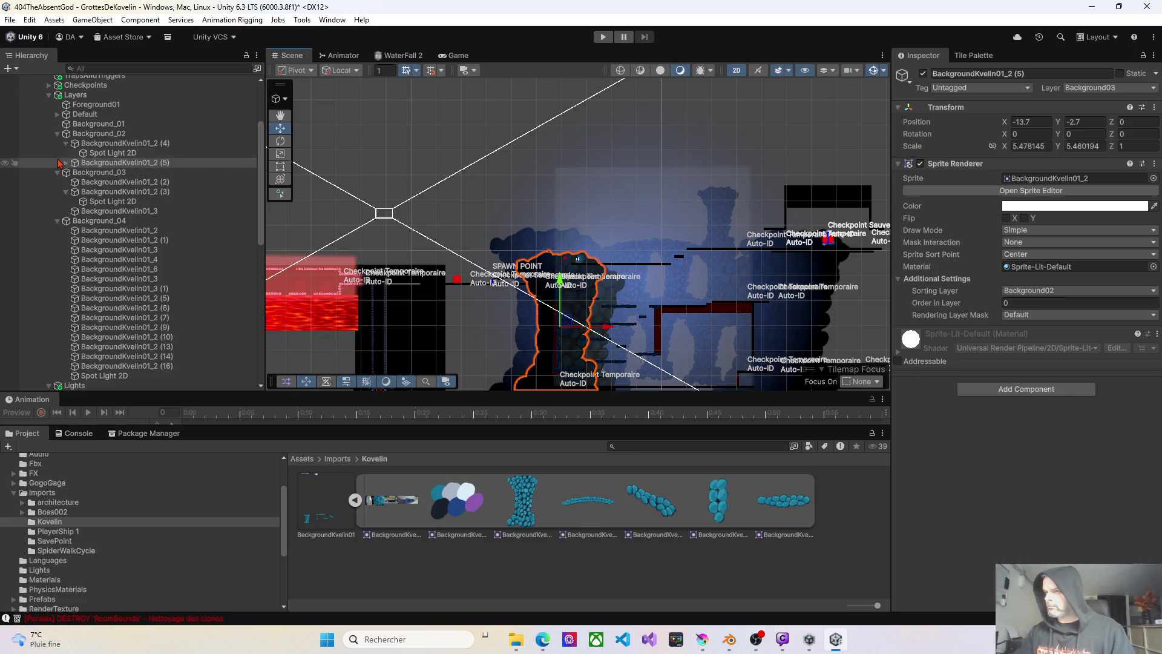
pyautogui.click(65, 162)
pyautogui.click(115, 172)
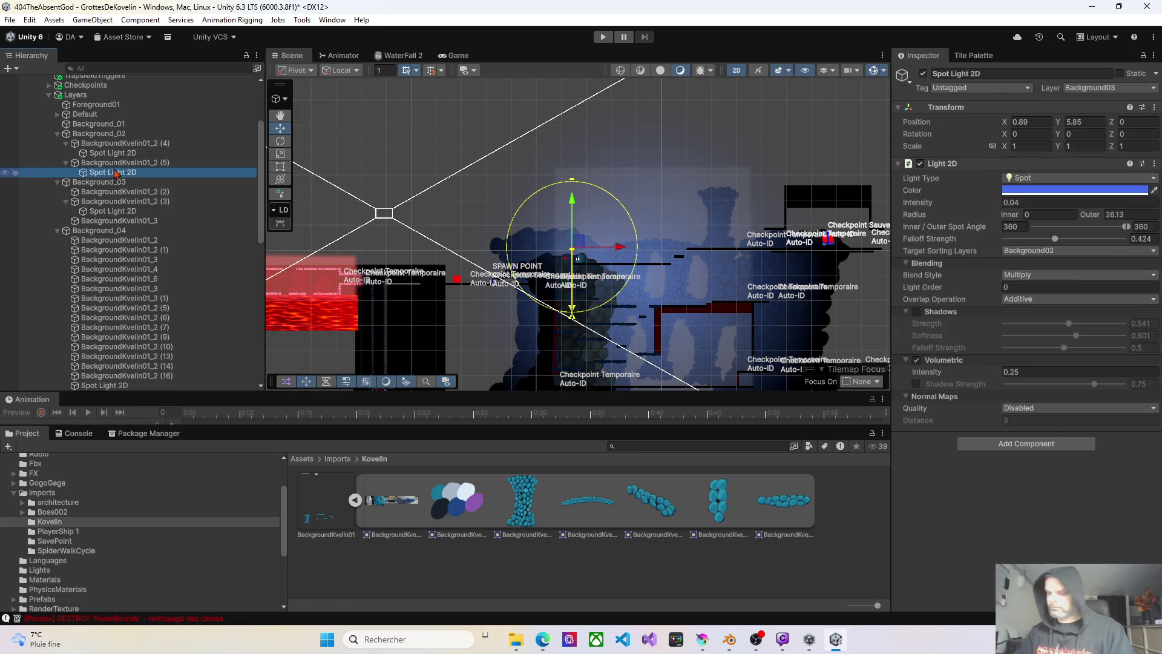
pyautogui.press('Delete')
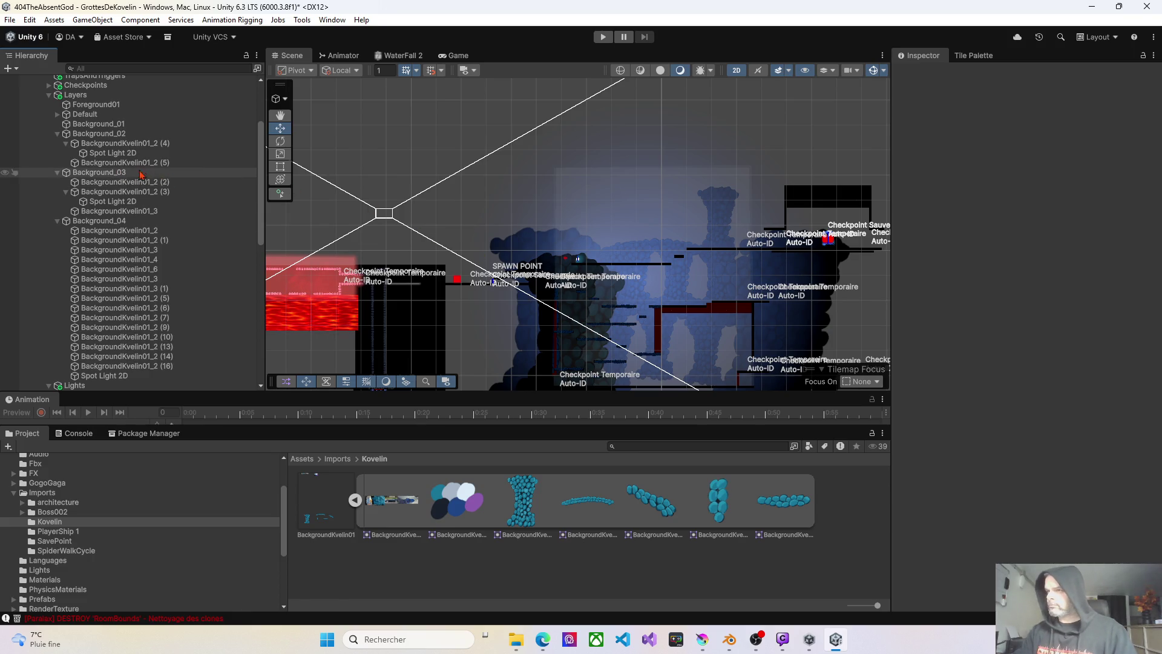
# - Flip copy (5) to Scale Y -5.48, raise it to Y 43.7, and start Play mode
pyautogui.click(582, 313)
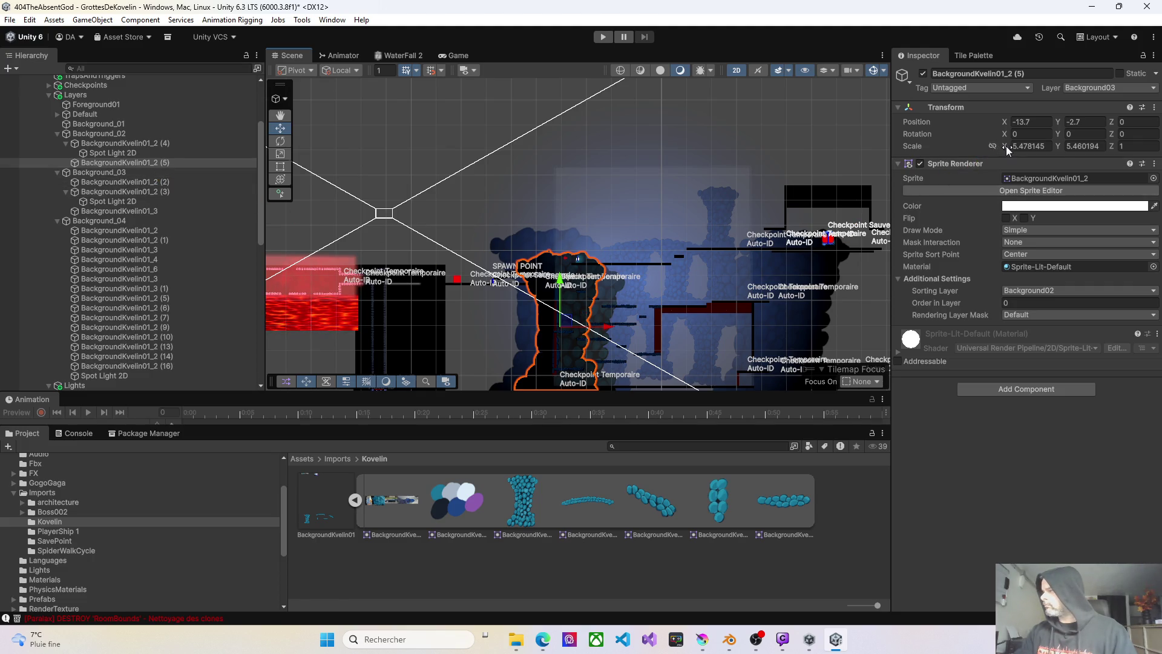
pyautogui.moveTo(1062, 145)
pyautogui.mouseDown()
pyautogui.moveTo(828, 142)
pyautogui.moveTo(843, 142)
pyautogui.mouseUp()
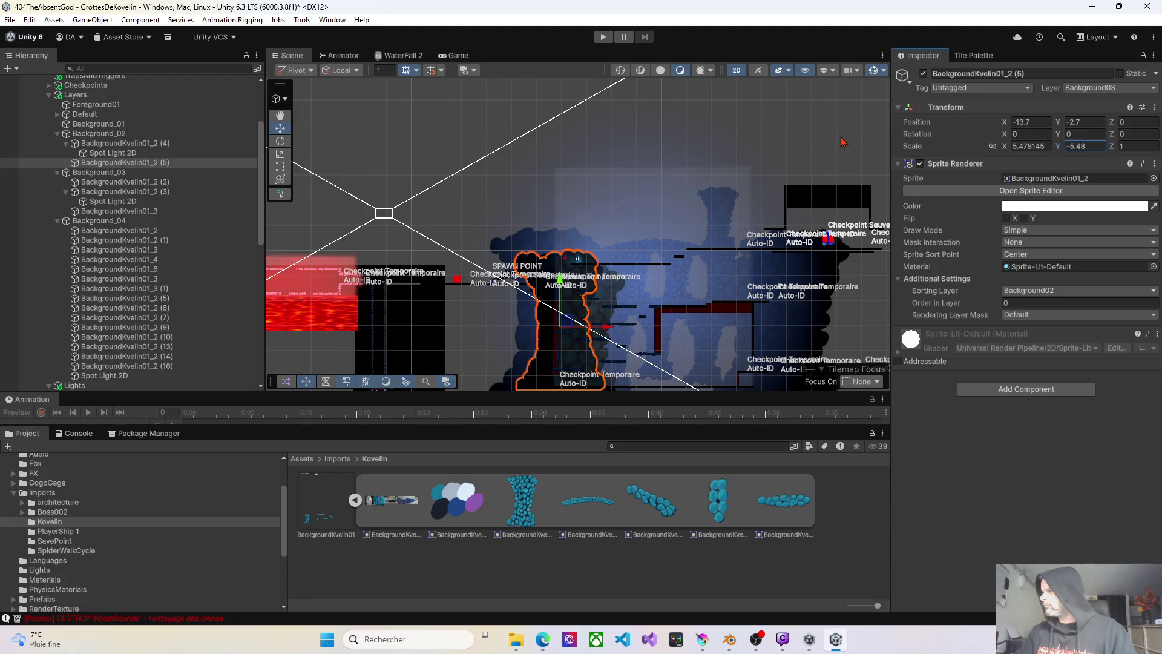
pyautogui.moveTo(564, 283); pyautogui.dragTo(571, 172)
pyautogui.click(603, 36)
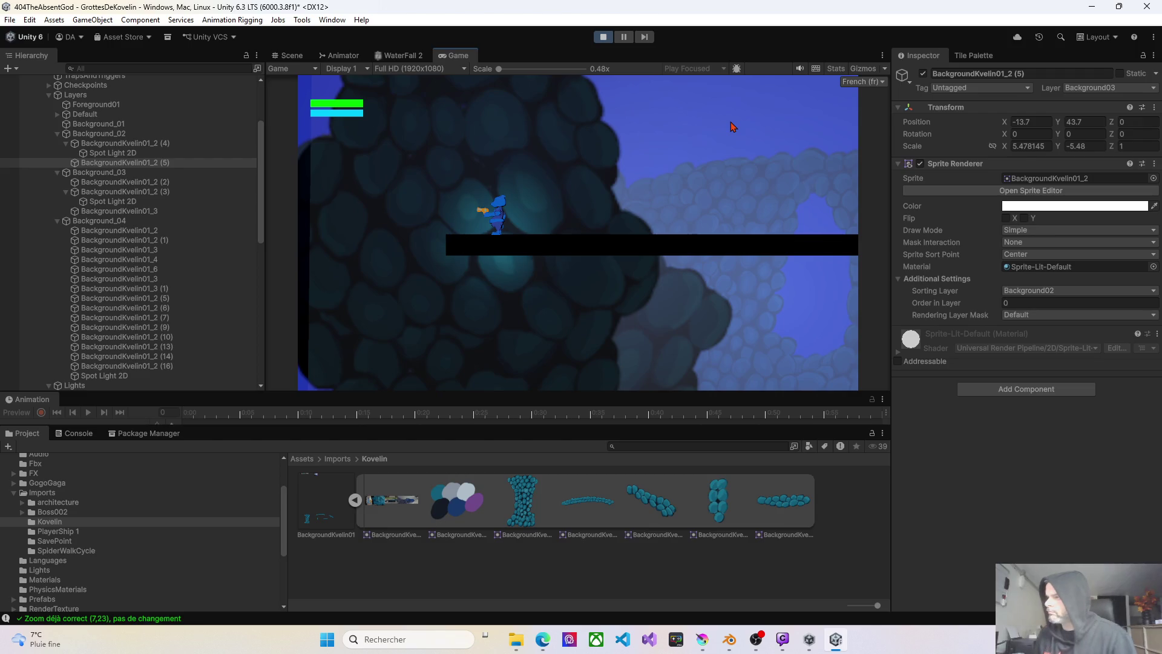
# - Walk the player right, back left, then down across lower platforms past the new pillar, and stop Play mode
pyautogui.press('d')
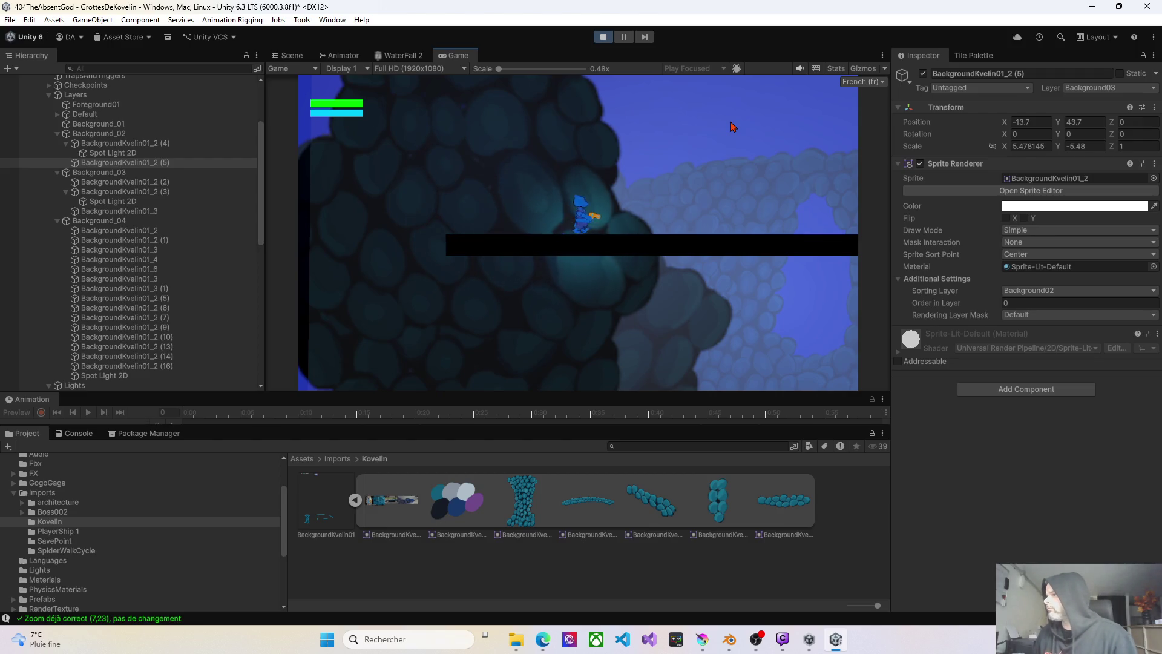
pyautogui.press('d')
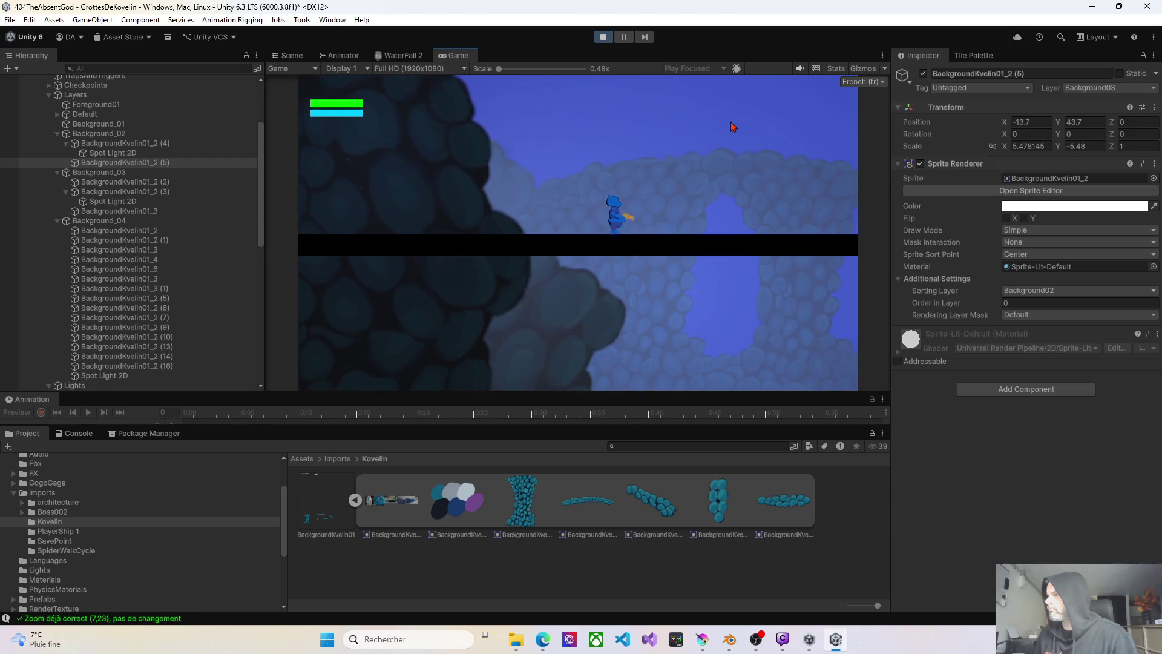
pyautogui.press('a')
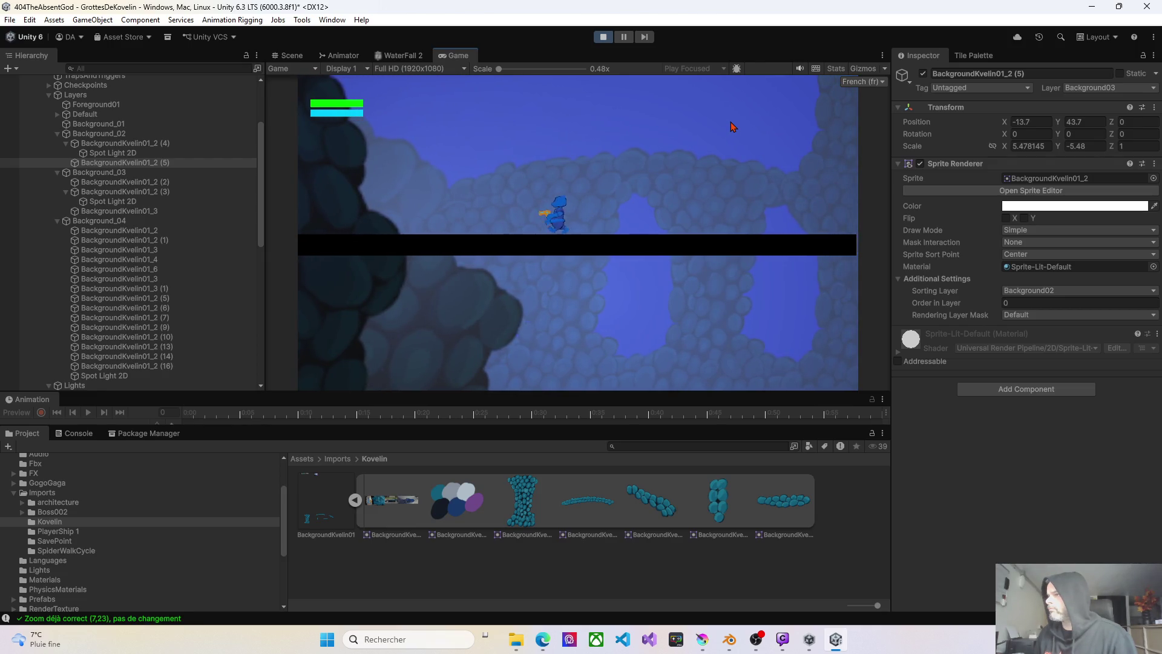
pyautogui.press('a')
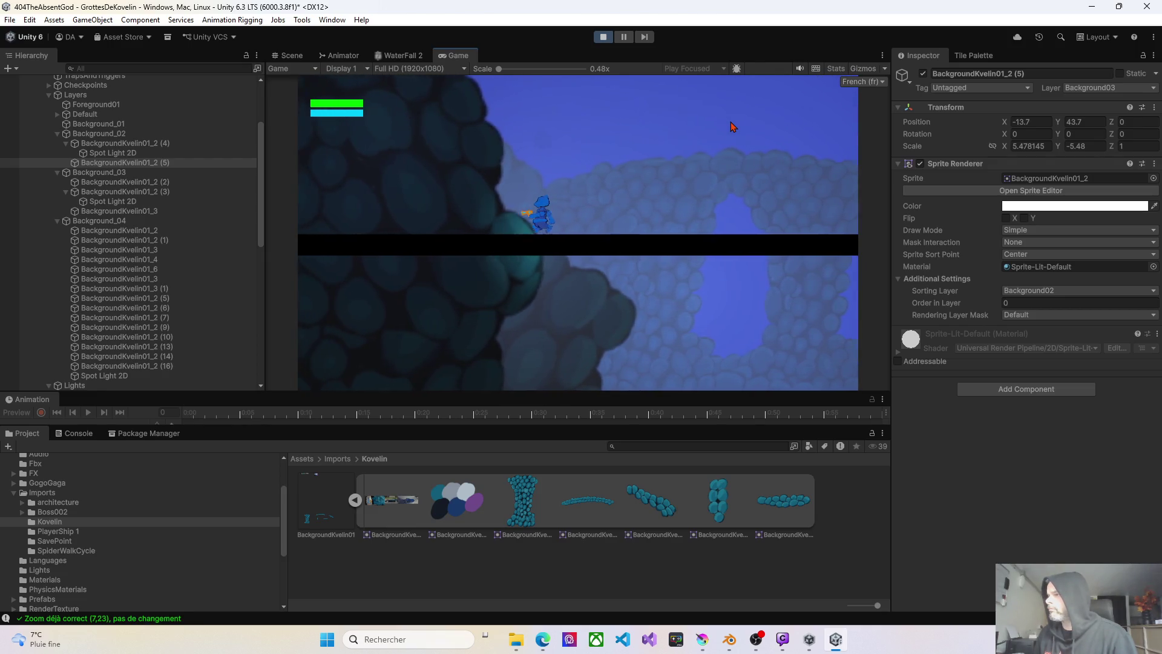
pyautogui.press('a')
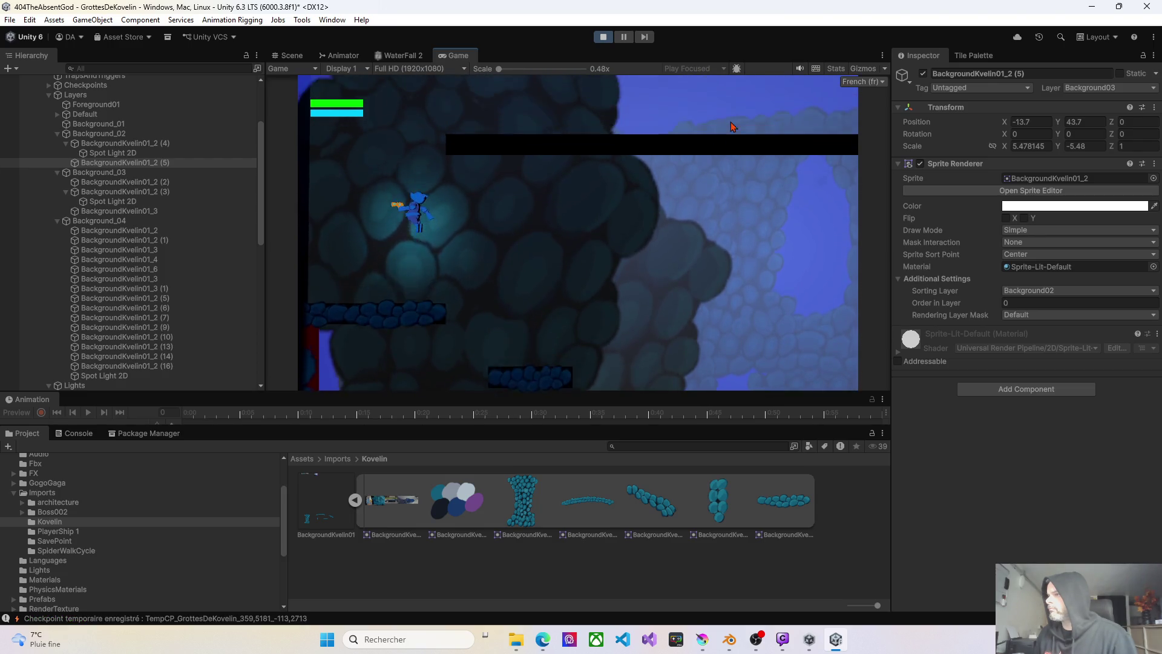
pyautogui.press('d')
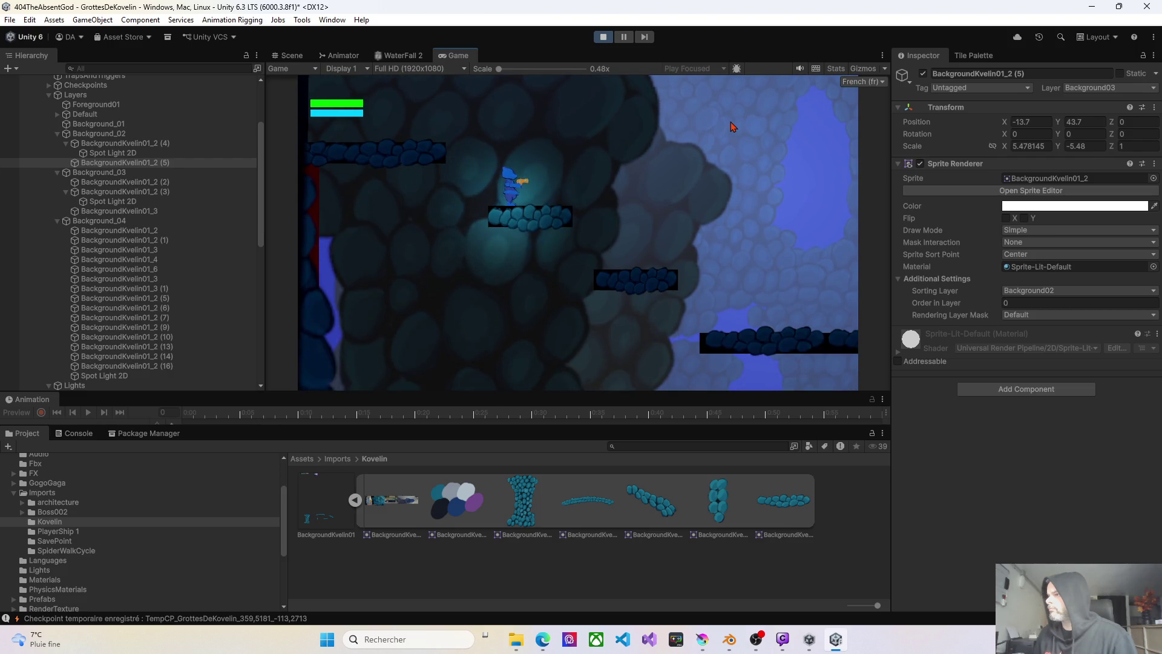
pyautogui.press('d')
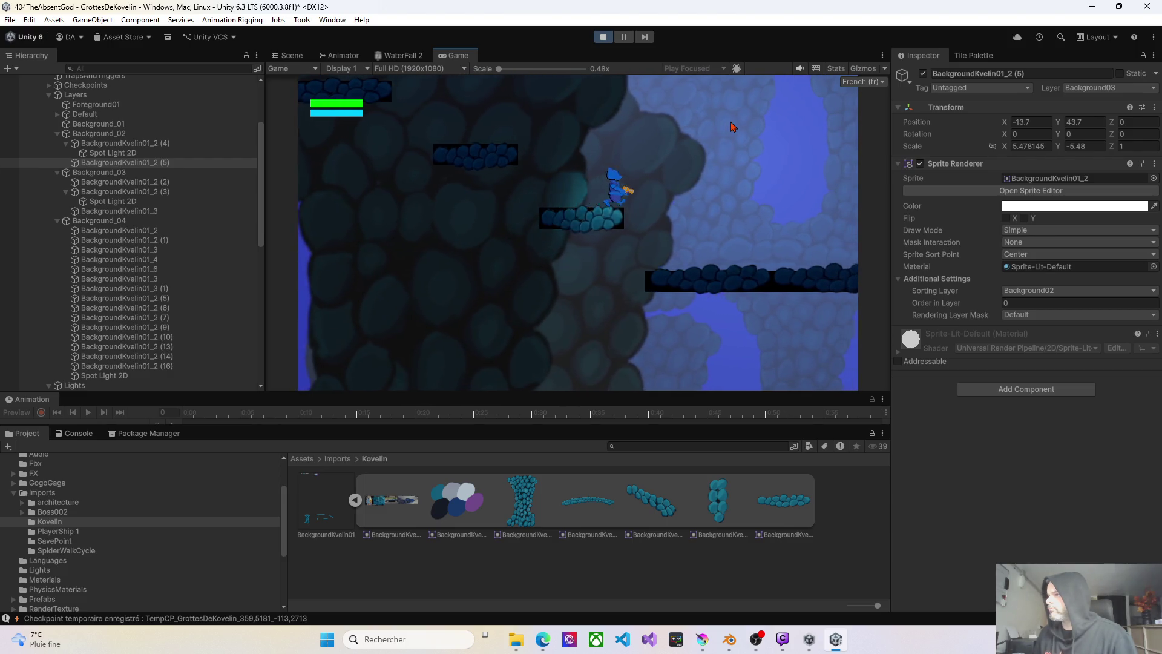
pyautogui.press('d')
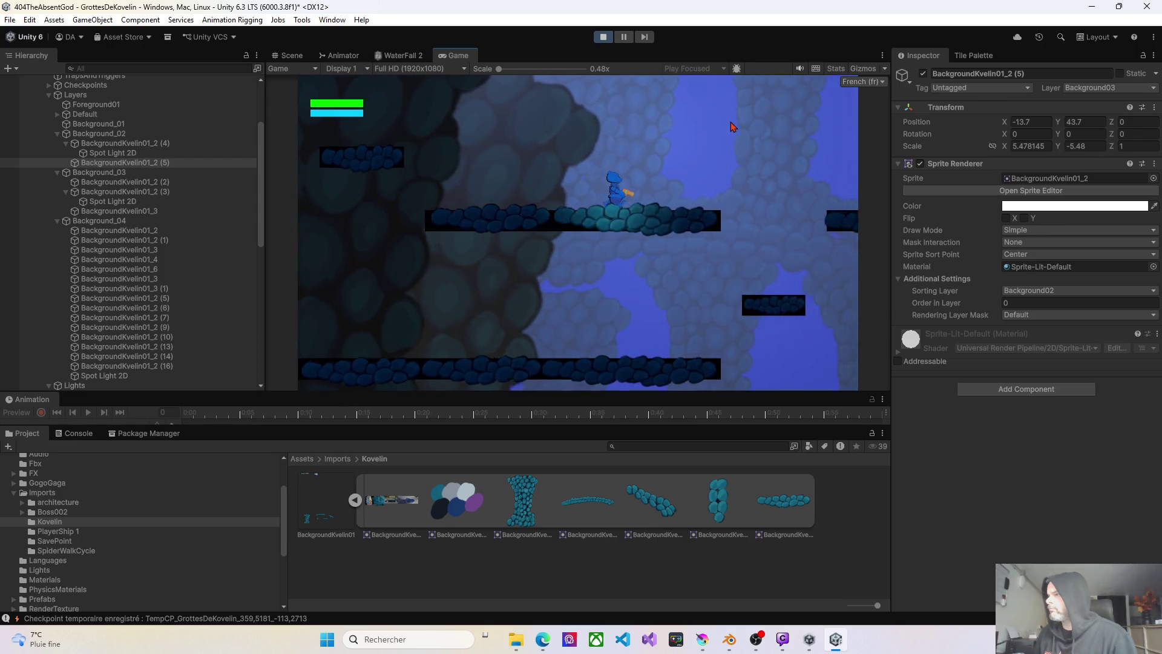
pyautogui.press('a')
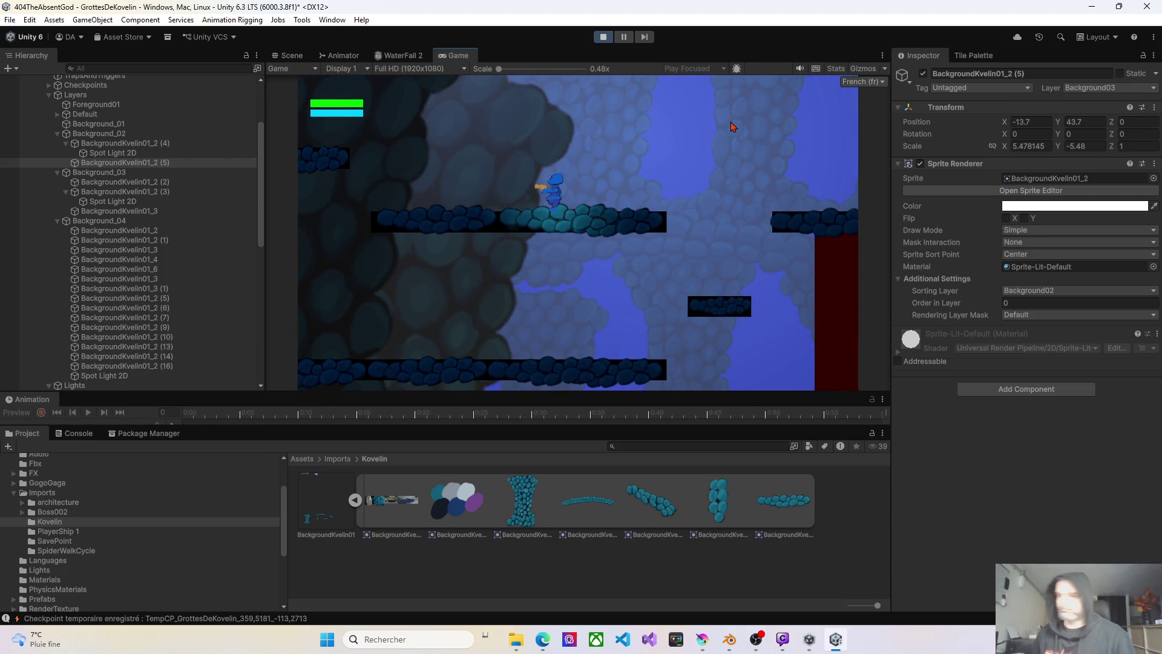
pyautogui.click(607, 39)
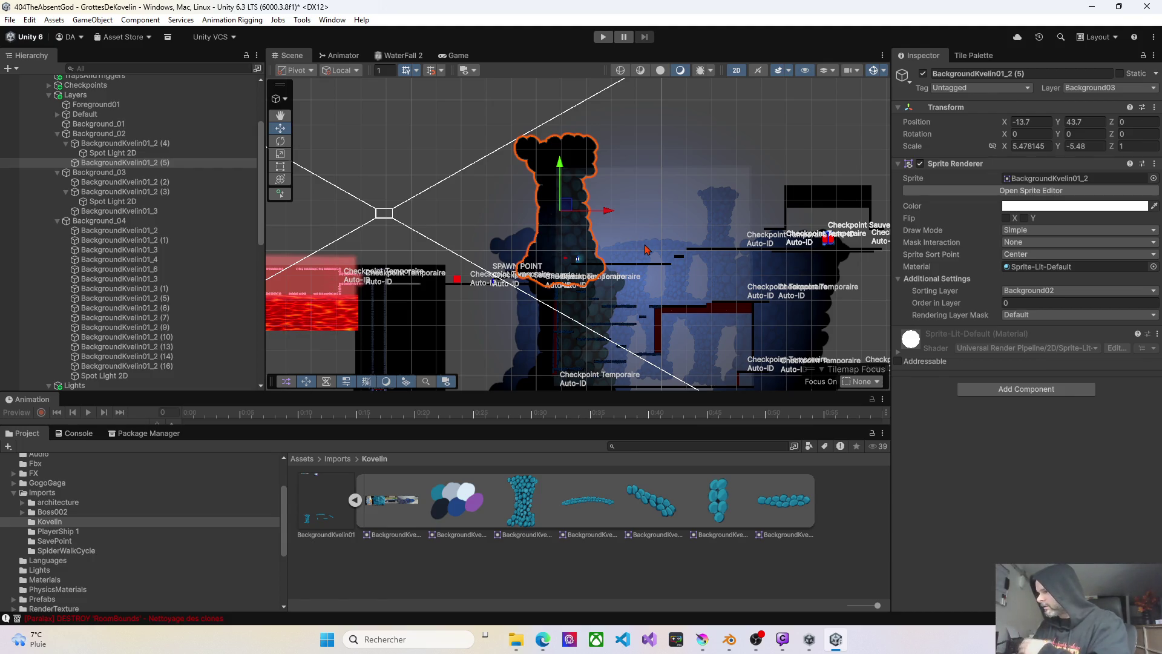
# - Set BackgroundKvelin01_2 (15) to Scale Y -2.62 and move it down to 231.9, -44.9
pyautogui.scroll(-2, 646, 249)
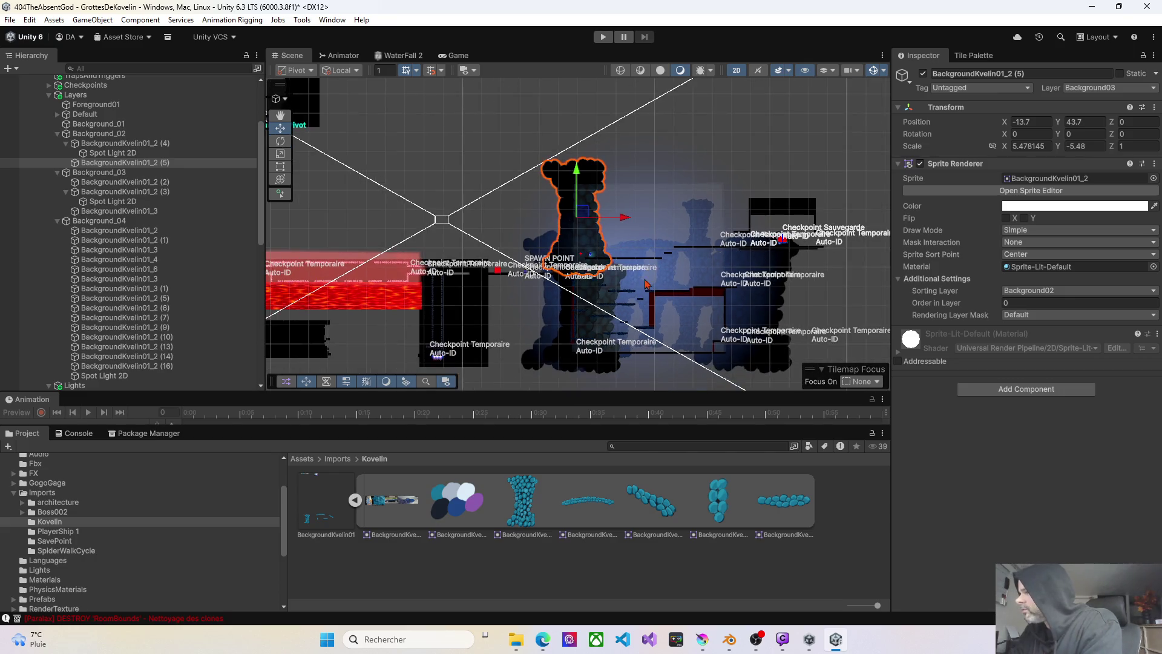
pyautogui.scroll(5, 647, 283)
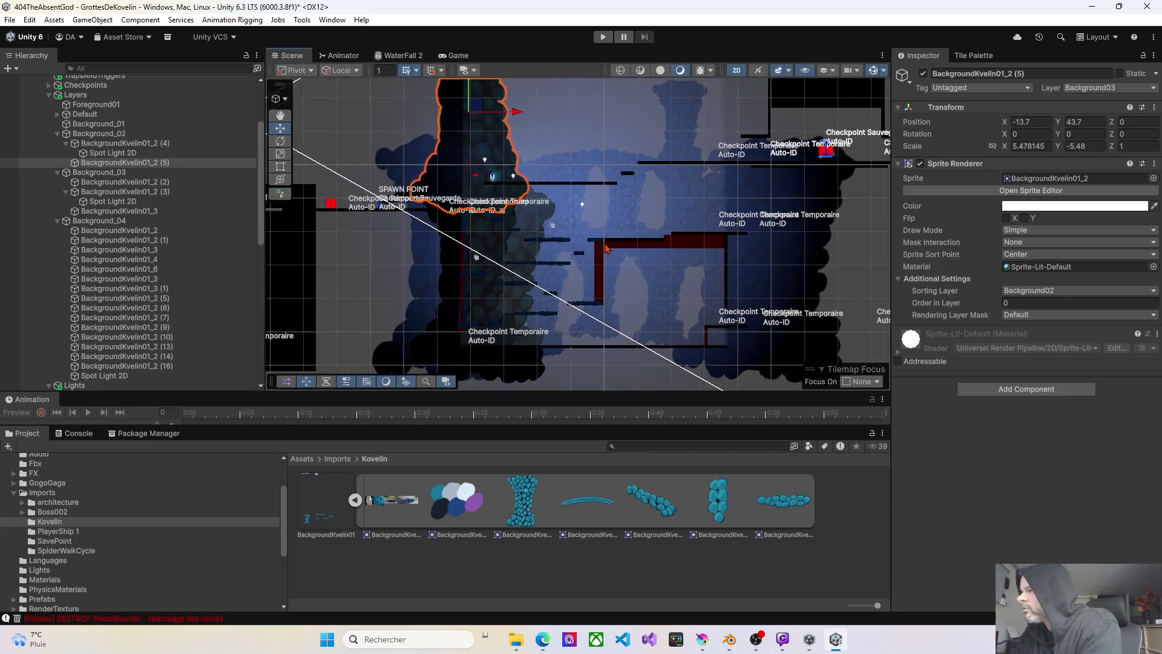
pyautogui.scroll(3, 606, 248)
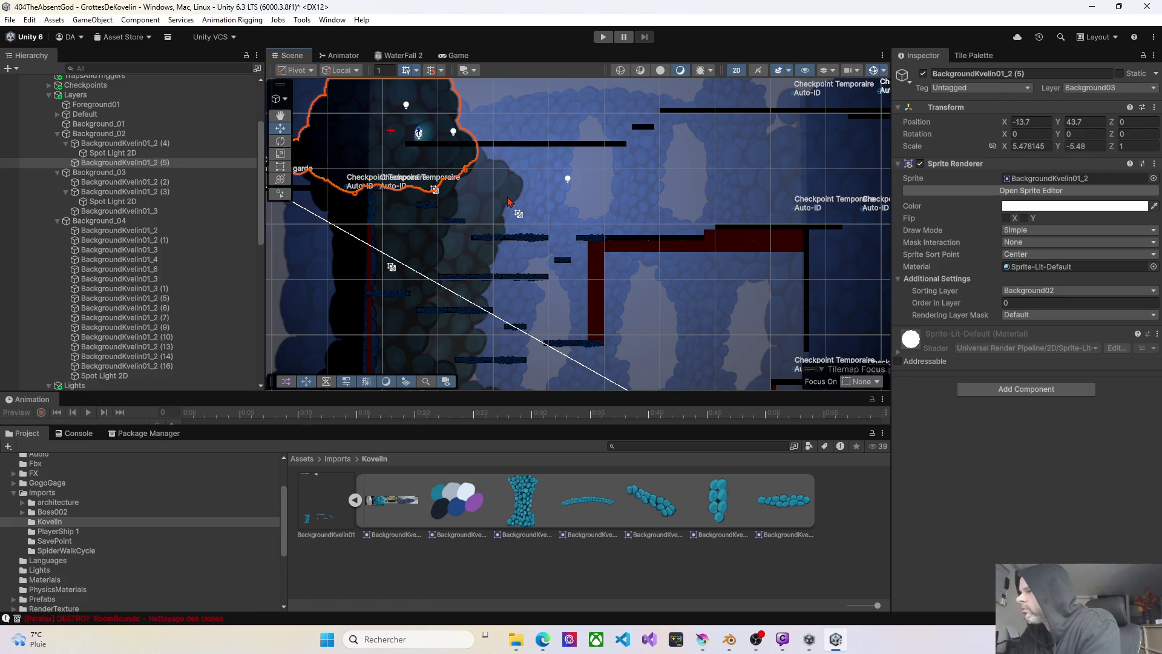
pyautogui.scroll(-5, 550, 207)
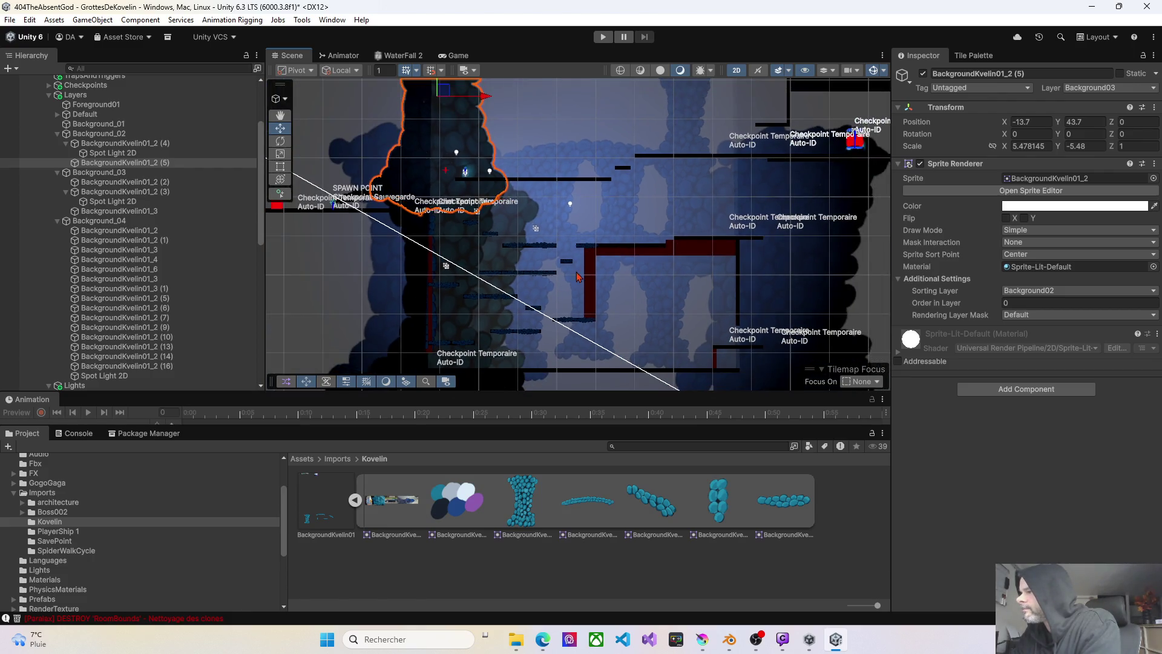
pyautogui.click(636, 301)
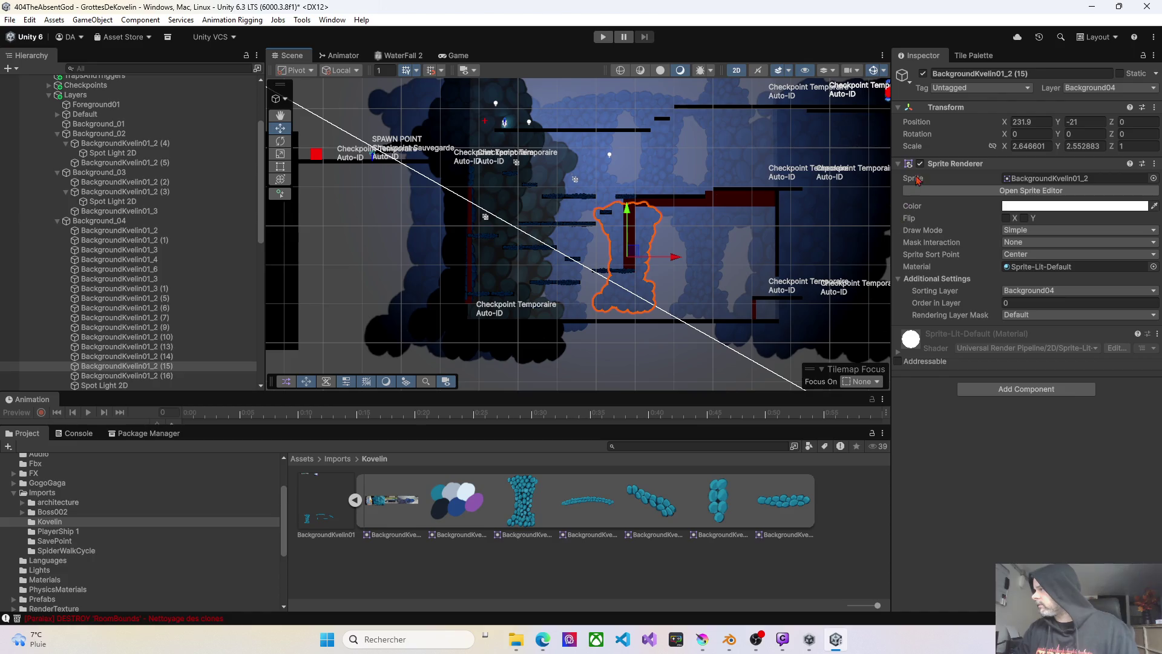
pyautogui.moveTo(1060, 148); pyautogui.dragTo(957, 143)
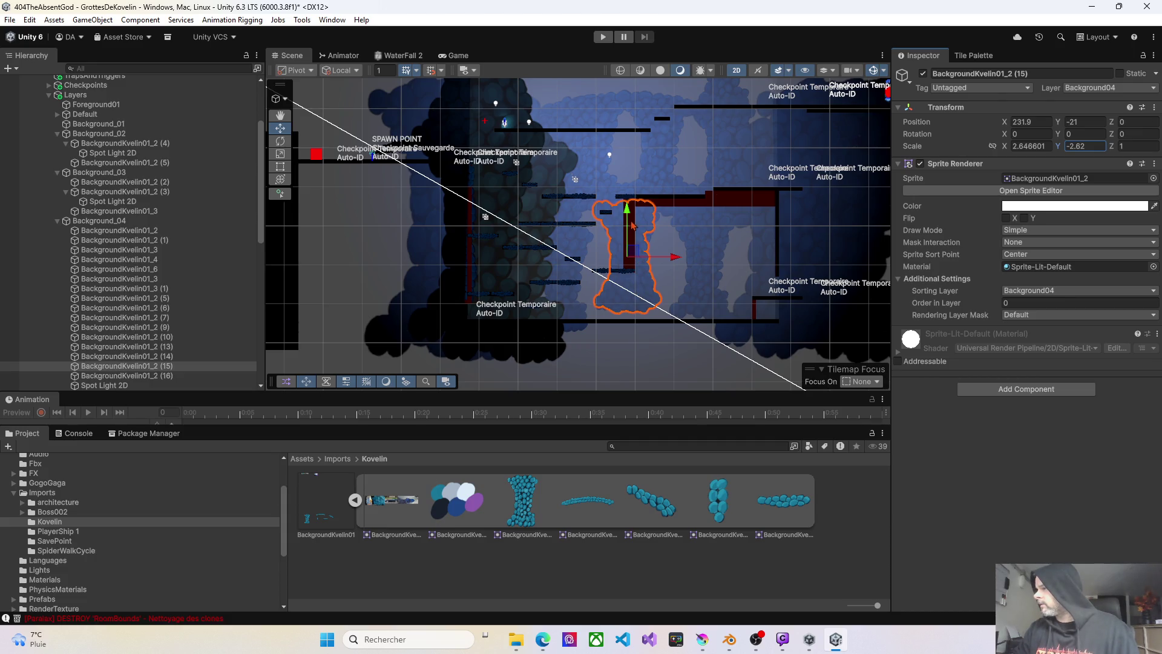
pyautogui.moveTo(632, 226); pyautogui.dragTo(617, 332)
pyautogui.scroll(-2, 624, 311)
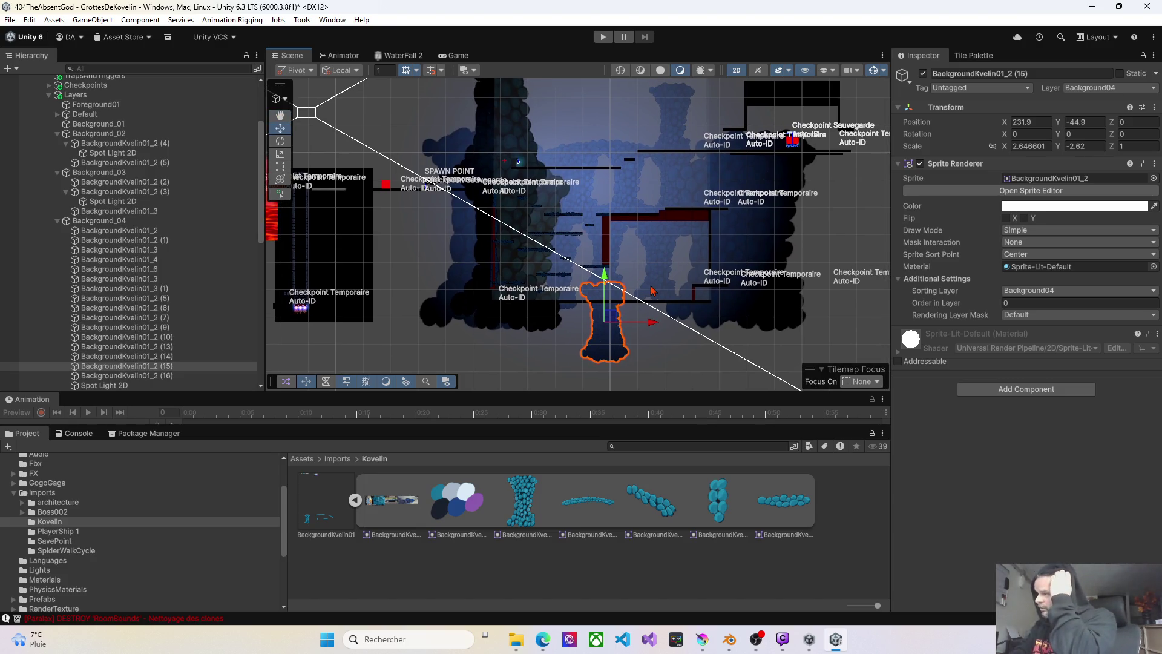
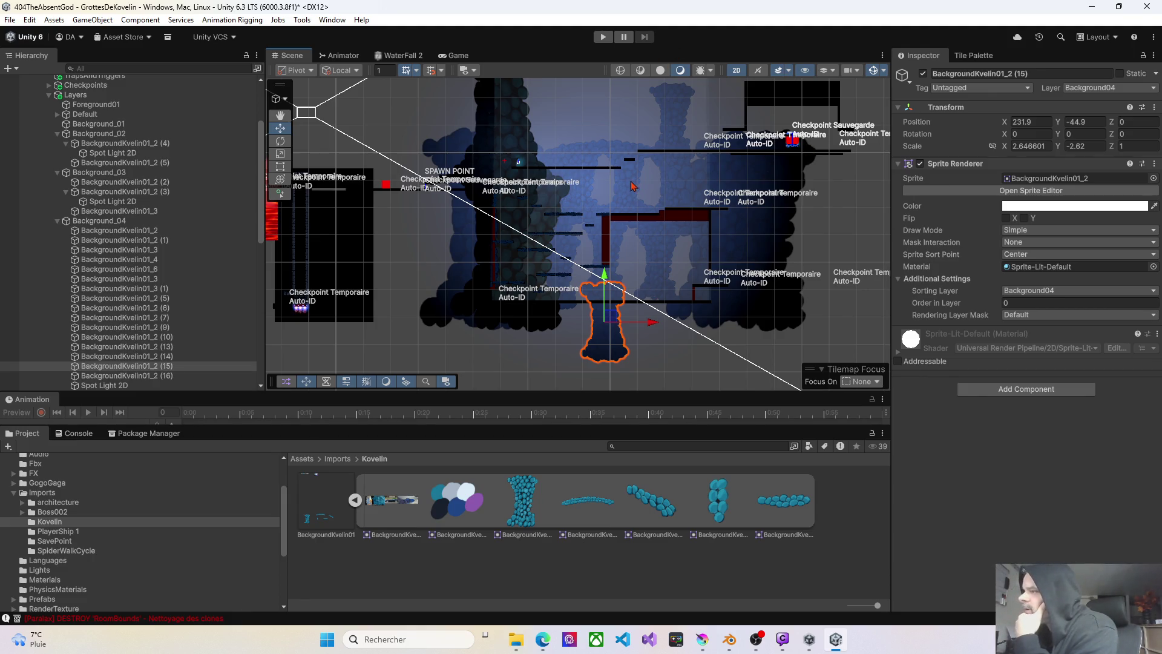
# - Pan across the cave level in the Scene view, then start Play mode
pyautogui.moveTo(632, 185)
pyautogui.mouseDown()
pyautogui.moveTo(601, 257)
pyautogui.moveTo(598, 235)
pyautogui.mouseUp()
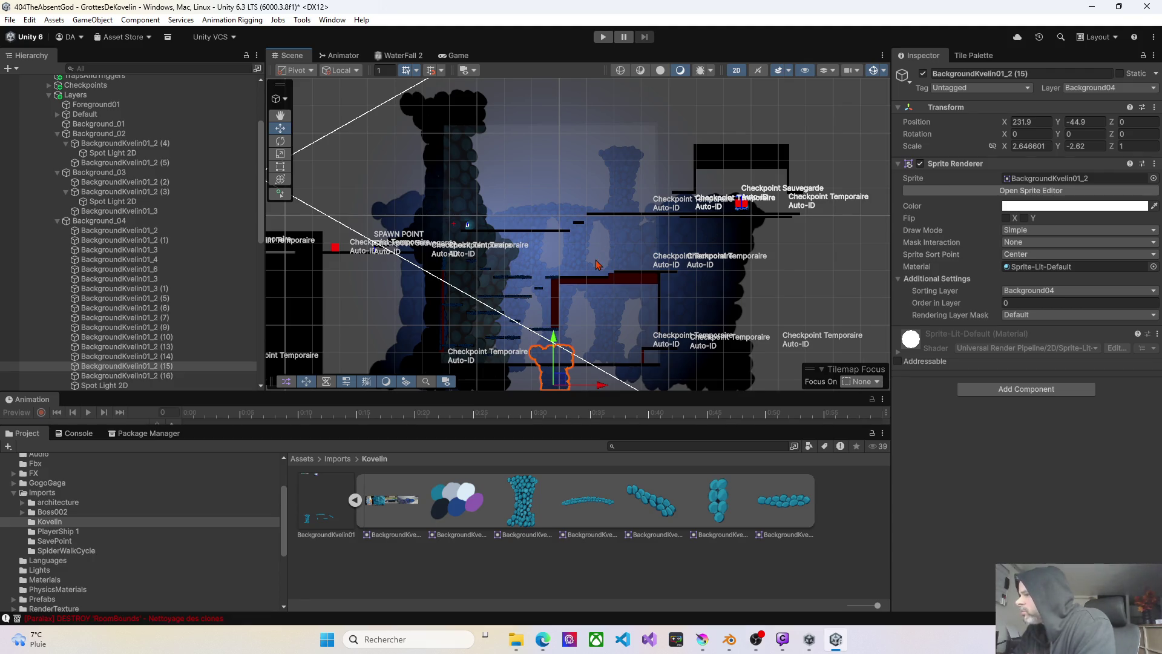
pyautogui.moveTo(598, 265)
pyautogui.mouseDown()
pyautogui.moveTo(617, 236)
pyautogui.moveTo(669, 227)
pyautogui.moveTo(659, 243)
pyautogui.mouseUp()
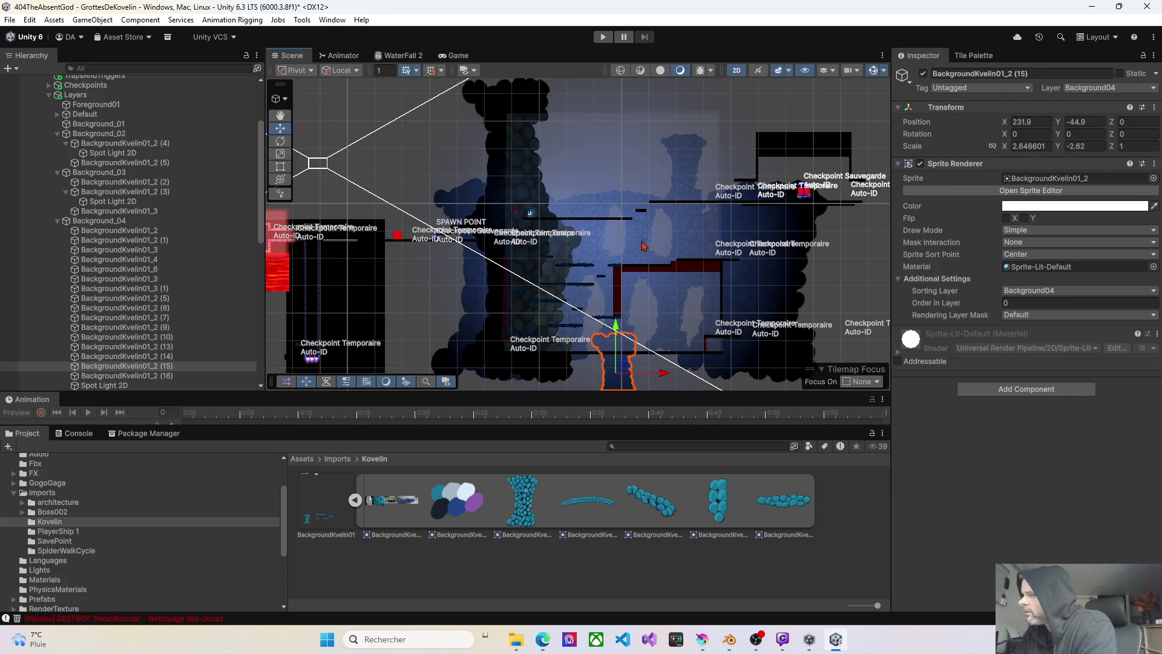
pyautogui.moveTo(644, 245); pyautogui.dragTo(579, 242)
pyautogui.click(603, 37)
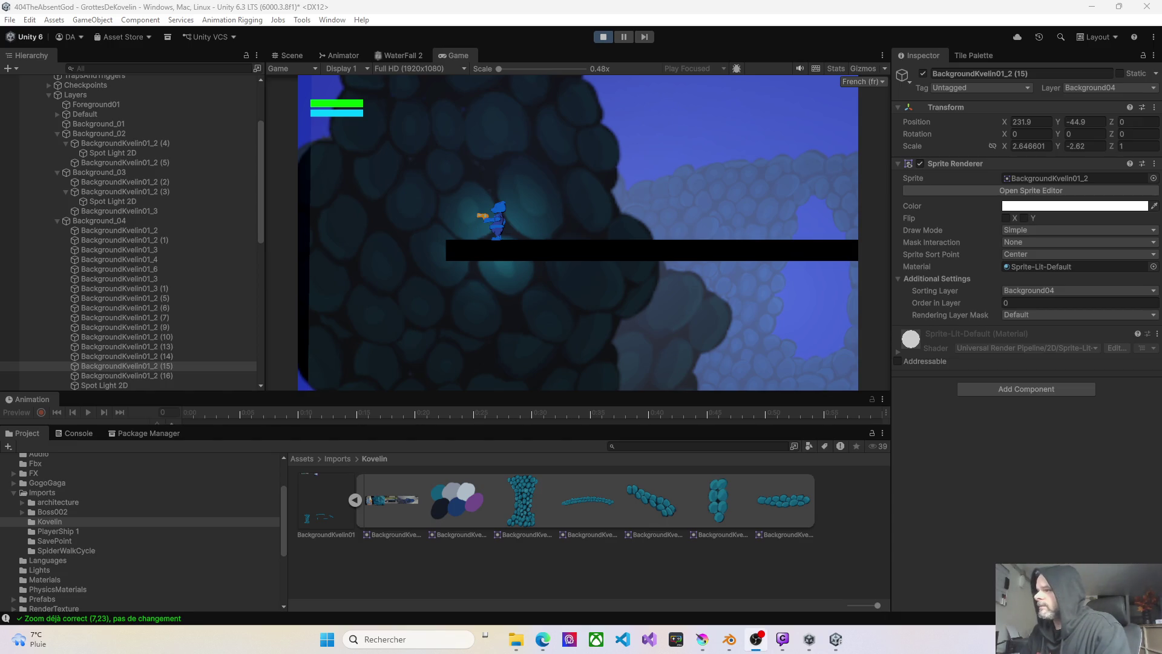
# - Walk the character back and forth firing shots, then collapse the Layers and Lights hierarchy groups
pyautogui.press('ctrl')
pyautogui.press('Right')
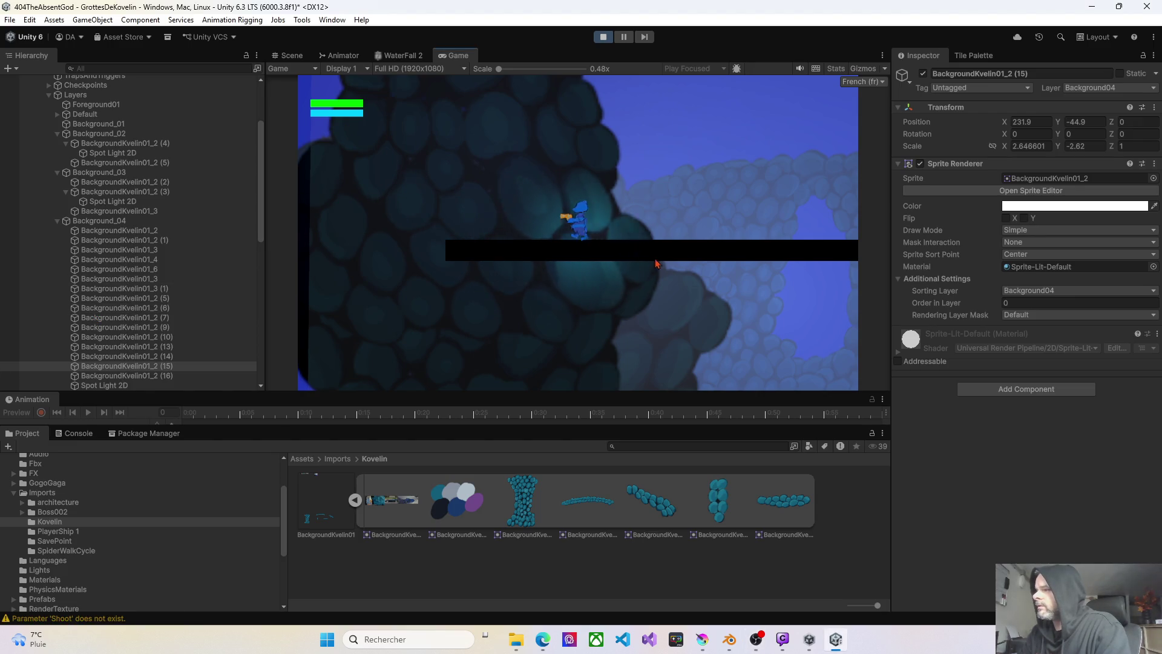
pyautogui.press('Left')
pyautogui.press('Right')
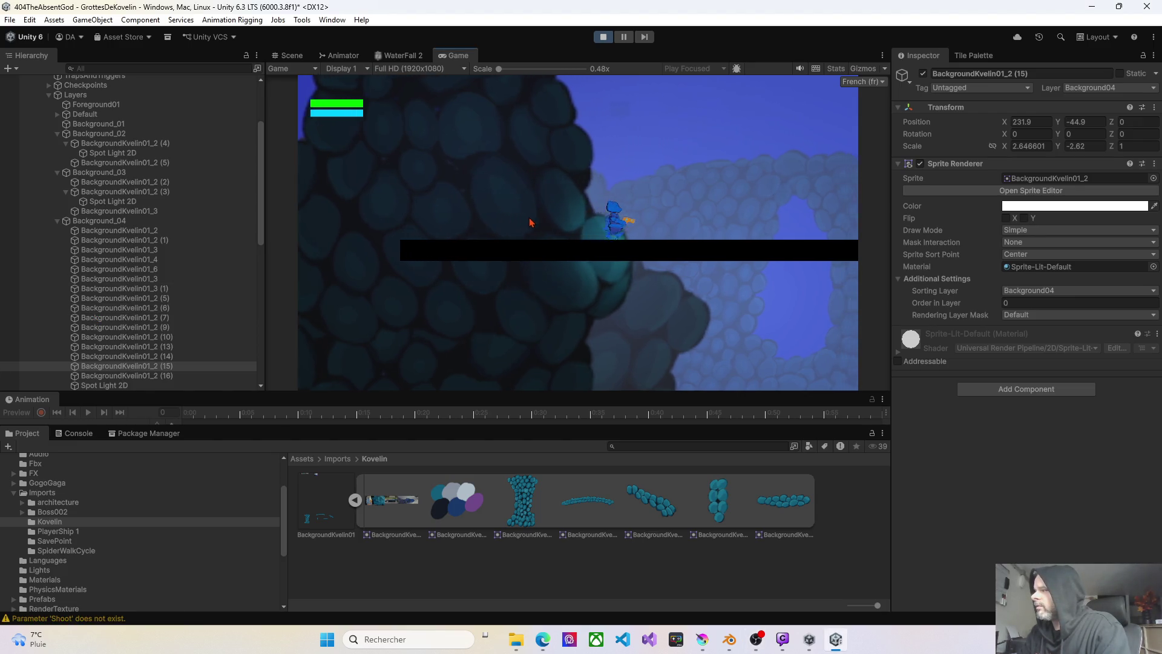
pyautogui.press('Left')
pyautogui.press('ctrl')
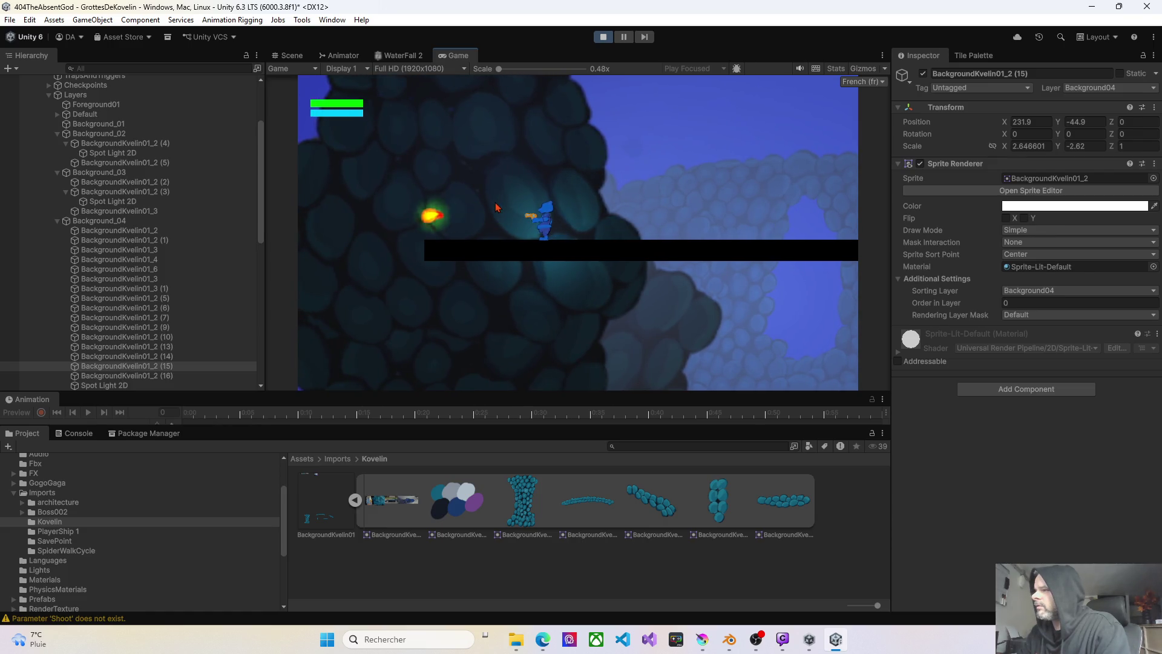
pyautogui.press('Right')
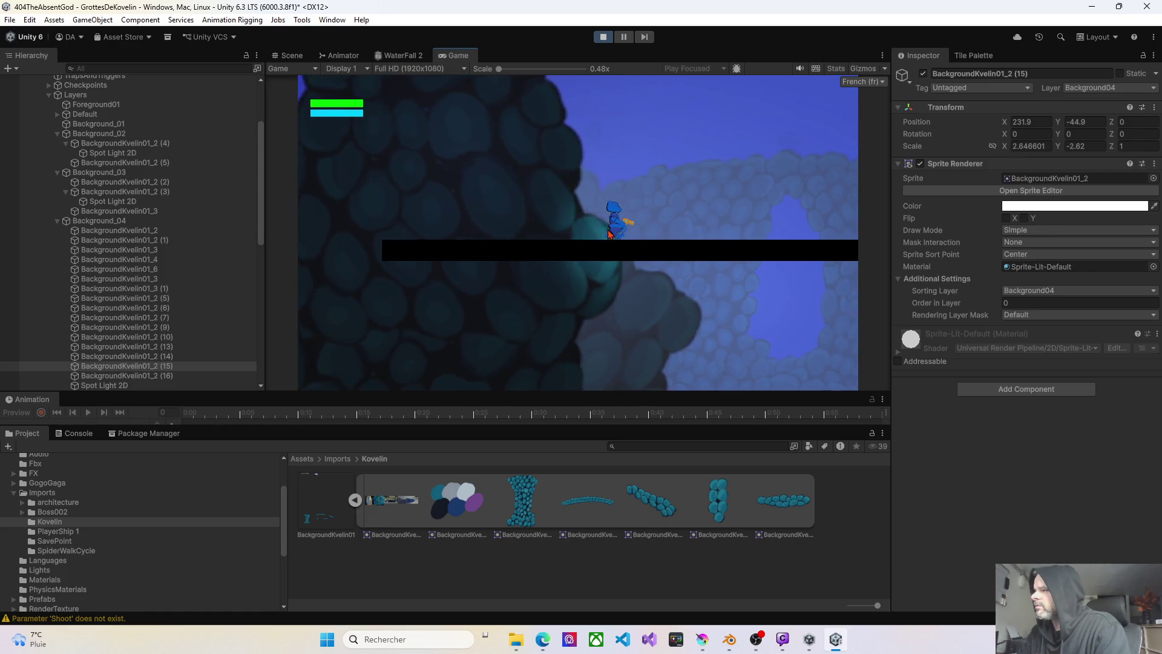
pyautogui.press('Left')
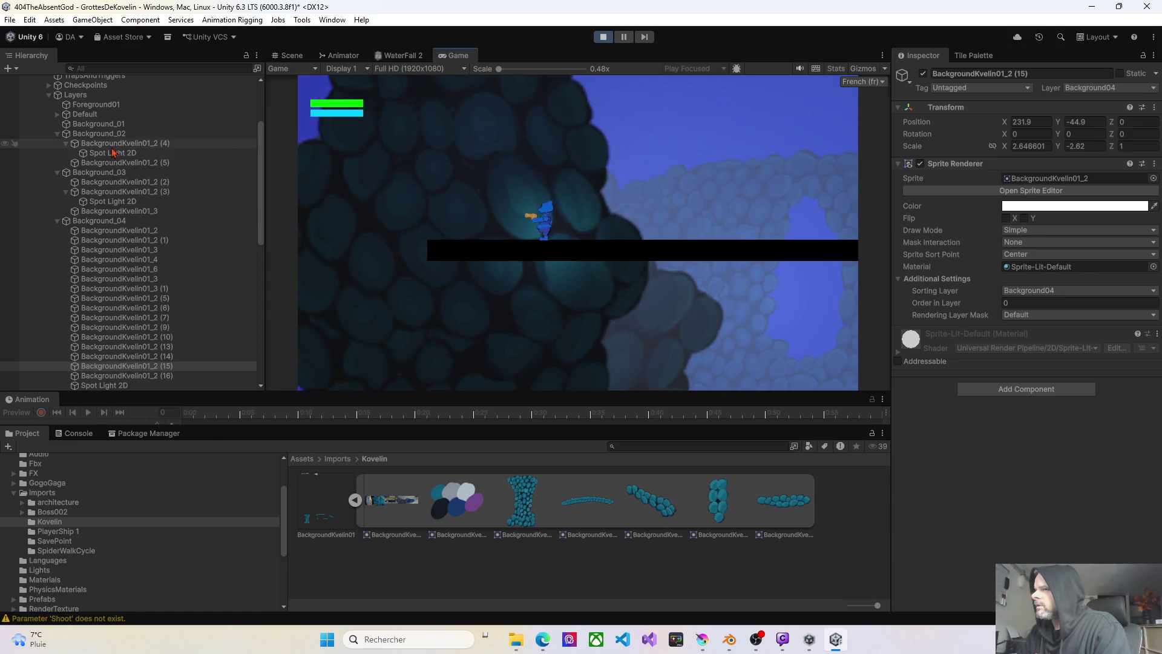
pyautogui.click(48, 95)
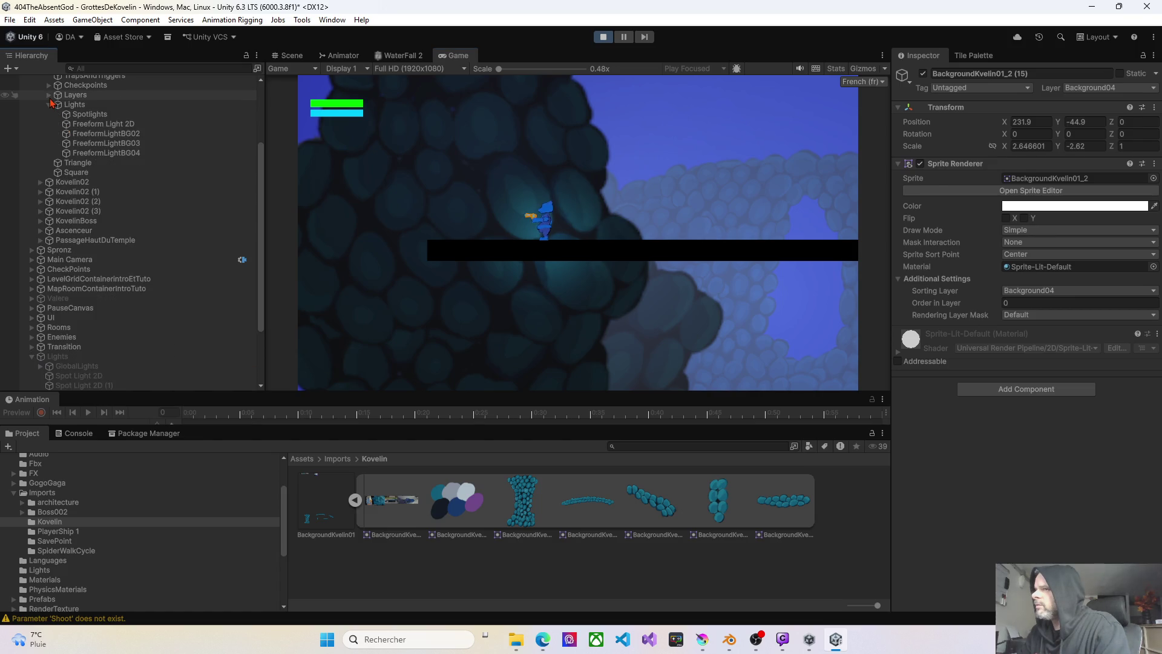
pyautogui.click(49, 105)
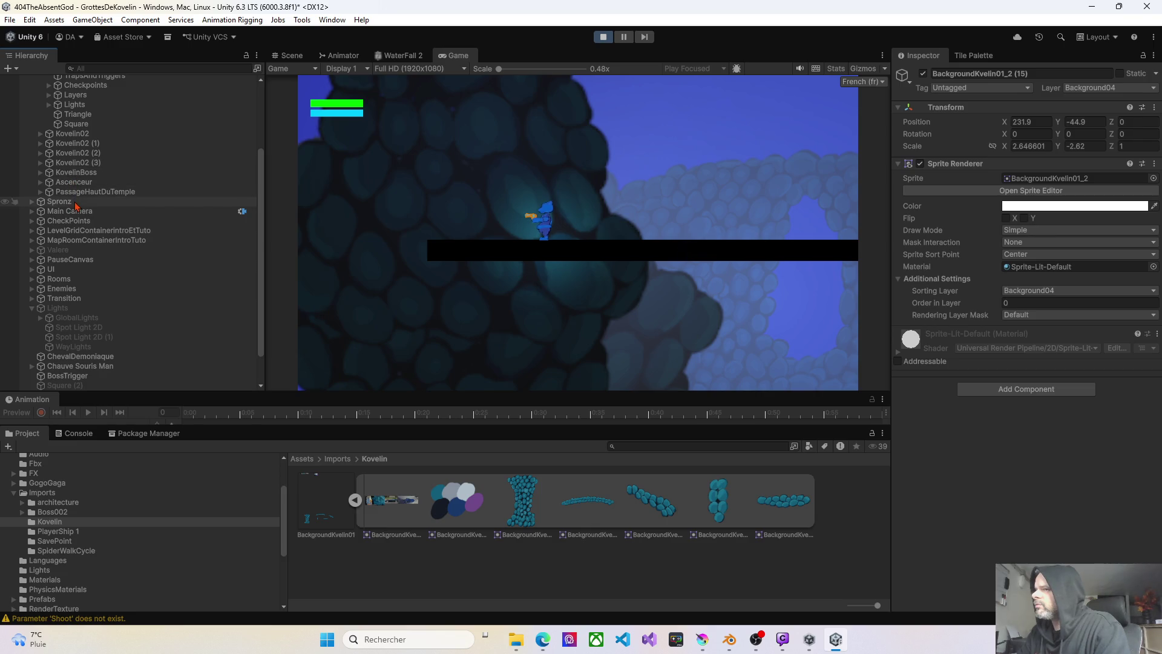
# - Back in the Scene view, put BackgroundKvelin01_2 (5) on the Background02 layer
pyautogui.click(288, 55)
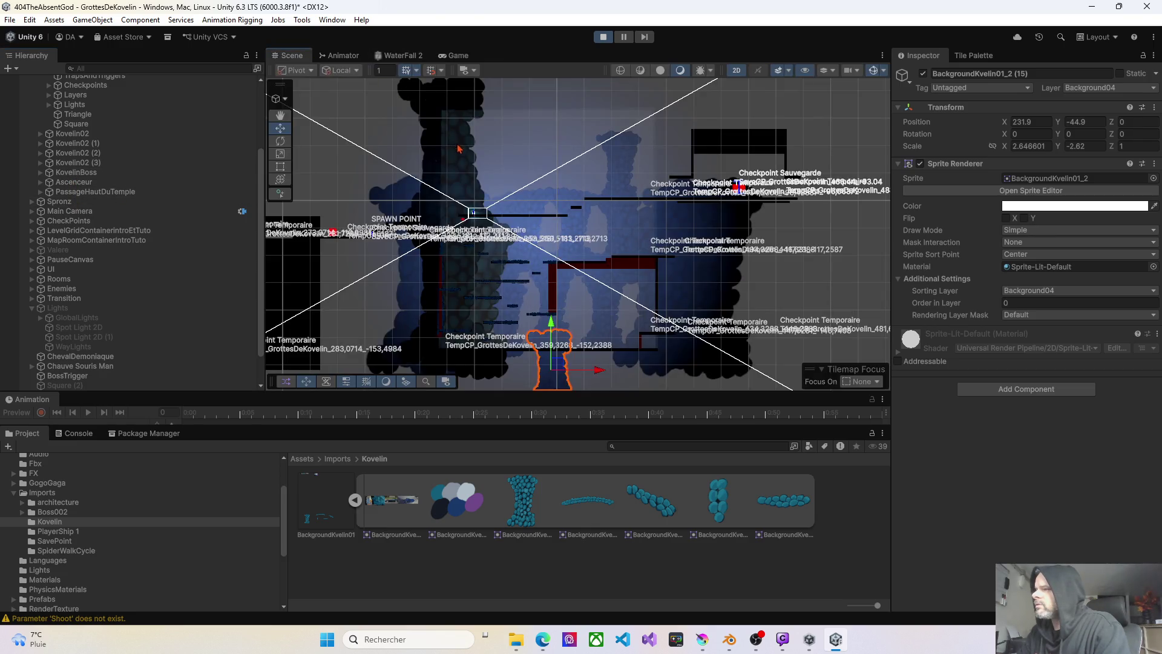
pyautogui.scroll(5, 490, 230)
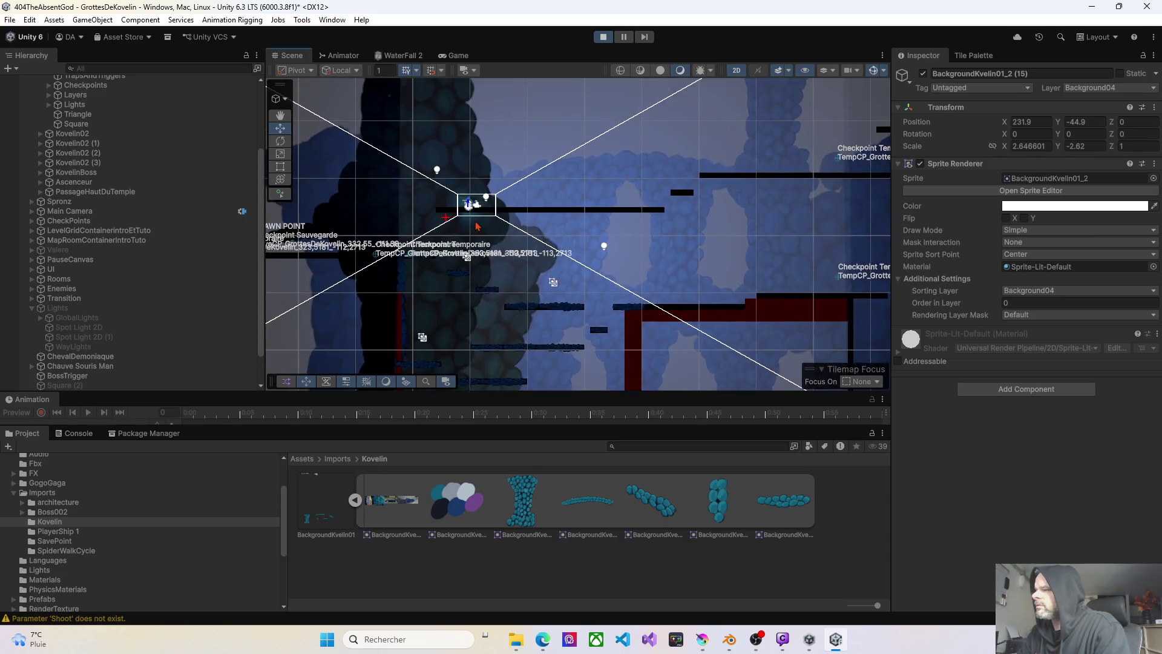
pyautogui.click(471, 228)
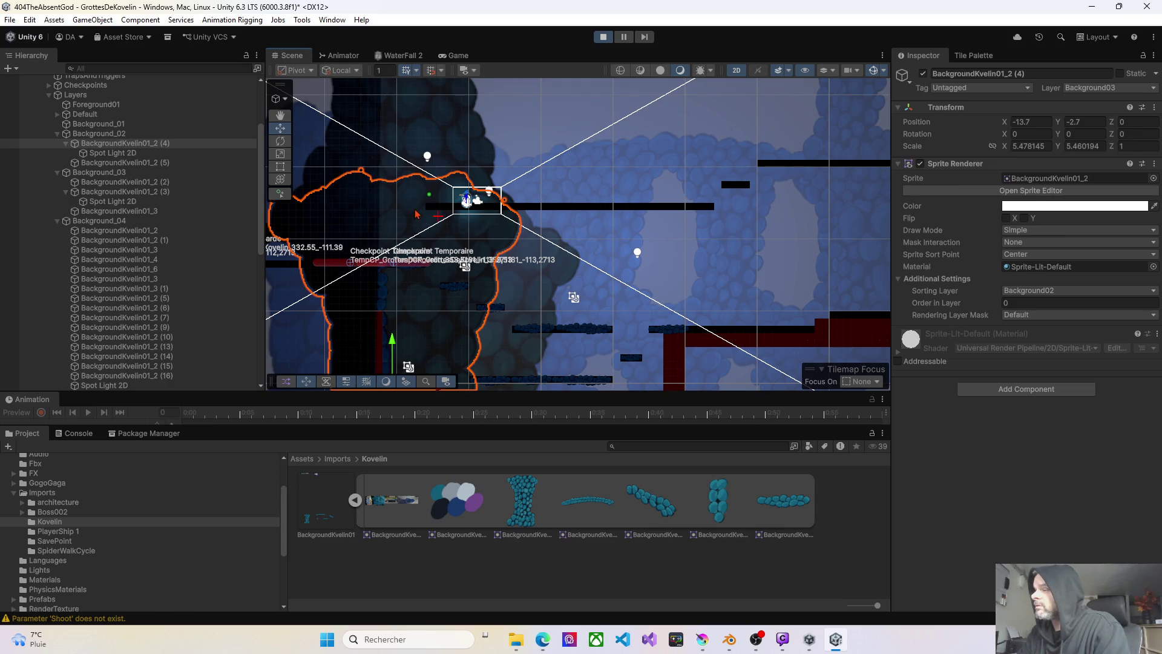
pyautogui.click(533, 253)
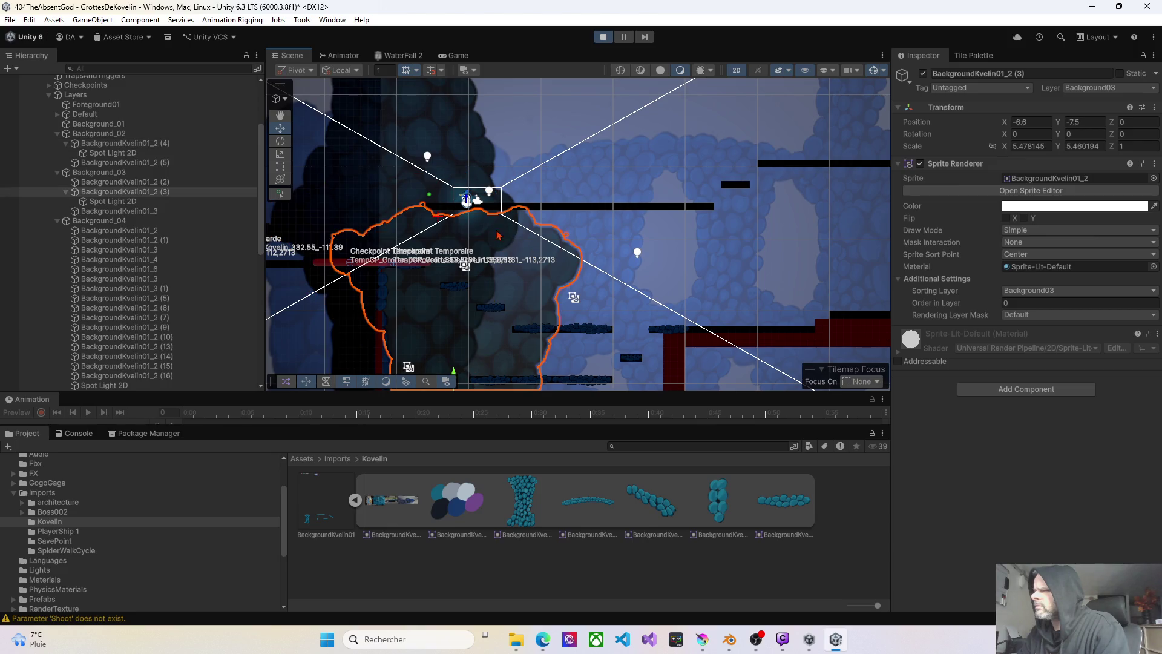
pyautogui.click(430, 207)
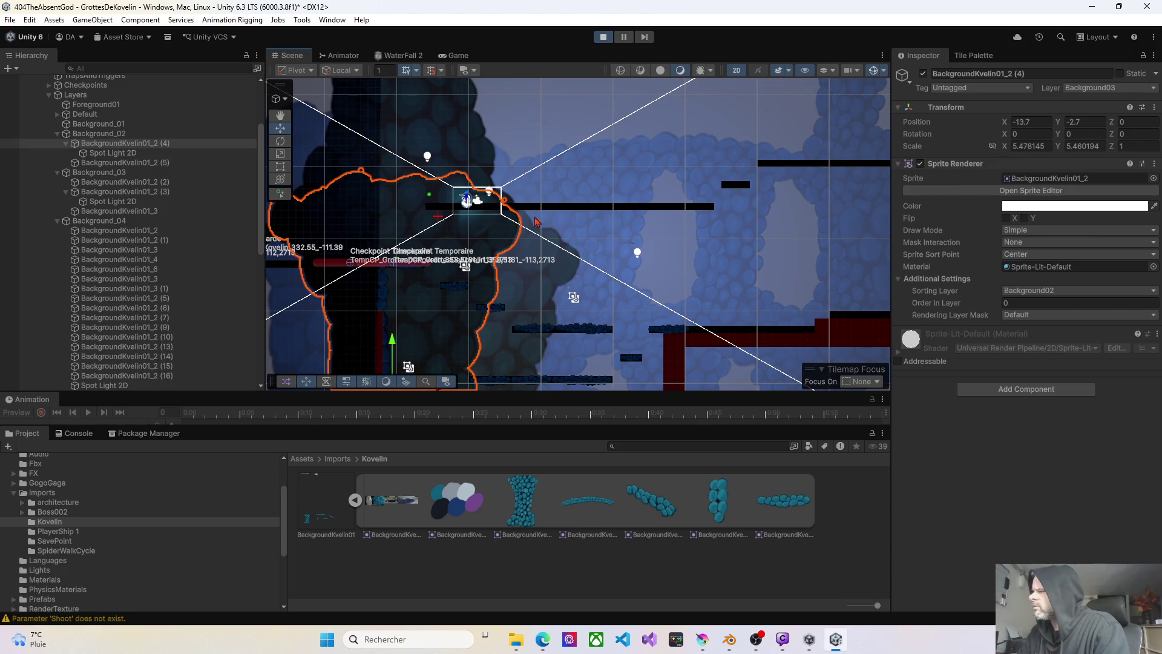
pyautogui.click(450, 149)
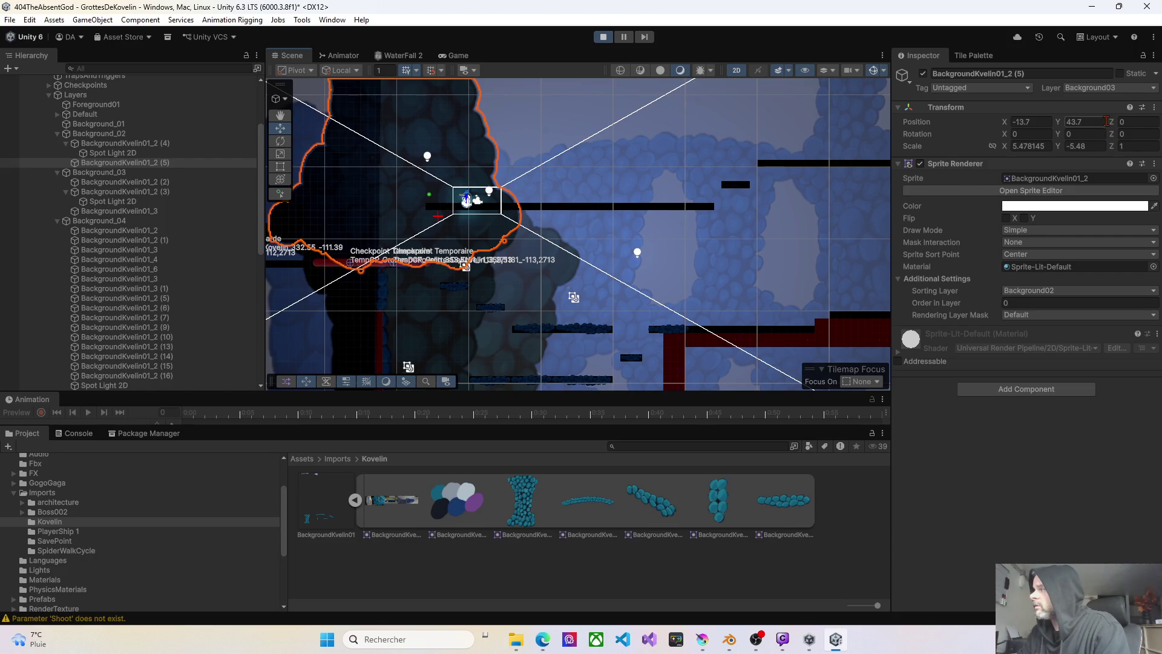
pyautogui.click(1110, 87)
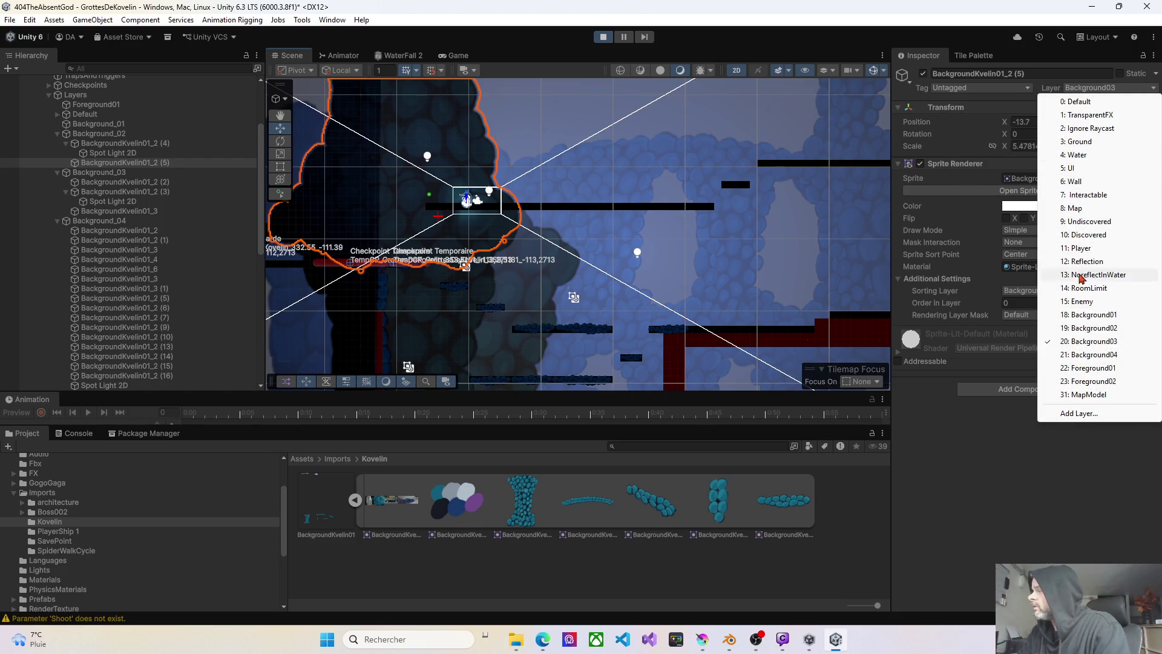
pyautogui.click(1084, 327)
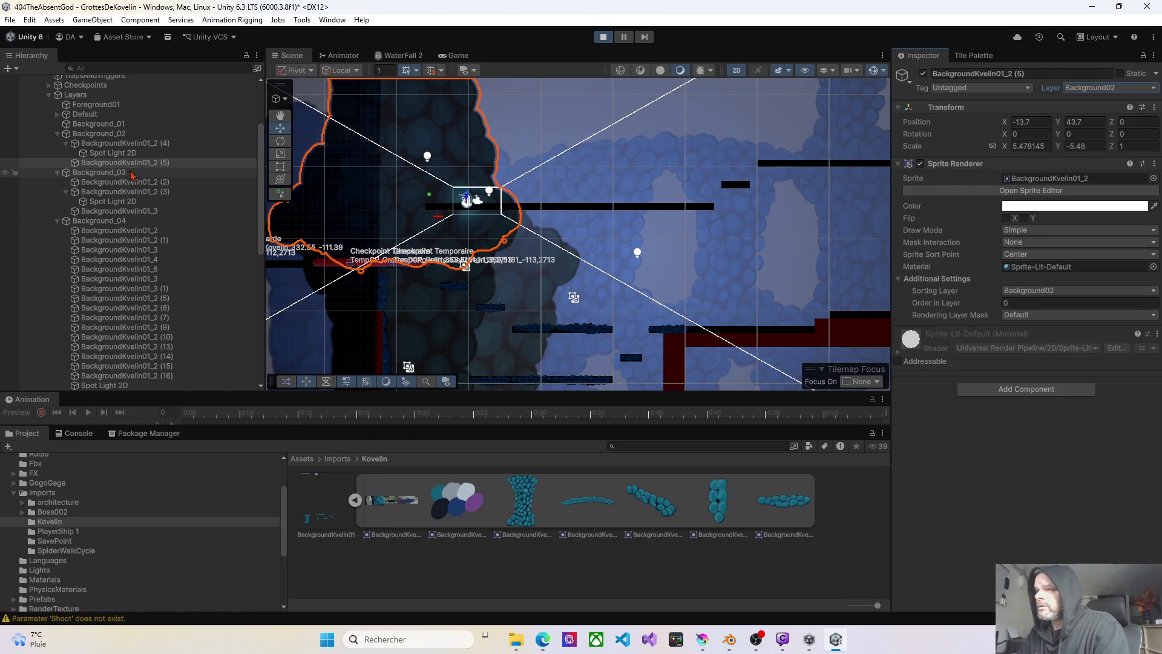
# - Put BackgroundKvelin01_2 (4) and its children, including the spot light, on Background02
pyautogui.click(409, 262)
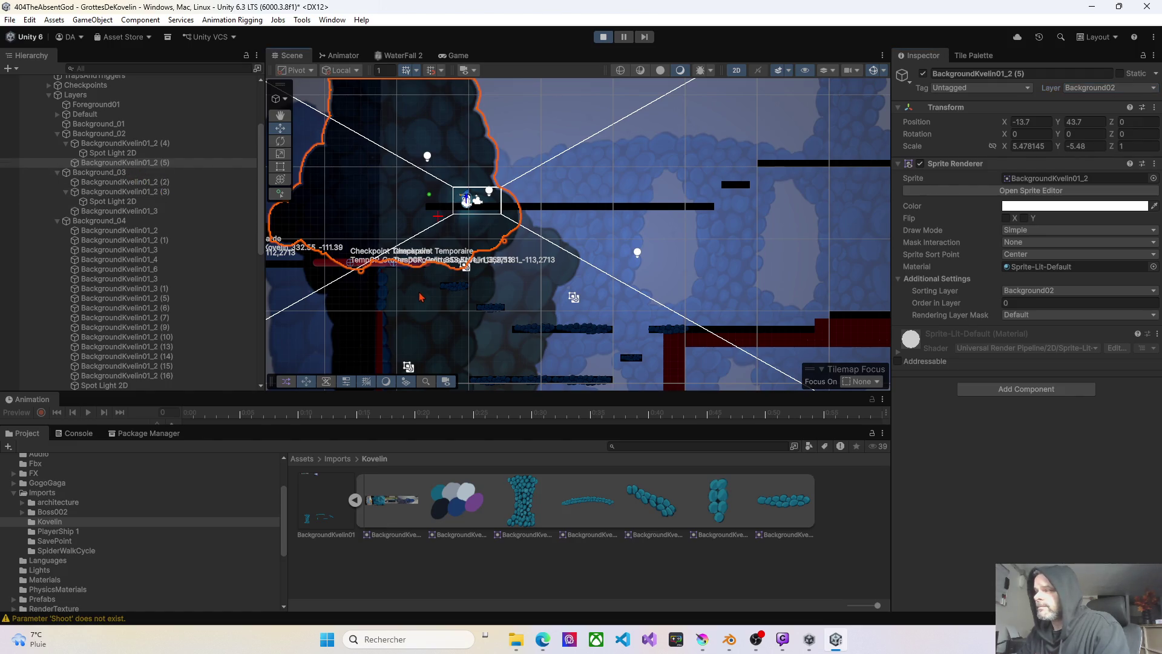
pyautogui.click(1078, 91)
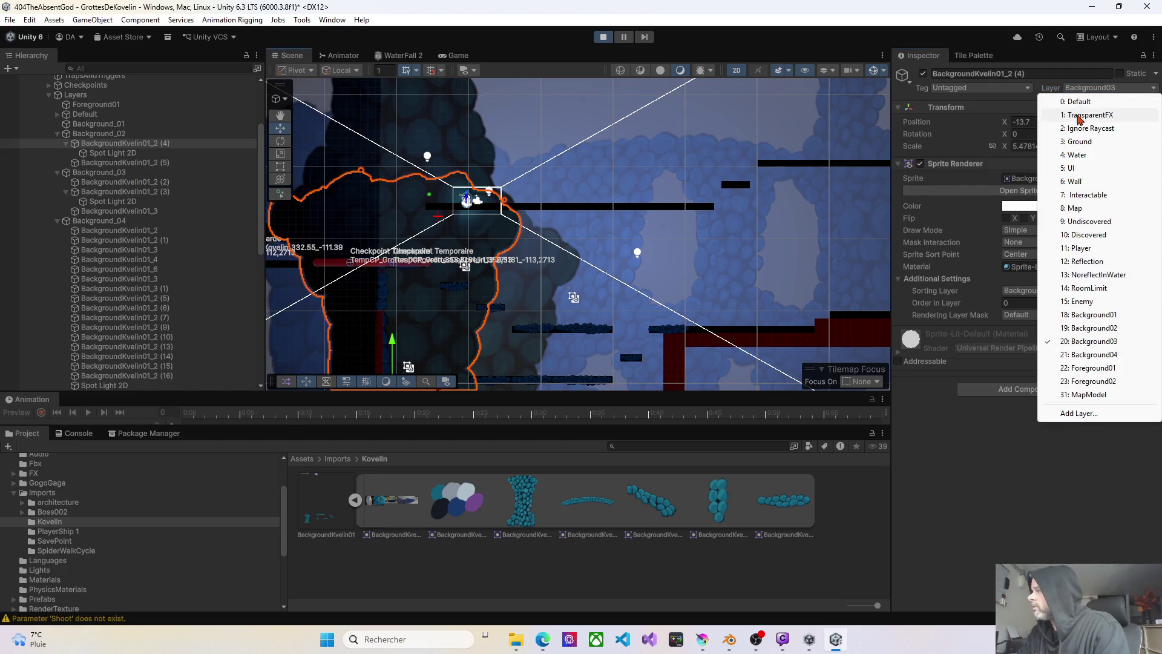
pyautogui.click(1089, 328)
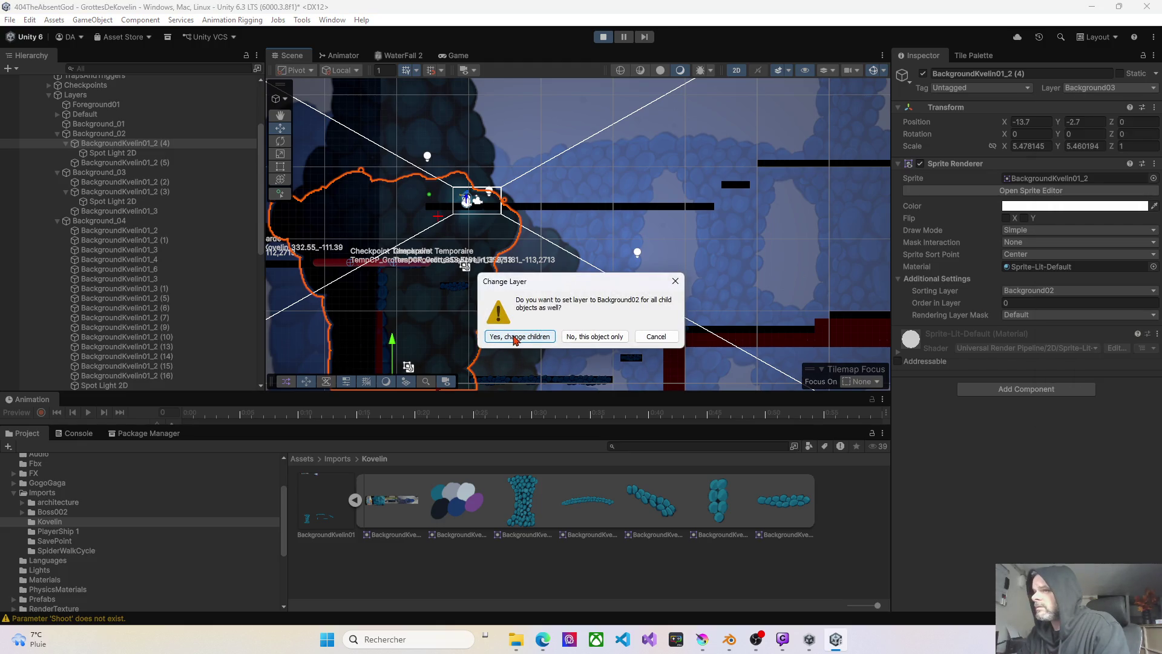
pyautogui.click(514, 338)
pyautogui.scroll(5, 466, 227)
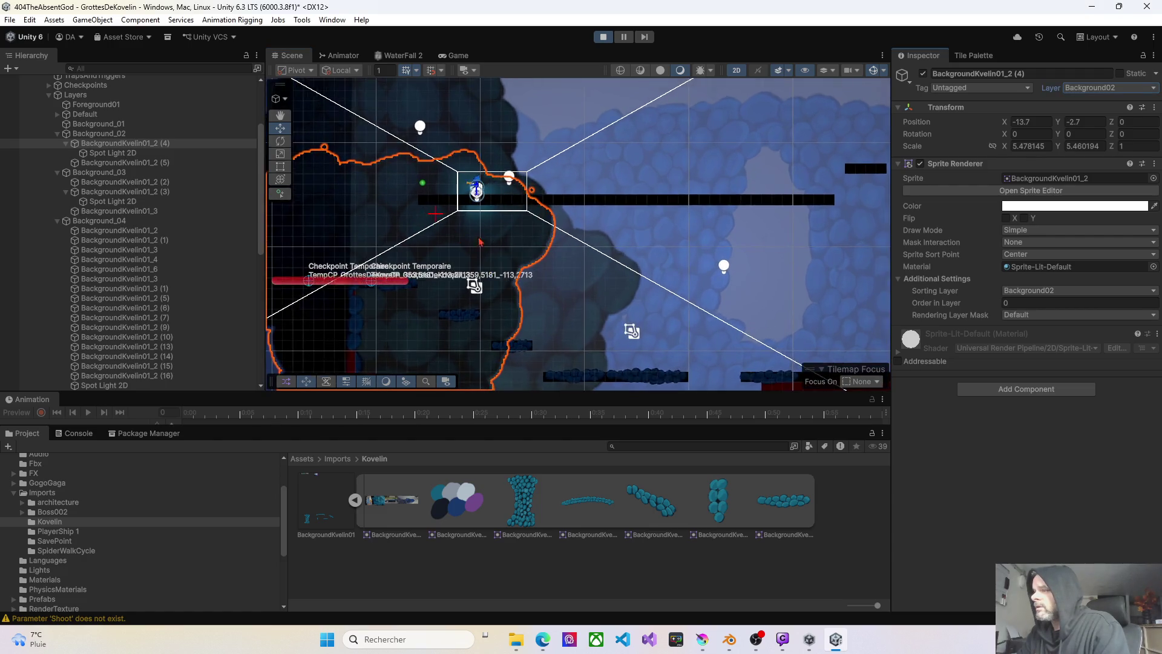
pyautogui.scroll(-5, 502, 243)
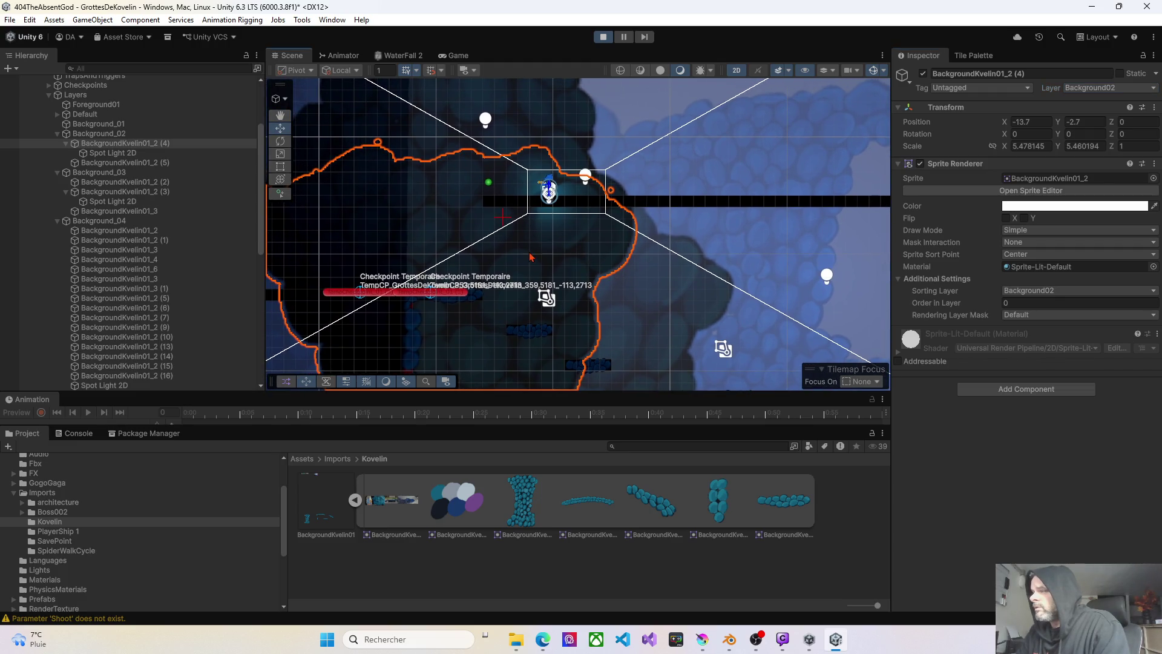
pyautogui.scroll(-3, 617, 260)
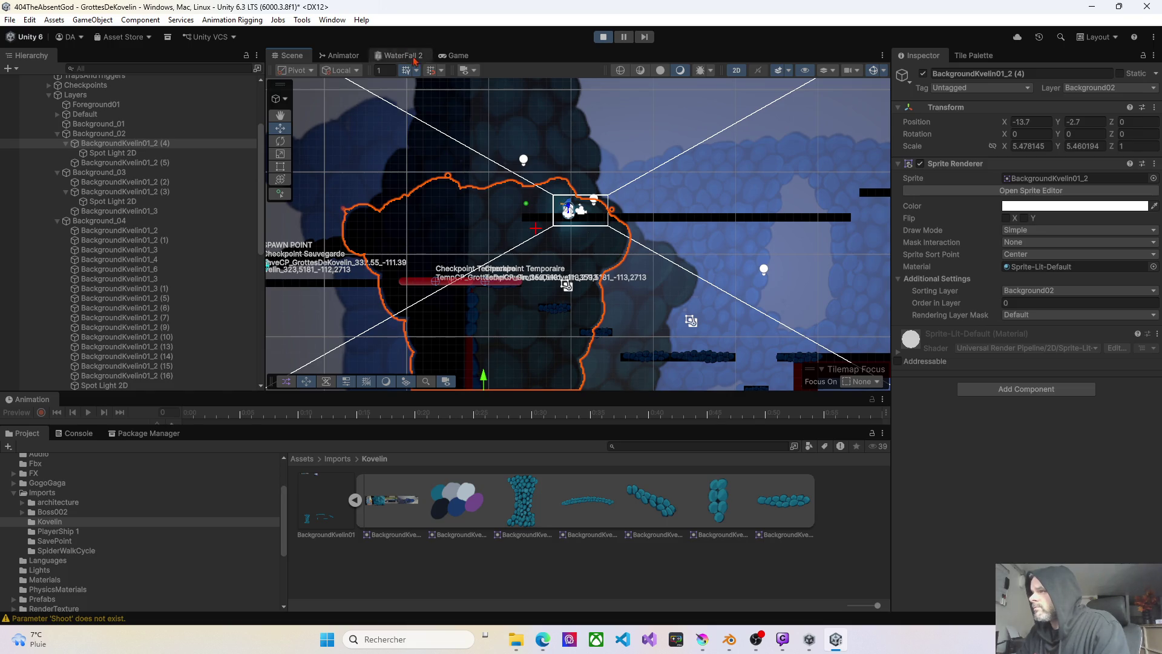
pyautogui.click(602, 39)
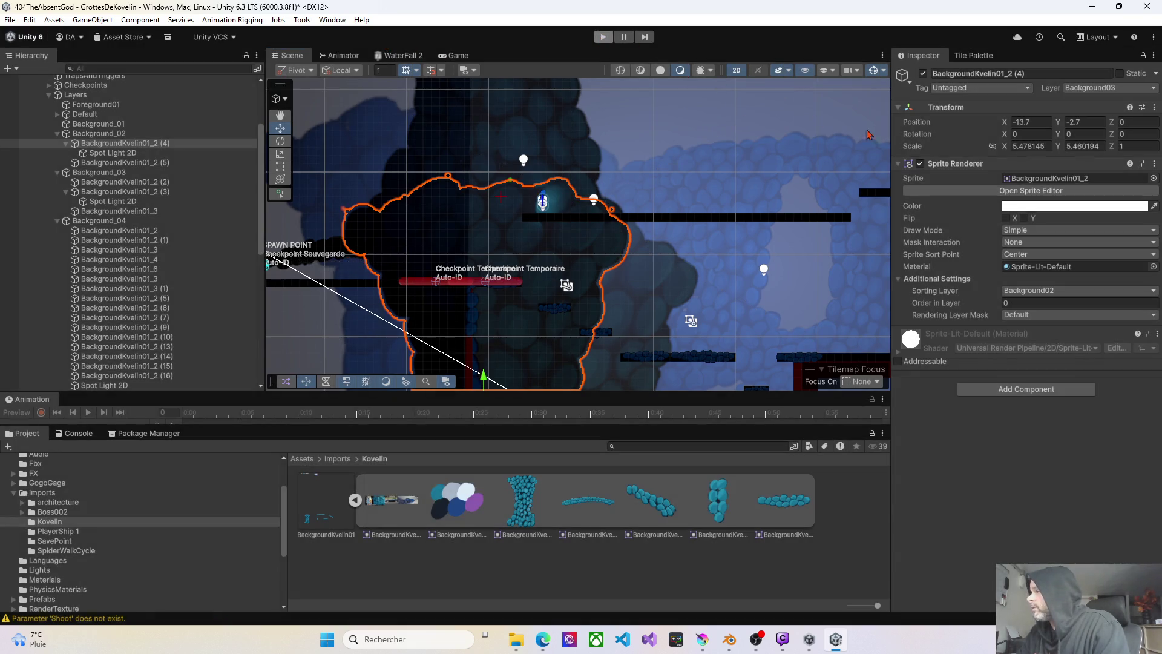
pyautogui.click(1082, 89)
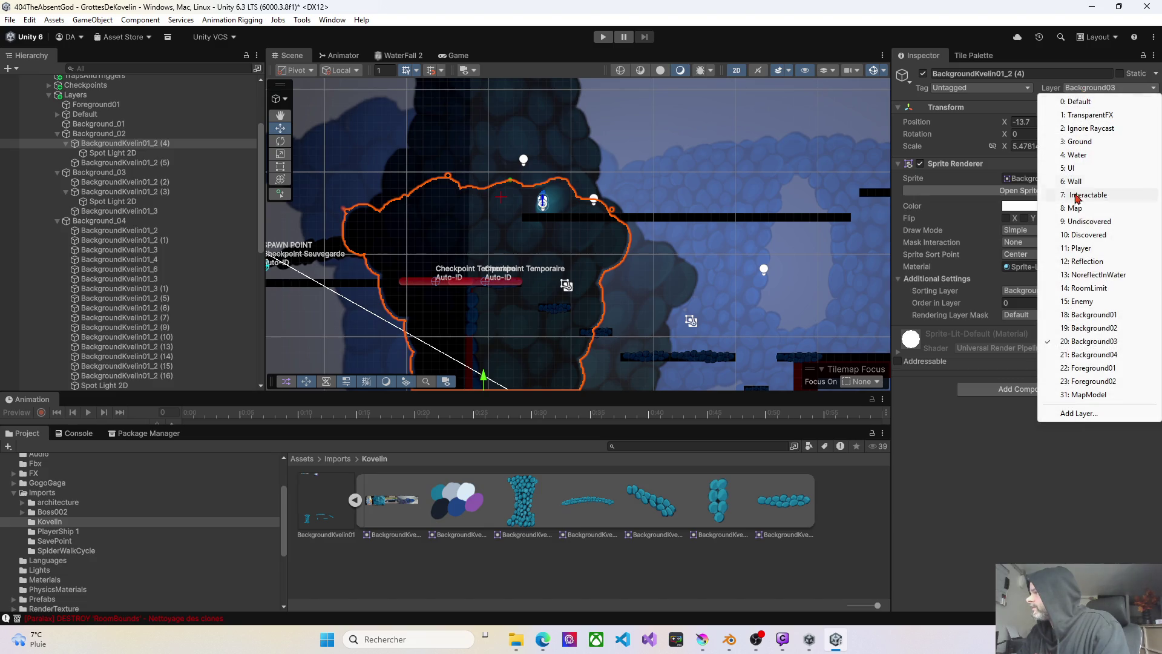
pyautogui.click(103, 135)
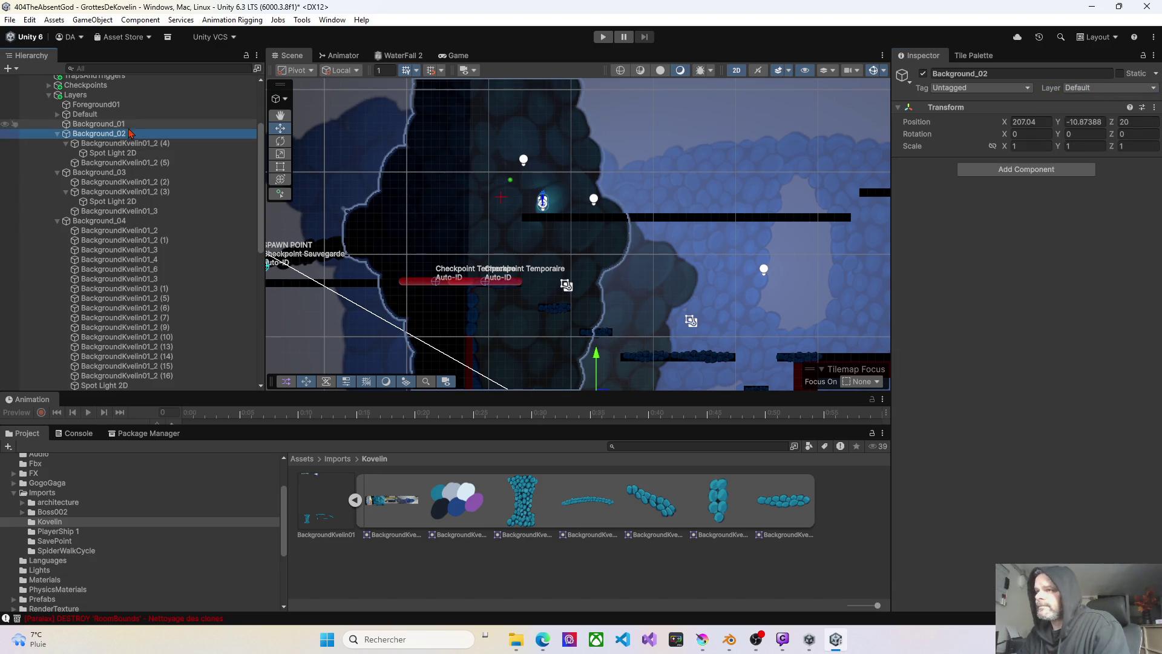
pyautogui.click(1114, 90)
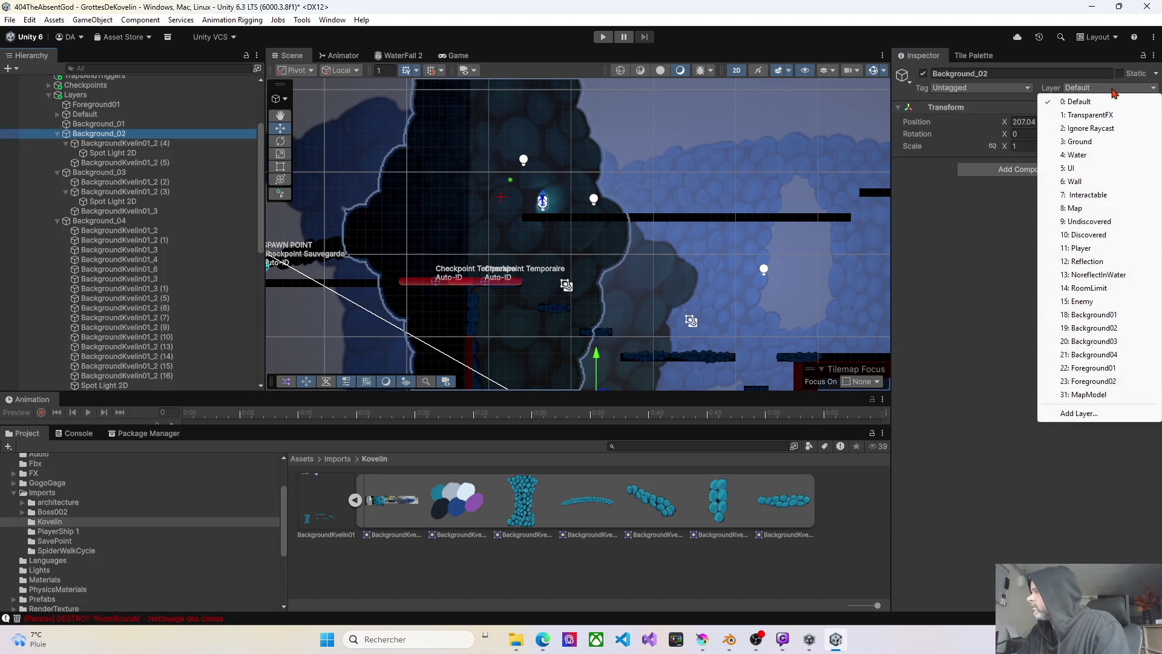
pyautogui.click(1095, 328)
pyautogui.click(514, 336)
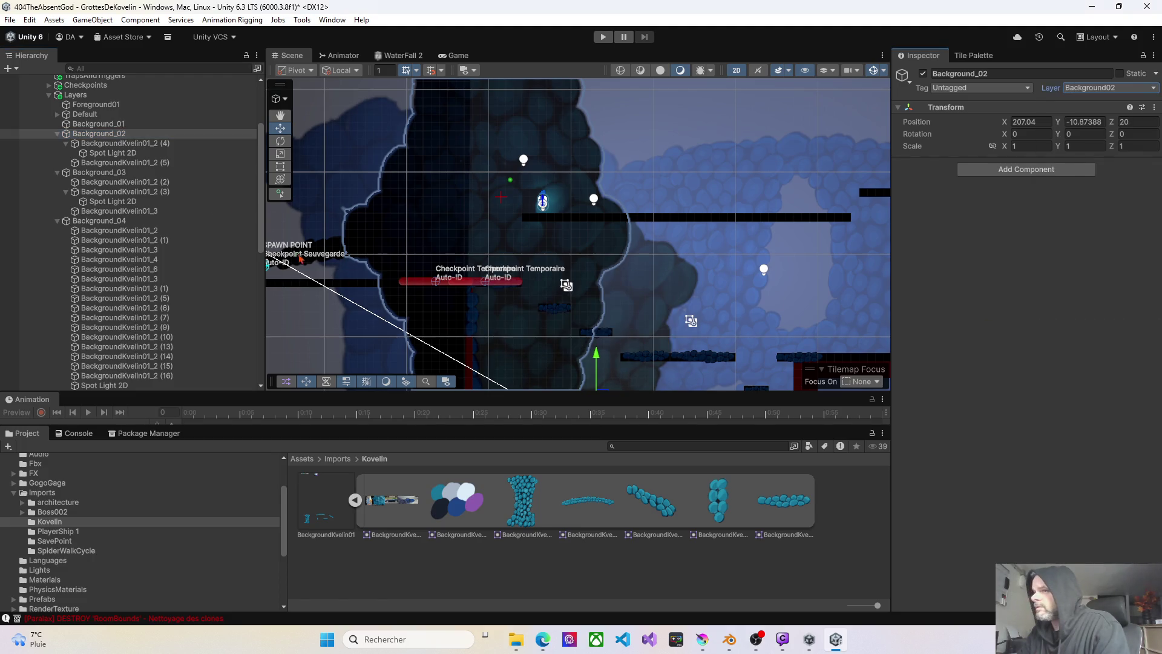
pyautogui.click(125, 144)
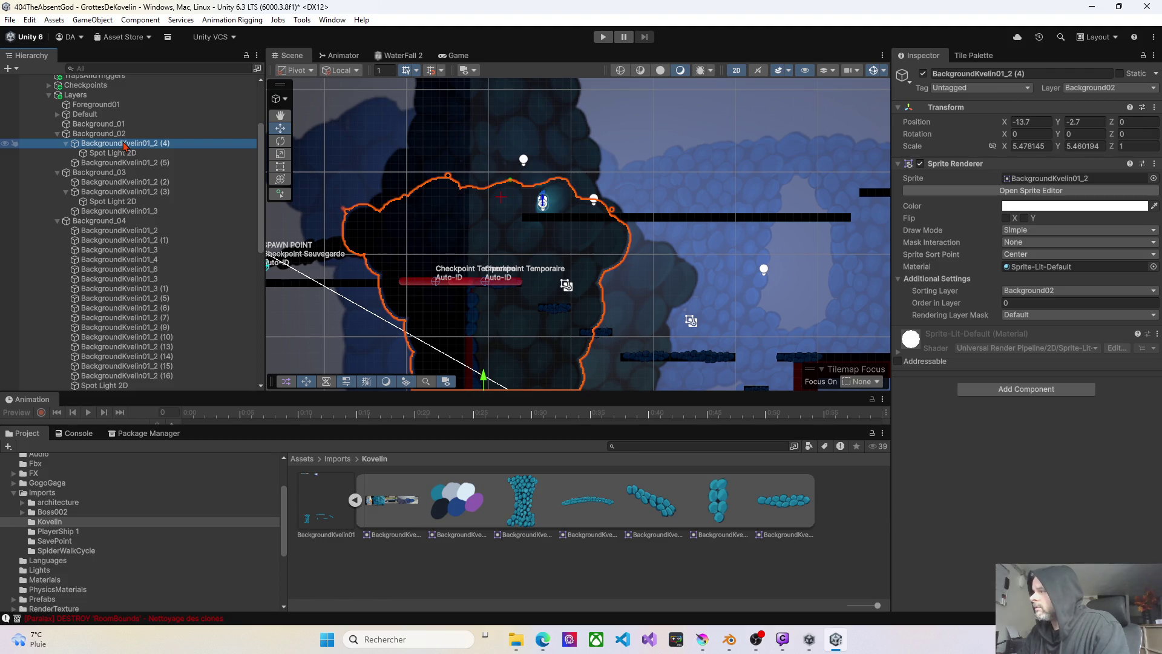
pyautogui.click(126, 154)
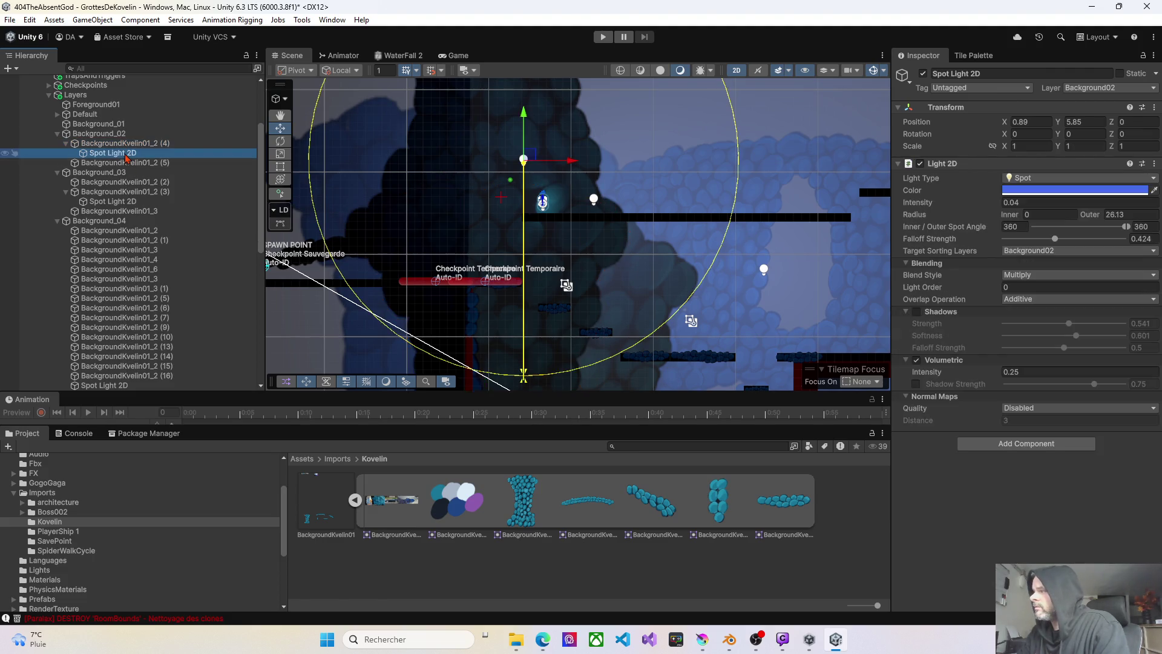
pyautogui.click(125, 166)
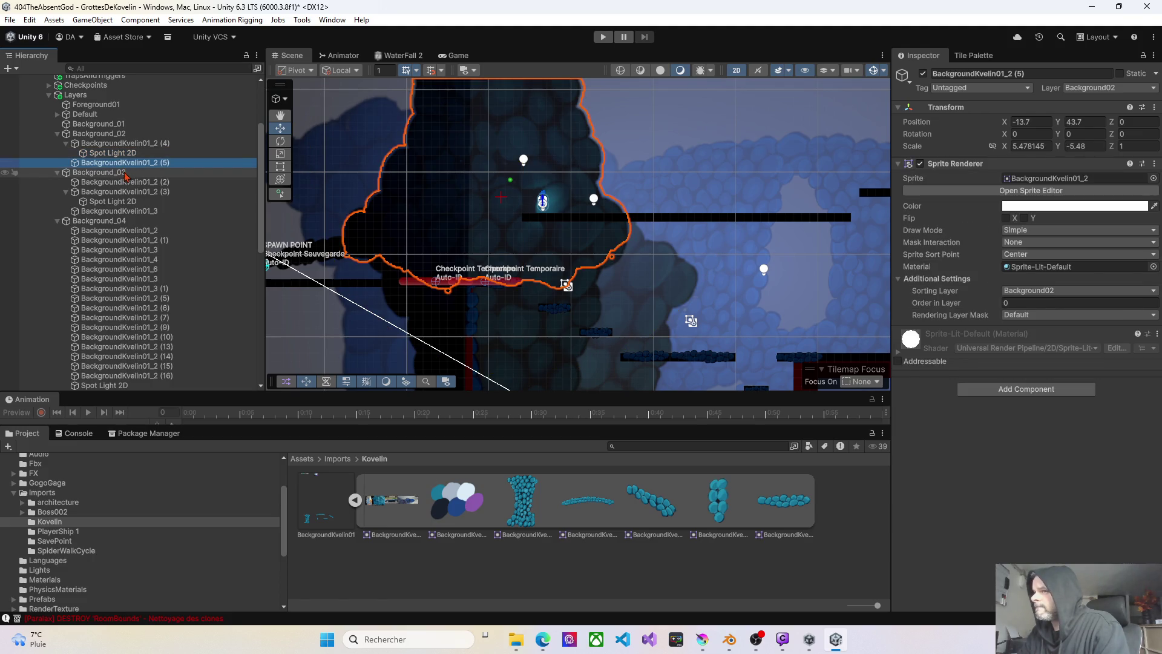
pyautogui.click(126, 174)
pyautogui.click(125, 164)
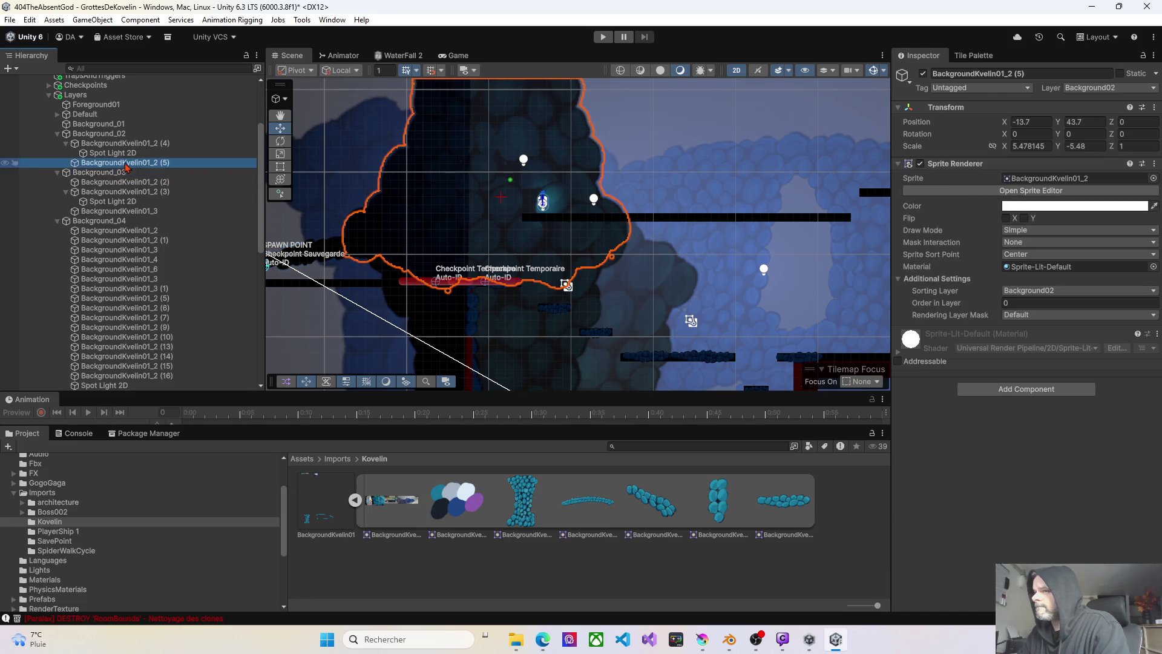
pyautogui.click(122, 154)
pyautogui.click(125, 145)
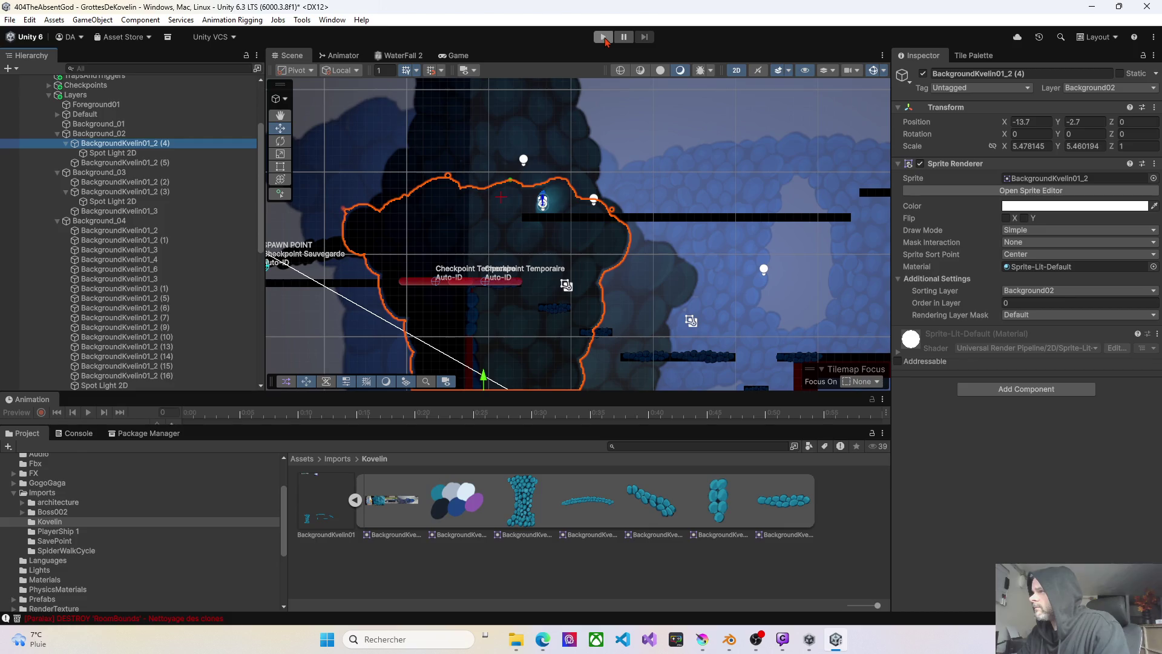
# - Start Play mode and walk the character left and right to check the lighting
pyautogui.click(604, 37)
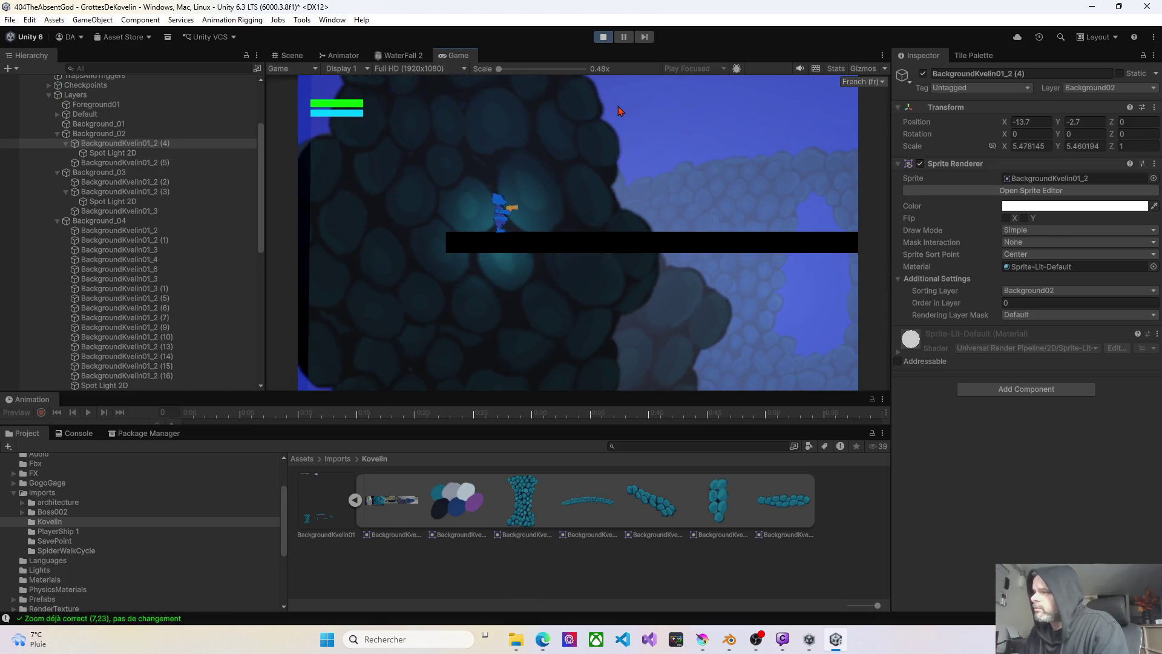
pyautogui.press('Left')
pyautogui.press('Right')
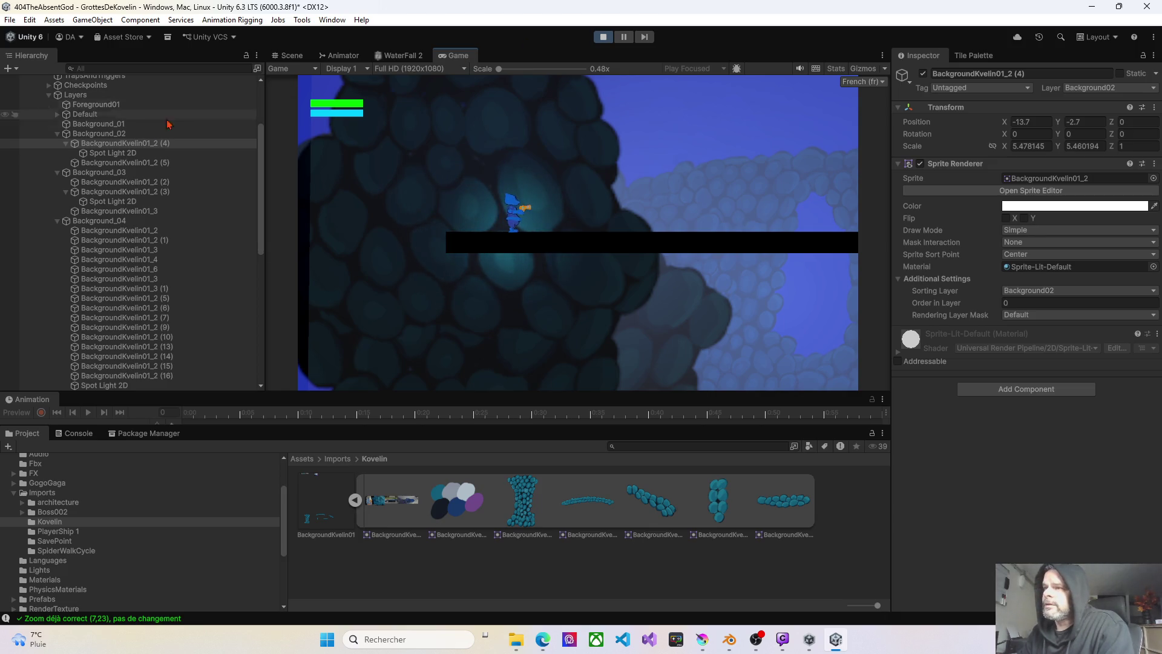
# - Collapse Background_02 and Layers, expand Spronz, and select its Spot Light 2D
pyautogui.click(57, 134)
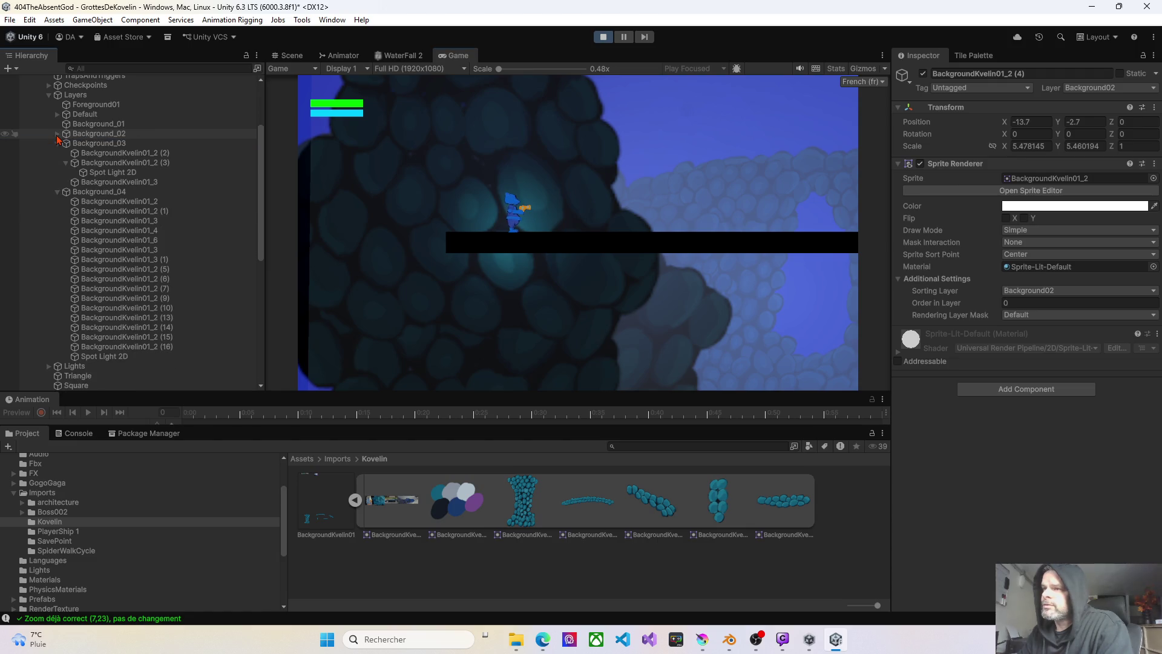
pyautogui.click(49, 96)
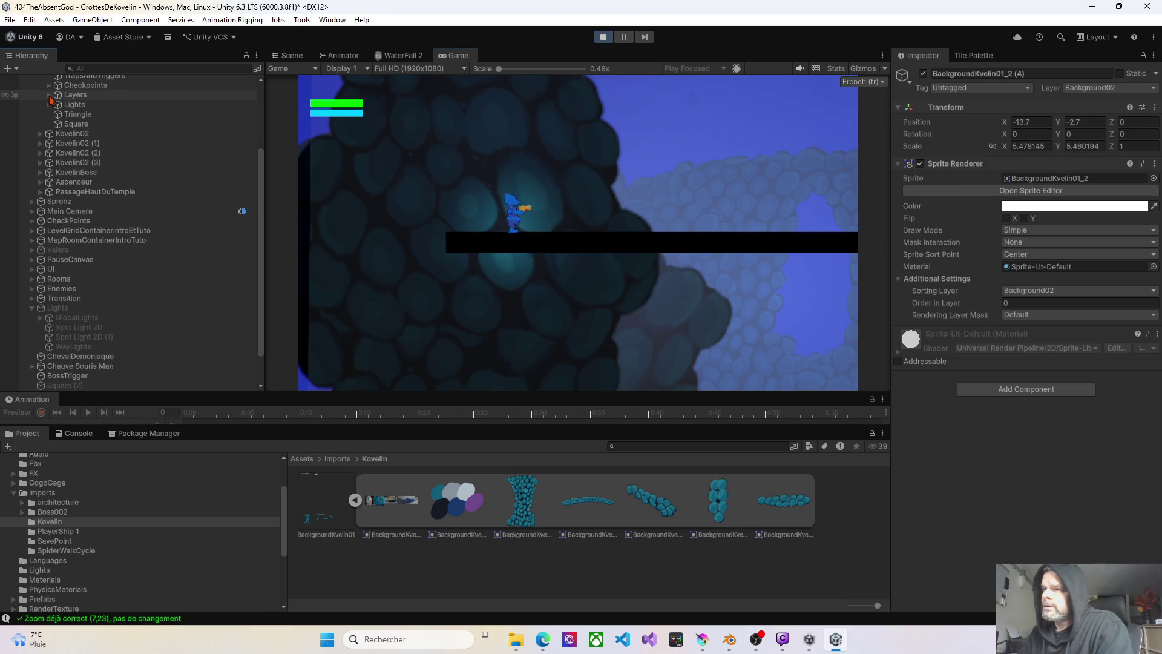
pyautogui.click(32, 202)
pyautogui.click(59, 201)
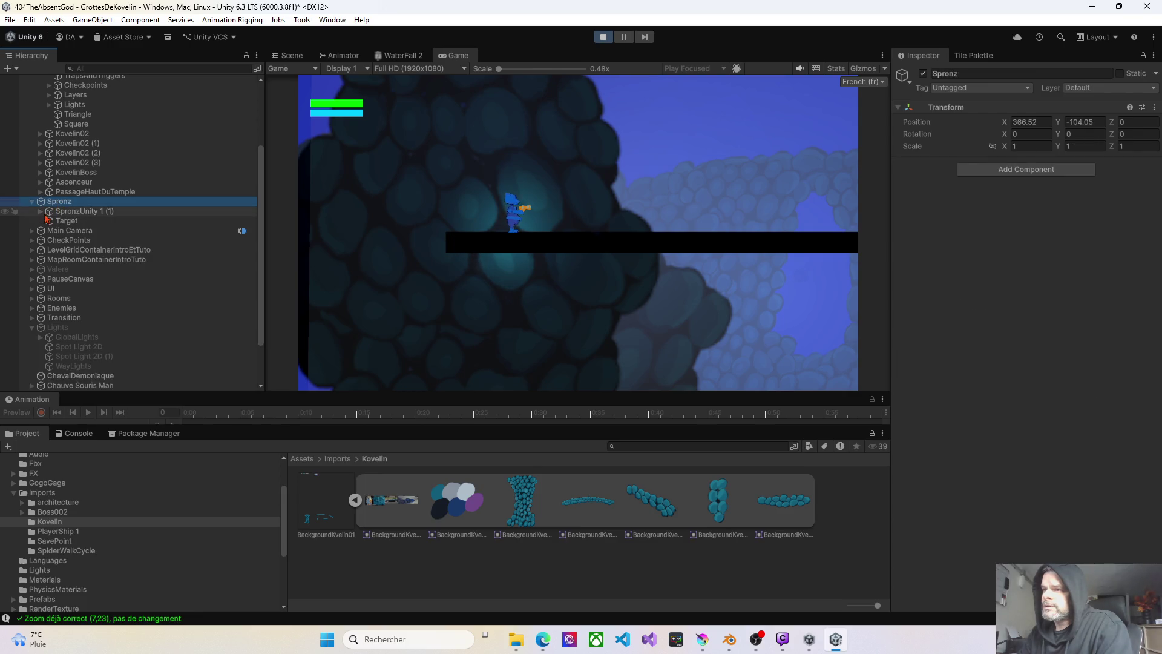
pyautogui.click(41, 211)
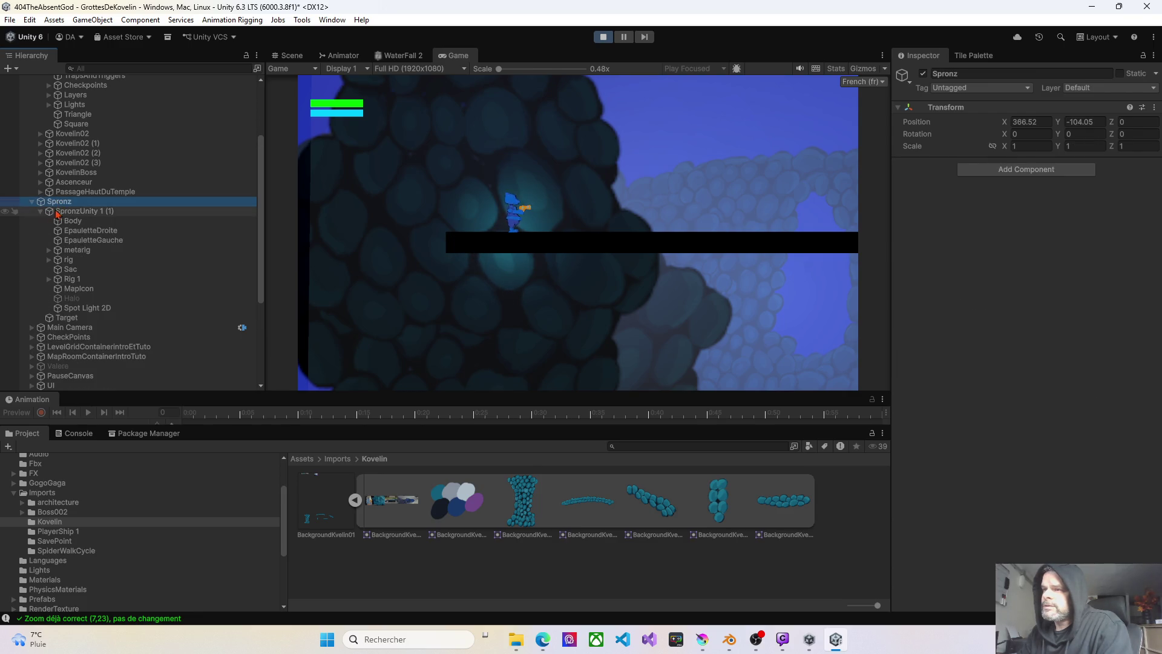
pyautogui.click(73, 309)
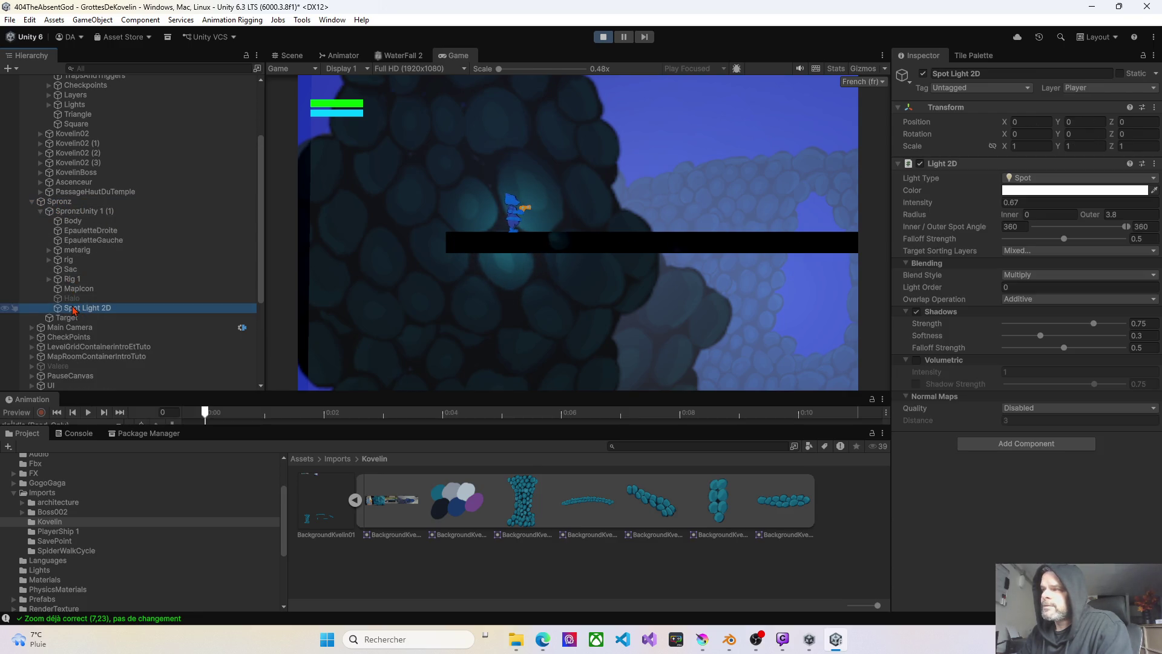
# - Uncheck Background02 in the player light's Target Sorting Layers, stop play, and uncheck it again
pyautogui.click(1009, 249)
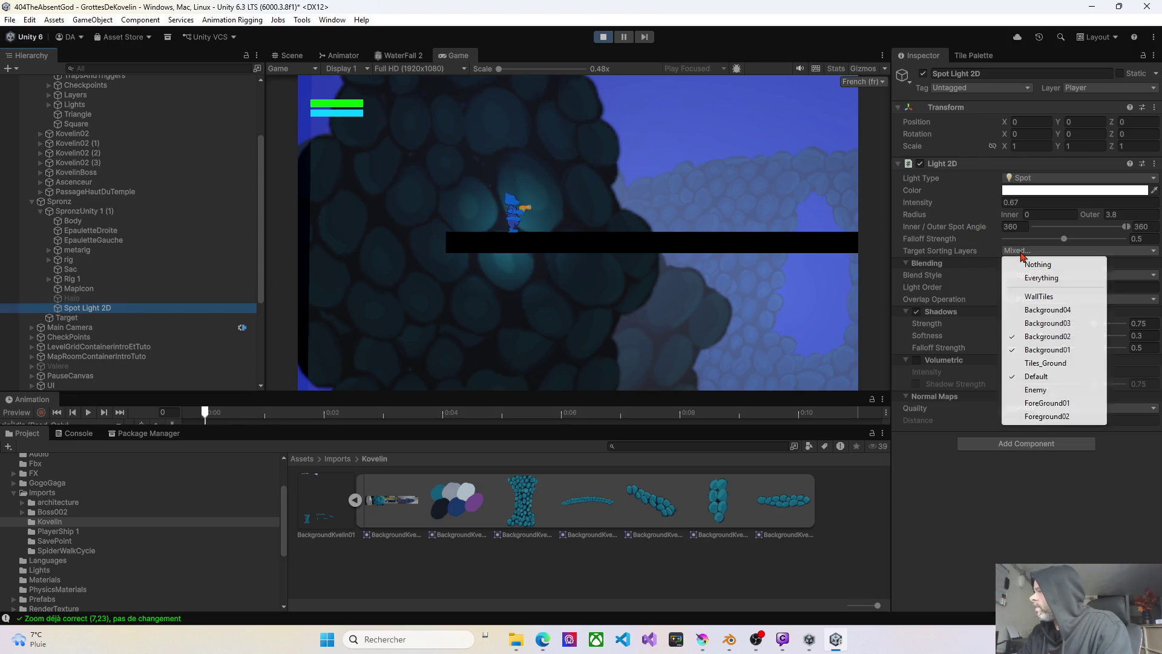
pyautogui.click(1047, 337)
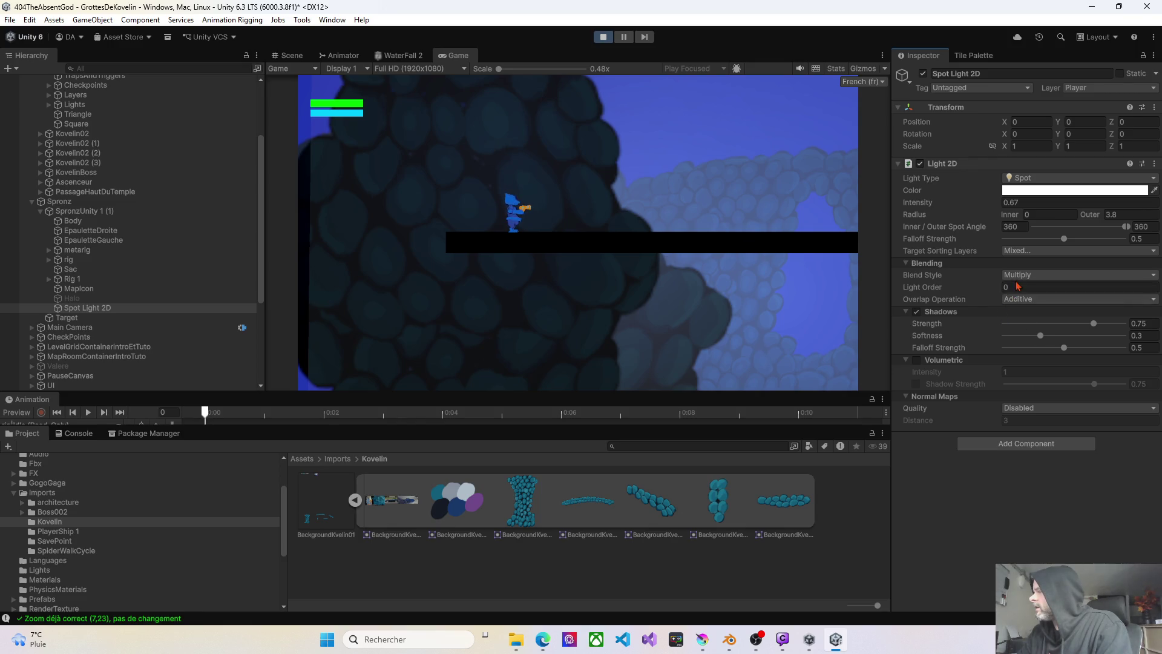
pyautogui.click(1042, 251)
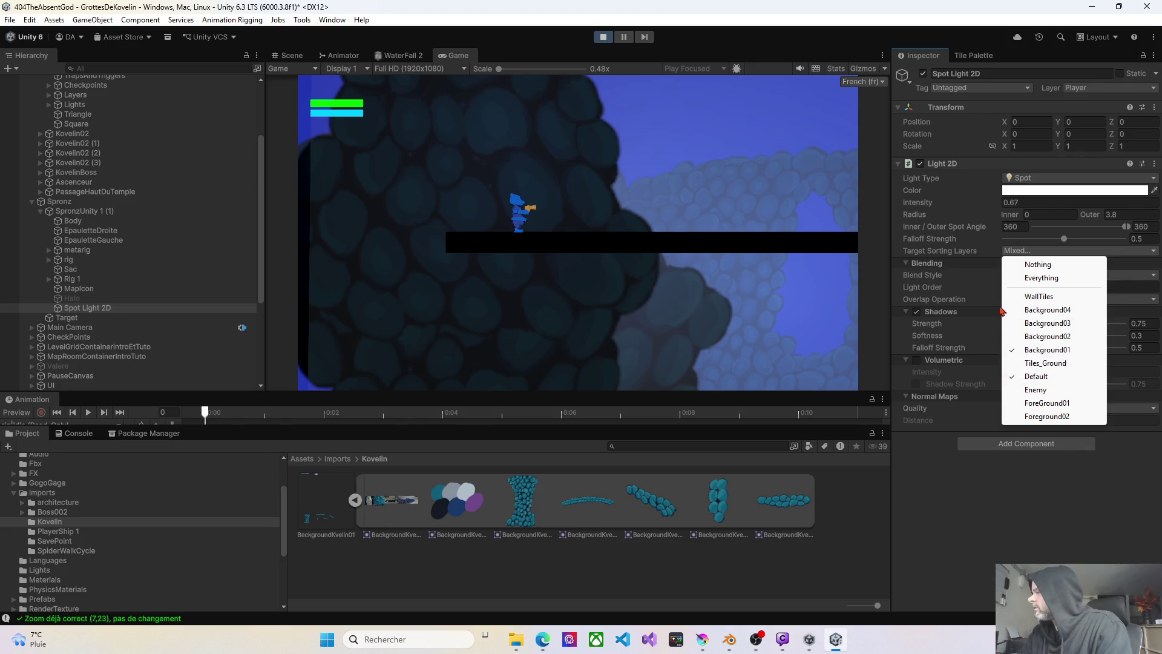
pyautogui.click(972, 497)
pyautogui.click(603, 37)
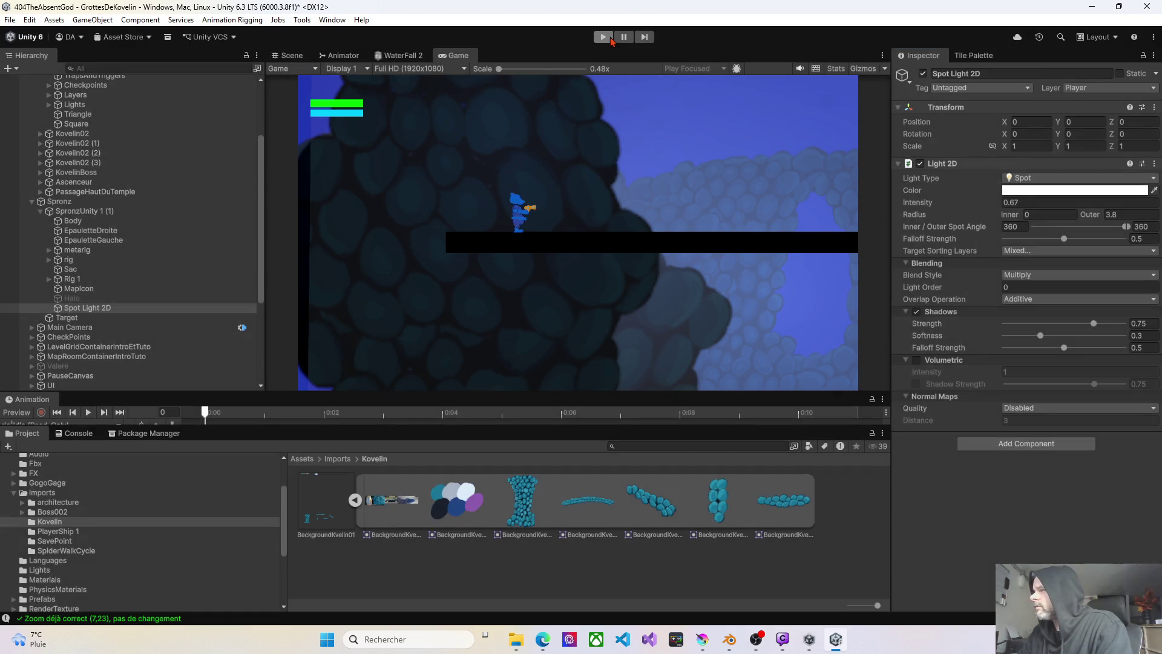
pyautogui.click(1012, 251)
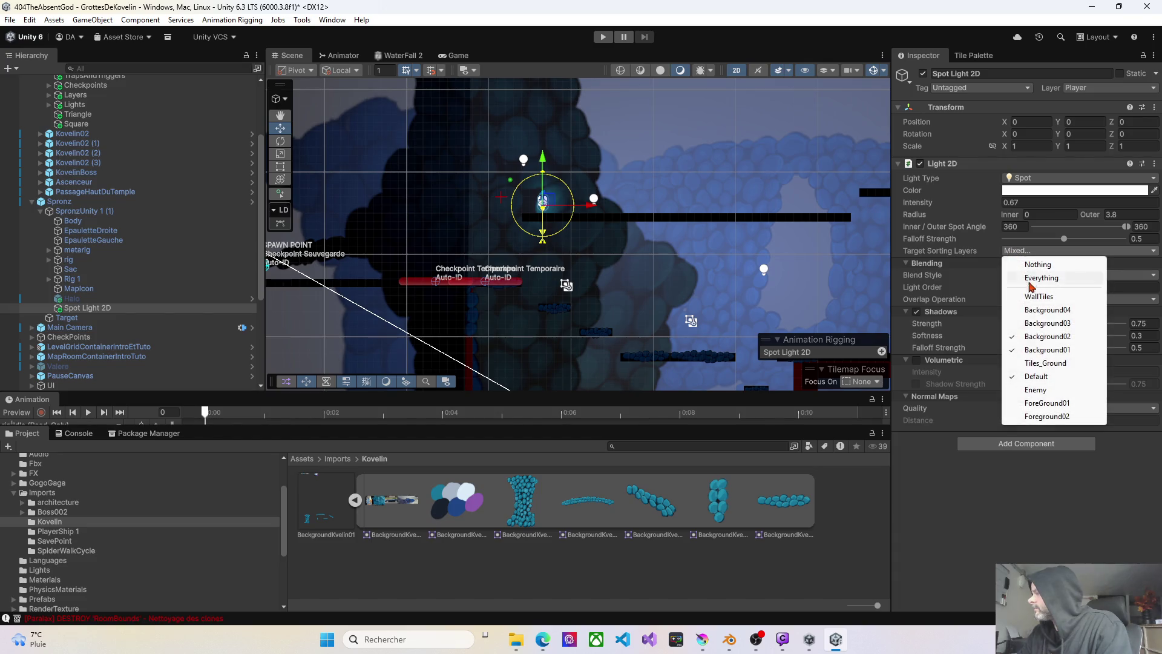
pyautogui.click(1037, 336)
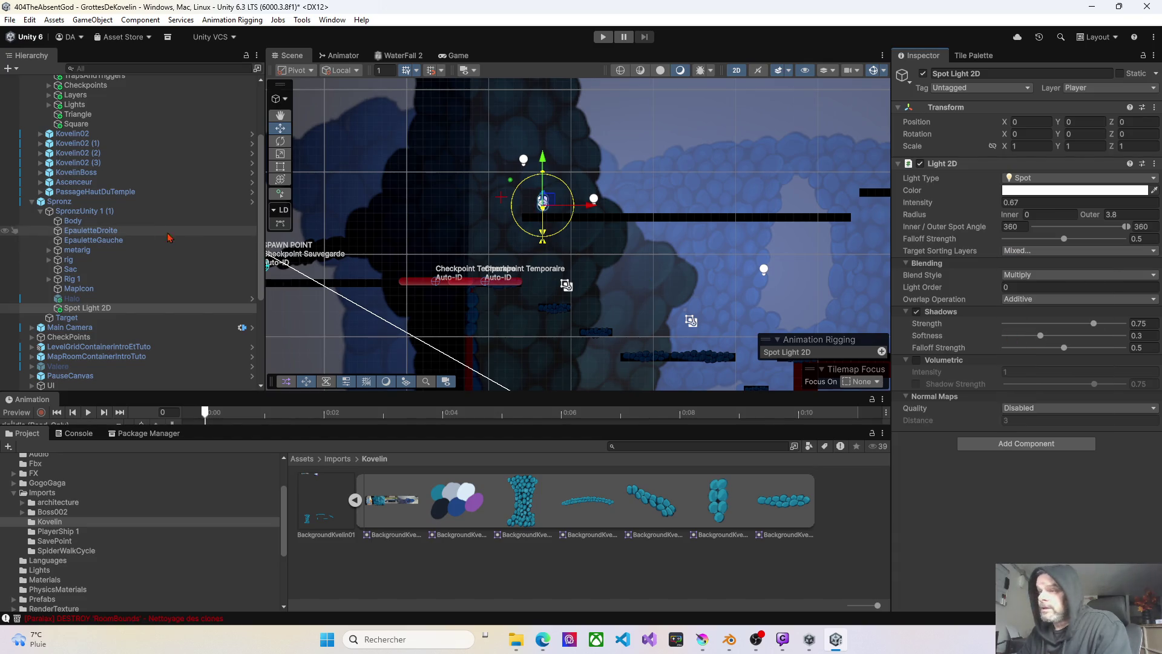
# - Collapse Spronz, pan toward the player's start area, and start Play mode
pyautogui.click(32, 201)
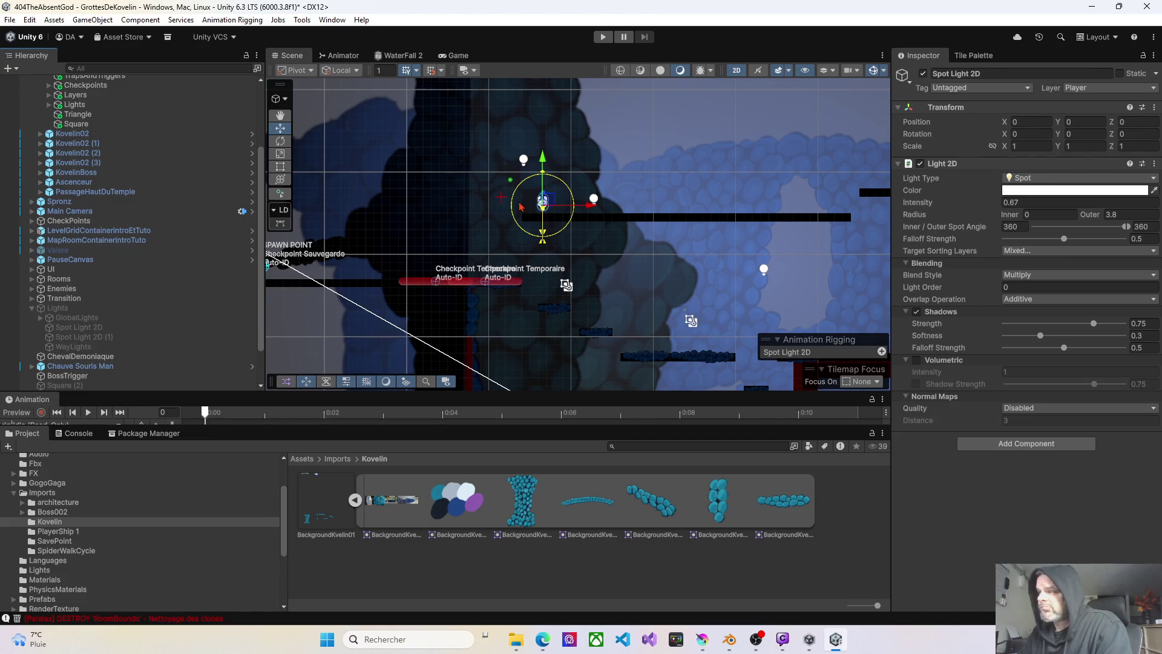
pyautogui.press('Left')
pyautogui.press('Up')
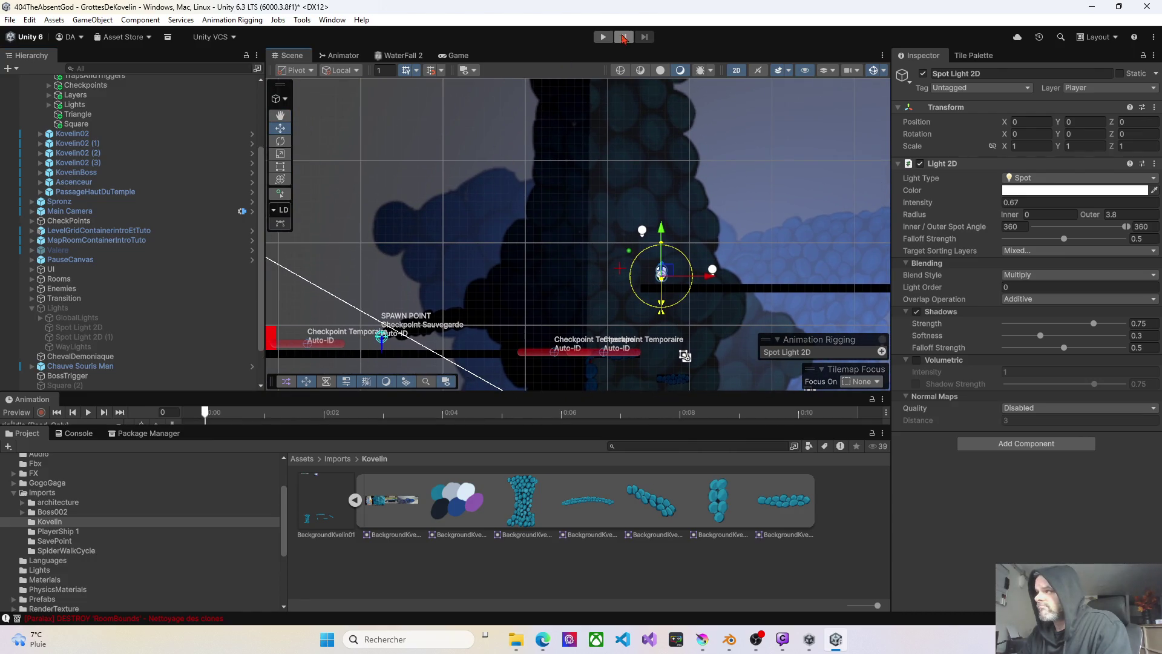
pyautogui.click(602, 37)
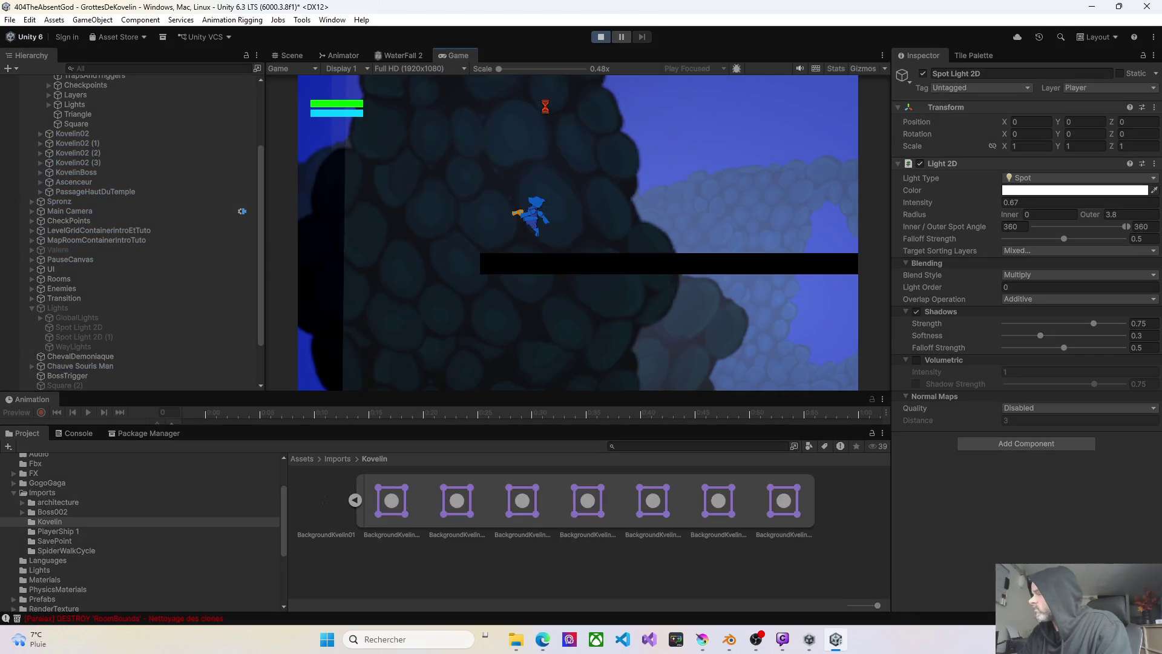
# - Walk the character right and left, drop off the ledge, and jump back up
pyautogui.press('d')
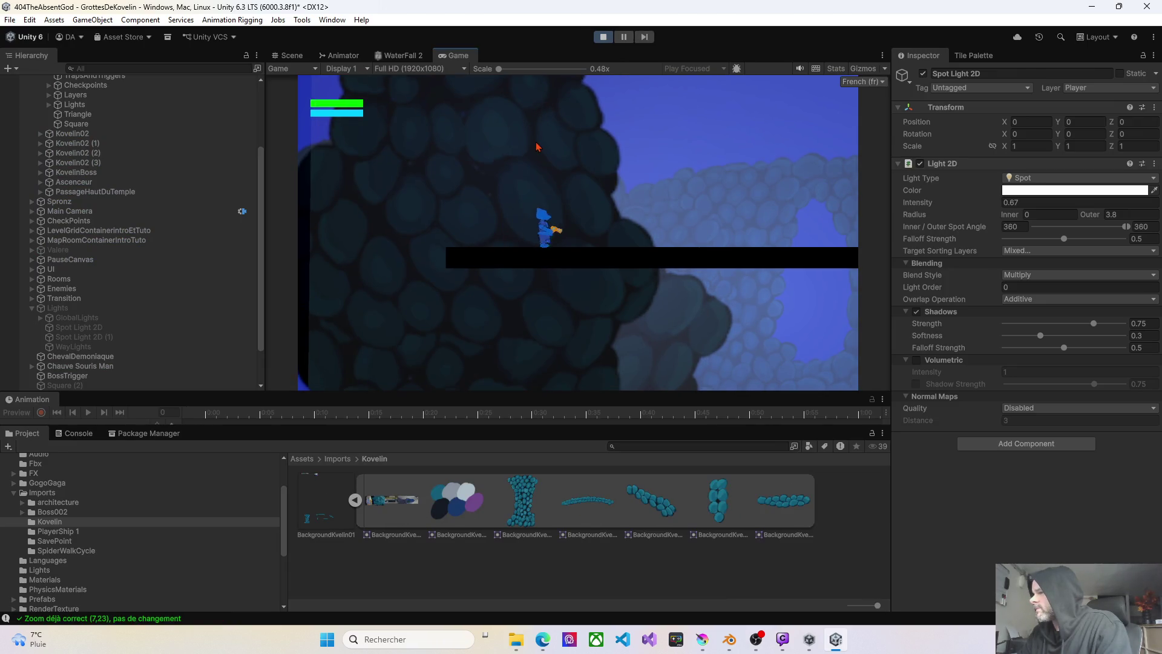
pyautogui.press('a')
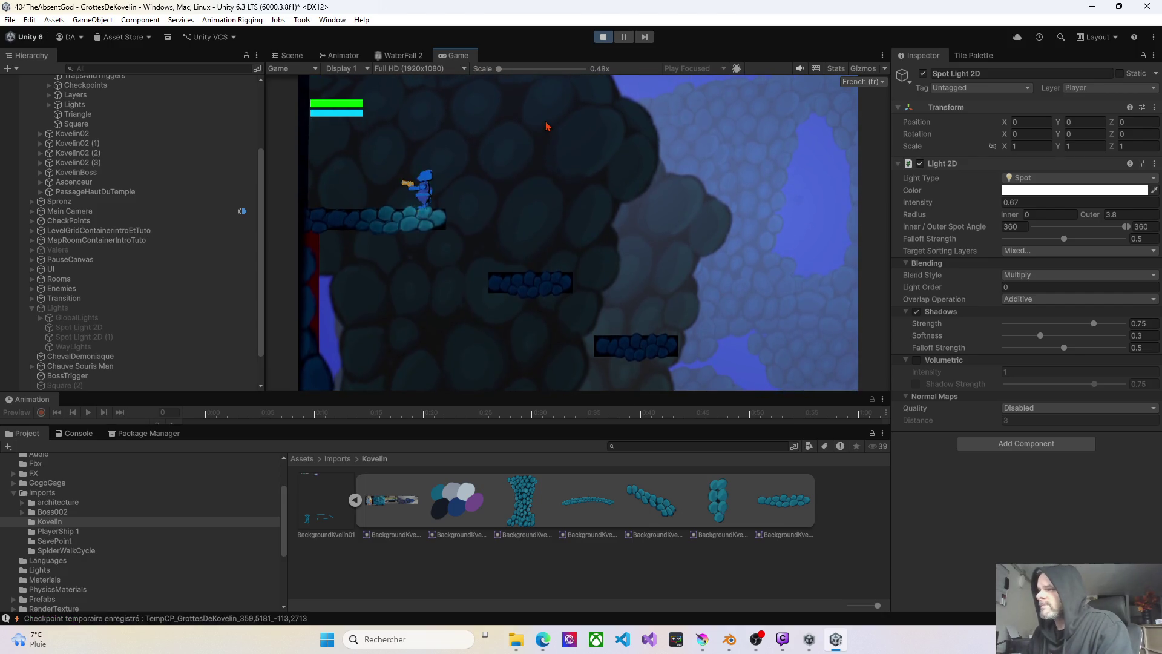
pyautogui.press('d')
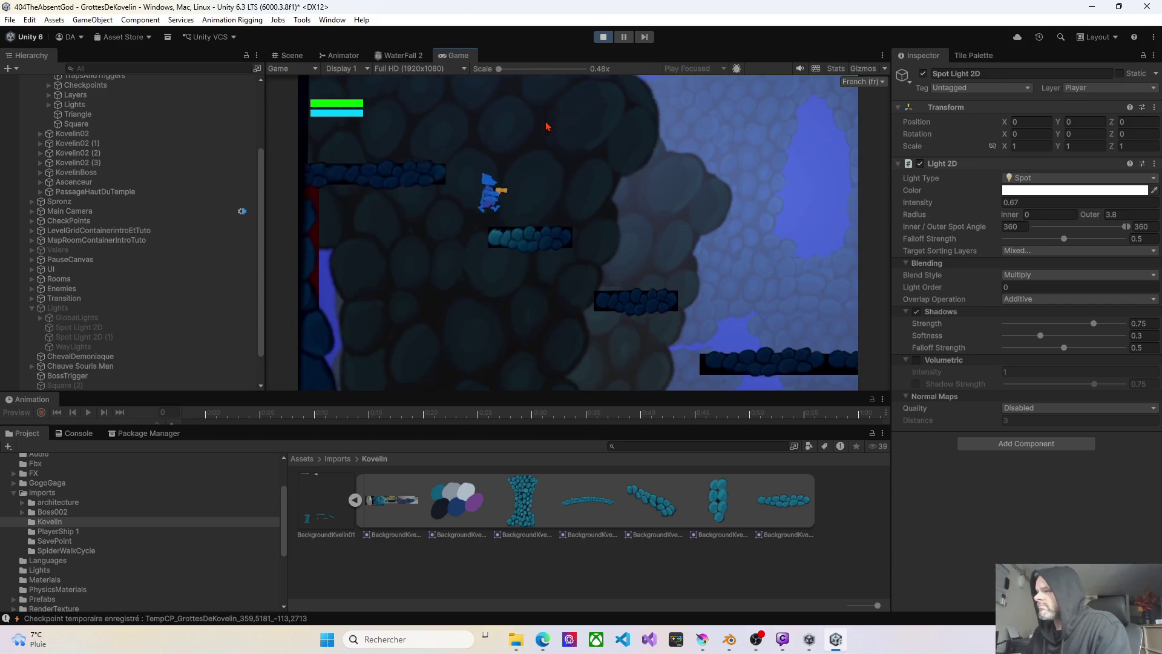
pyautogui.press('a')
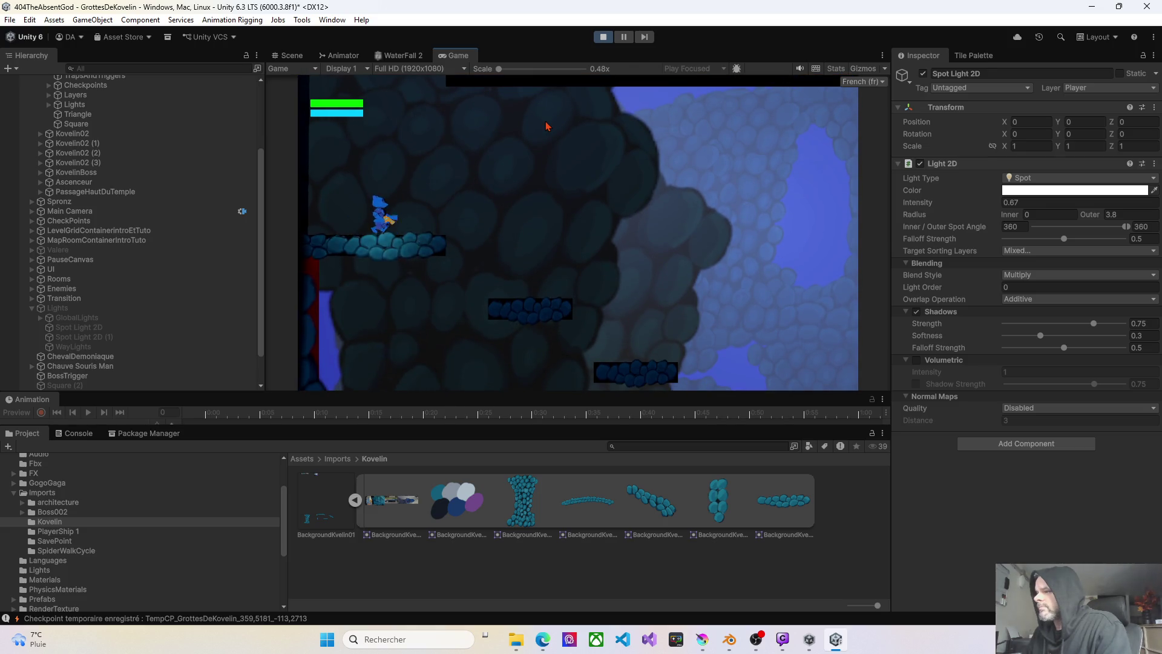
pyautogui.press('space')
pyautogui.press('d')
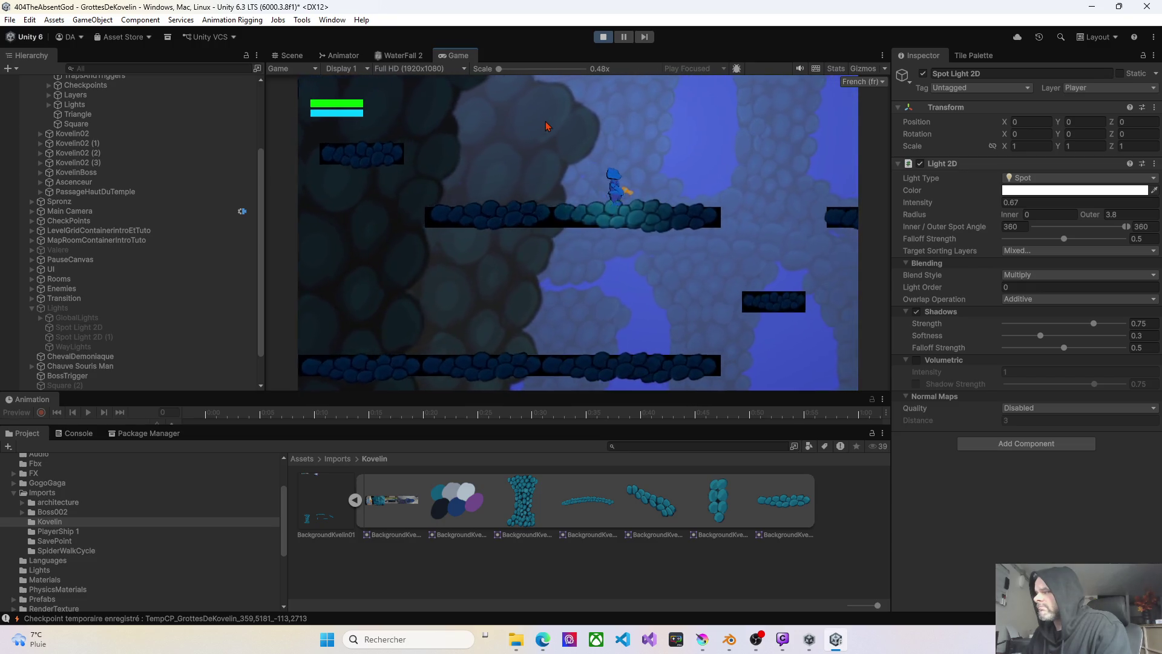
# - Run and jump right across the ledges, then drop onto the left platform
pyautogui.press('d')
pyautogui.press('space')
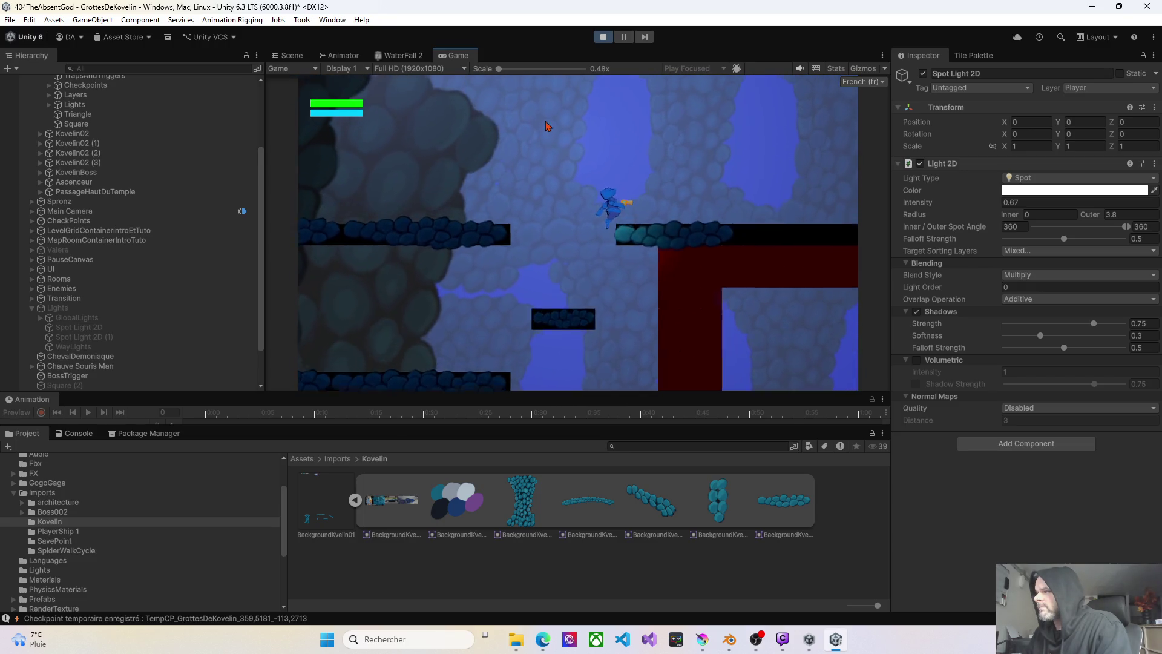
pyautogui.press('d')
pyautogui.press('d')
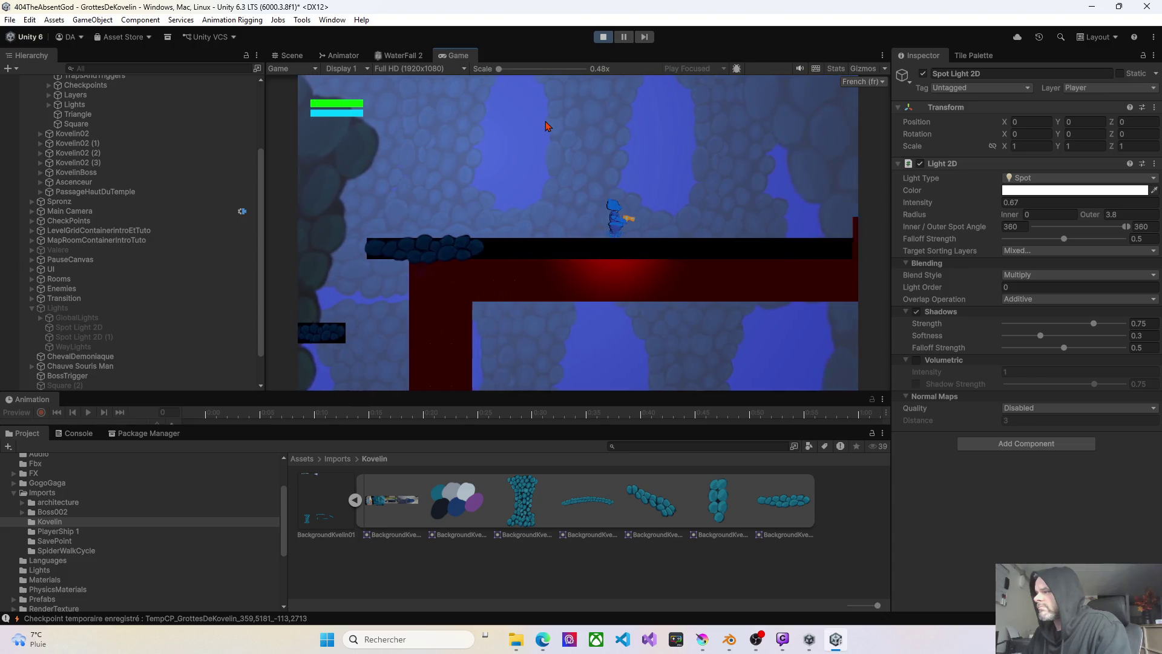
pyautogui.press('d')
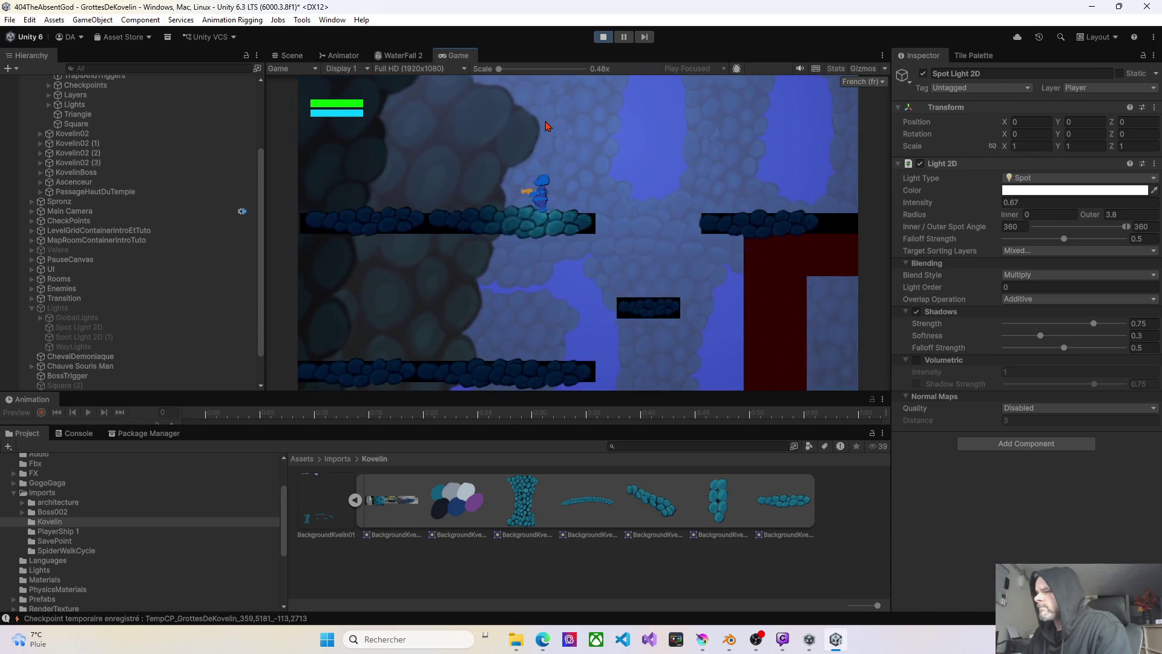
pyautogui.press('Left')
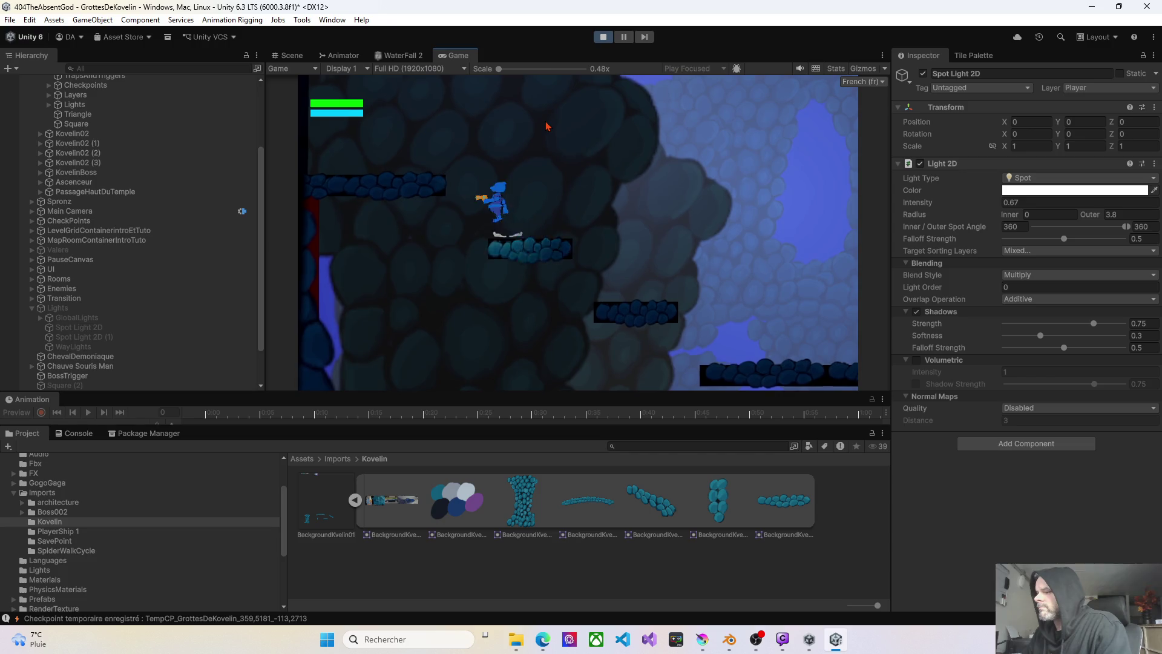
pyautogui.press('Left')
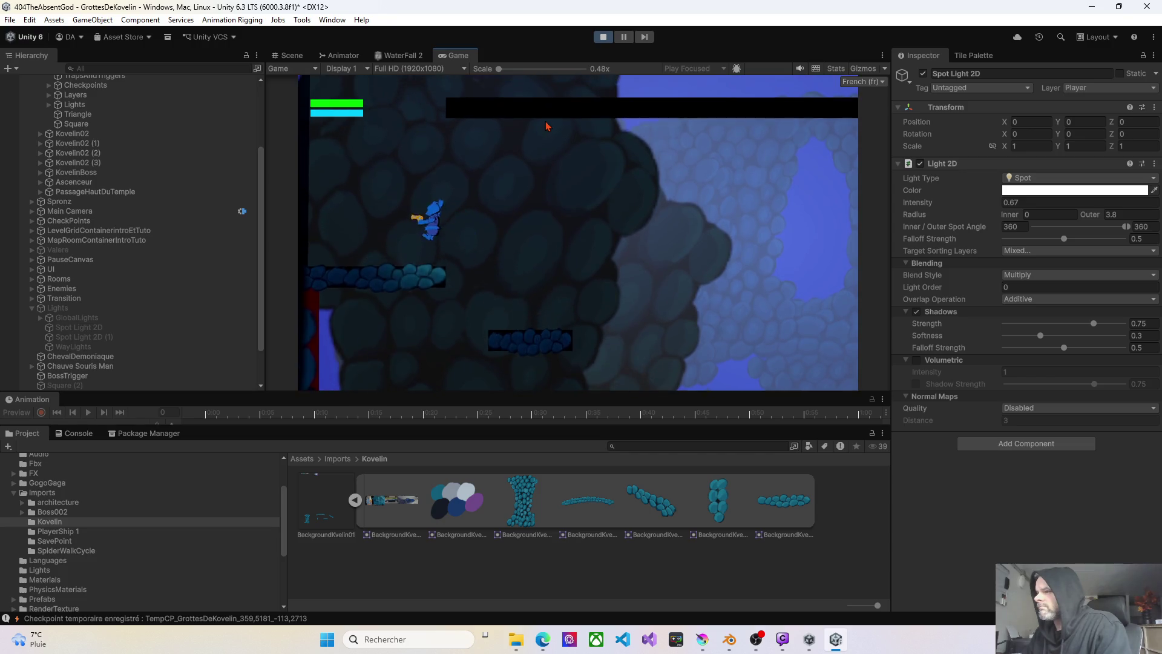
# - Stop the test run and toggle the Kovelin01 group open in the Hierarchy
pyautogui.click(603, 37)
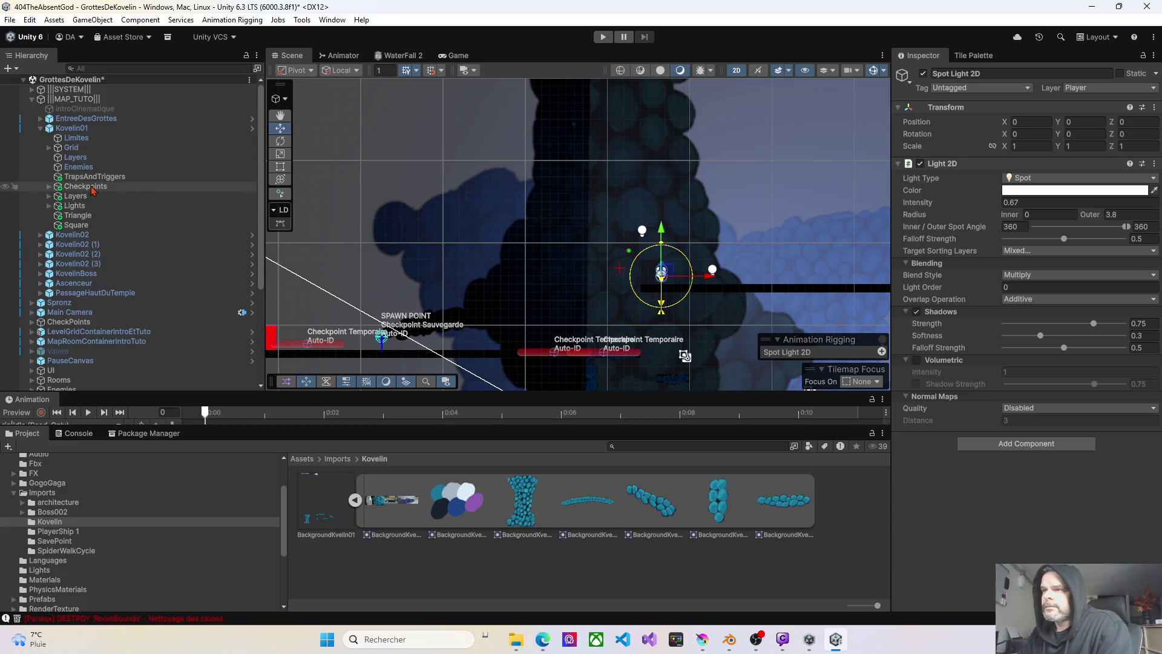
pyautogui.scroll(-2, 92, 191)
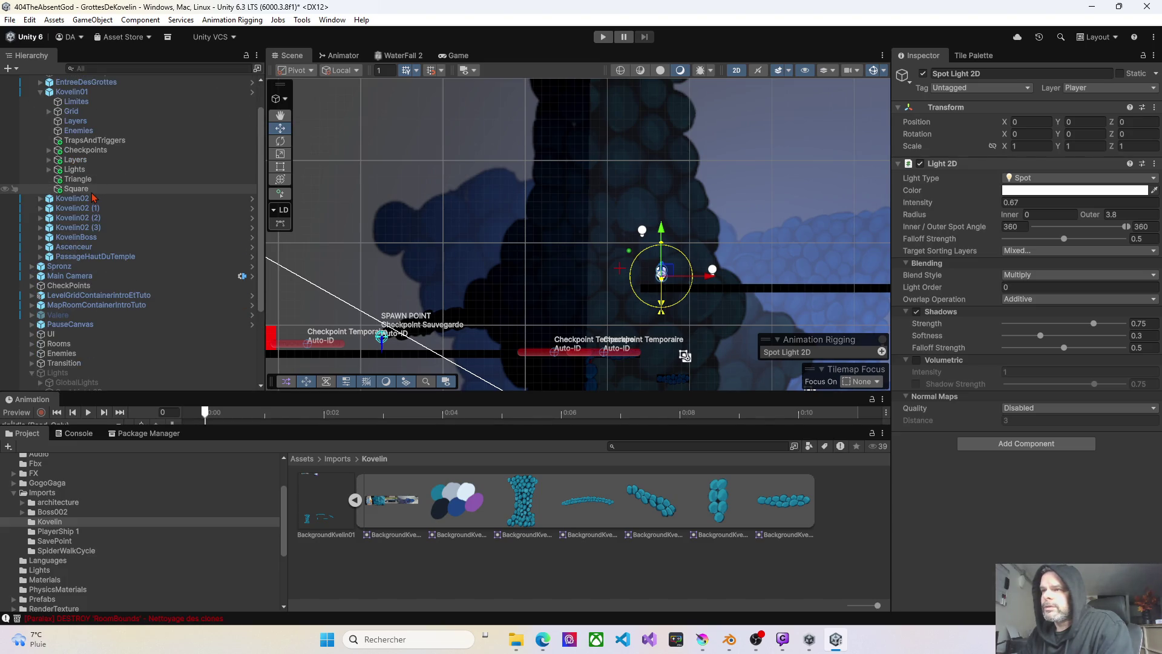
pyautogui.scroll(2, 79, 181)
pyautogui.click(41, 127)
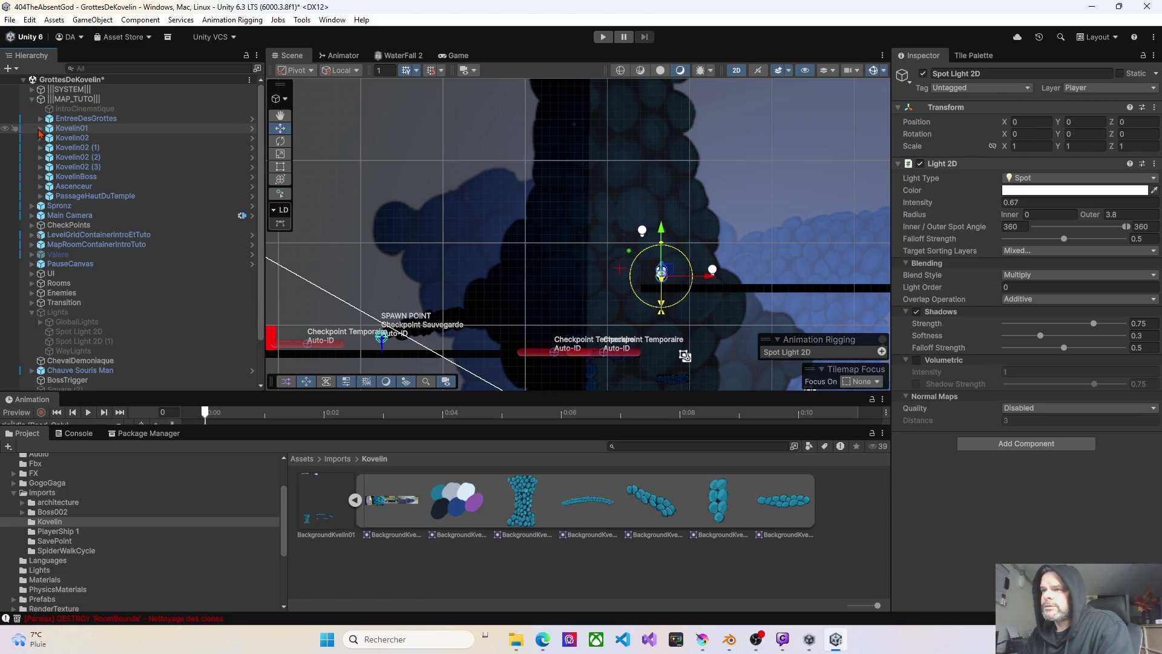
pyautogui.click(40, 129)
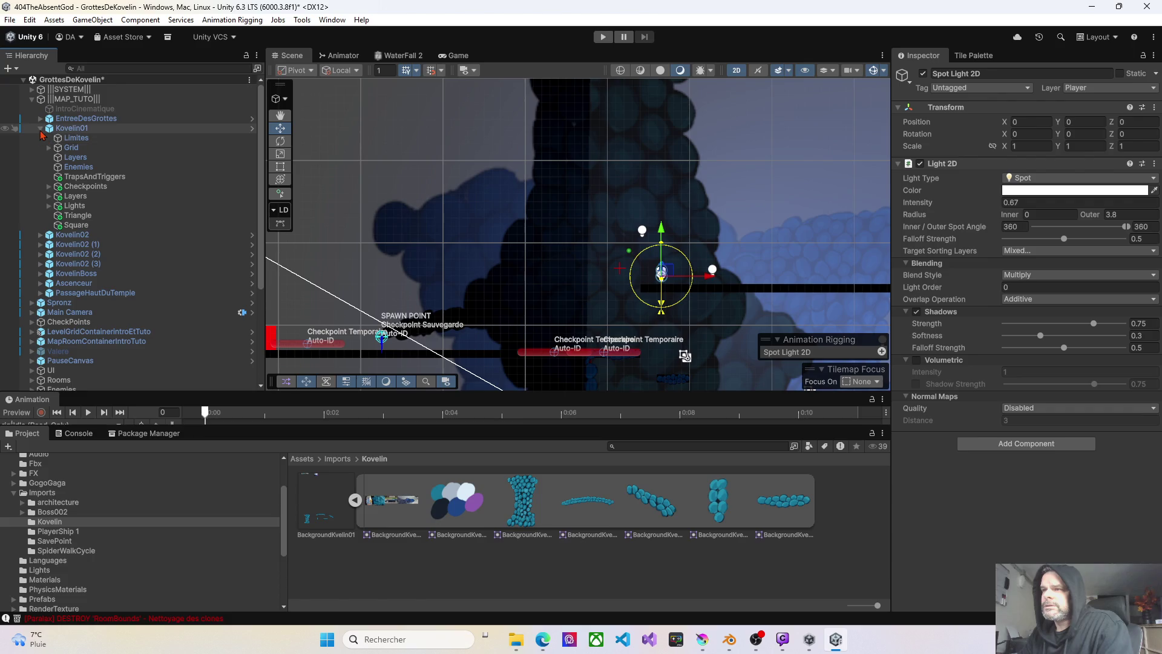
pyautogui.click(40, 128)
pyautogui.click(40, 129)
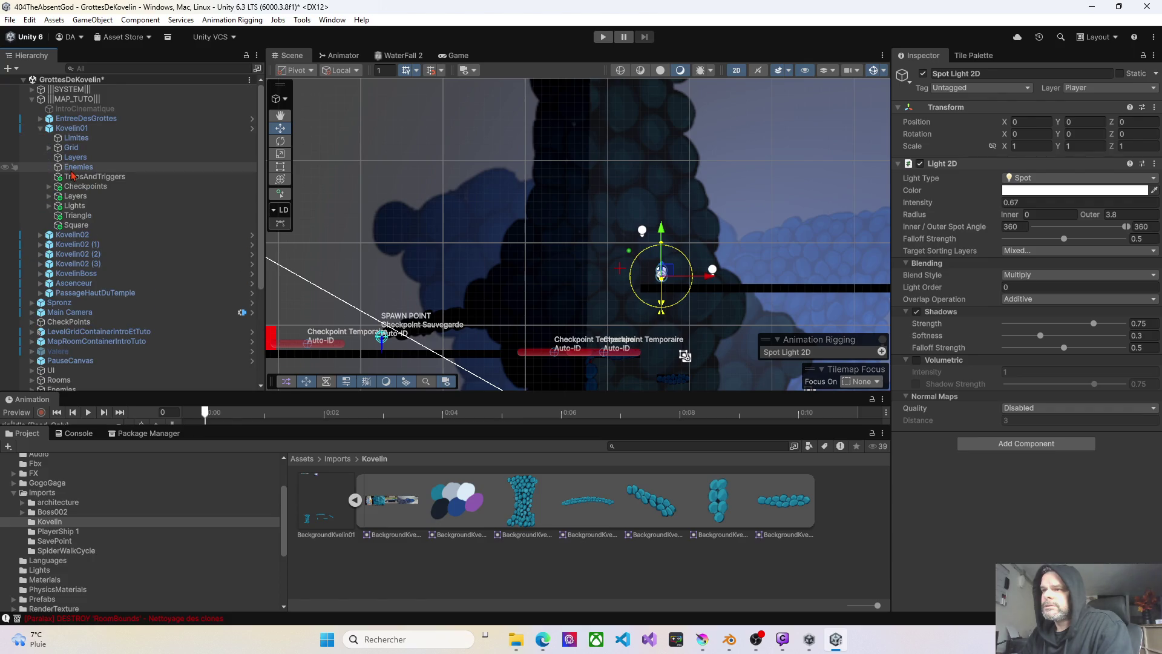
# - Expand Kovelin01's Layers, collapse Background_04 and Background_03, and select Background_01
pyautogui.click(48, 196)
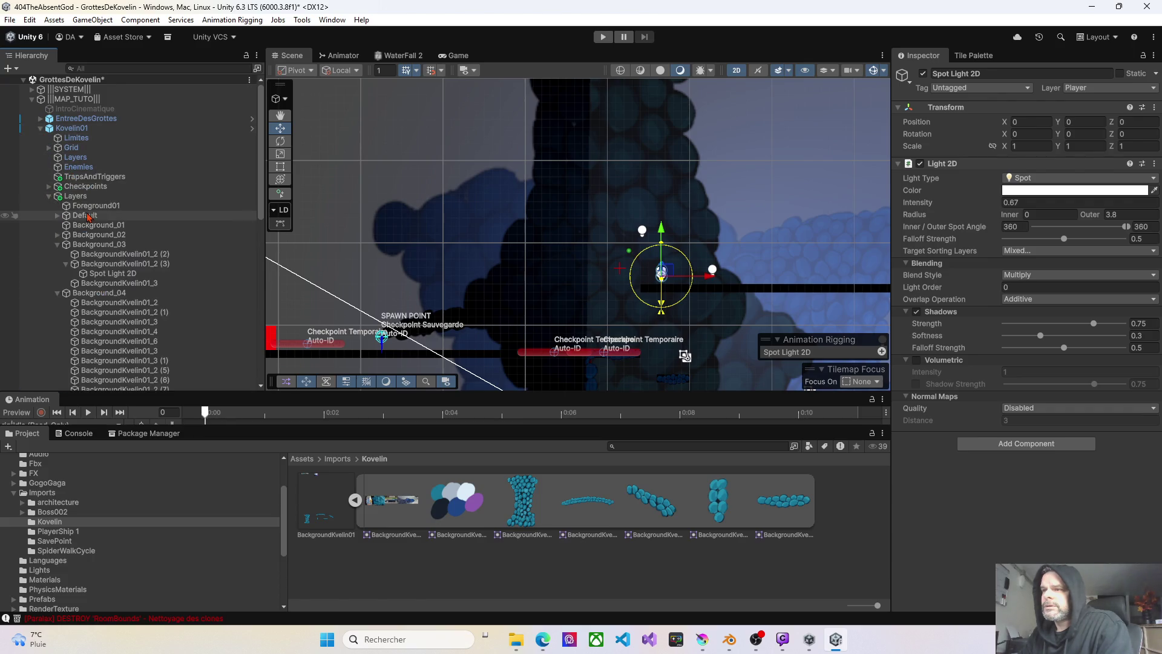
pyautogui.scroll(-3, 61, 215)
pyautogui.click(57, 220)
pyautogui.click(58, 172)
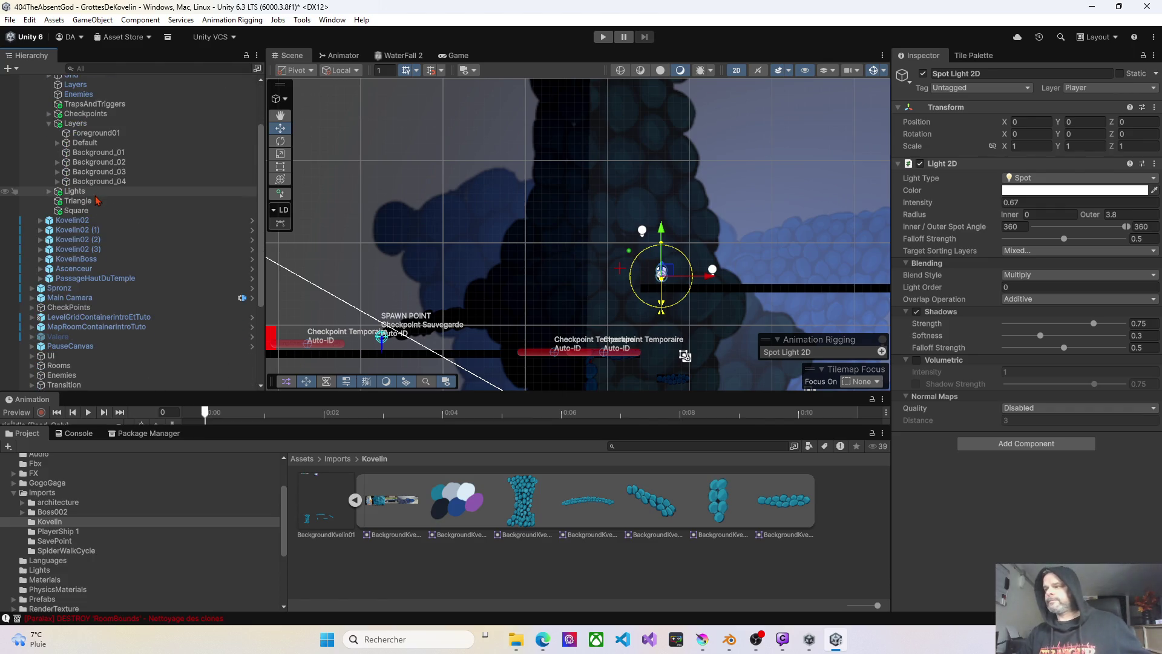
pyautogui.click(91, 153)
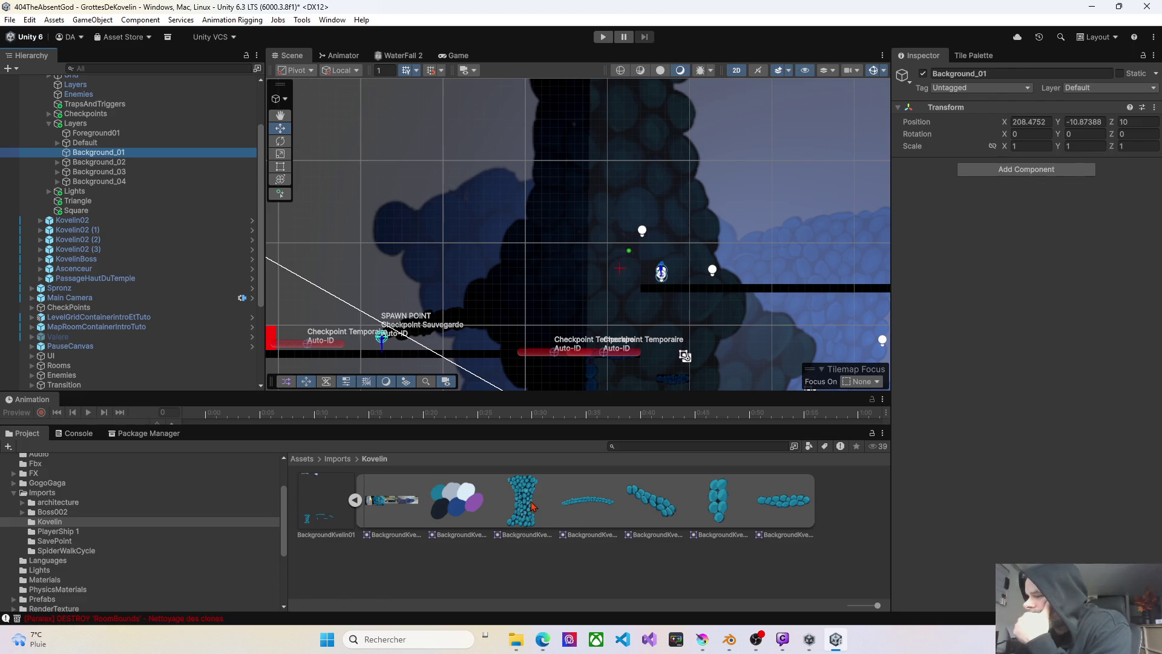
# - Add the BackgroundKvelin01_2 sprite under Background_01 and move it into the cave
pyautogui.moveTo(529, 505); pyautogui.dragTo(208, 171)
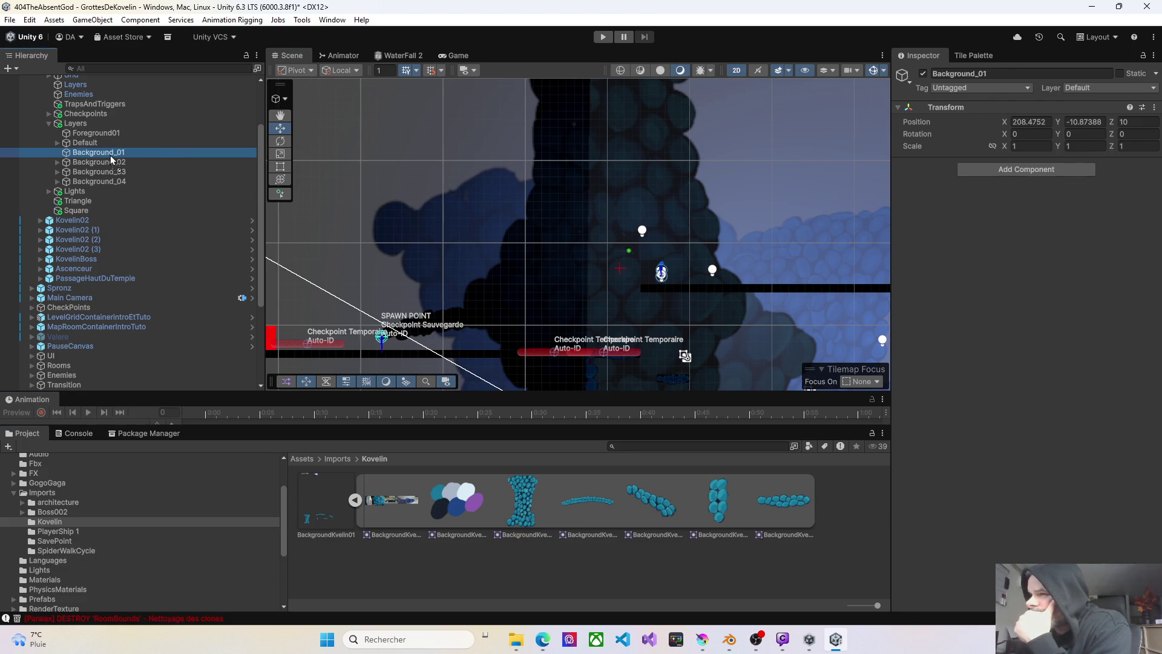
pyautogui.moveTo(109, 157); pyautogui.dragTo(109, 155)
pyautogui.rightClick(615, 211)
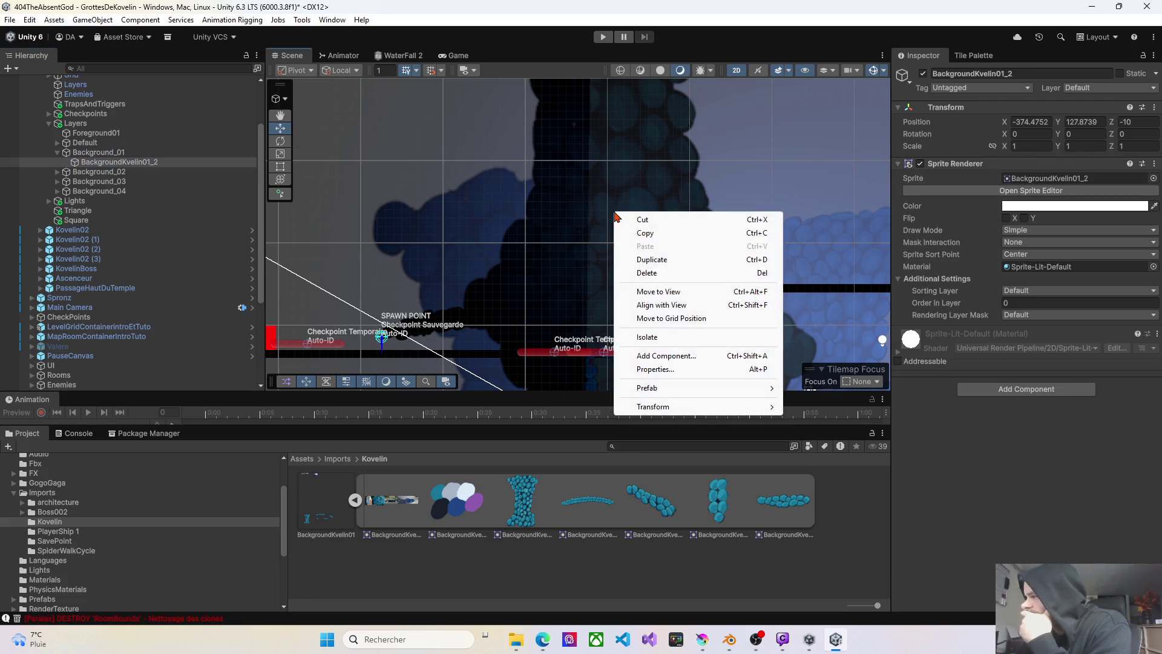
pyautogui.click(657, 289)
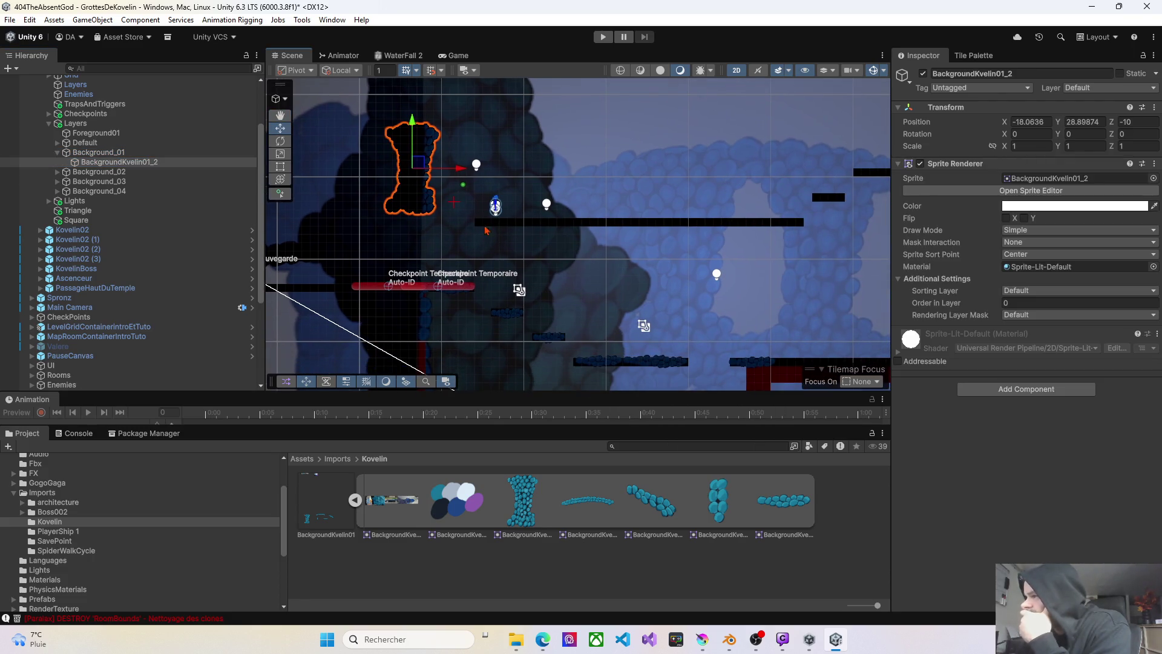
pyautogui.moveTo(433, 161)
pyautogui.mouseDown()
pyautogui.moveTo(473, 320)
pyautogui.moveTo(516, 365)
pyautogui.mouseUp()
pyautogui.moveTo(516, 365)
pyautogui.mouseDown()
pyautogui.moveTo(520, 191)
pyautogui.moveTo(533, 225)
pyautogui.moveTo(600, 238)
pyautogui.mouseUp()
# - Edit the rock column's Z position and move it up between the platforms
pyautogui.click(1149, 121)
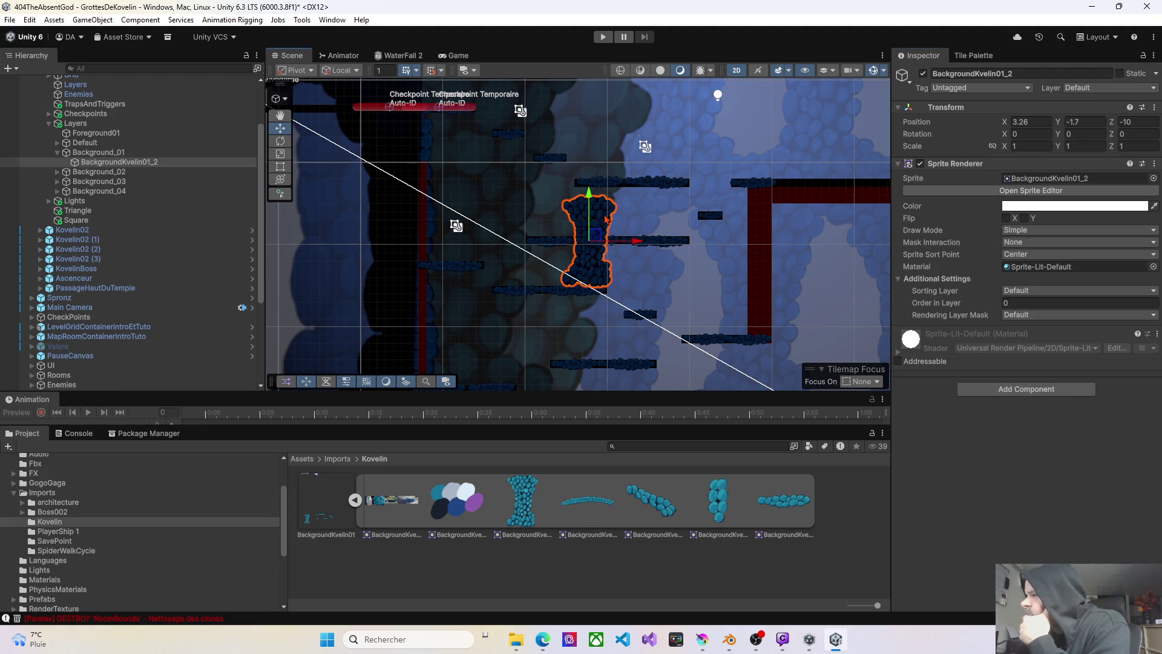
pyautogui.click(575, 217)
pyautogui.click(587, 226)
pyautogui.moveTo(104, 162)
pyautogui.mouseDown()
pyautogui.moveTo(103, 151)
pyautogui.moveTo(378, 171)
pyautogui.mouseUp()
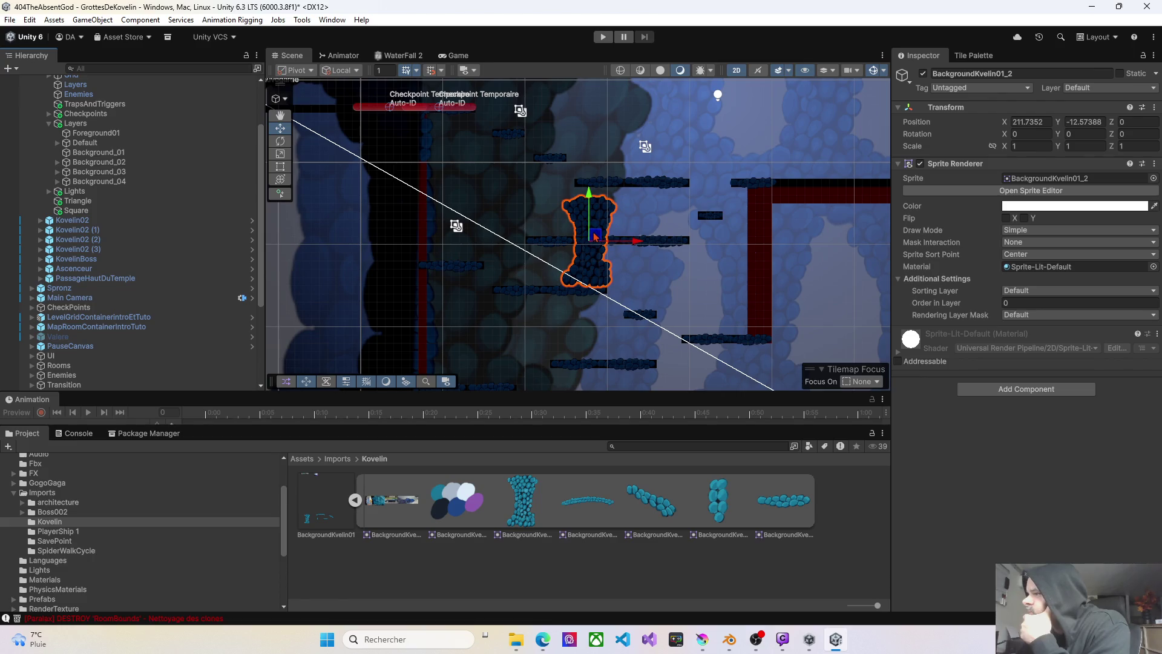
pyautogui.moveTo(595, 236)
pyautogui.mouseDown()
pyautogui.moveTo(605, 187)
pyautogui.moveTo(592, 240)
pyautogui.mouseUp()
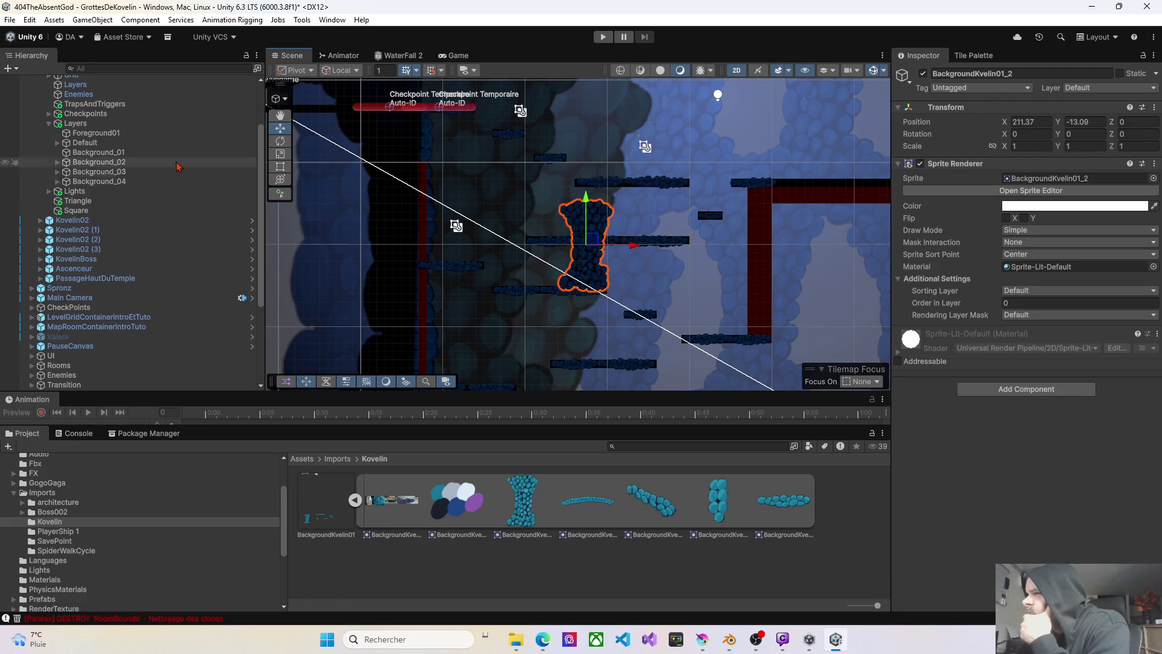
# - Enlarge the rock column slightly with the Rect tool, set Order in Layer -8, and start play
pyautogui.click(281, 167)
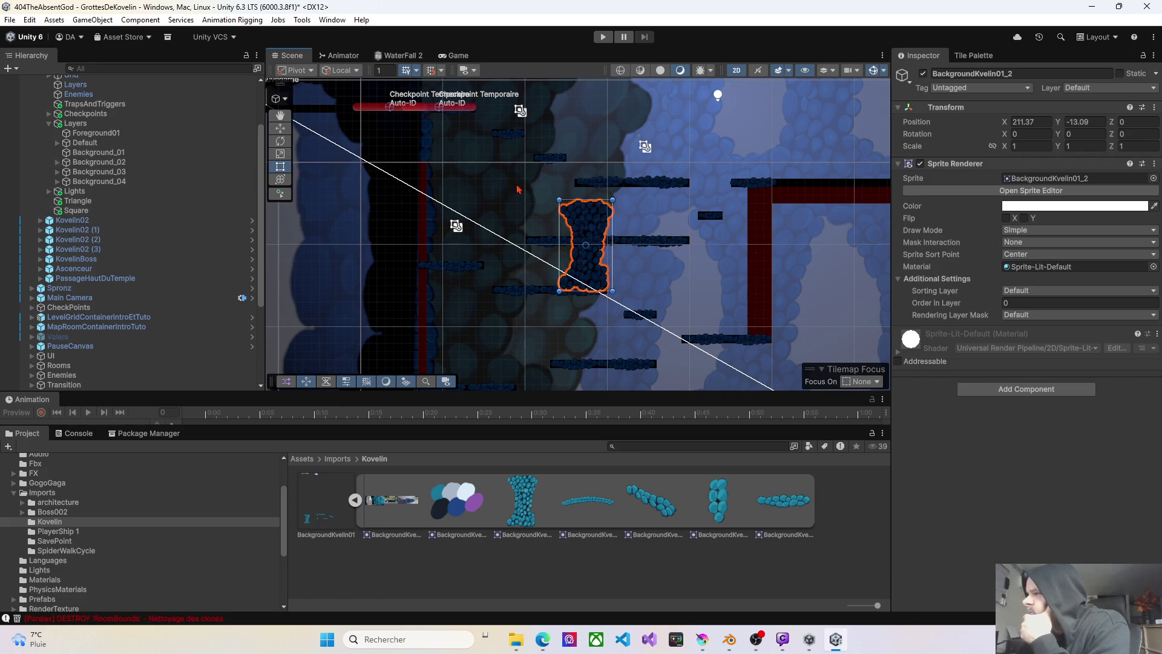
pyautogui.moveTo(613, 199); pyautogui.dragTo(623, 179)
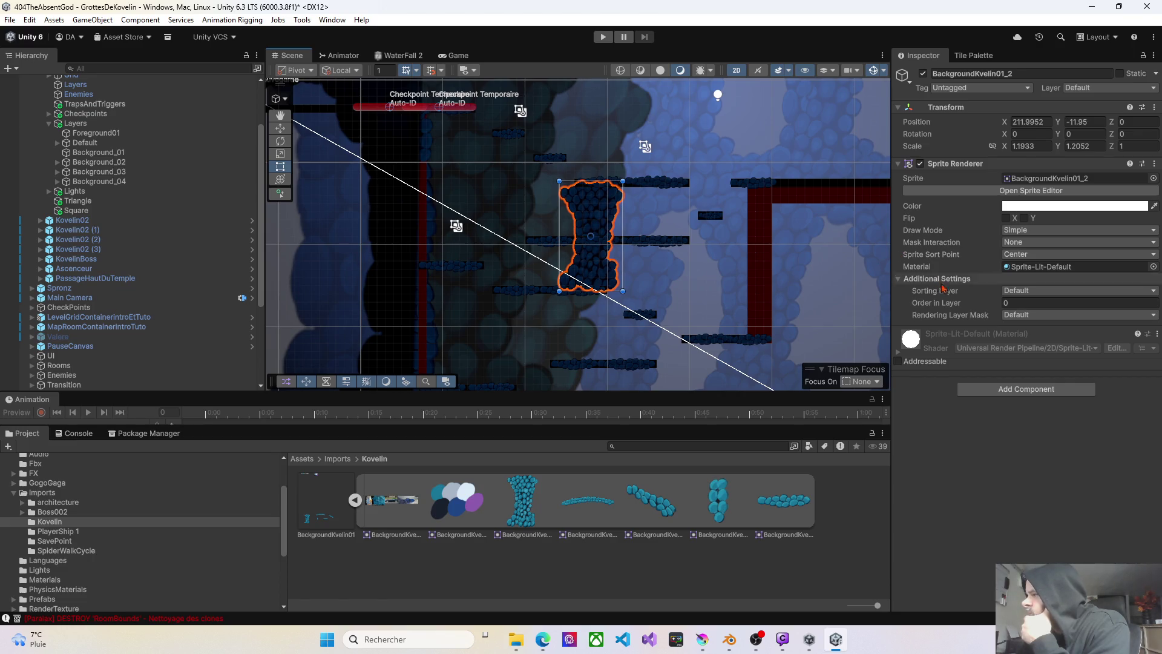
pyautogui.click(1001, 303)
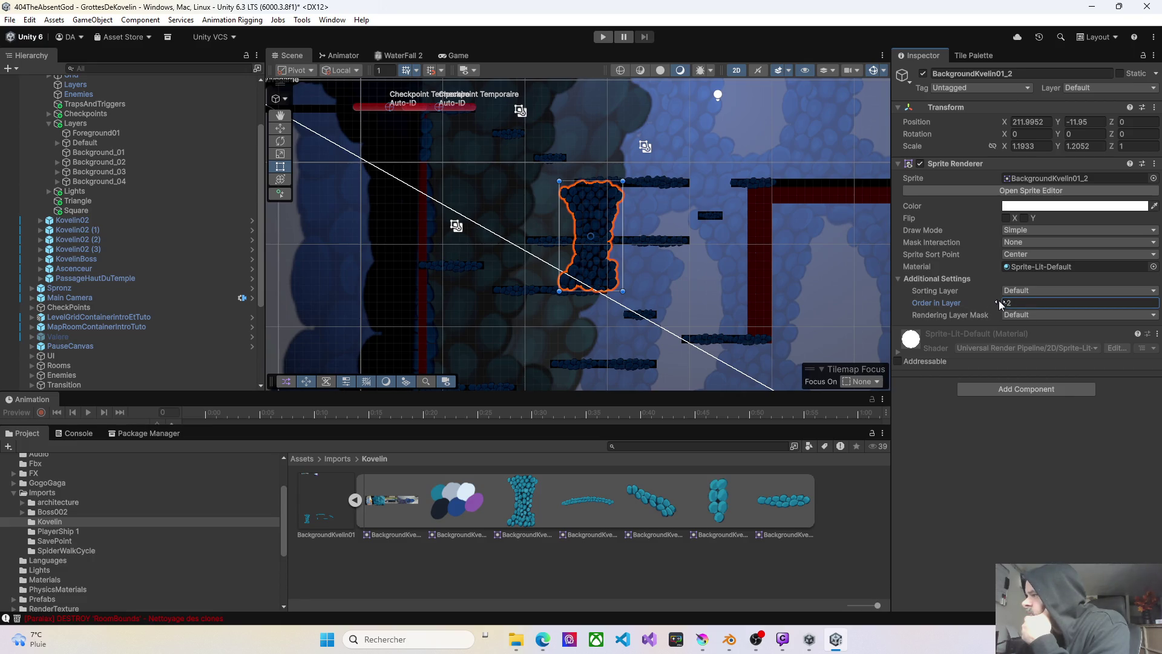
pyautogui.click(602, 37)
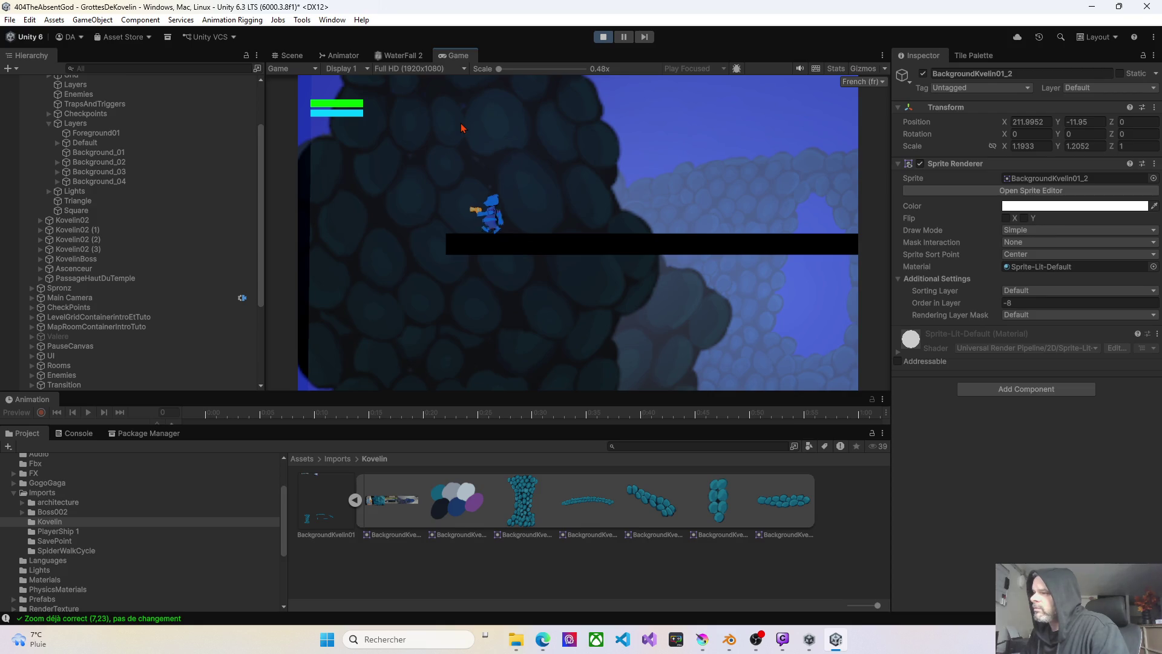
# - Run the character left and right past the glowing rock column, then stop play with Ctrl+P
pyautogui.press('Left')
pyautogui.press('Right')
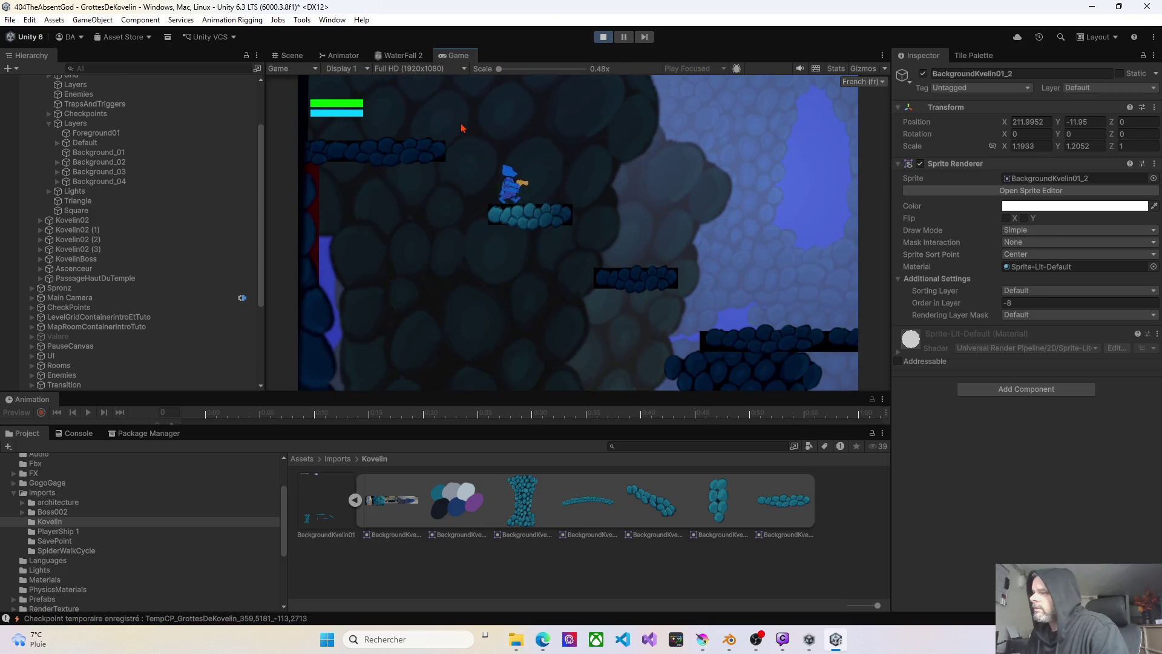
pyautogui.press('Right')
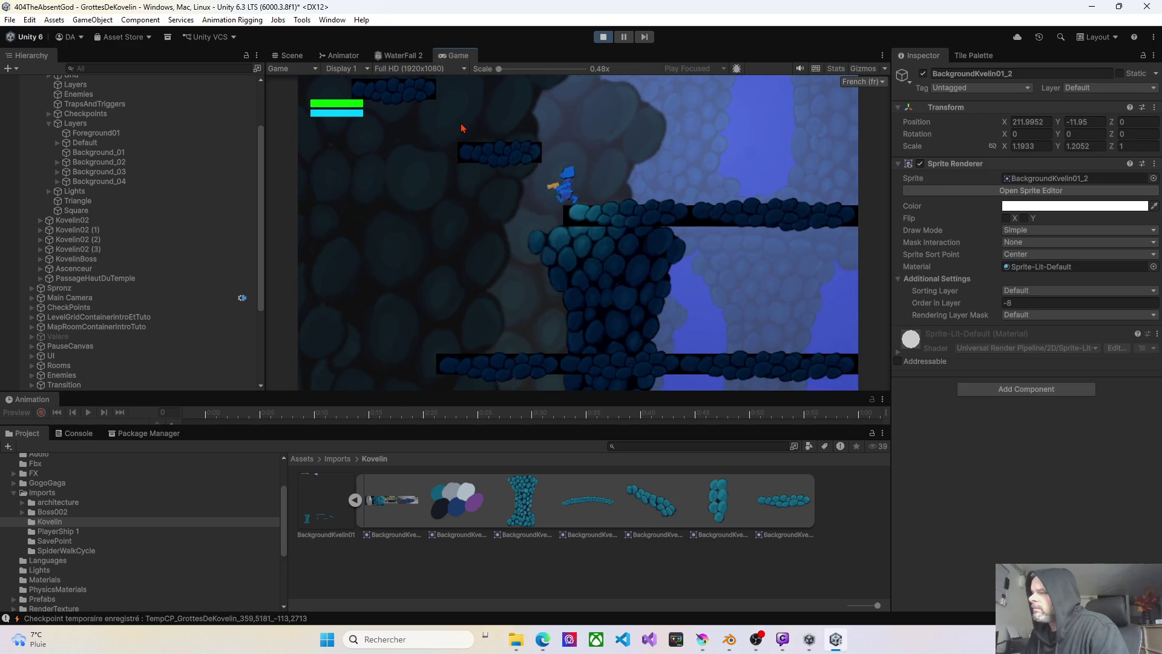
pyautogui.press('Right')
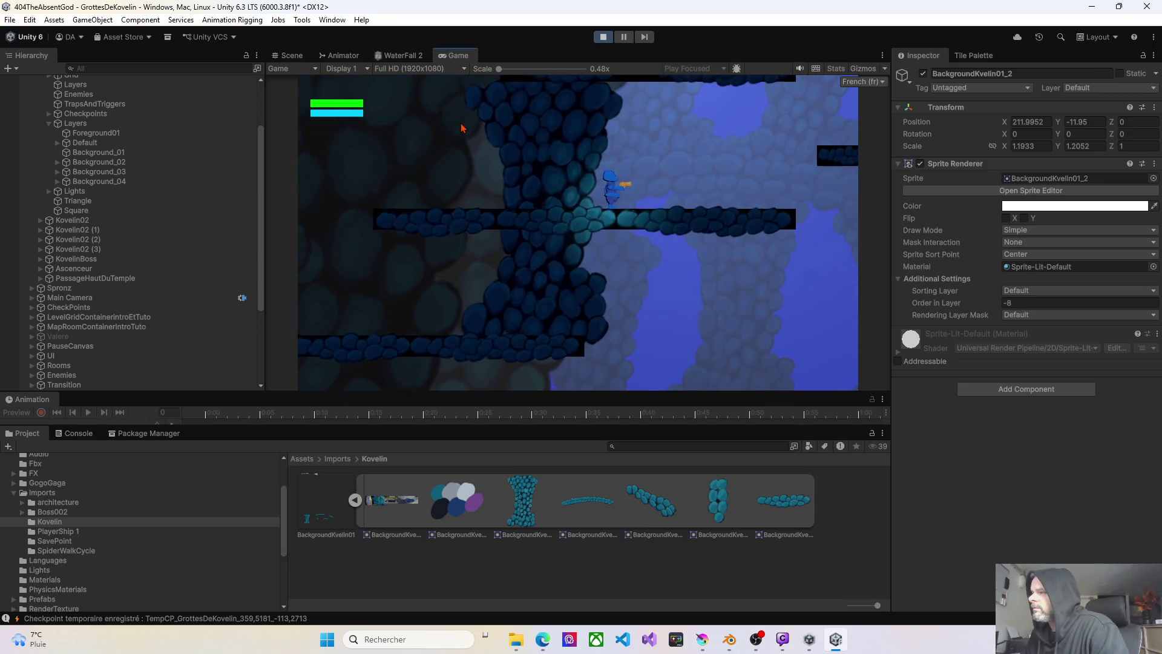
pyautogui.press('Left')
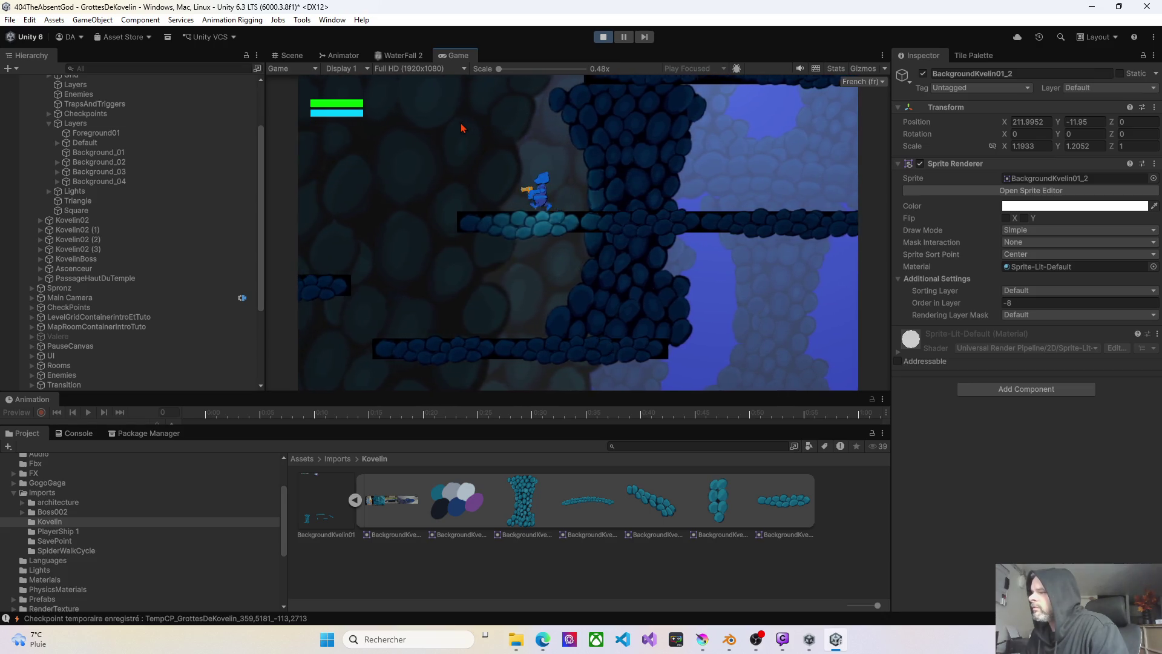
pyautogui.press('Right')
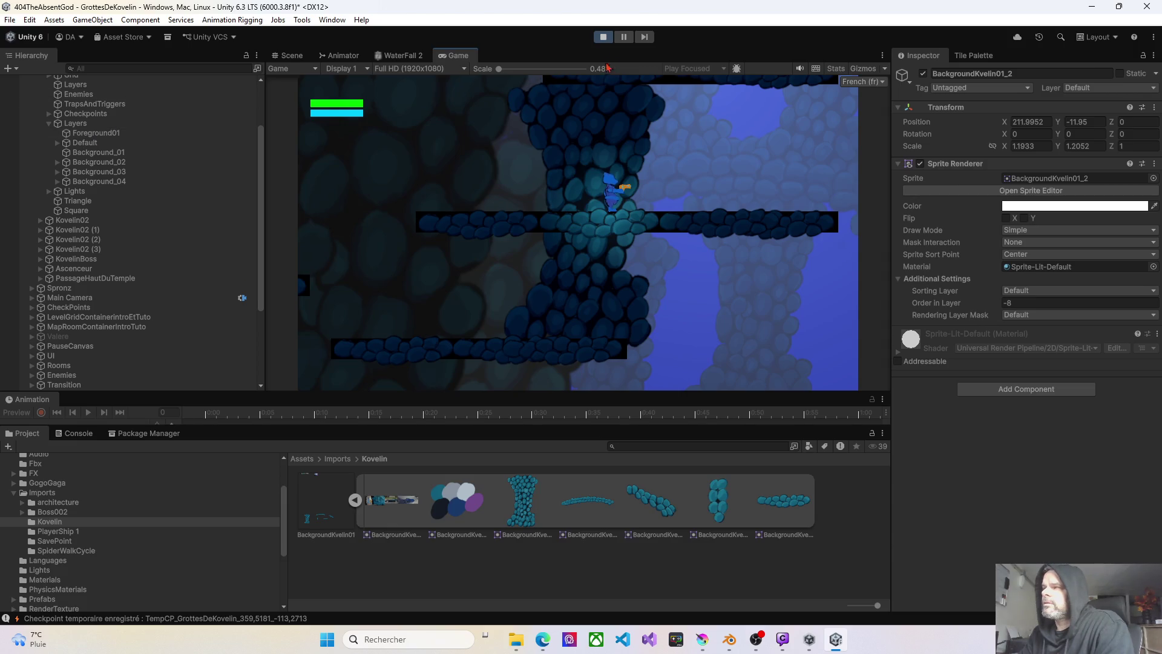
pyautogui.hotkey('ctrl', 'p')
# - Select Background_01 and check its Position Z value, which remains 10
pyautogui.click(100, 152)
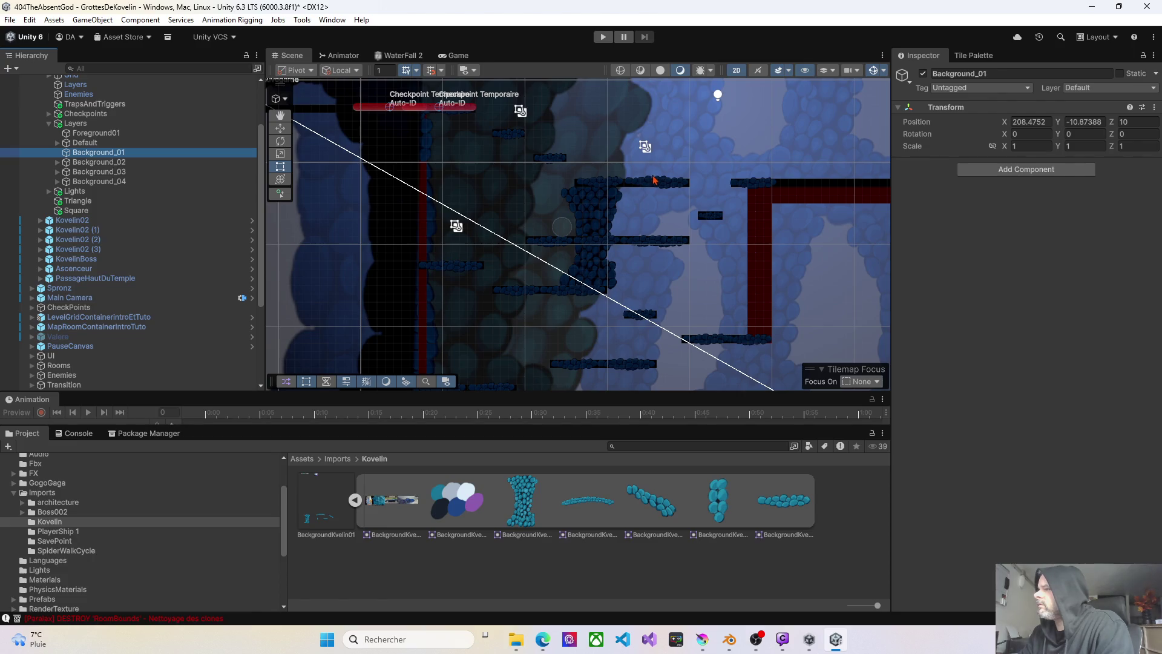
pyautogui.click(1134, 121)
pyautogui.write('0')
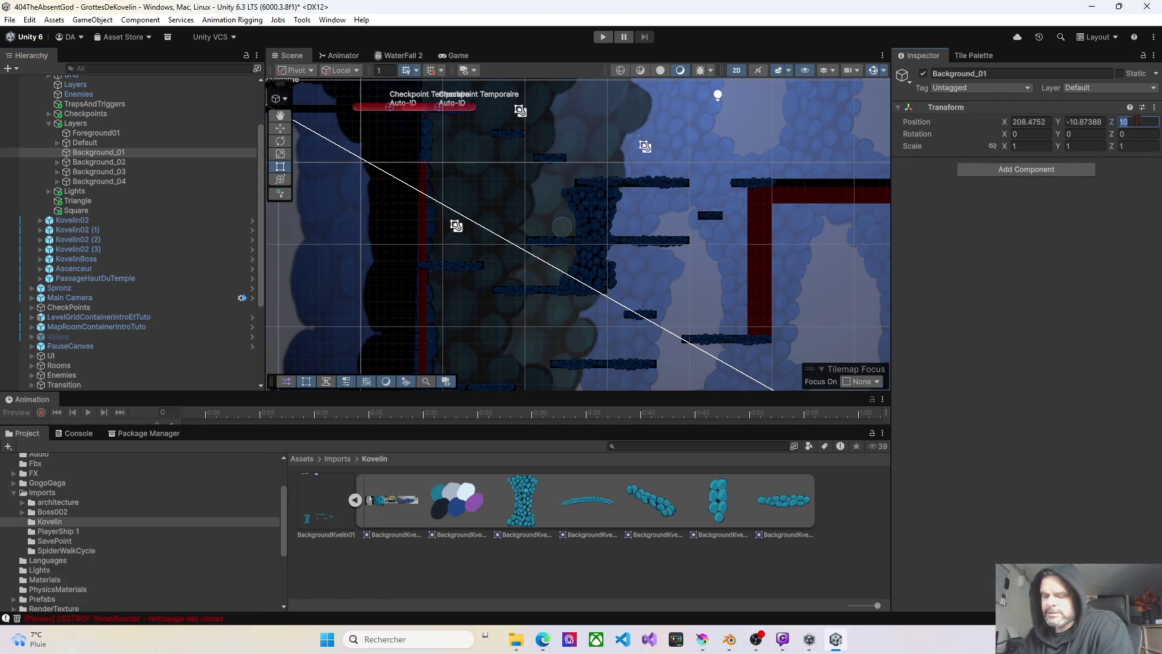
pyautogui.write('1')
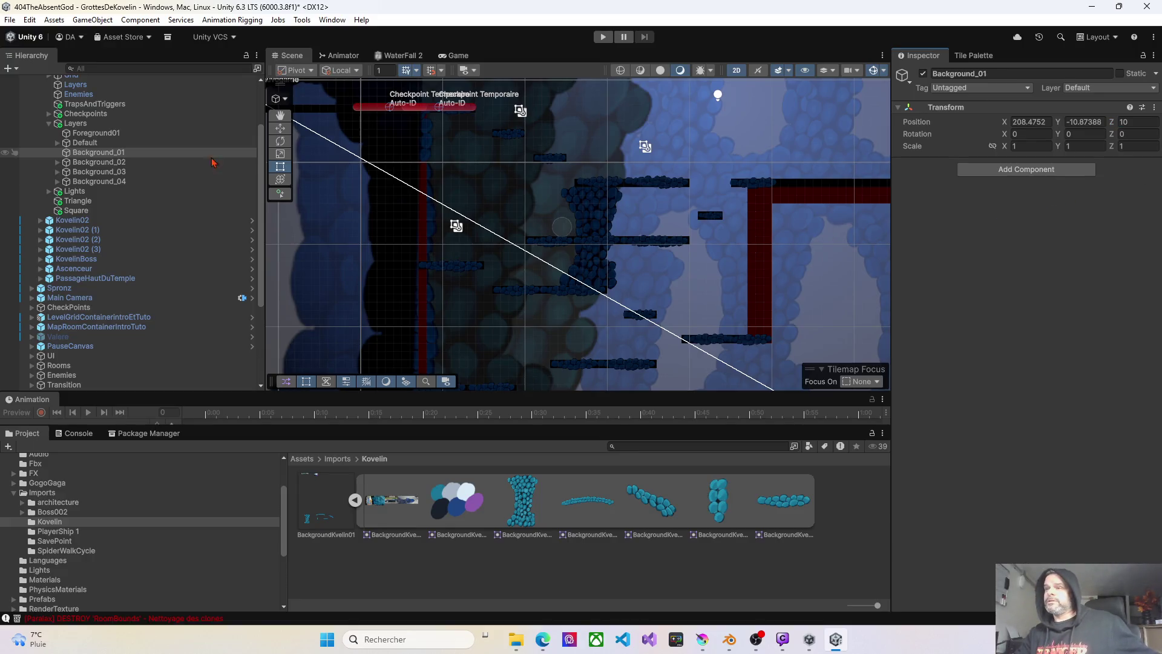
# - Create an empty DefaultBis object under Layers and place it directly below Default
pyautogui.rightClick(86, 124)
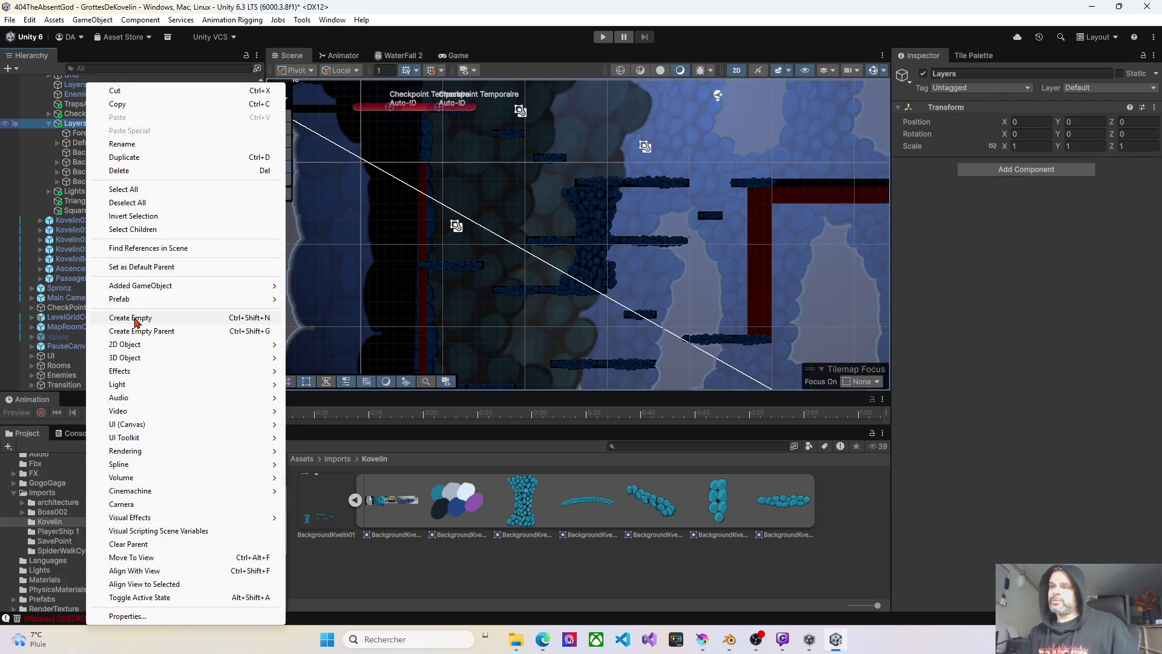
pyautogui.click(161, 317)
pyautogui.write('D')
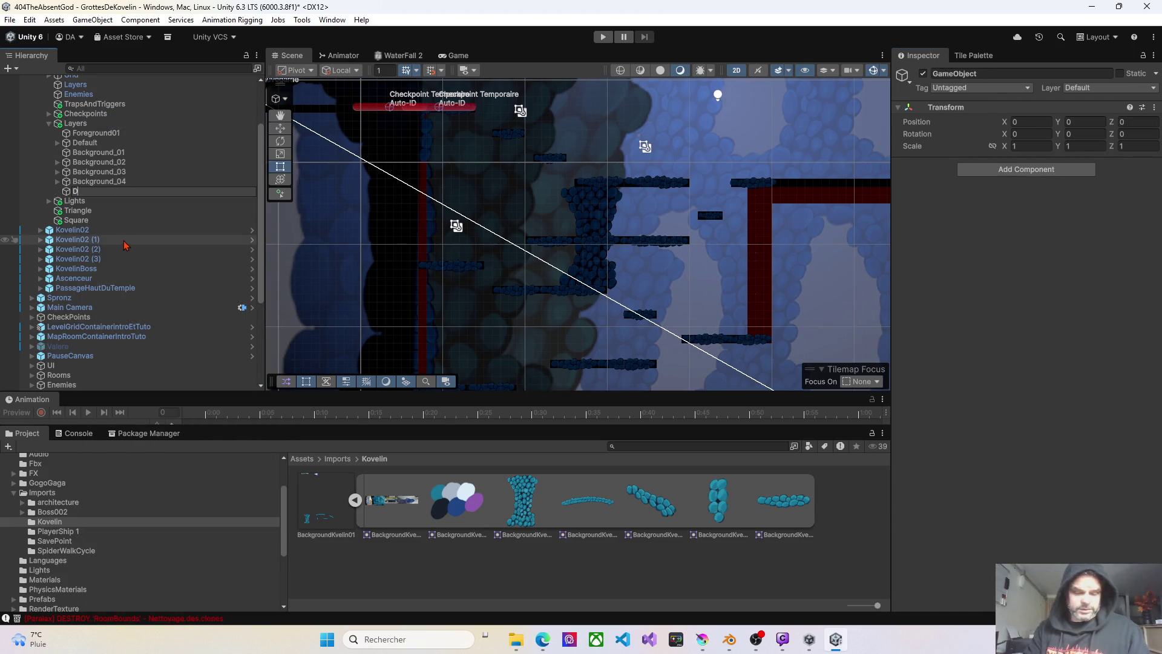
pyautogui.write('efaultBis')
pyautogui.press('Return')
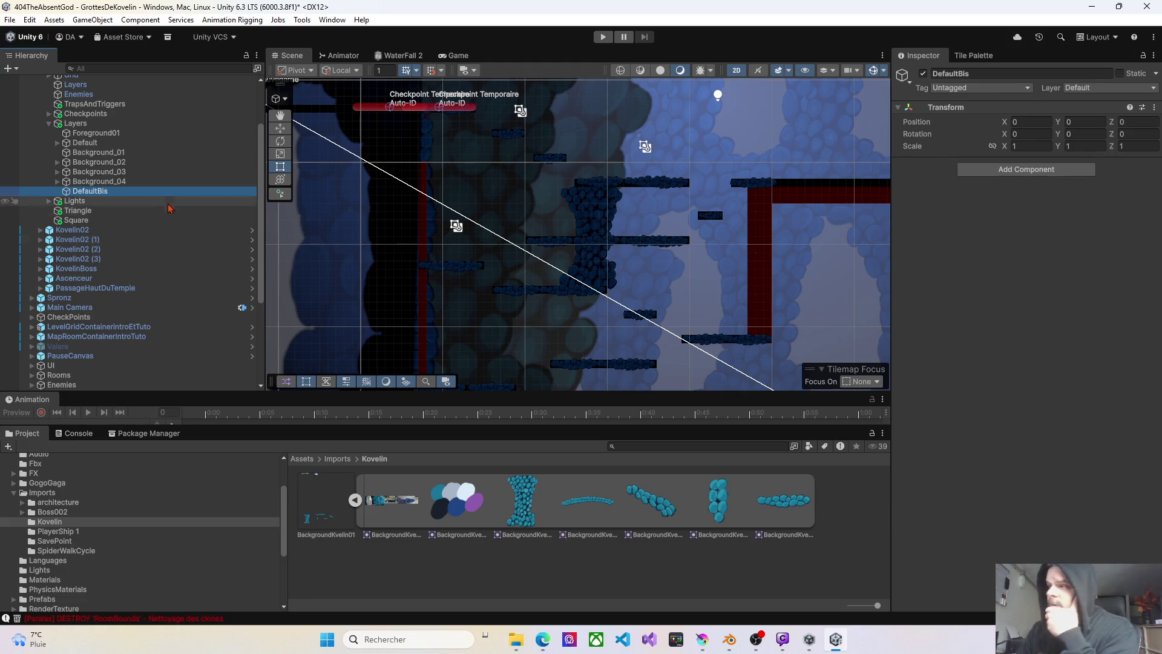
pyautogui.moveTo(90, 191); pyautogui.dragTo(103, 151)
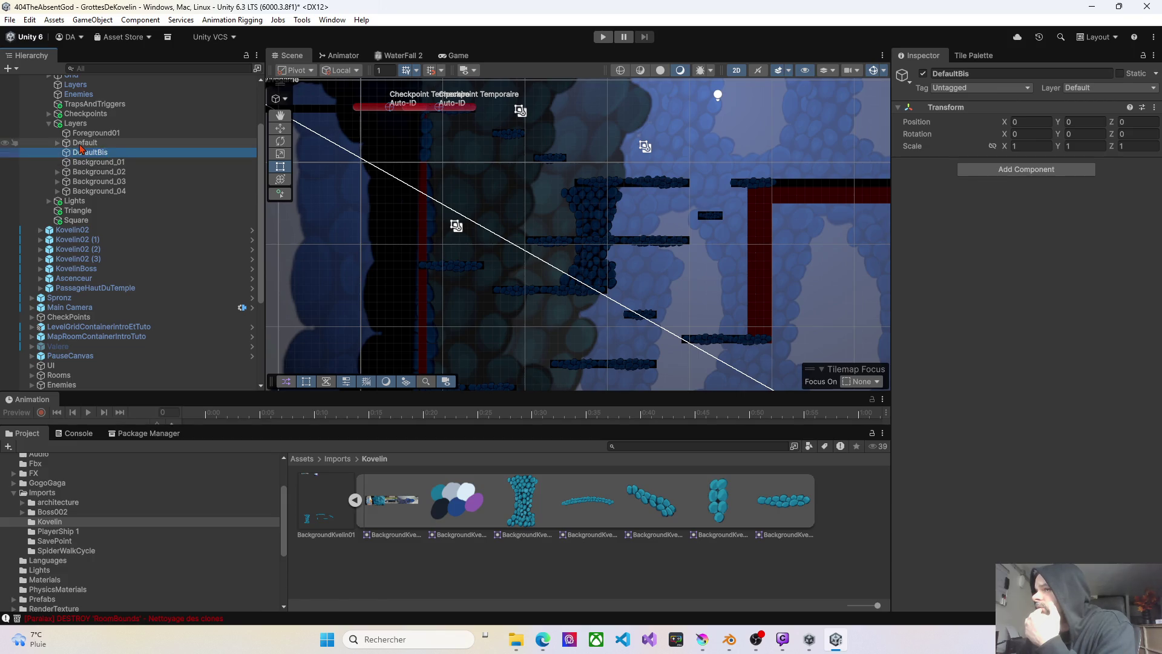
# - Compare the Default and DefaultBis groups in the Hierarchy
pyautogui.click(82, 143)
pyautogui.click(83, 150)
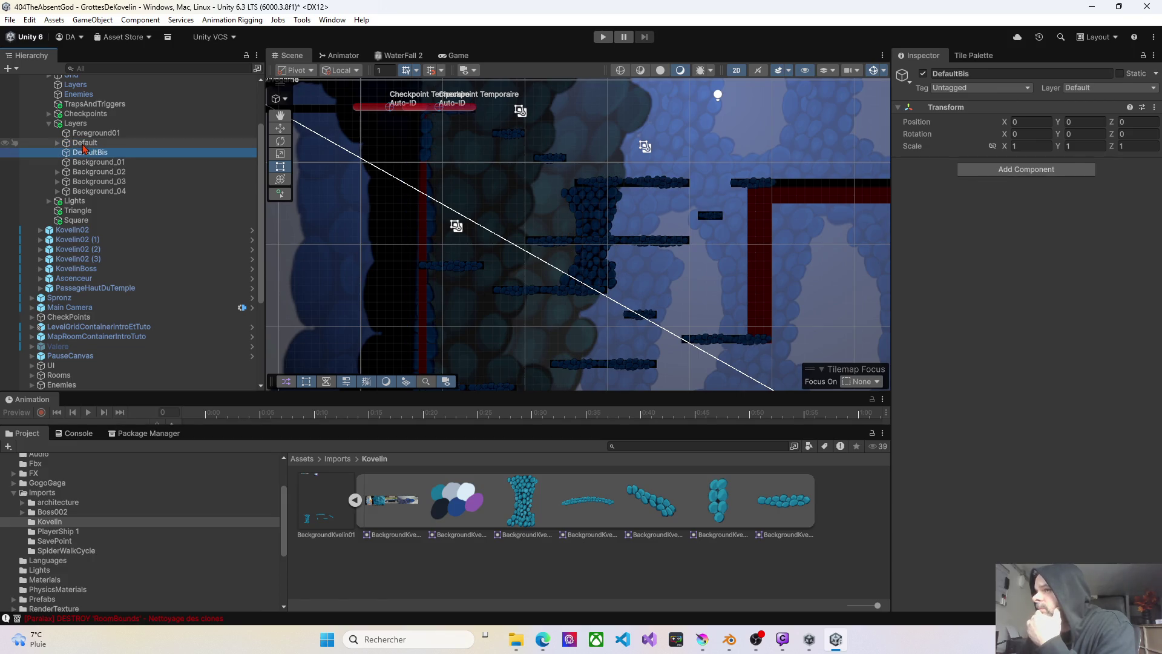
pyautogui.click(83, 143)
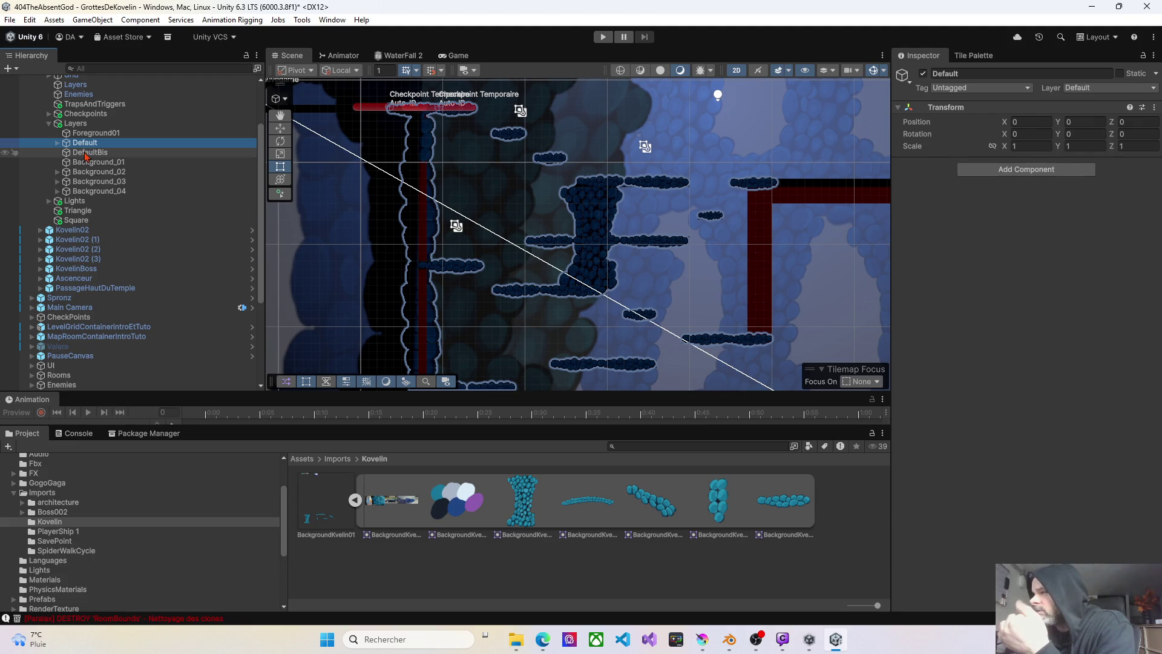
pyautogui.click(86, 155)
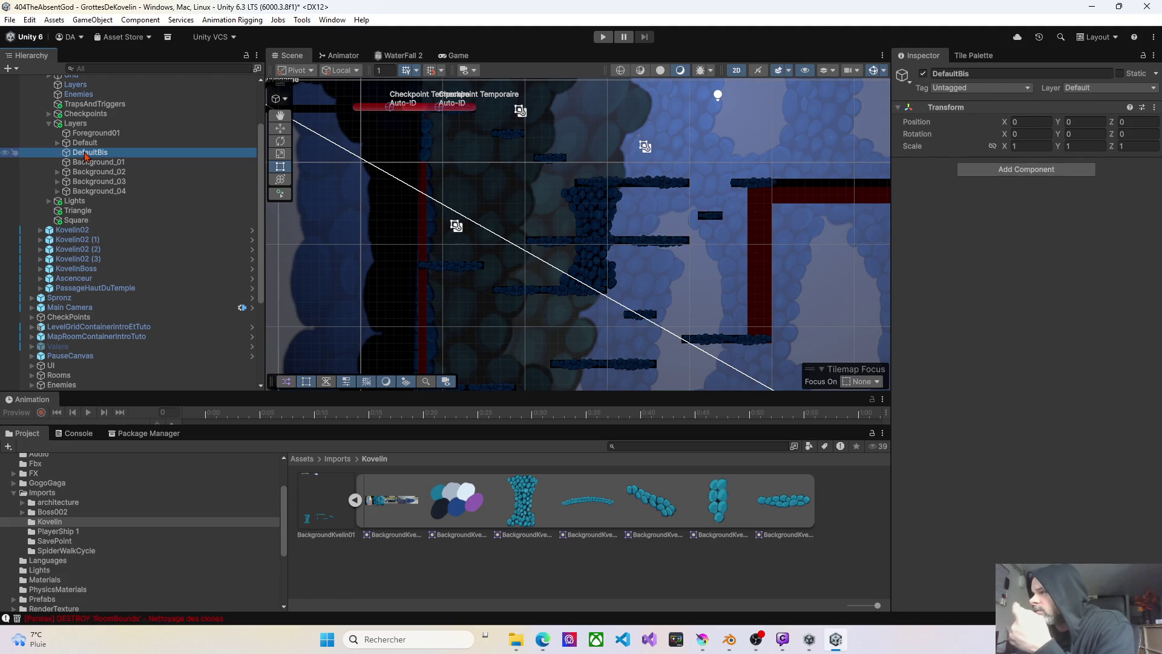
pyautogui.click(88, 145)
# - Define User Layer 24 as DefaultBis in the project's Tags and Layers settings
pyautogui.click(88, 154)
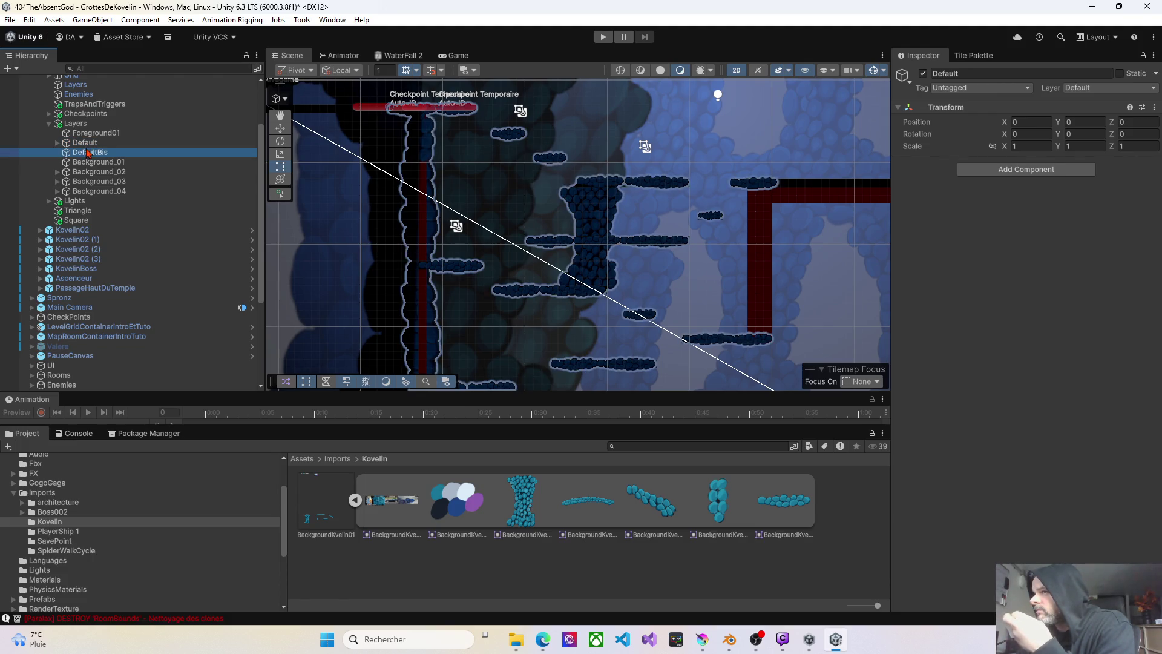
pyautogui.click(1074, 89)
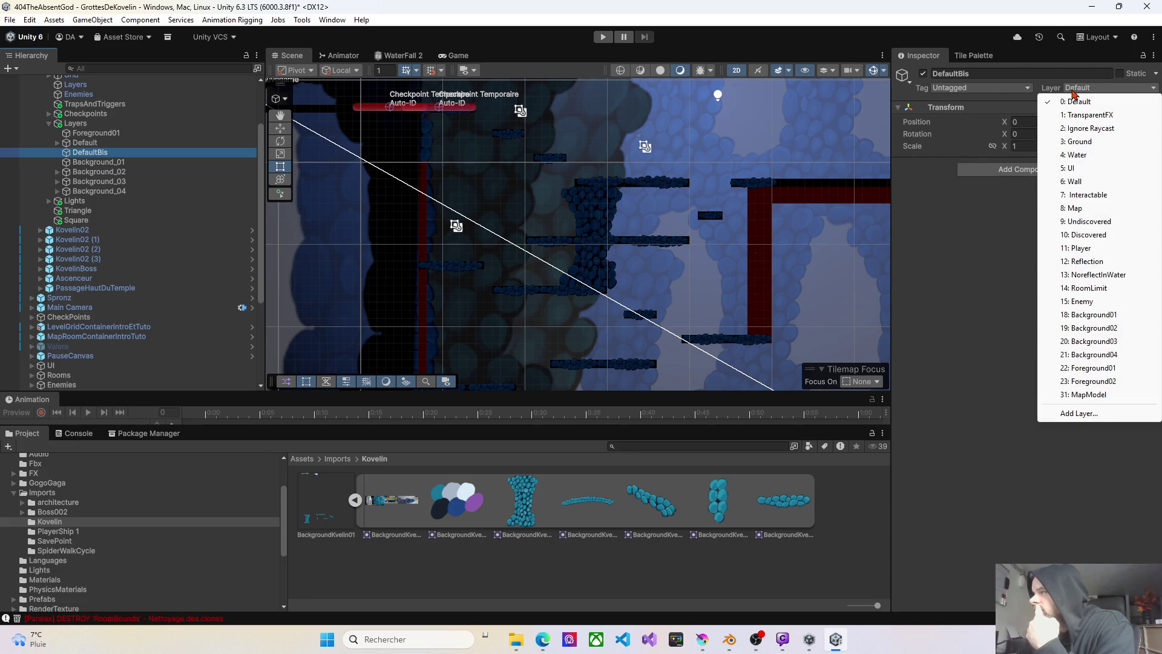
pyautogui.click(1081, 414)
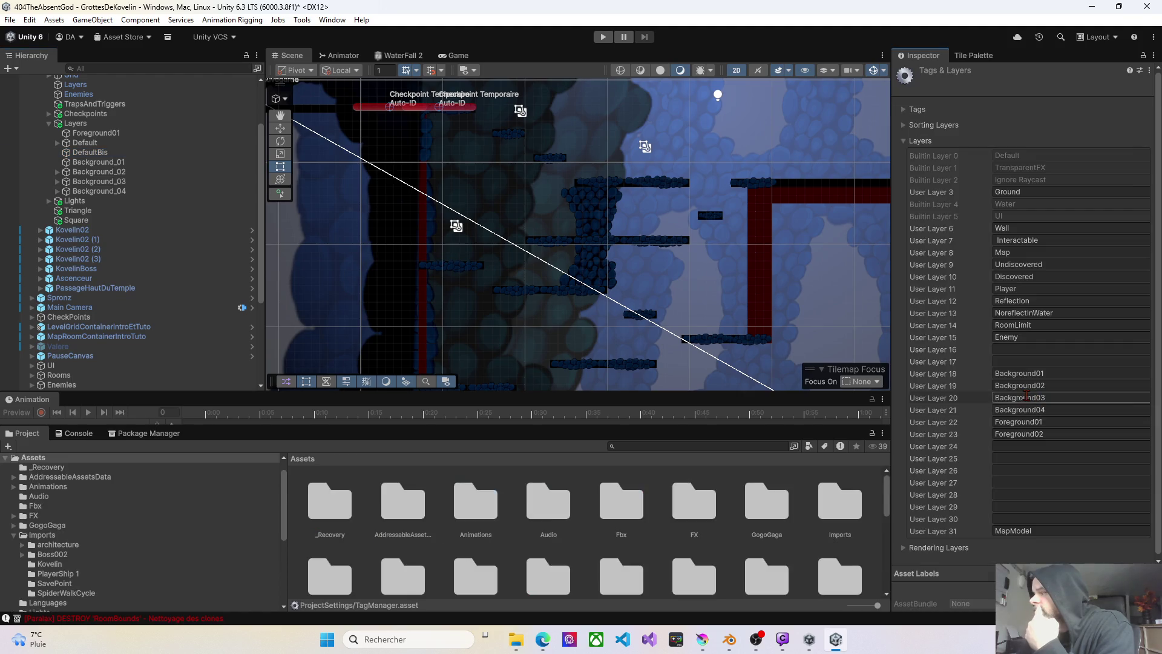
pyautogui.click(1004, 445)
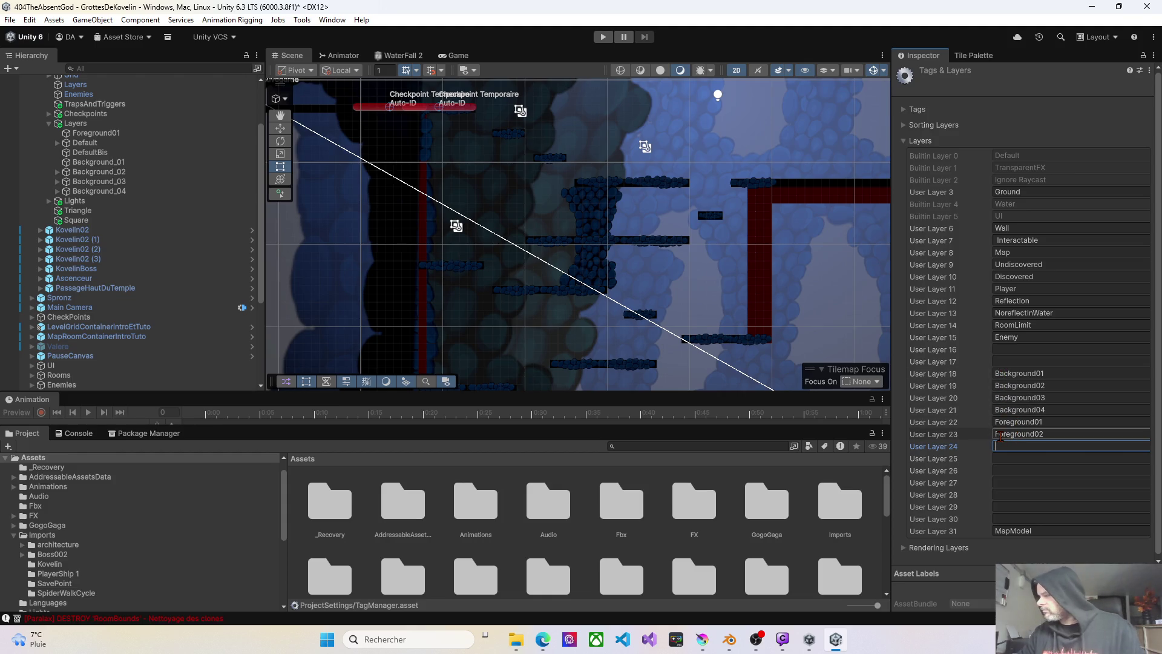
pyautogui.write('DefaultBis')
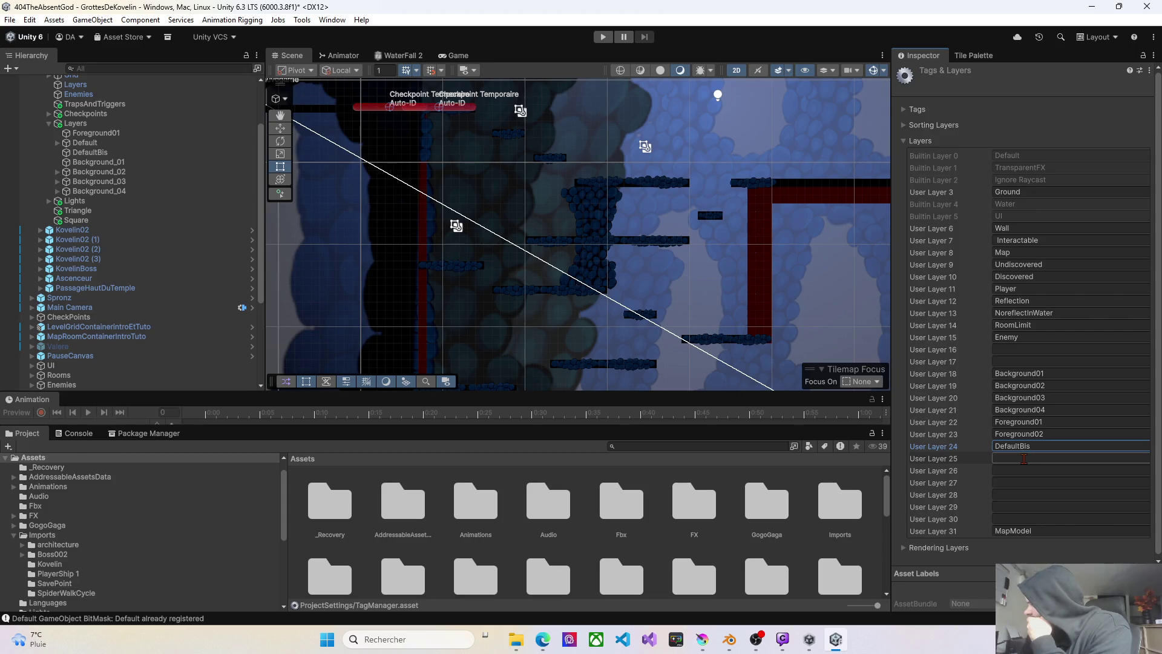
pyautogui.click(985, 446)
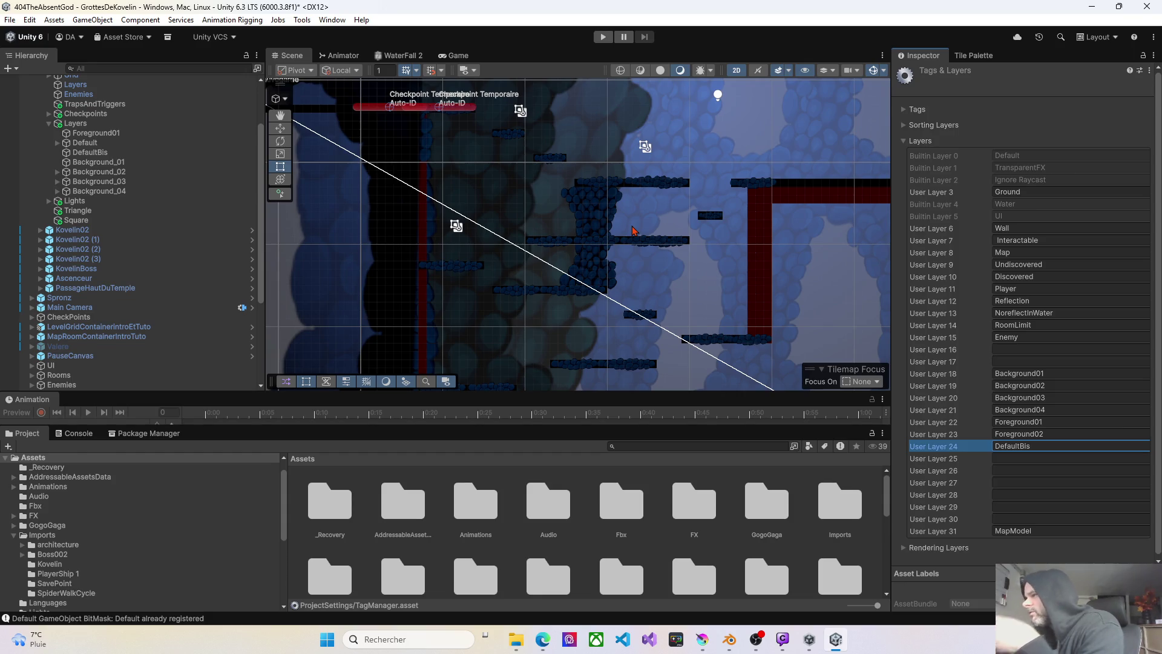
pyautogui.click(601, 219)
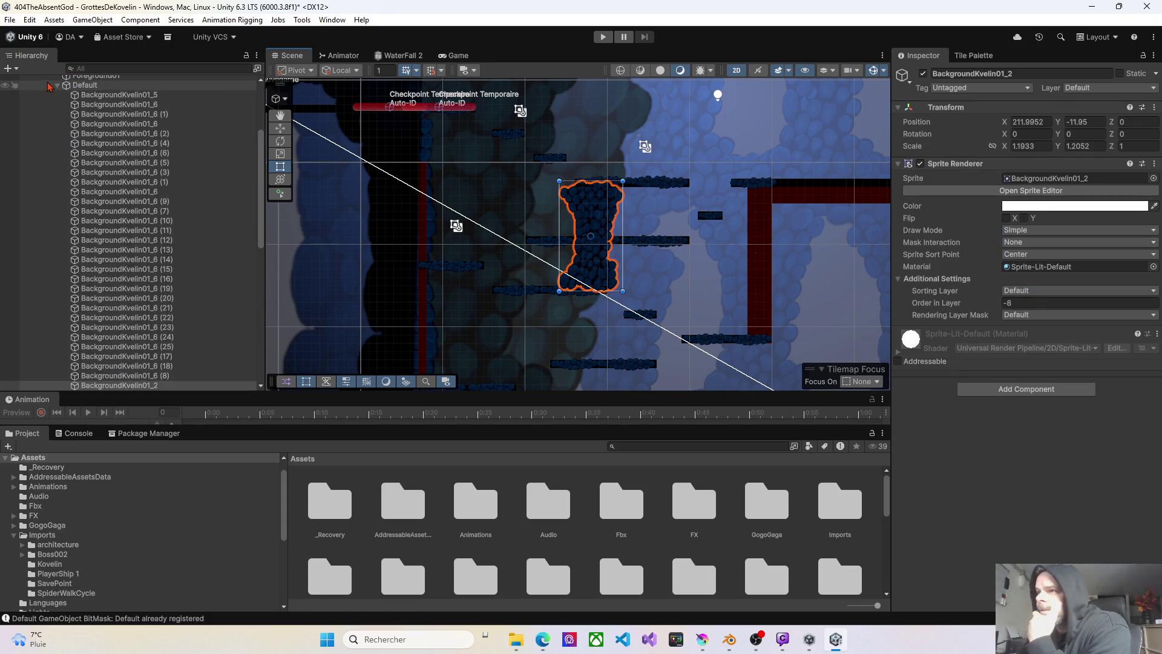
# - Drop BackgroundKvelin01_2 into the DefaultBis group and view its available sorting layers
pyautogui.scroll(-6, 160, 222)
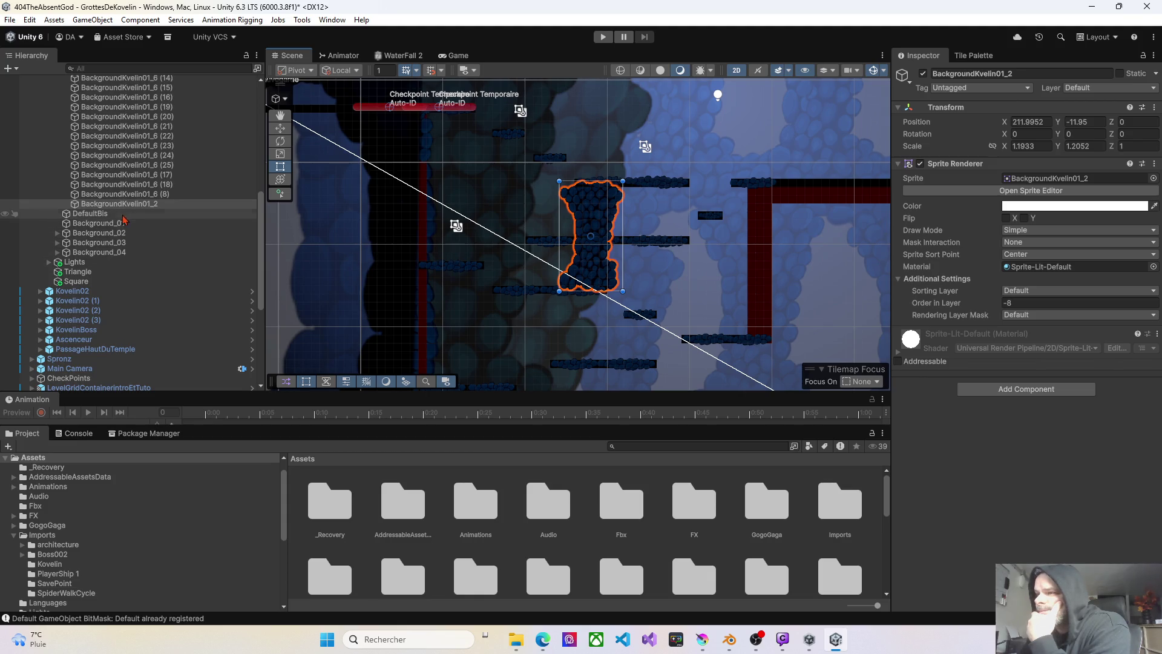
pyautogui.moveTo(98, 213); pyautogui.dragTo(98, 213)
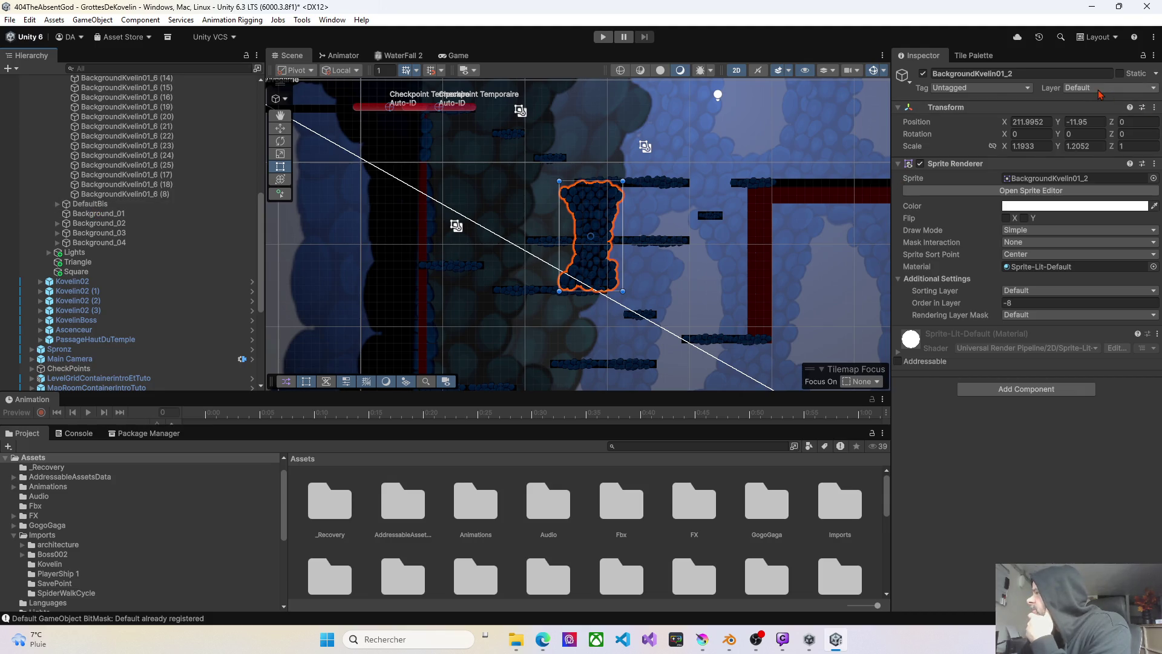
pyautogui.click(1022, 290)
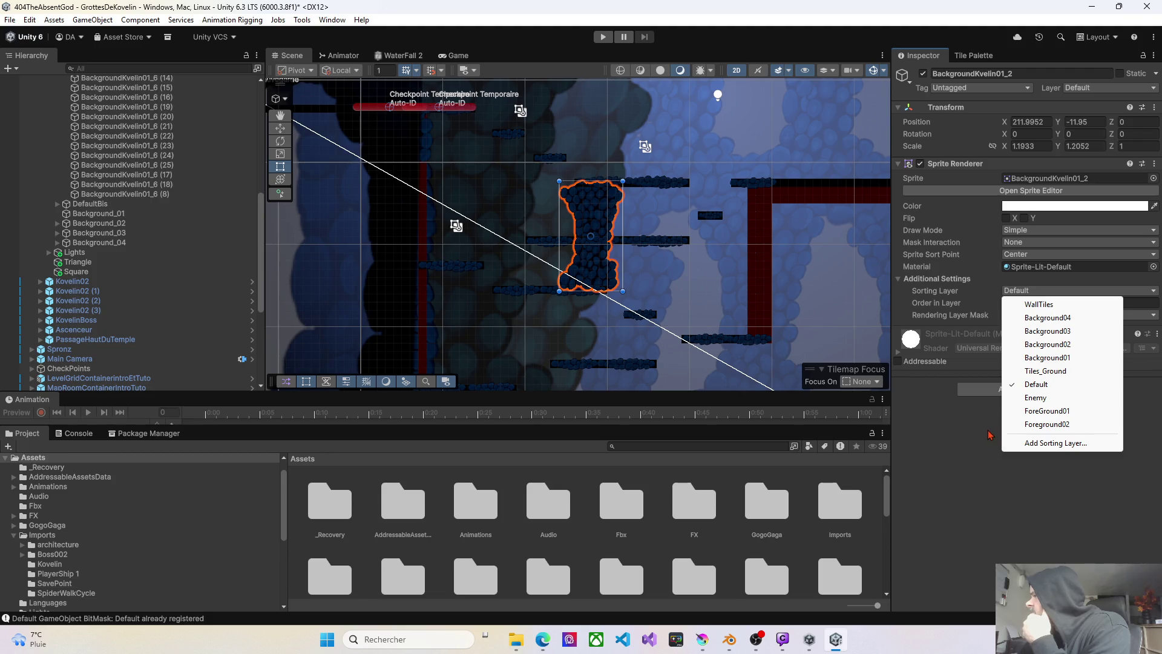
# - Add a Defaultbis sorting layer and order it just before Default
pyautogui.click(1025, 443)
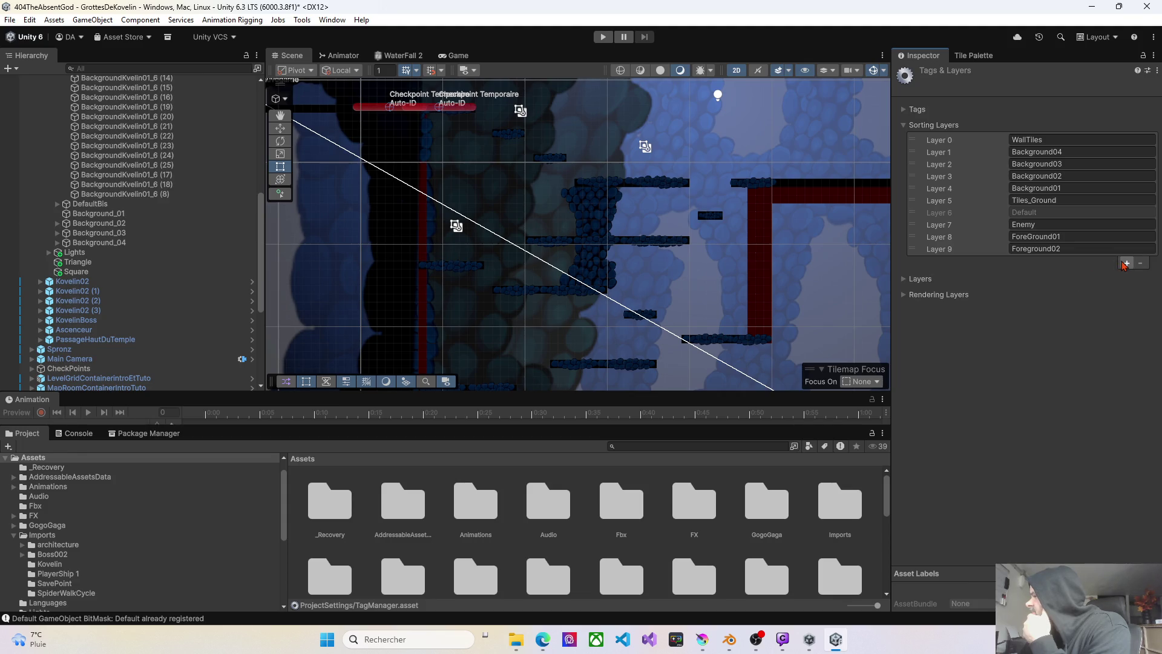
pyautogui.click(1126, 263)
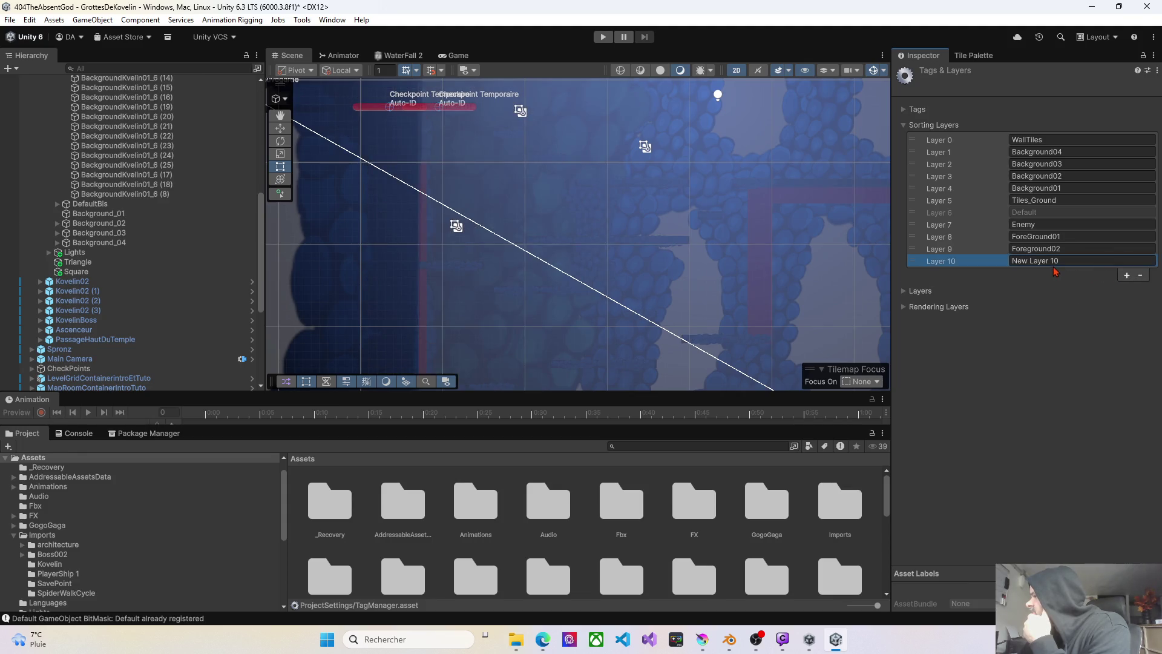
pyautogui.click(1075, 262)
pyautogui.write('D')
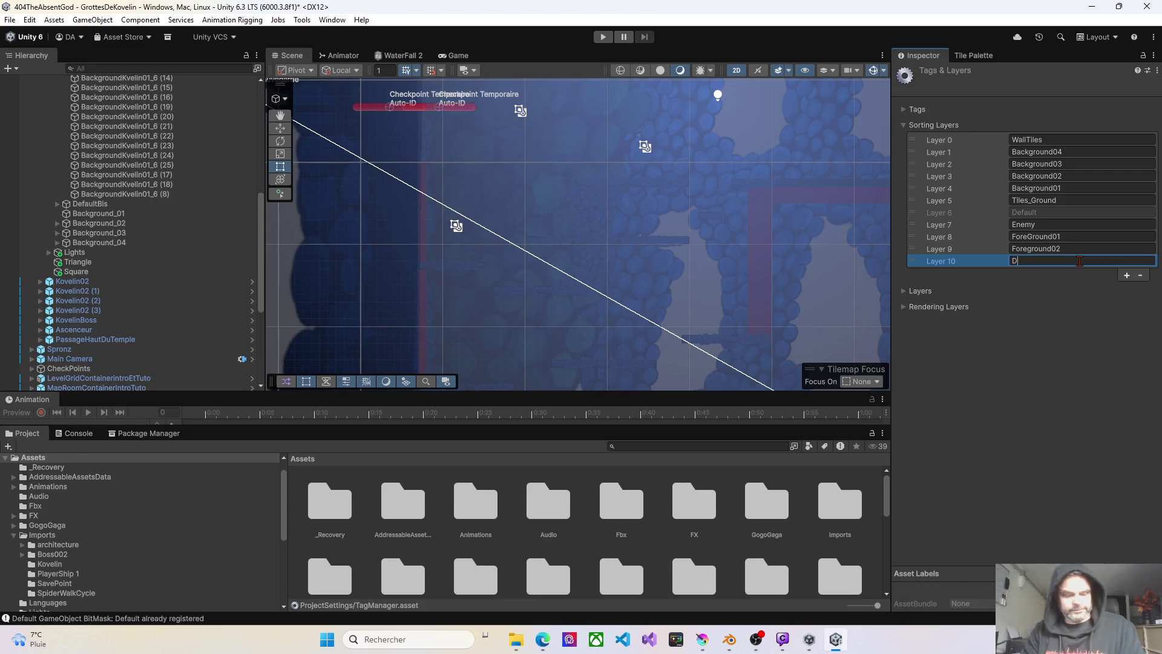
pyautogui.write('efaultbis')
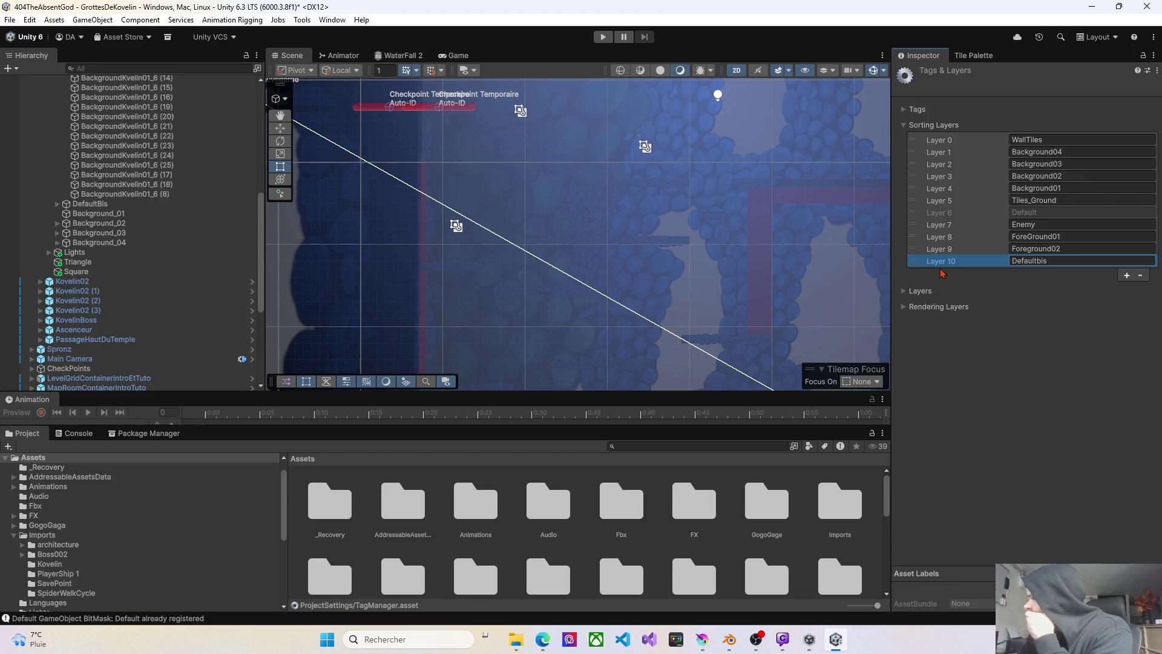
pyautogui.moveTo(942, 267); pyautogui.dragTo(942, 230)
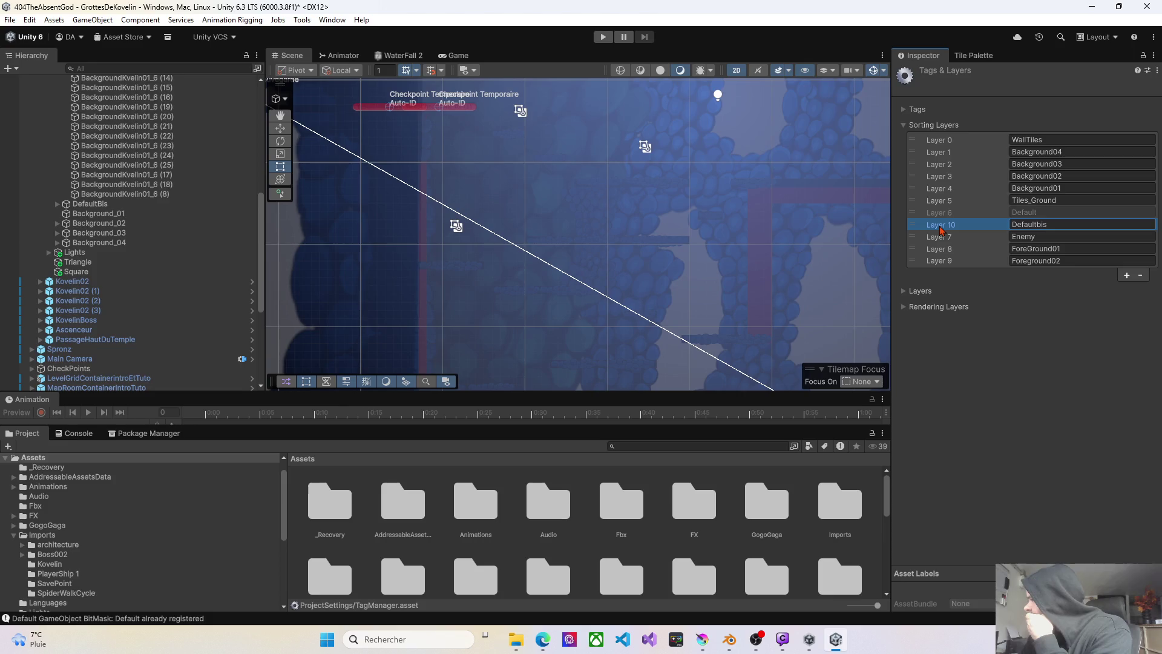
pyautogui.moveTo(942, 231); pyautogui.dragTo(940, 218)
pyautogui.click(579, 203)
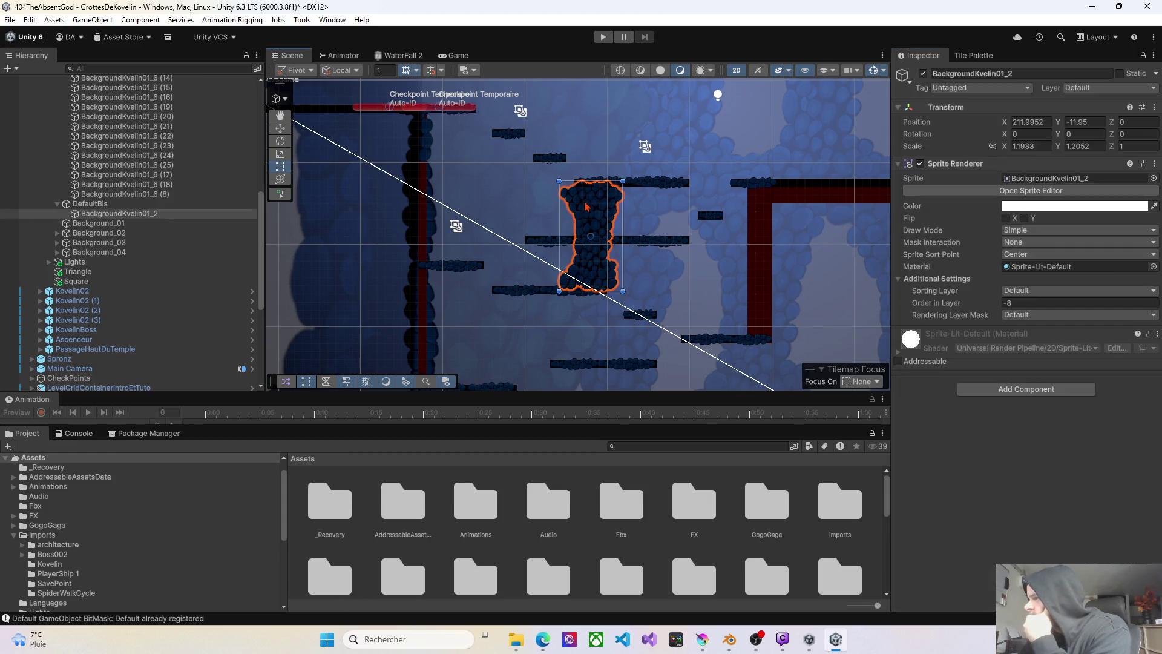
# - Assign the rock column's Sprite Renderer to the Defaultbis sorting layer, keeping order -8
pyautogui.click(1011, 293)
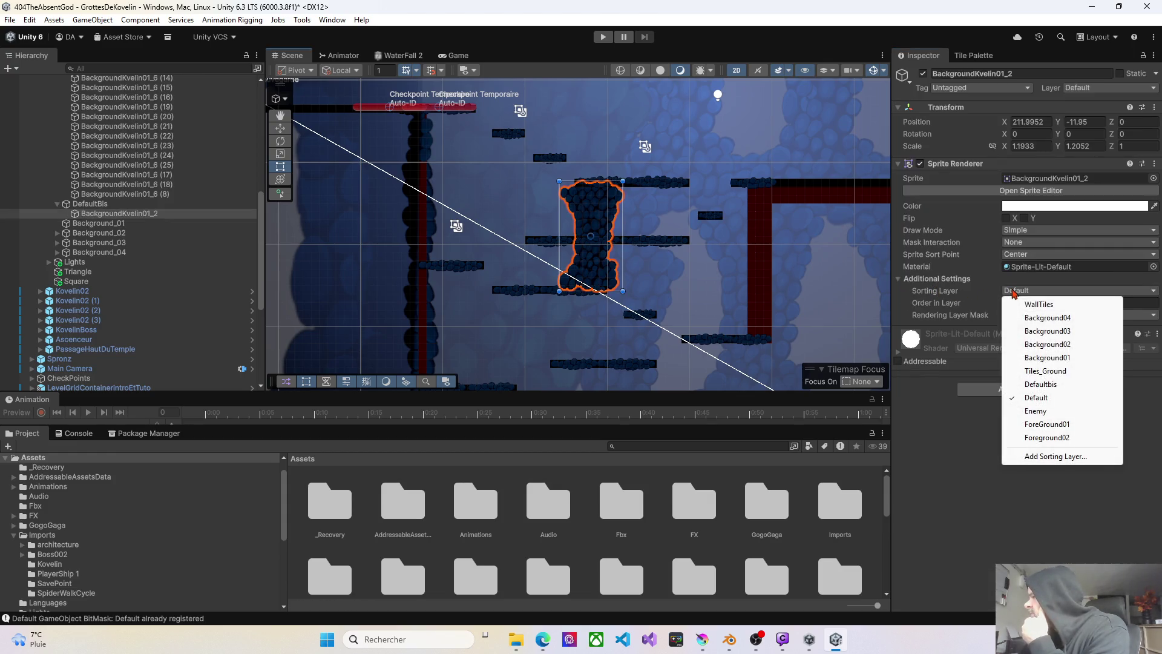
pyautogui.click(1069, 386)
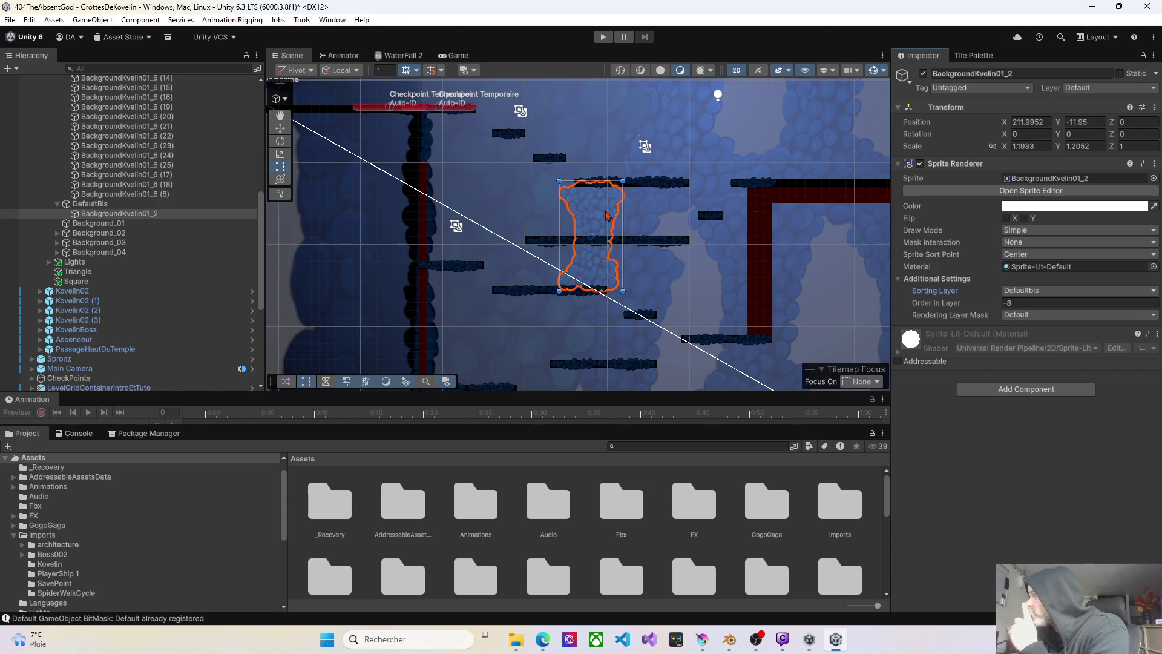
pyautogui.scroll(-6, 84, 313)
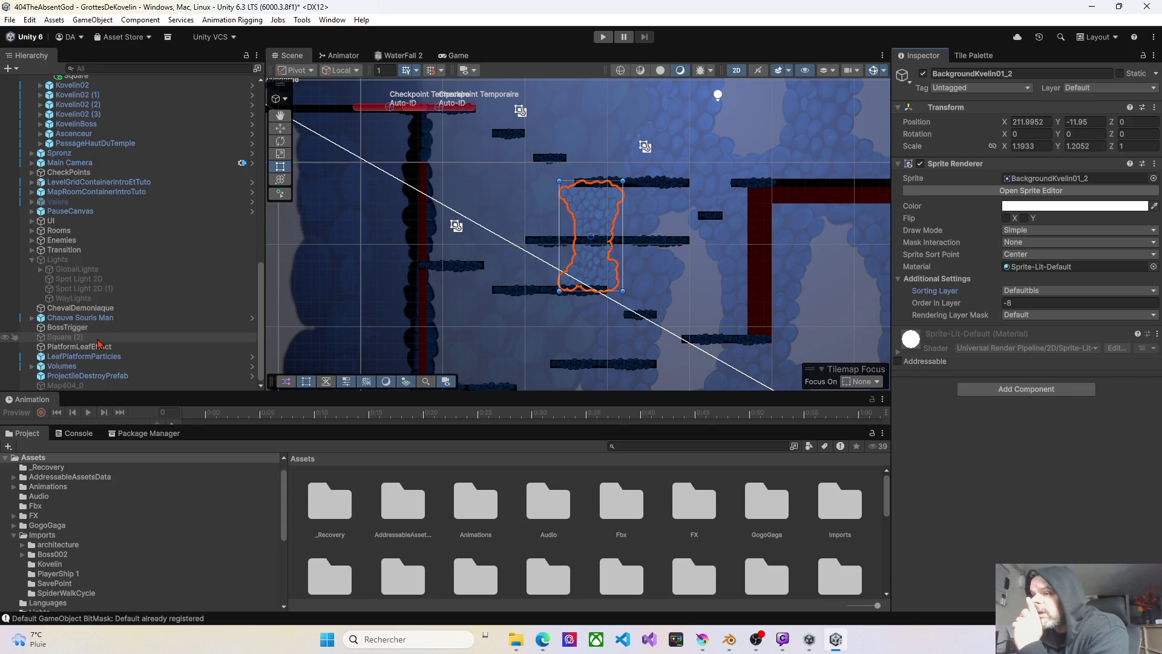
pyautogui.click(33, 262)
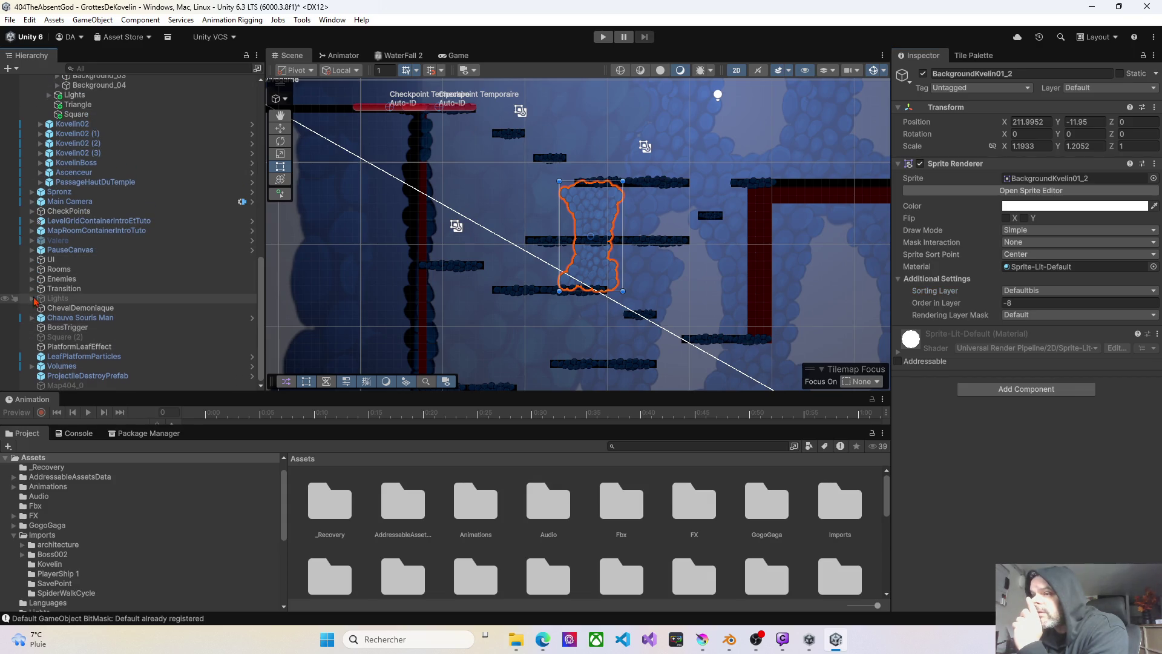
pyautogui.scroll(15, 55, 305)
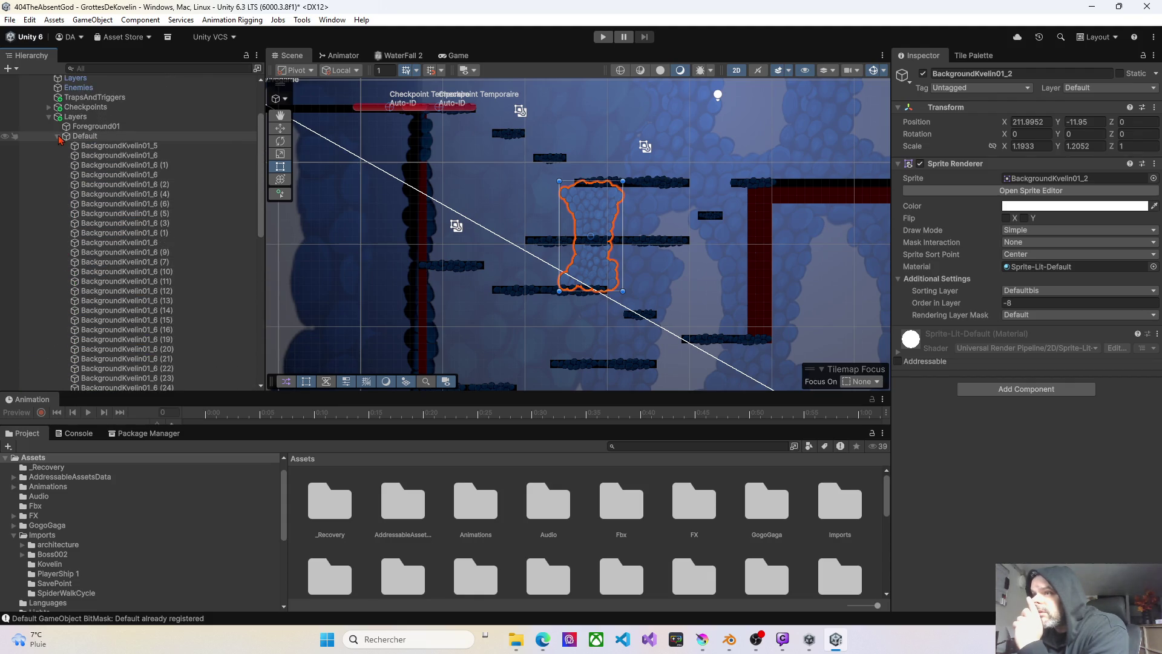
pyautogui.click(60, 139)
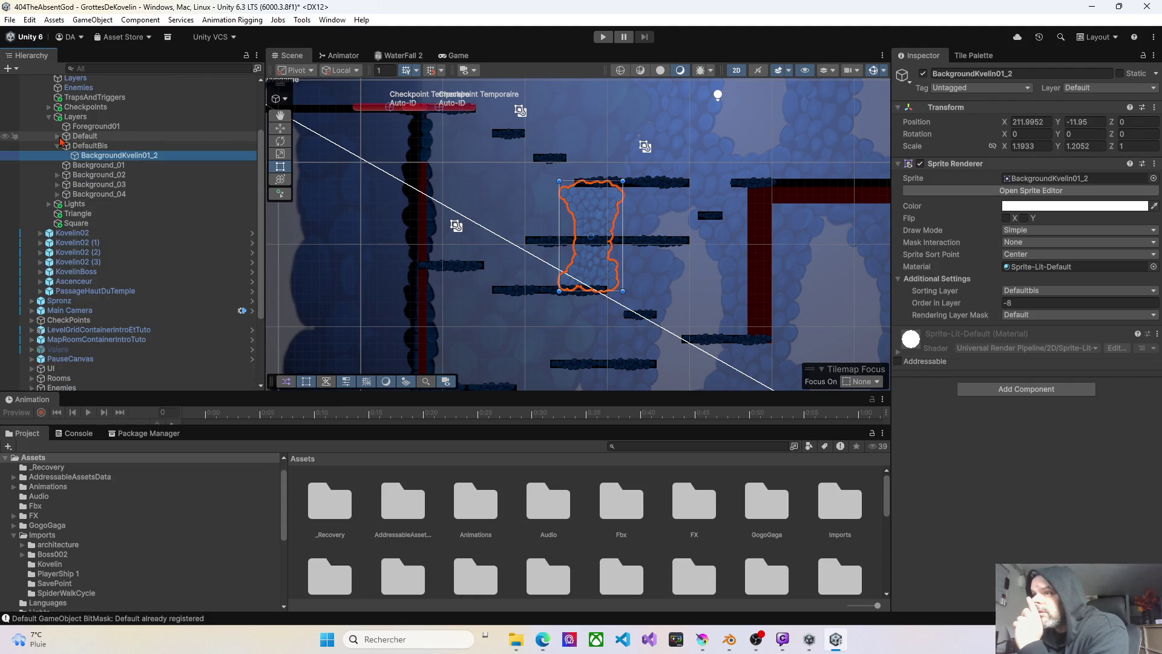
pyautogui.click(48, 206)
pyautogui.click(86, 224)
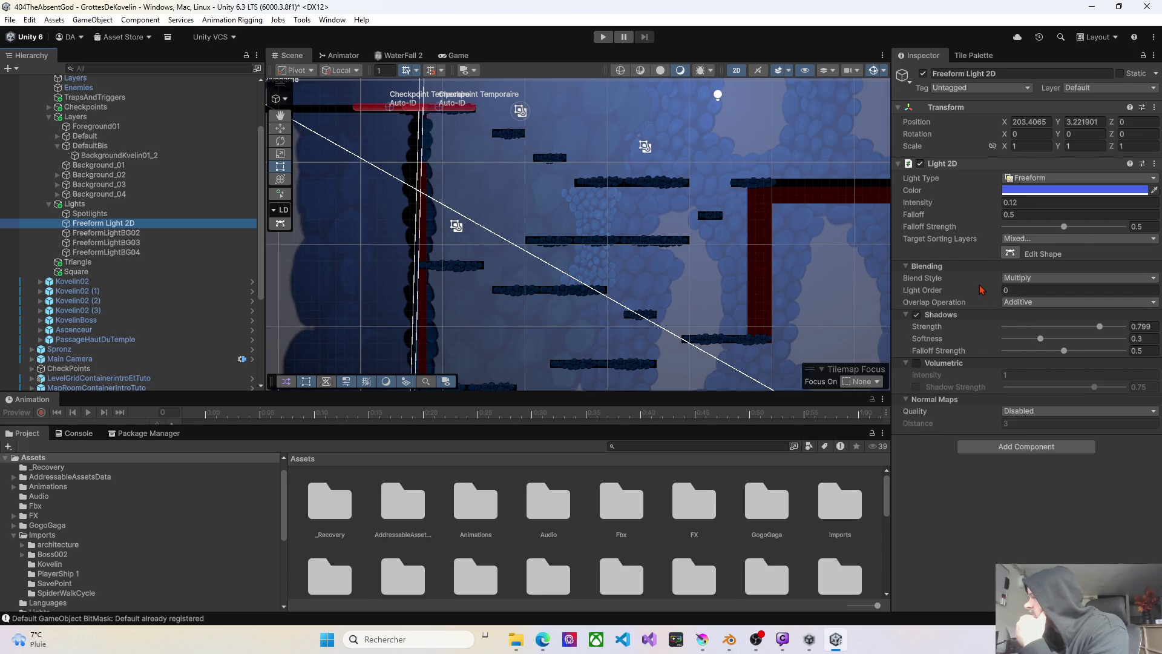
pyautogui.click(121, 234)
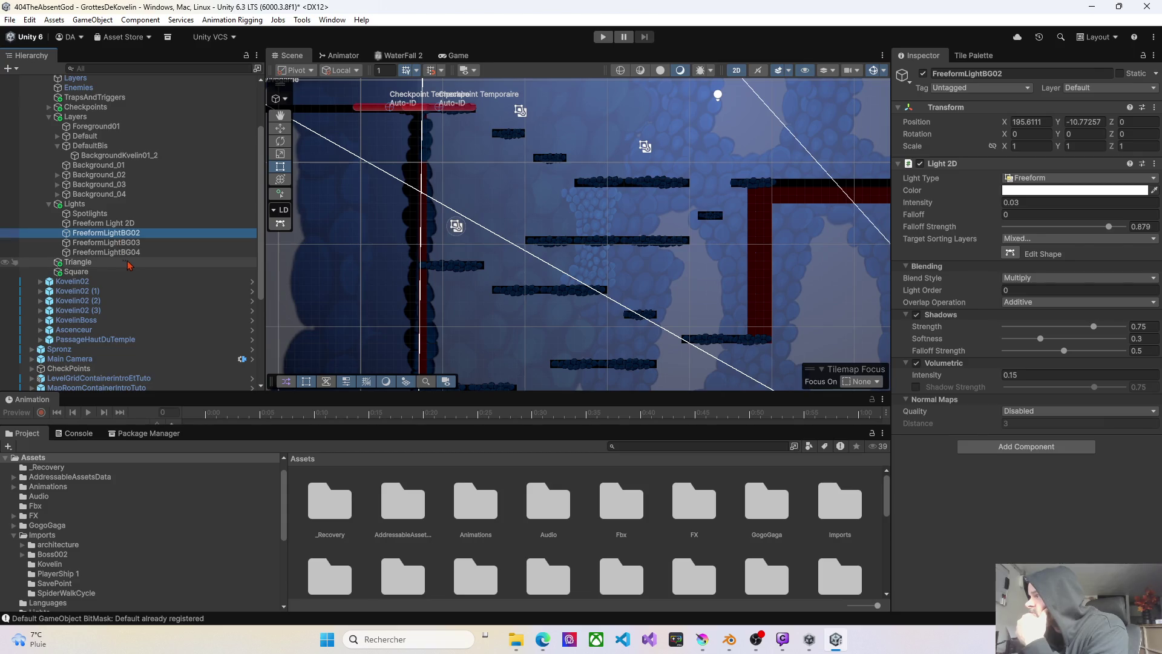
pyautogui.click(111, 244)
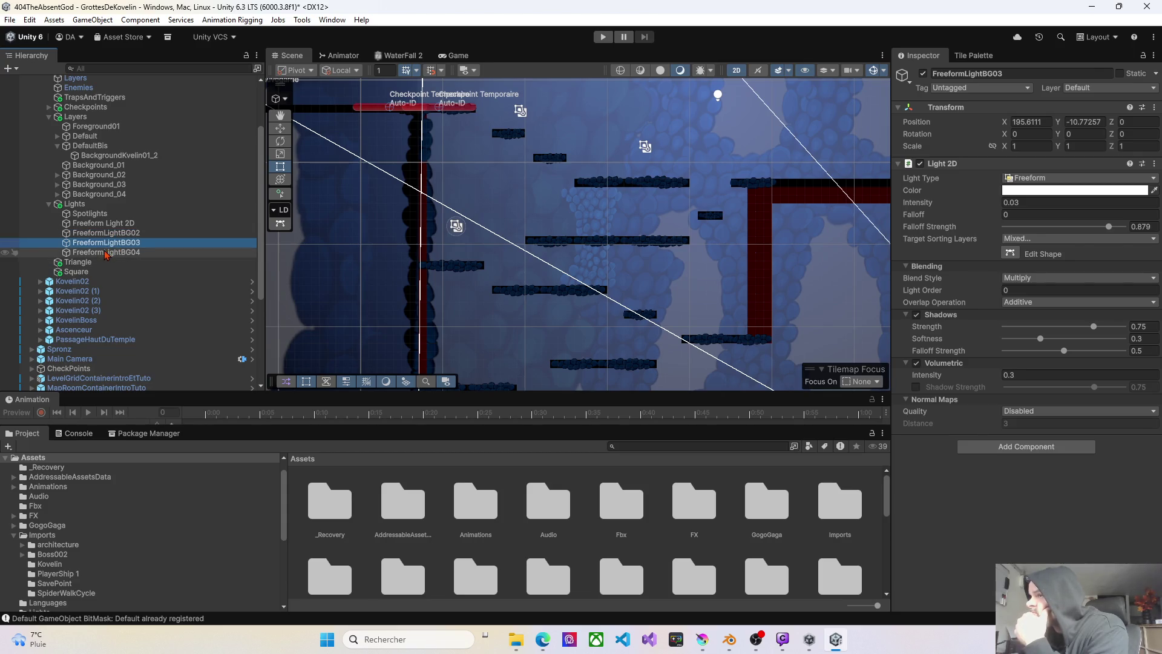
pyautogui.click(106, 253)
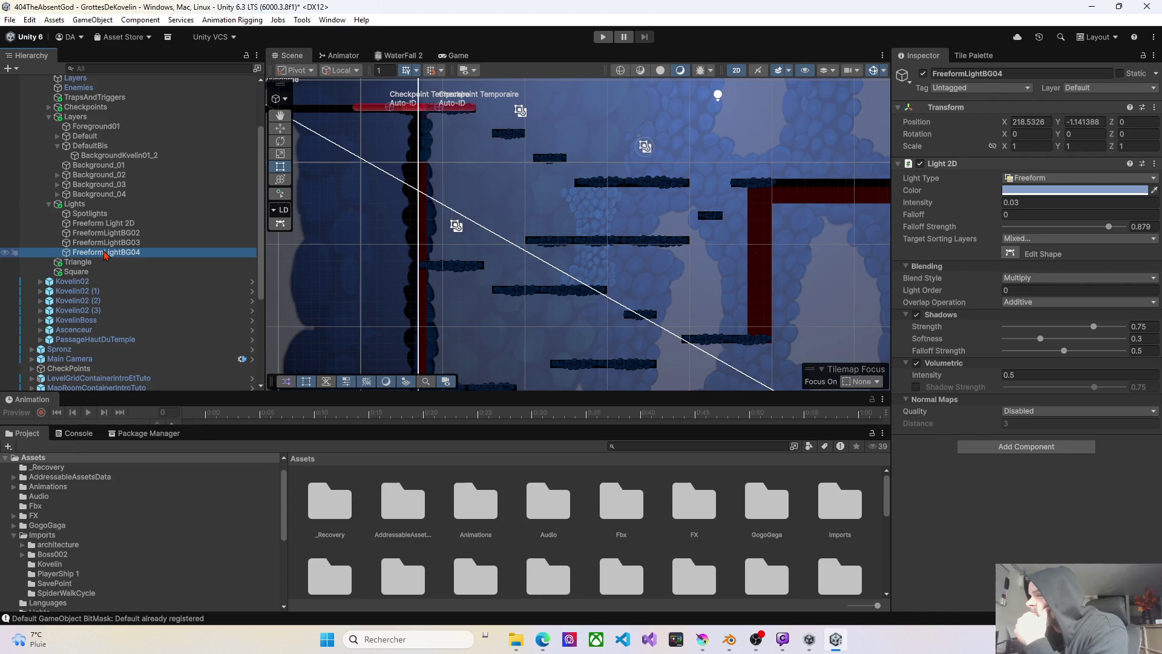
pyautogui.click(101, 227)
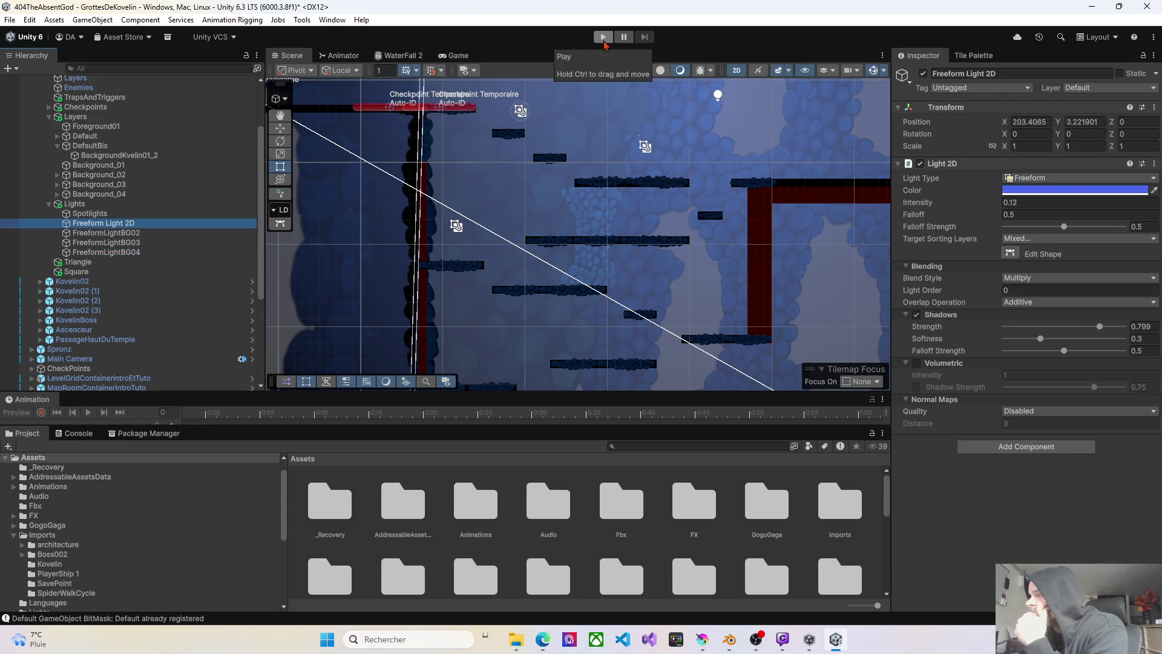
pyautogui.click(601, 209)
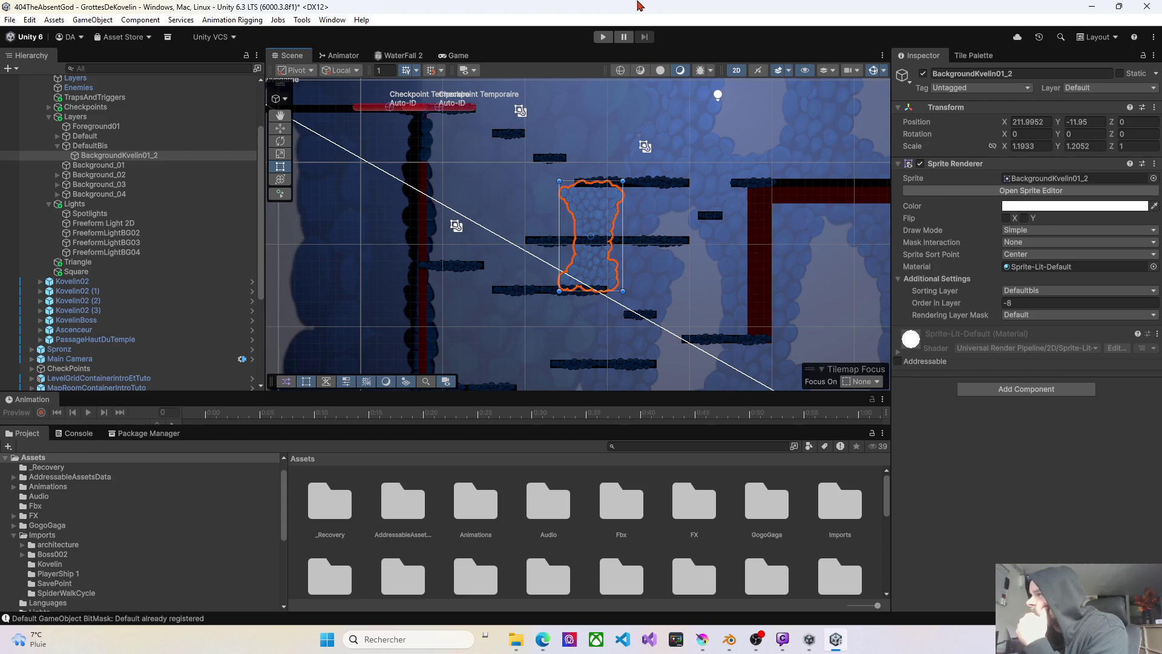
pyautogui.click(602, 37)
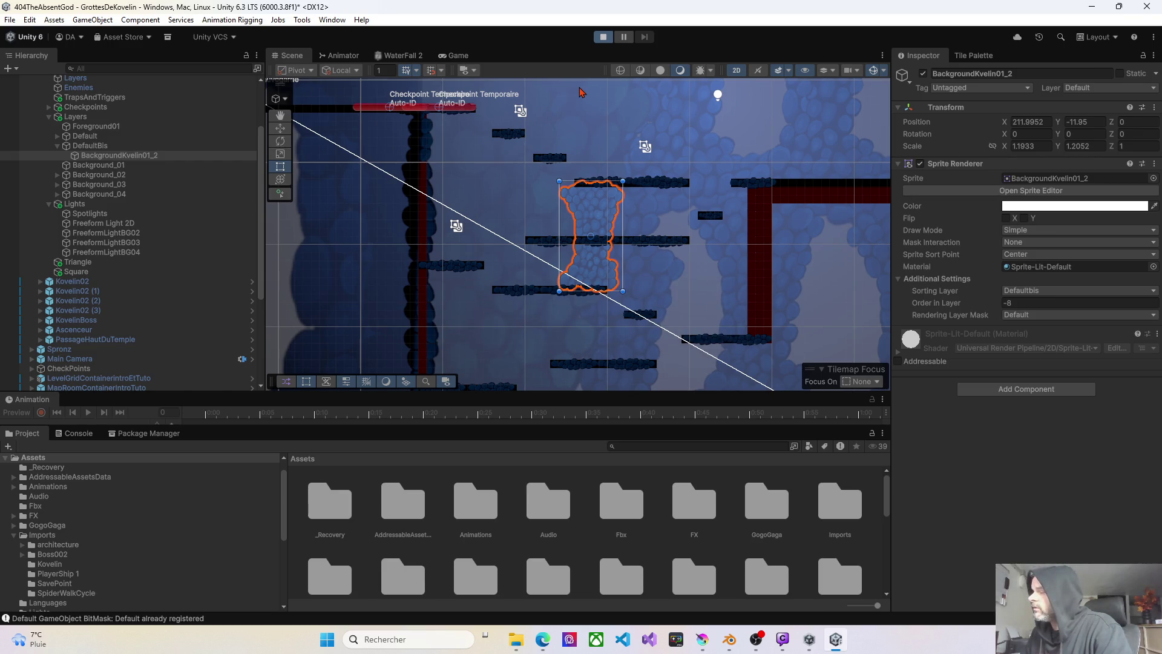
pyautogui.press('Left')
pyautogui.press('Right')
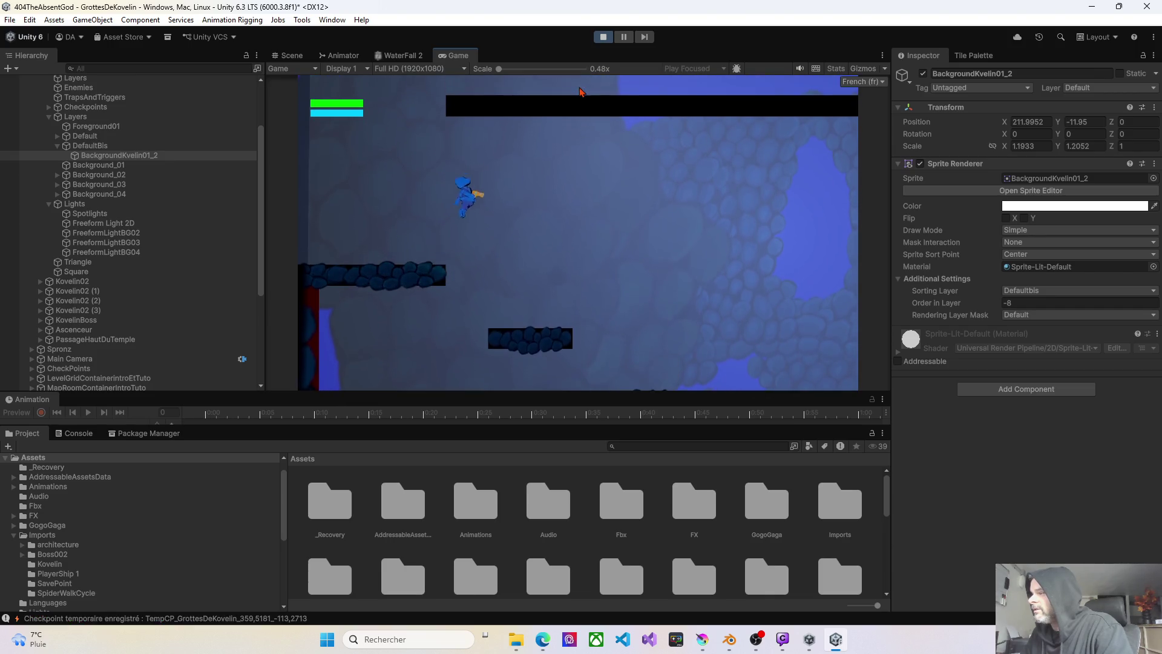
pyautogui.press('Right')
pyautogui.press('space')
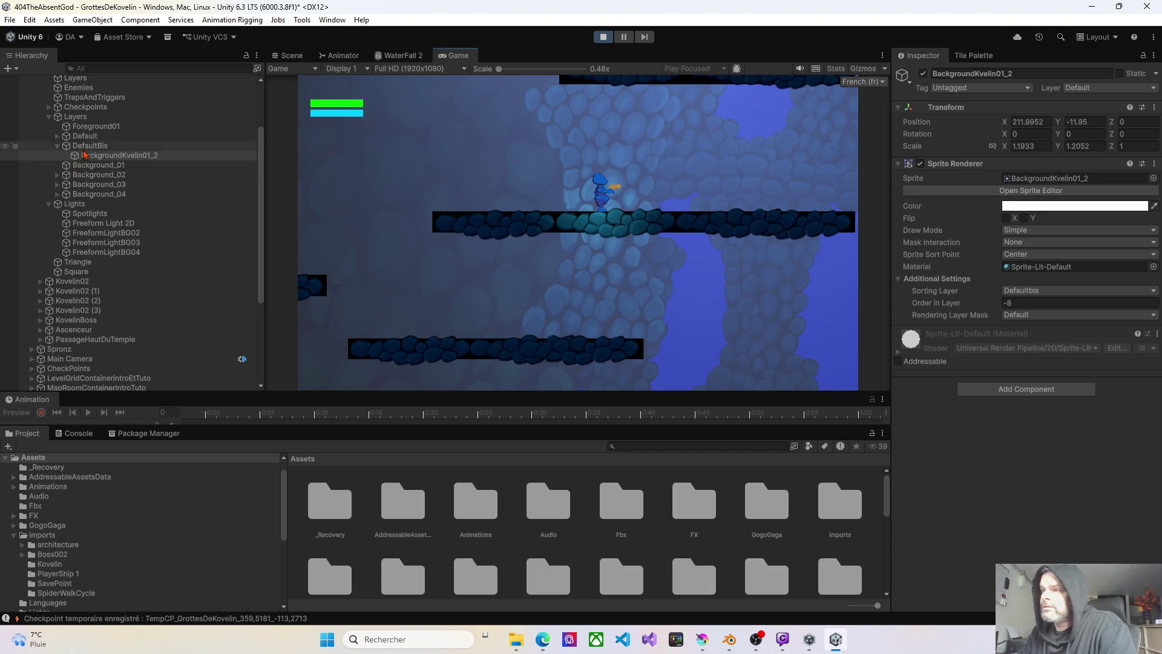
pyautogui.click(58, 146)
pyautogui.click(603, 37)
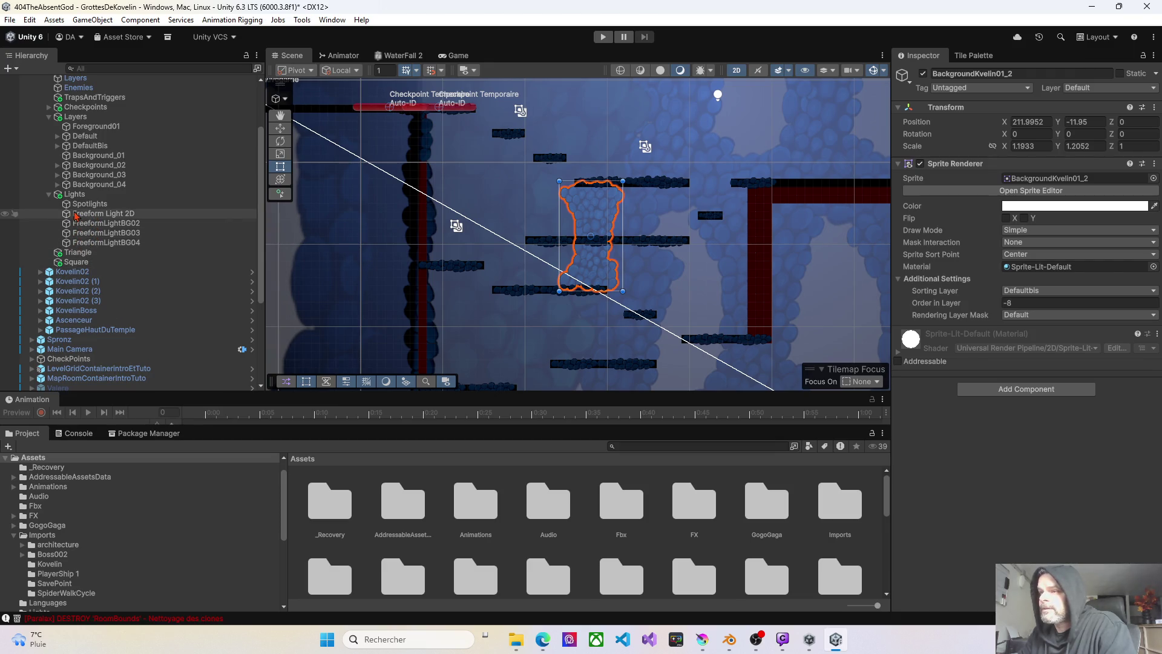
# - Configure Spronz's Spot Light 2D as a 360° full circle with its target sorting layers set
pyautogui.click(49, 118)
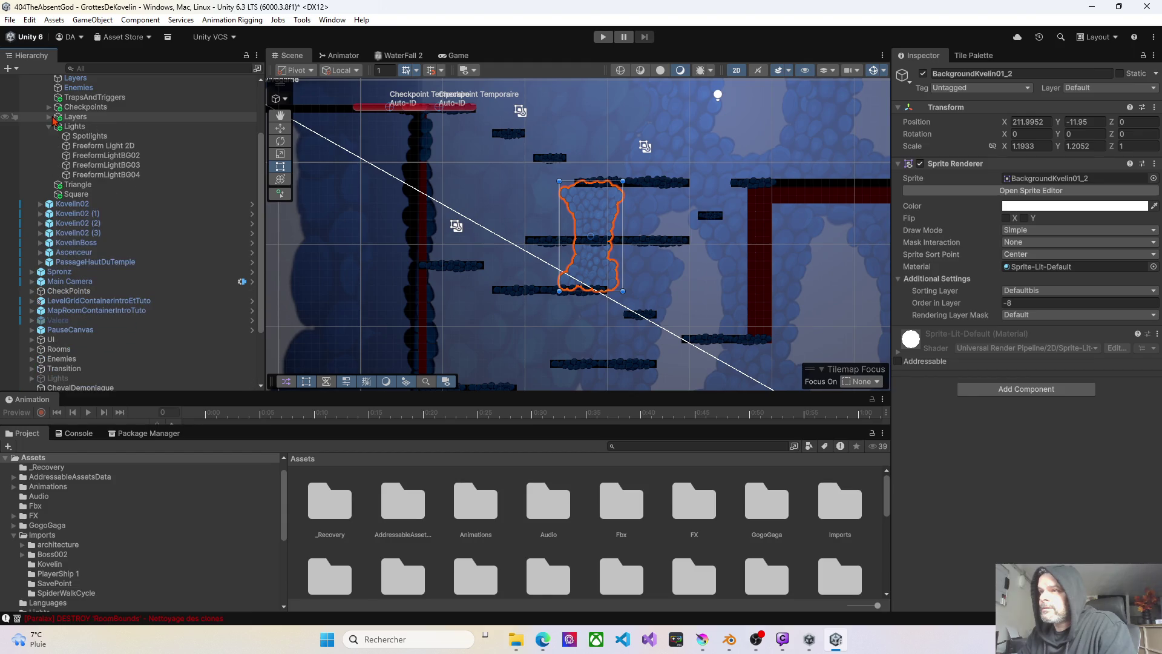
pyautogui.click(74, 275)
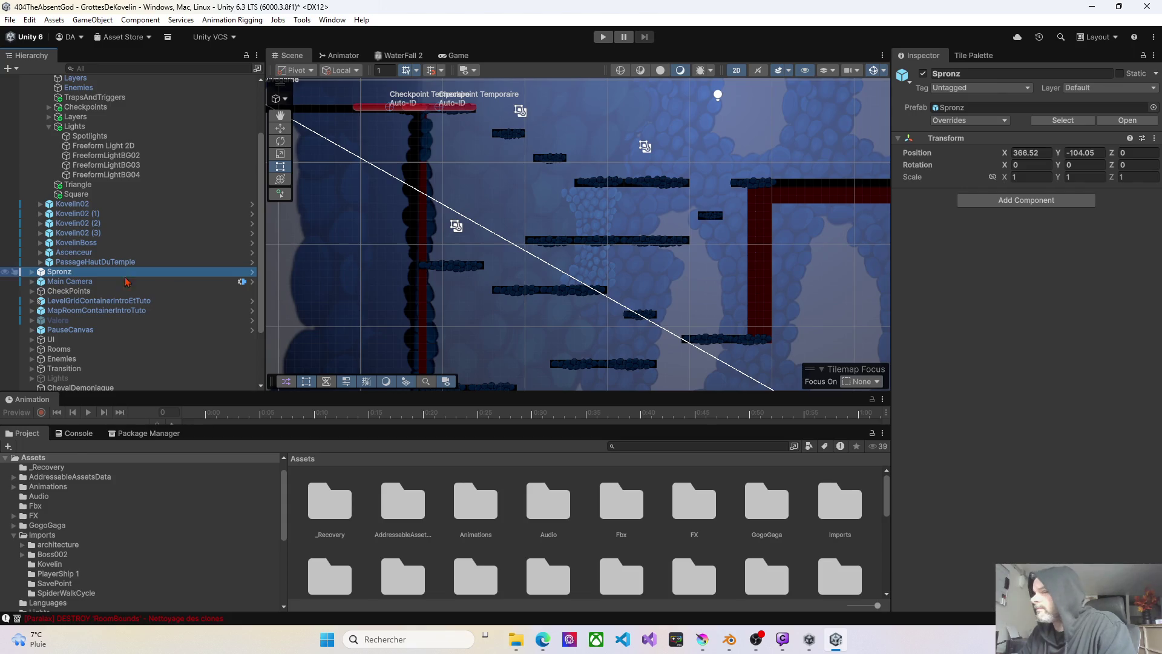
pyautogui.click(32, 273)
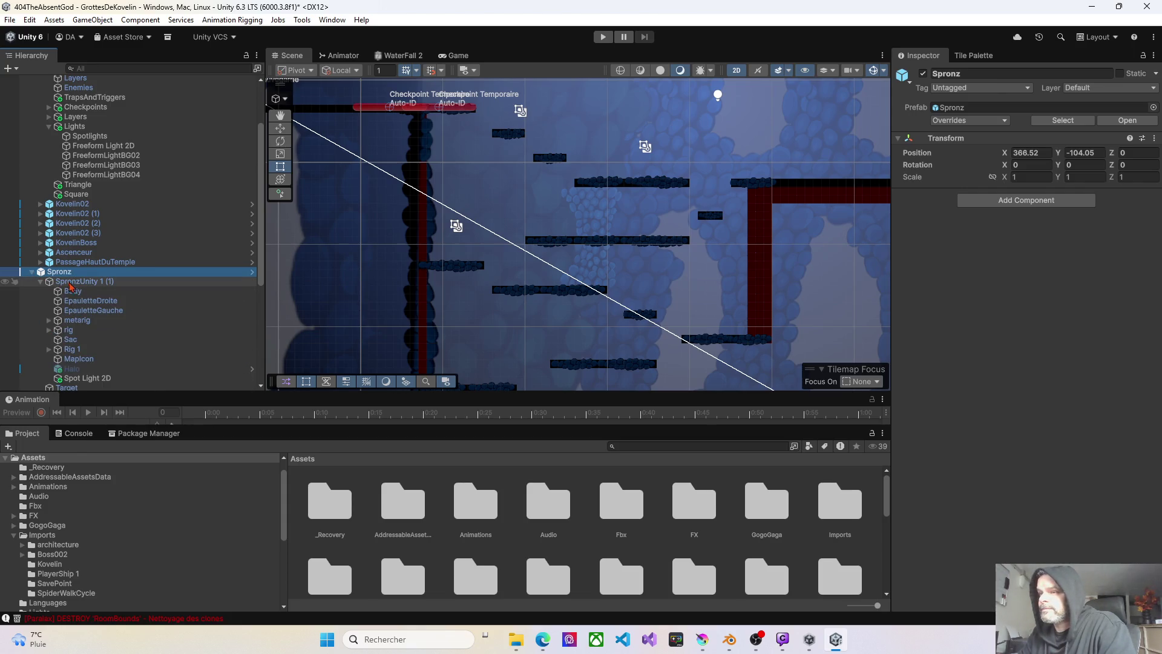
pyautogui.scroll(-3, 79, 307)
pyautogui.click(81, 306)
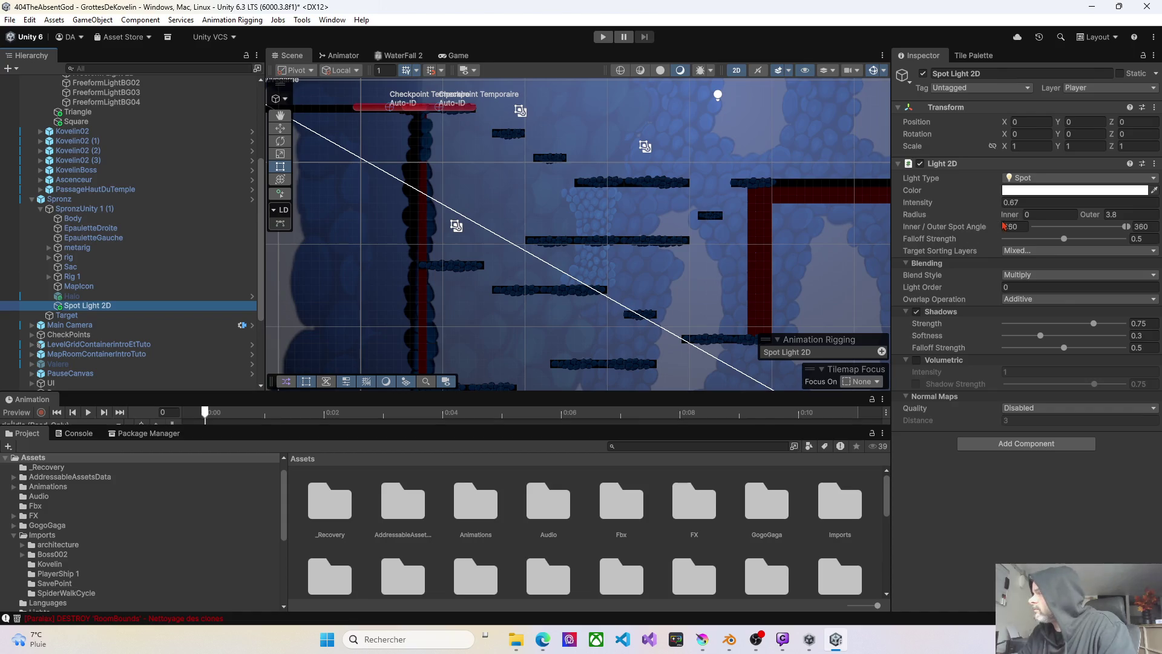
pyautogui.click(1024, 252)
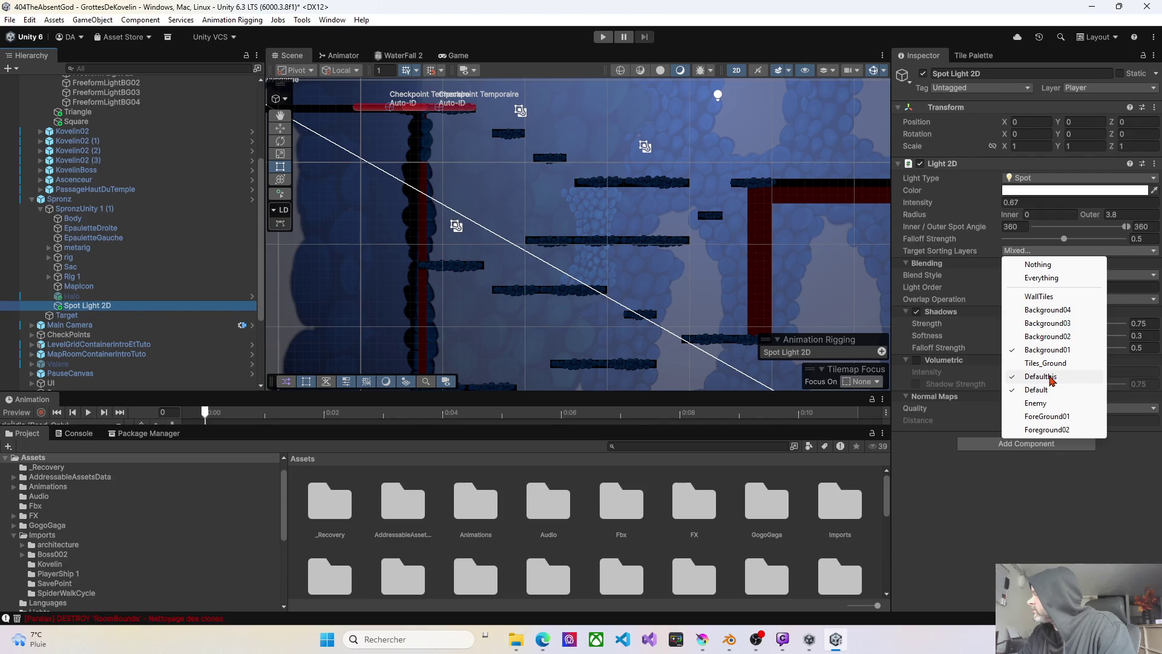
pyautogui.click(1002, 506)
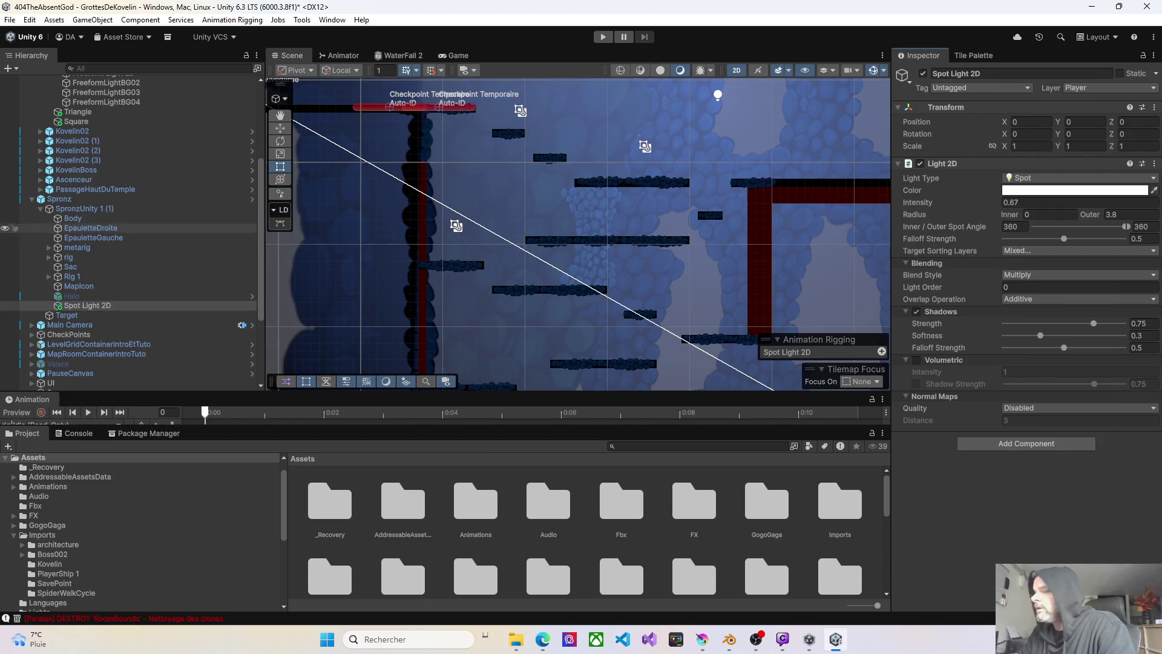
pyautogui.scroll(5, 92, 222)
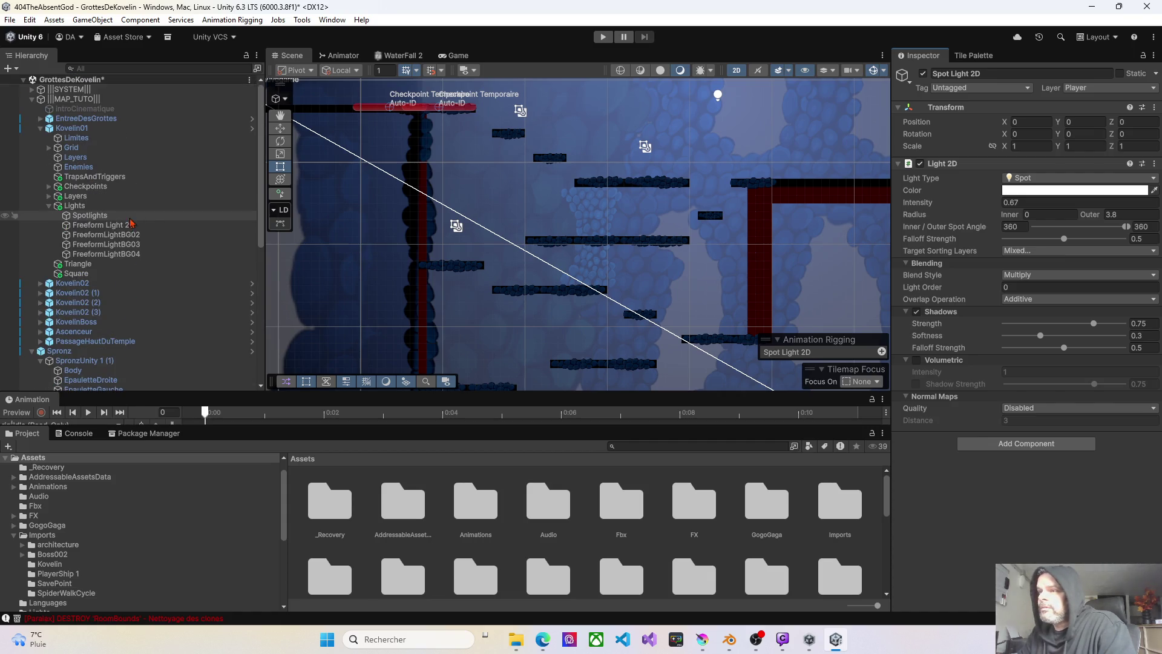
pyautogui.click(49, 206)
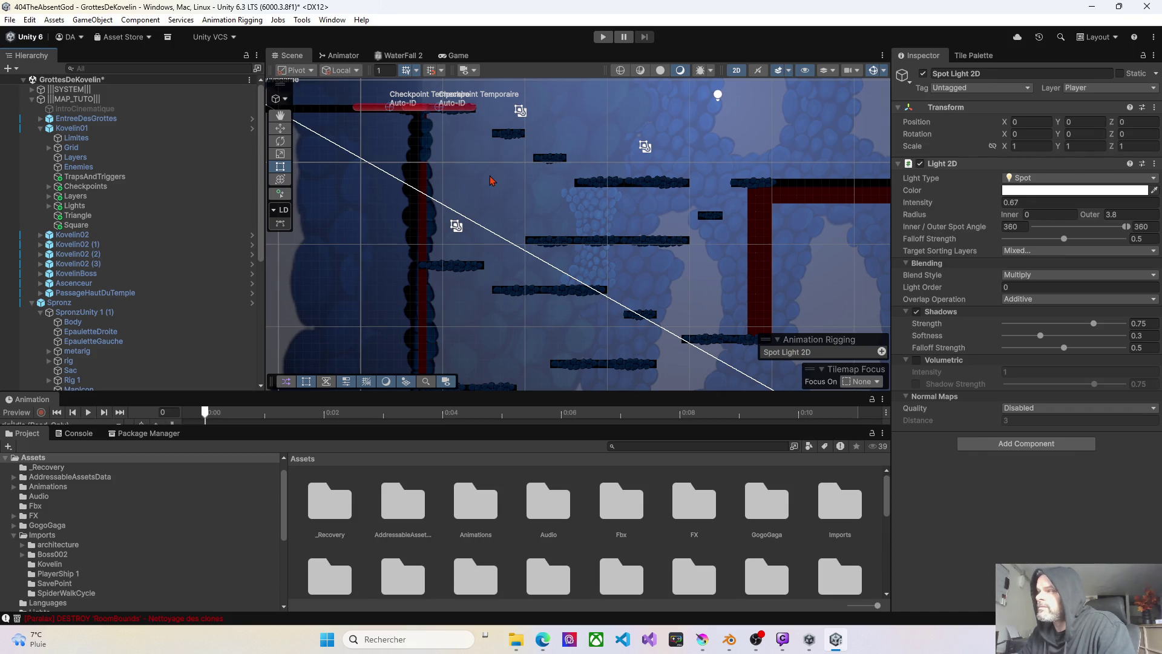
# - Playtest the level, walking and jumping the character up the cave platforms, then stop
pyautogui.click(602, 36)
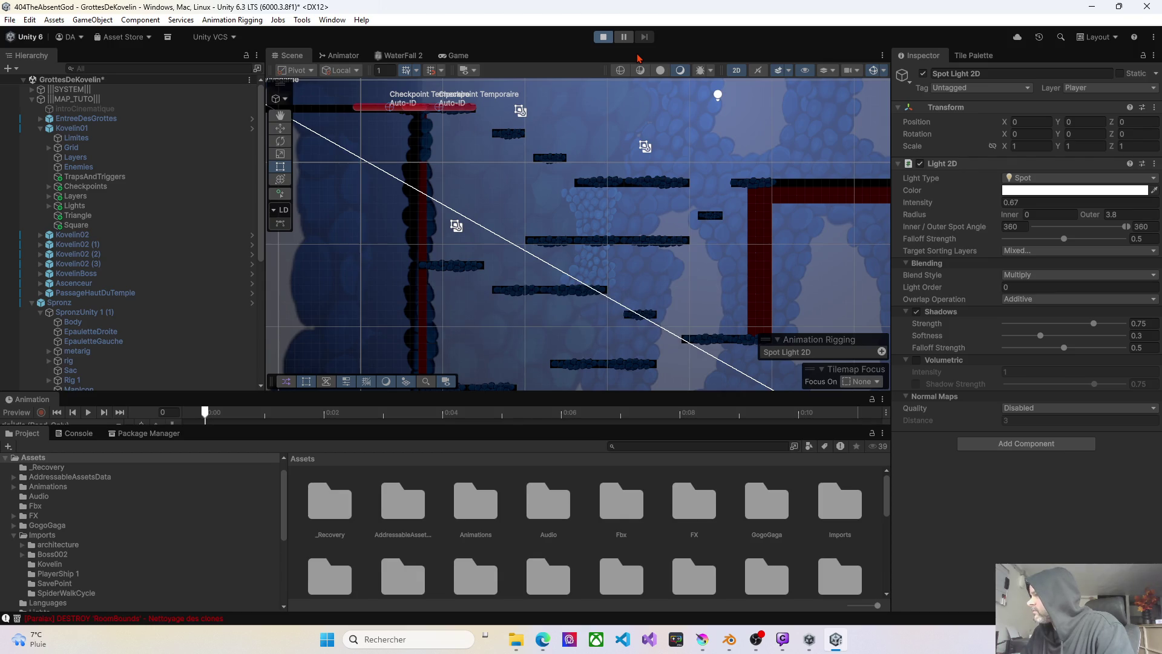
pyautogui.press('Left')
pyautogui.press('Right')
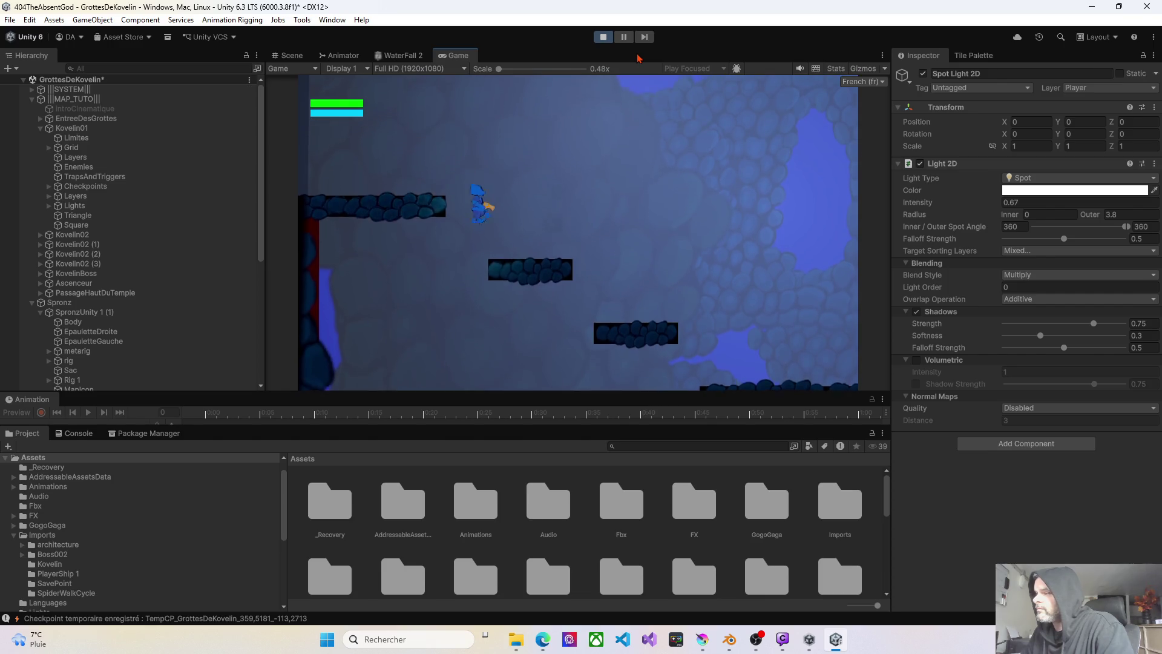
pyautogui.press('Right')
pyautogui.press('space')
pyautogui.press('space')
pyautogui.press('Left')
pyautogui.press('space')
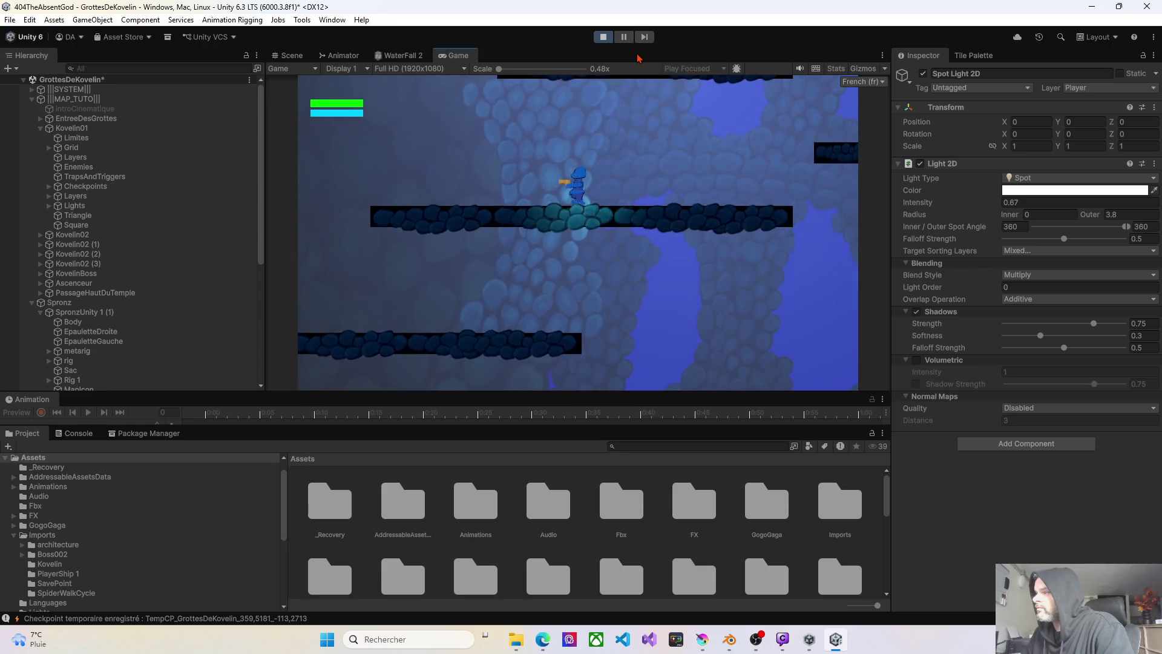
pyautogui.press('space')
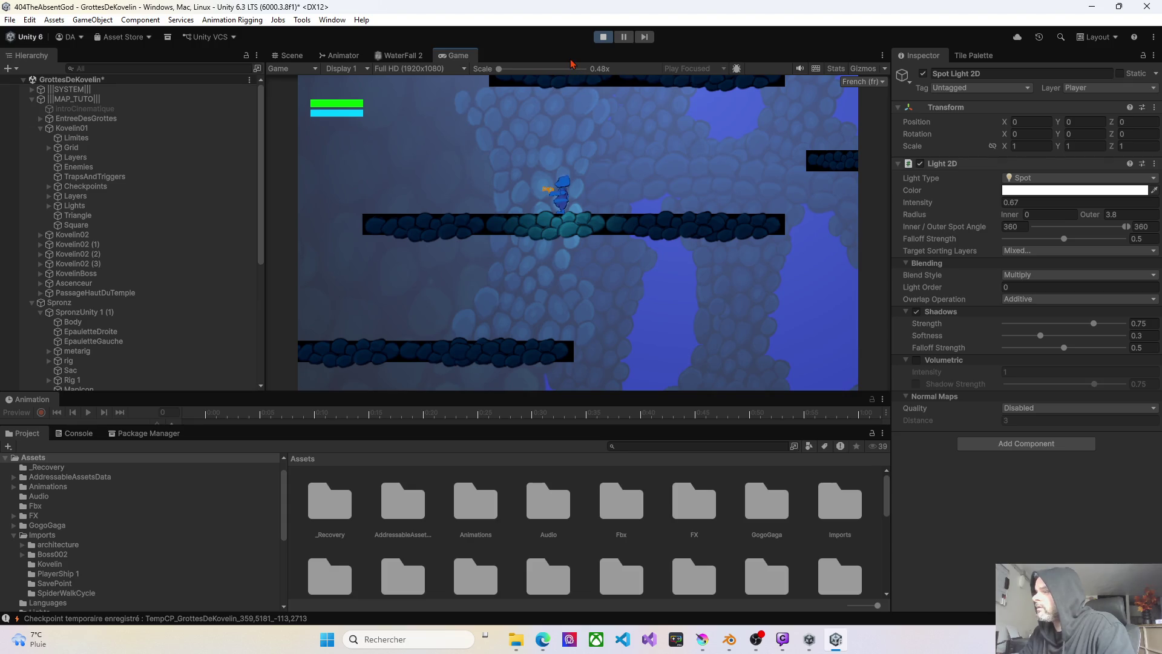
pyautogui.press('Left')
pyautogui.press('Right')
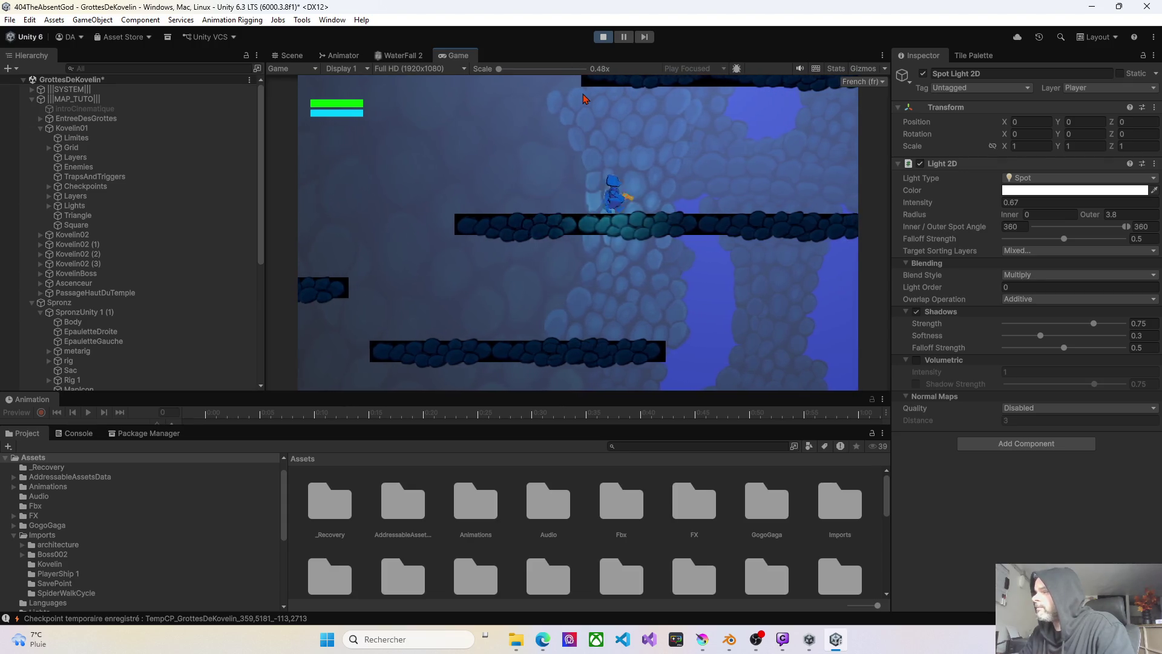
pyautogui.click(603, 37)
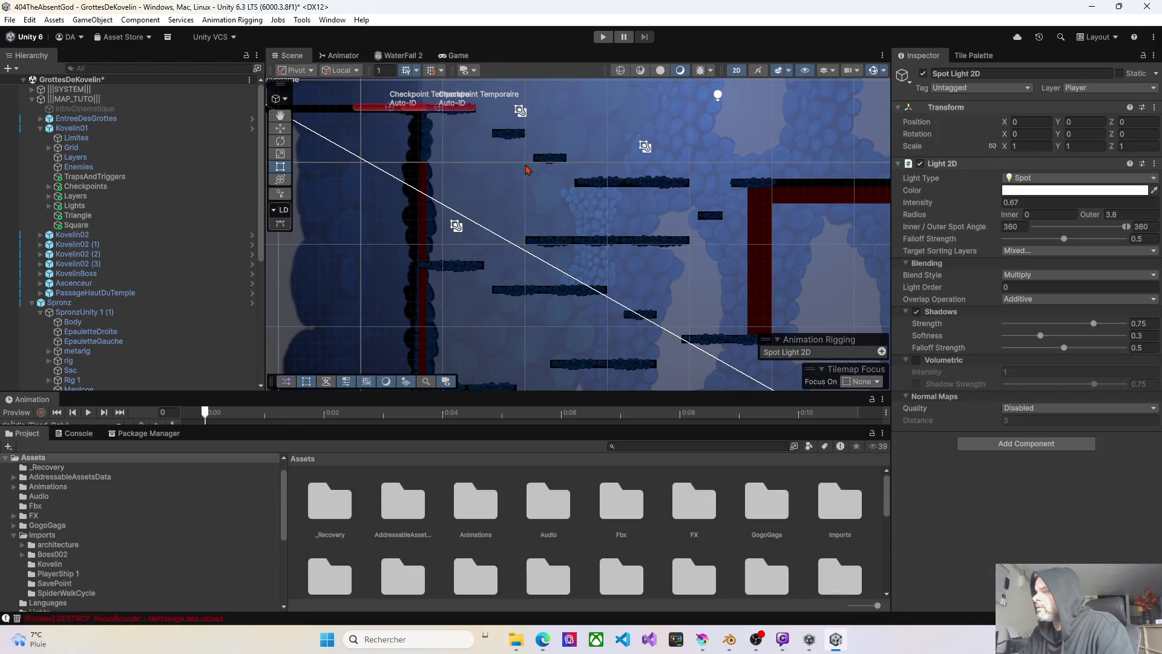
# - Scale BackgroundKvelin01_2 to about 1.56 × 1.77 and shift it up-left toward the left wall
pyautogui.click(596, 221)
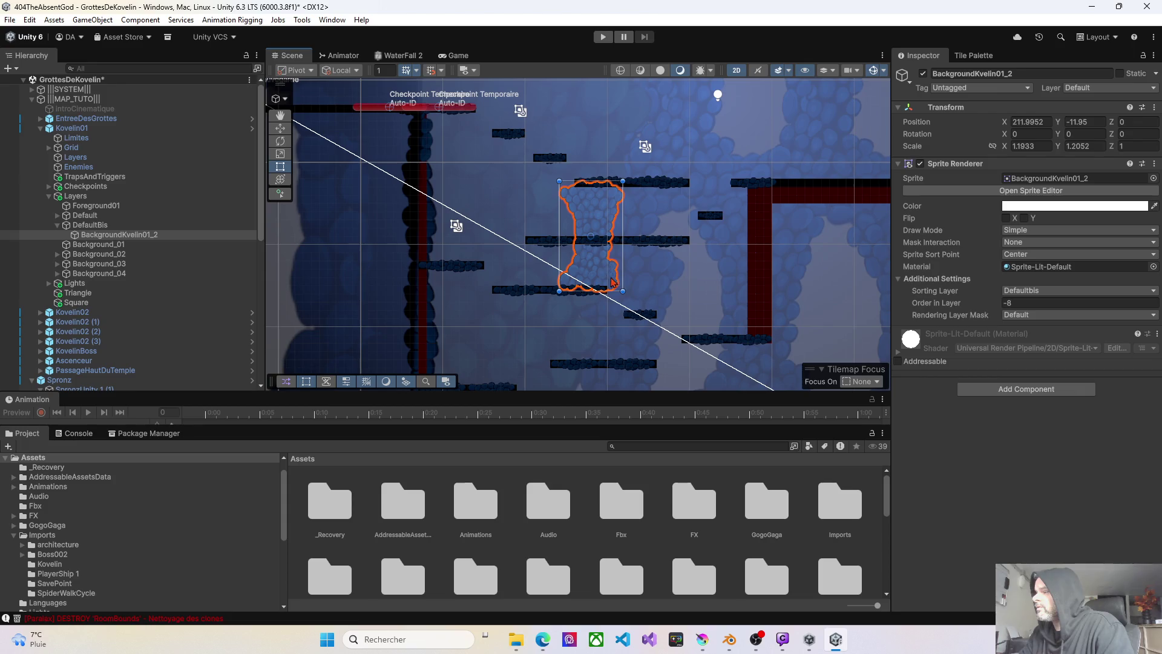
pyautogui.moveTo(625, 292); pyautogui.dragTo(668, 367)
pyautogui.moveTo(625, 317); pyautogui.dragTo(627, 317)
pyautogui.moveTo(677, 367); pyautogui.dragTo(638, 313)
pyautogui.moveTo(608, 253)
pyautogui.mouseDown()
pyautogui.moveTo(572, 231)
pyautogui.moveTo(439, 206)
pyautogui.mouseUp()
# - Fit the rock column over the left wall and place a duplicate over the red right wall
pyautogui.moveTo(404, 133); pyautogui.dragTo(388, 104)
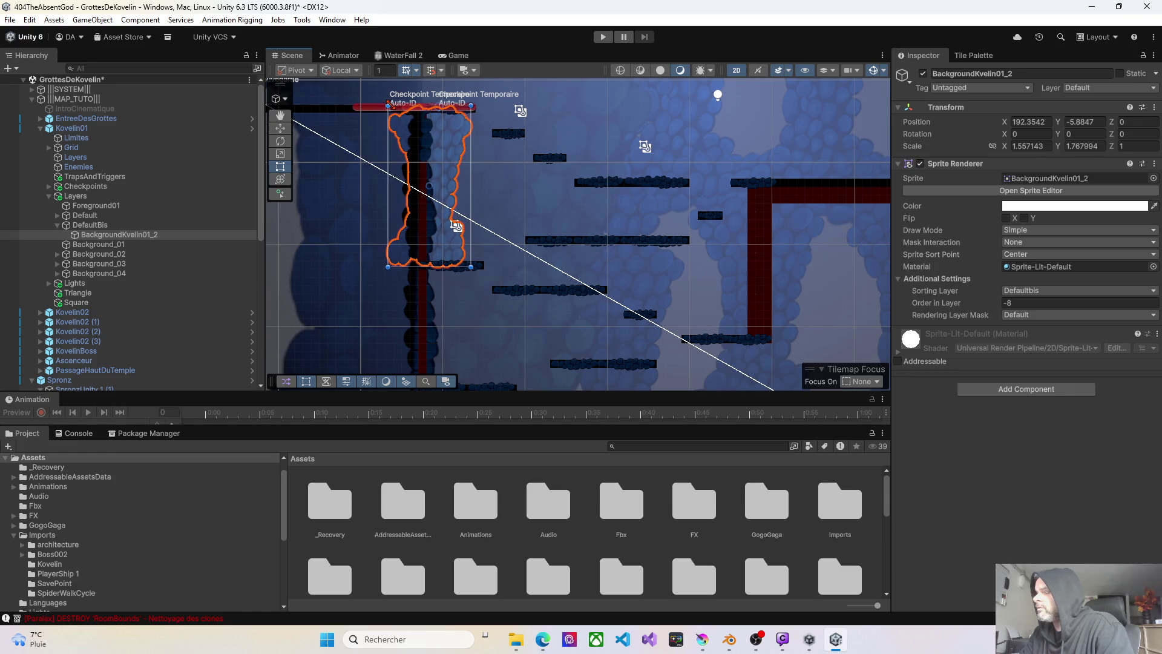
pyautogui.moveTo(421, 245); pyautogui.dragTo(443, 181)
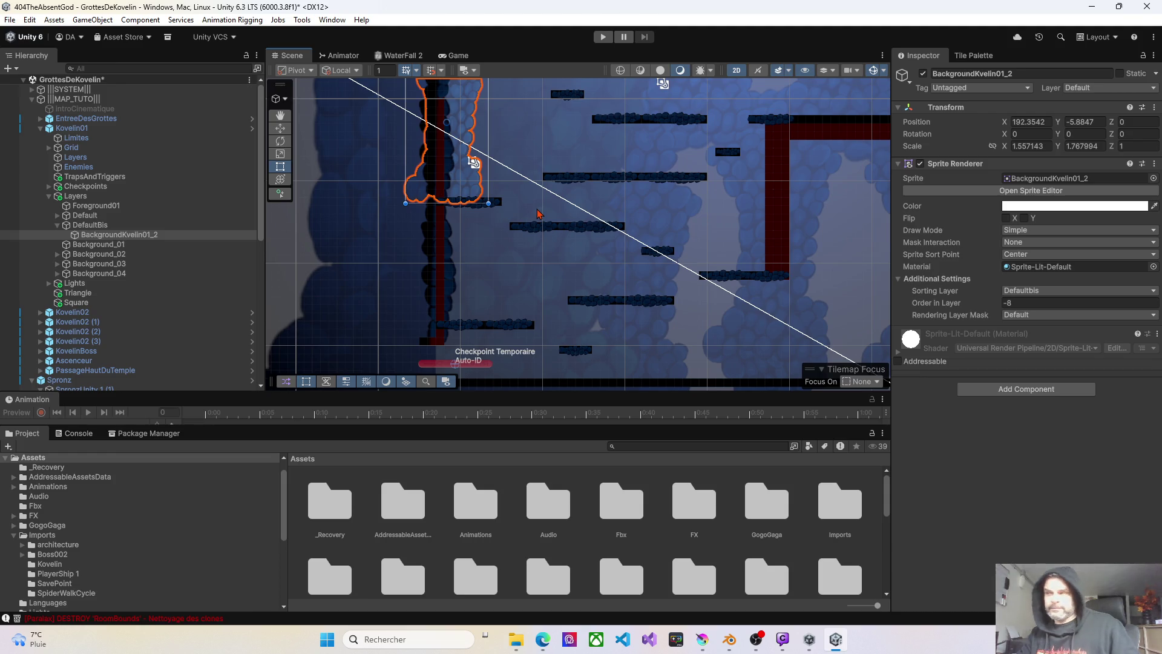
pyautogui.hotkey('ctrl', 'd')
pyautogui.moveTo(452, 167); pyautogui.dragTo(793, 243)
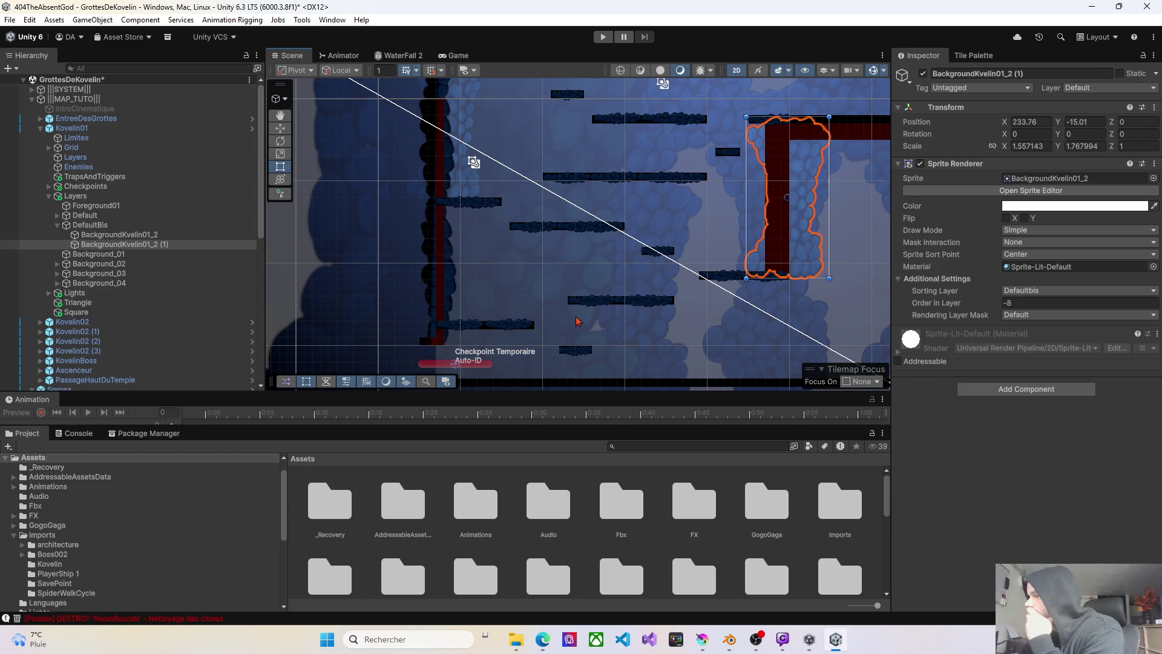
# - Browse the background sprites inside the Default group in the Hierarchy
pyautogui.scroll(5, 473, 171)
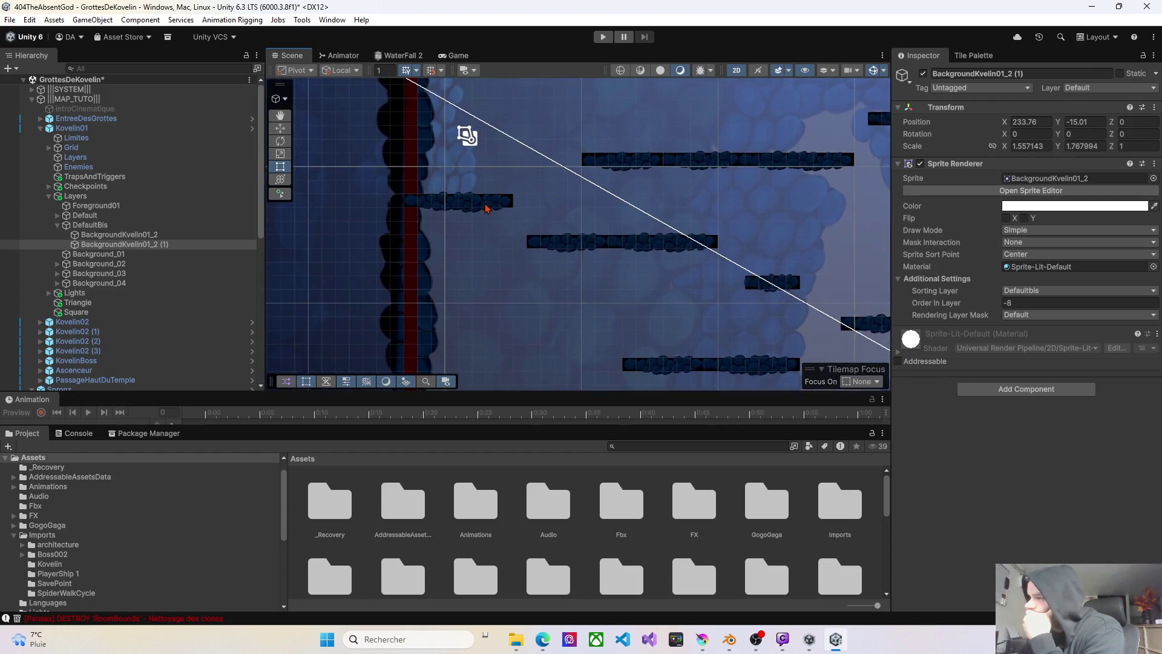
pyautogui.moveTo(507, 181); pyautogui.dragTo(508, 213)
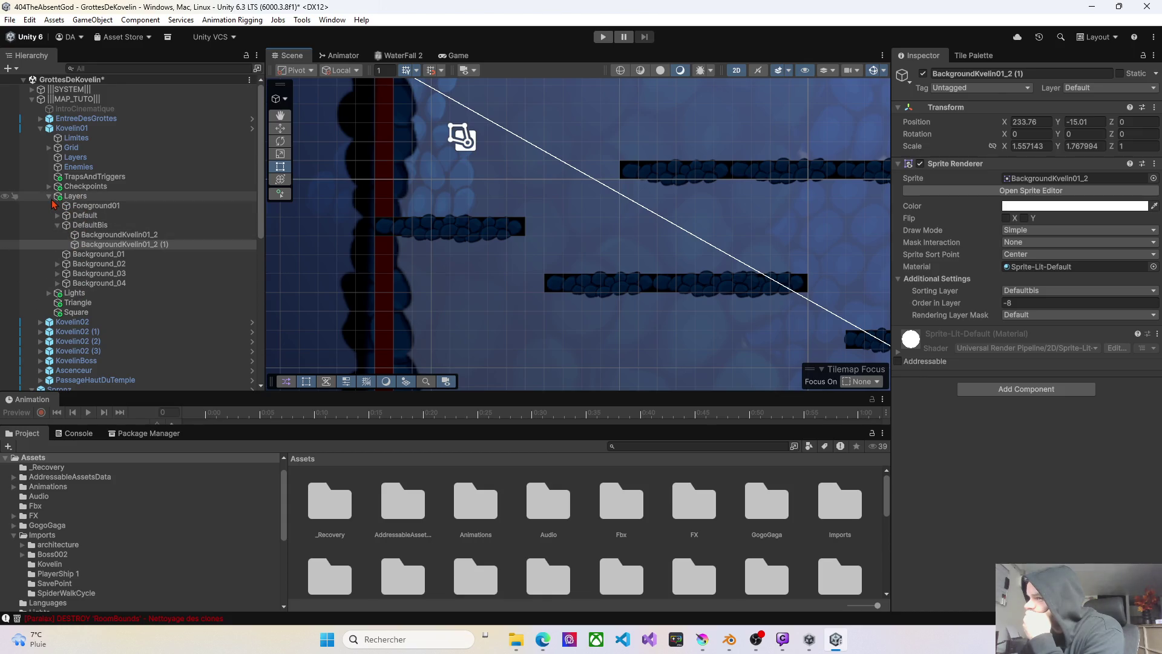
pyautogui.click(81, 216)
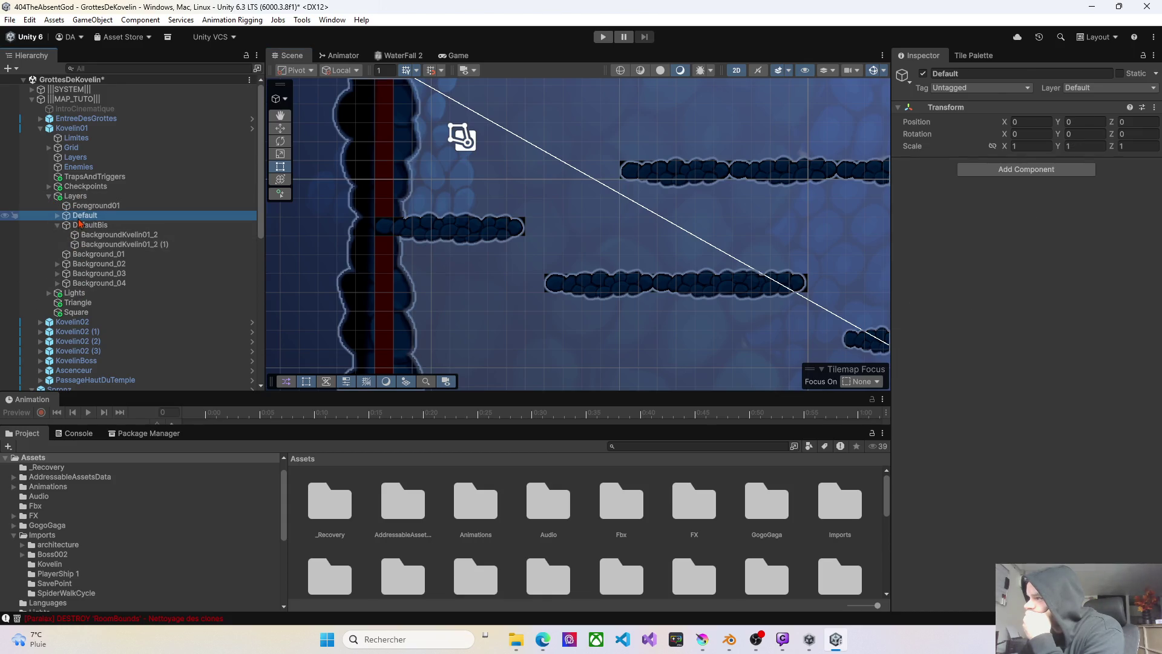
pyautogui.click(56, 216)
pyautogui.click(96, 226)
pyautogui.click(98, 245)
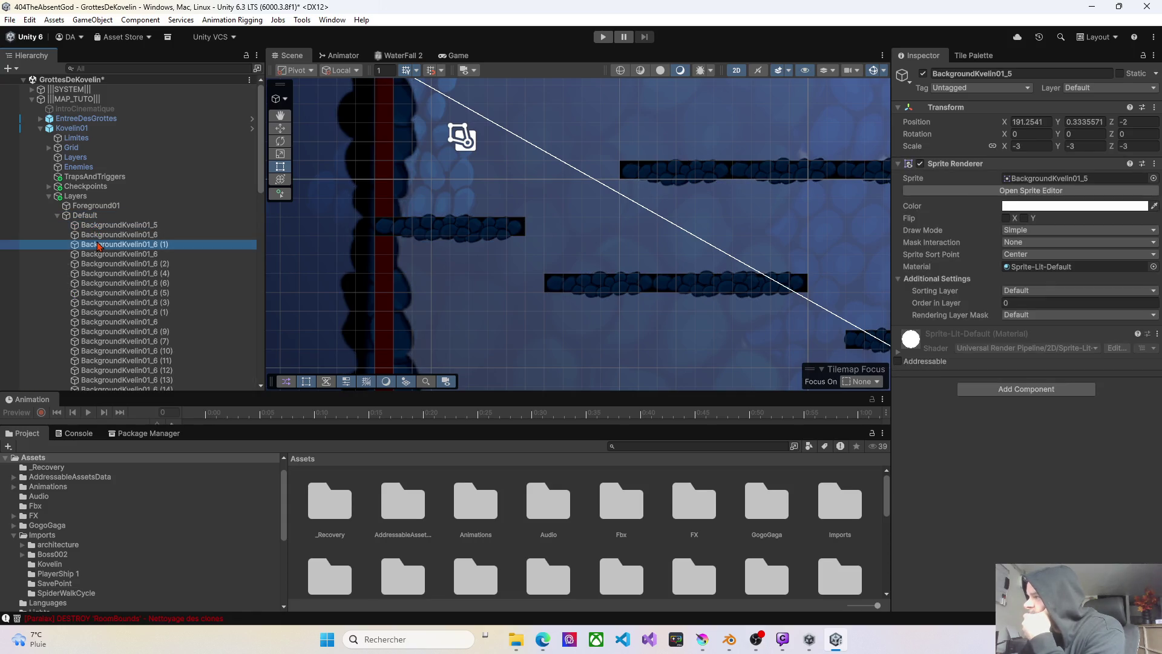
pyautogui.click(57, 217)
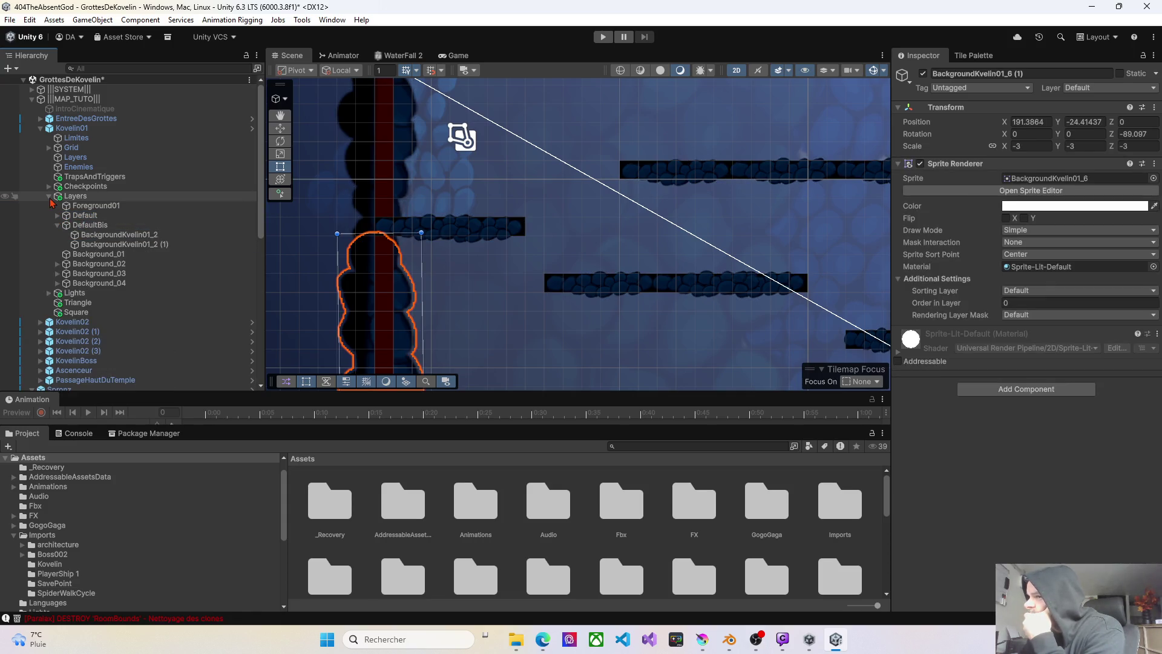
pyautogui.click(100, 235)
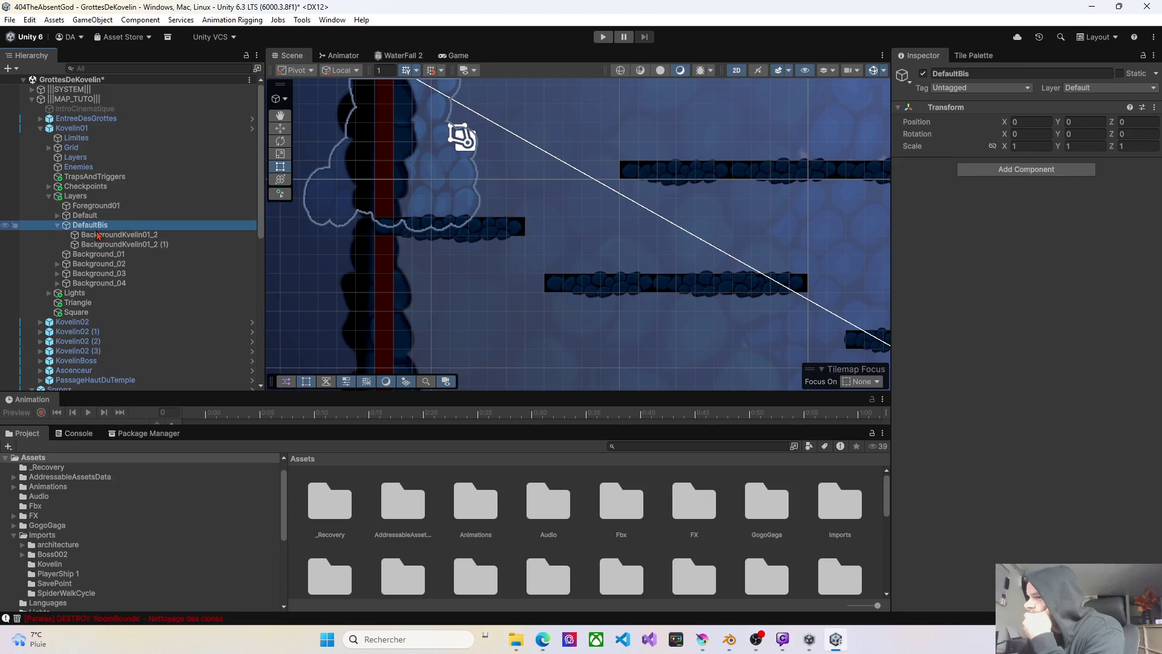
# - Nudge BackgroundKvelin01_2 (1) left to X 228.59, snug against the red wall
pyautogui.click(125, 245)
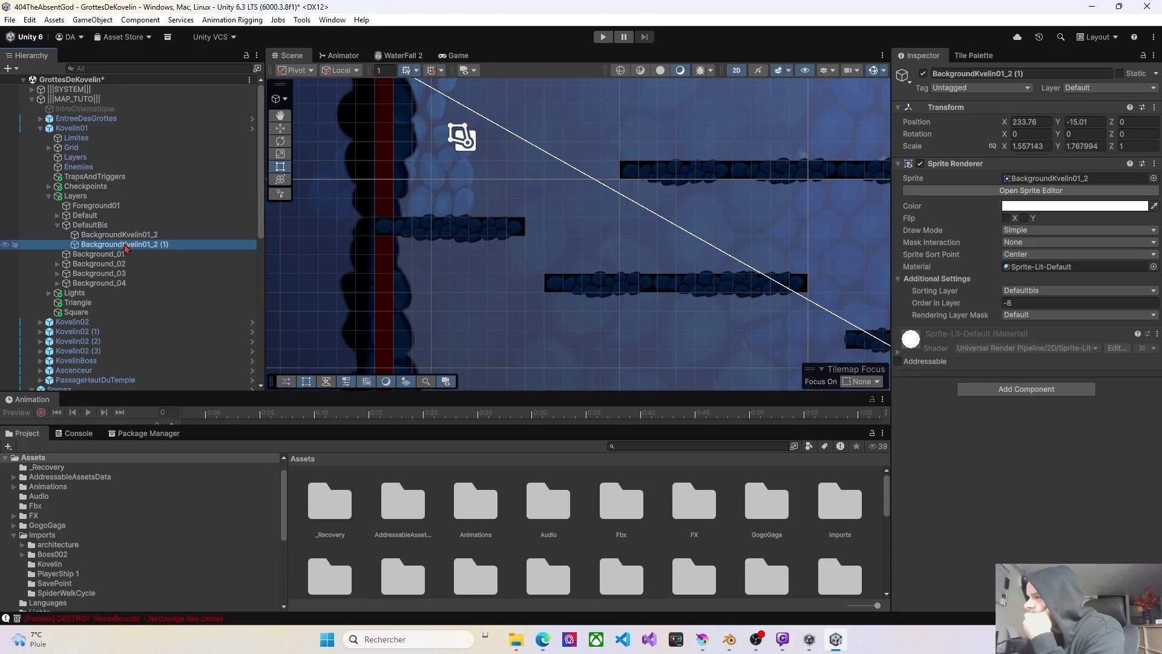
pyautogui.moveTo(393, 255)
pyautogui.mouseDown()
pyautogui.moveTo(610, 239)
pyautogui.moveTo(642, 218)
pyautogui.moveTo(441, 199)
pyautogui.mouseUp()
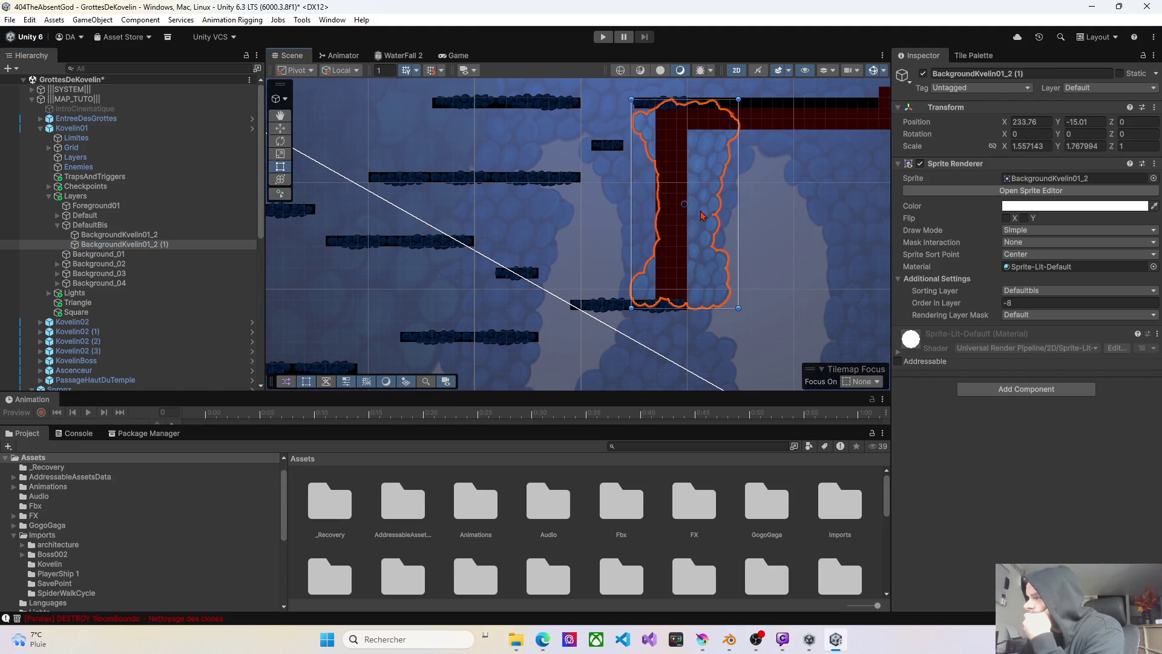
pyautogui.moveTo(701, 216)
pyautogui.mouseDown()
pyautogui.moveTo(639, 234)
pyautogui.moveTo(643, 286)
pyautogui.mouseUp()
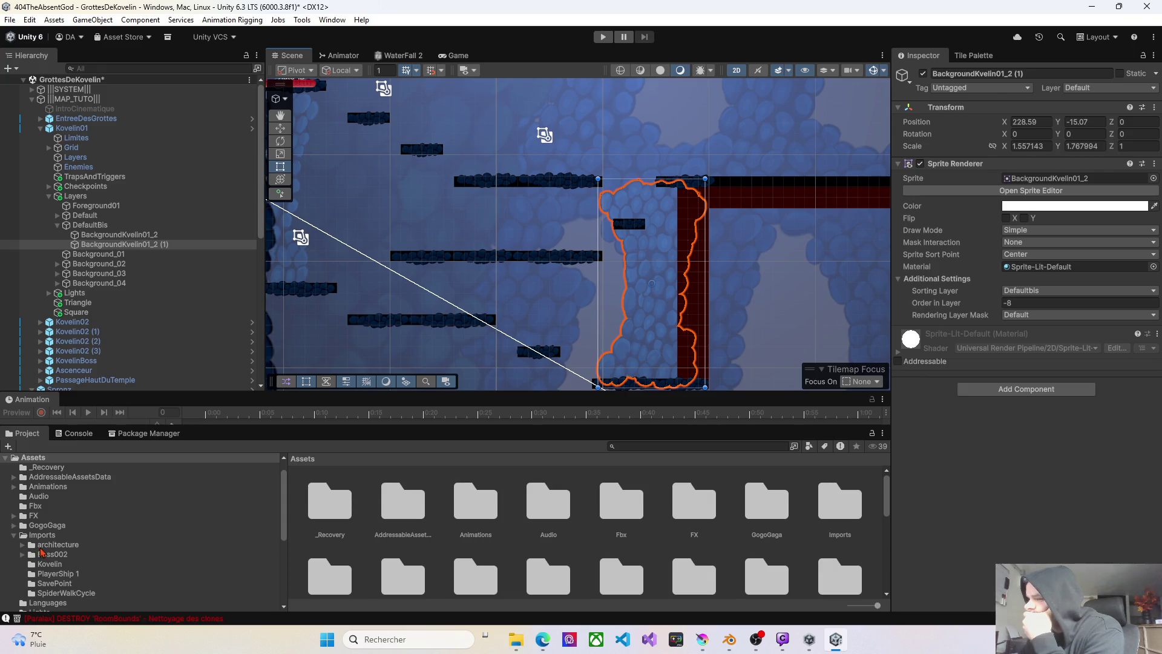
pyautogui.click(49, 564)
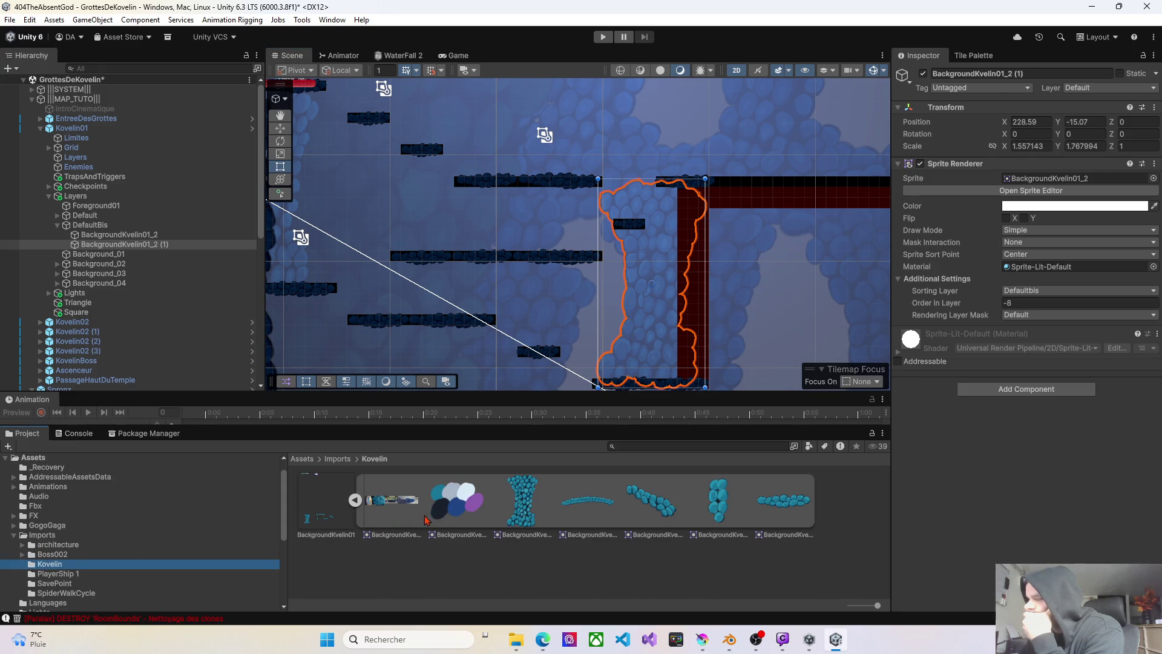
# - Add the BackgroundKvelin01_6 sprite under DefaultBis and place it at X 224.92, Y -7.45 near the upper platform
pyautogui.click(784, 506)
pyautogui.moveTo(784, 506)
pyautogui.mouseDown()
pyautogui.moveTo(763, 384)
pyautogui.moveTo(631, 193)
pyautogui.mouseUp()
pyautogui.moveTo(92, 229); pyautogui.dragTo(91, 228)
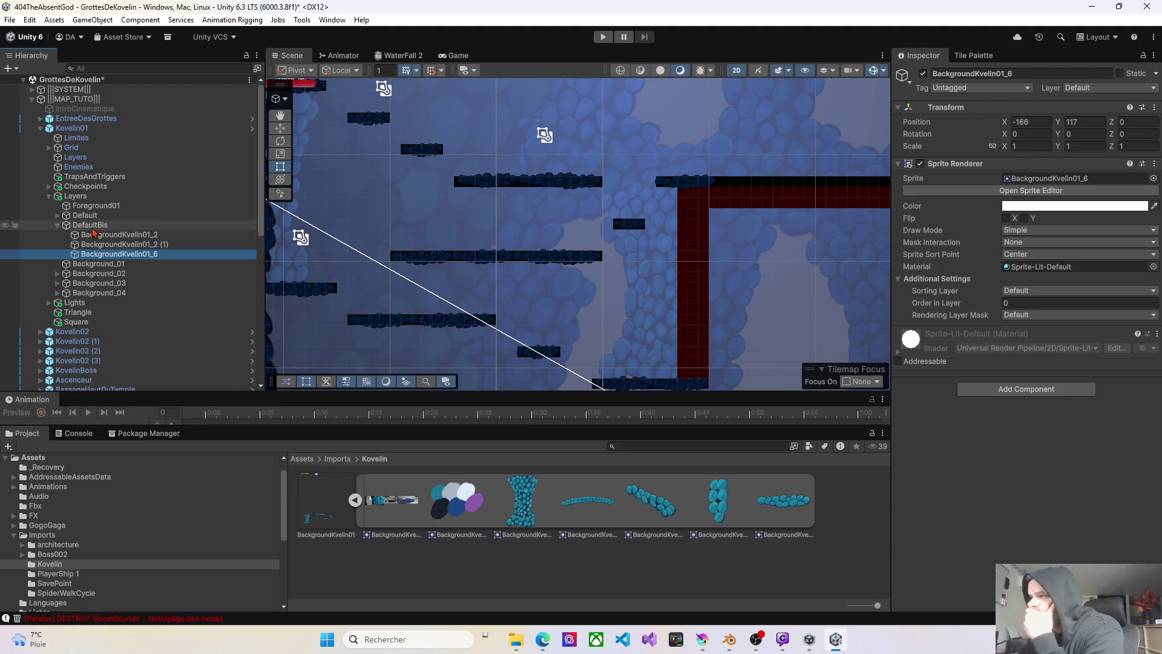
pyautogui.rightClick(616, 186)
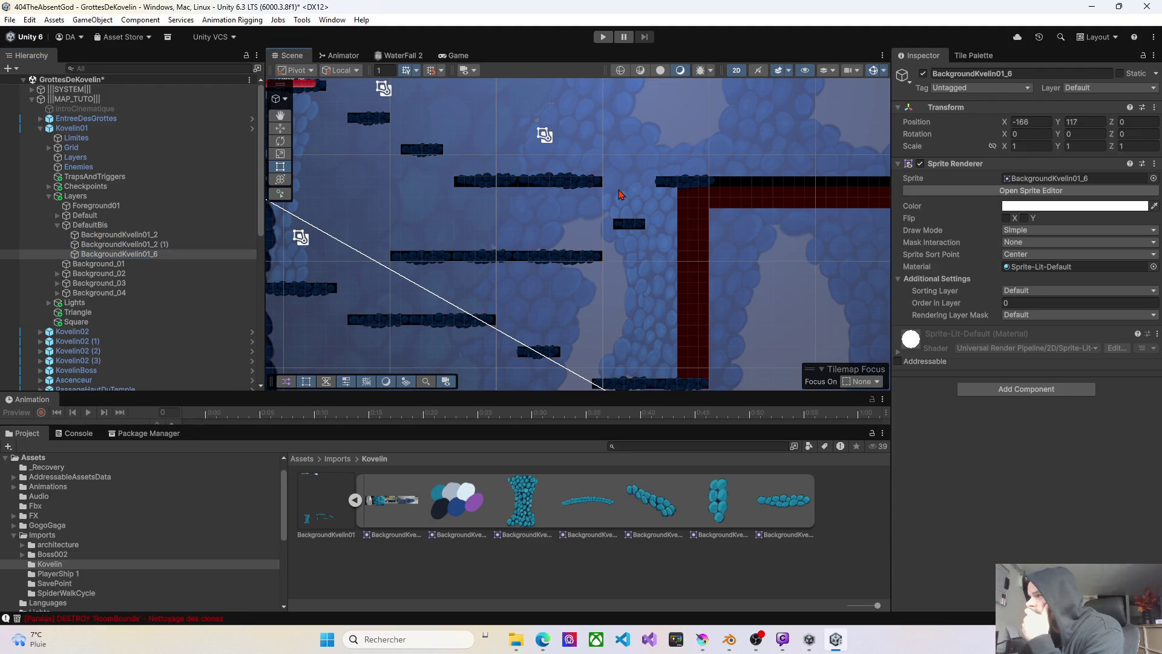
pyautogui.click(666, 270)
pyautogui.moveTo(604, 237)
pyautogui.mouseDown()
pyautogui.moveTo(652, 190)
pyautogui.moveTo(637, 209)
pyautogui.mouseUp()
pyautogui.click(659, 285)
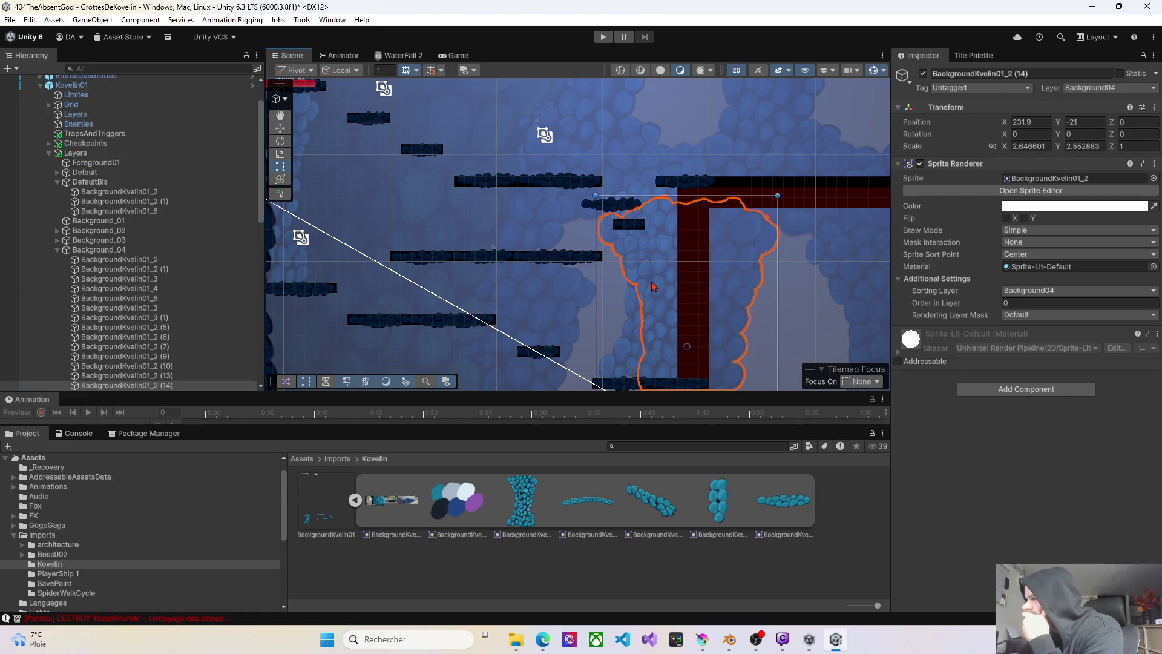
# - Put BackgroundKvelin01_2 (14) on the Defaultbis sorting layer and move it up and left
pyautogui.click(1047, 291)
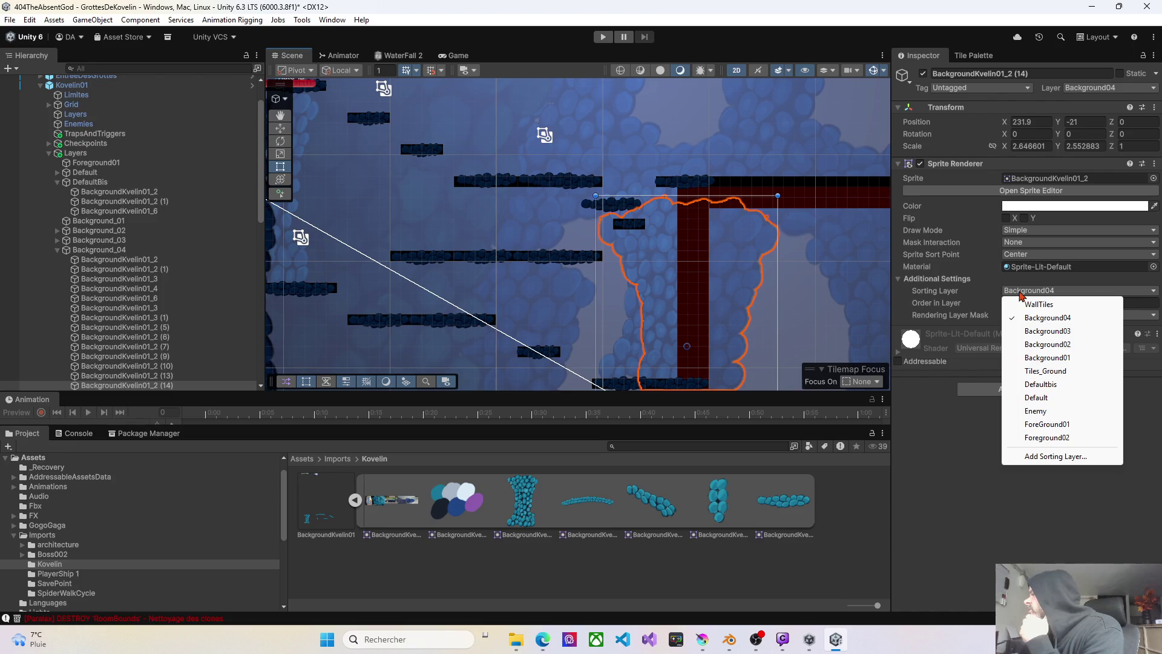
pyautogui.click(1037, 386)
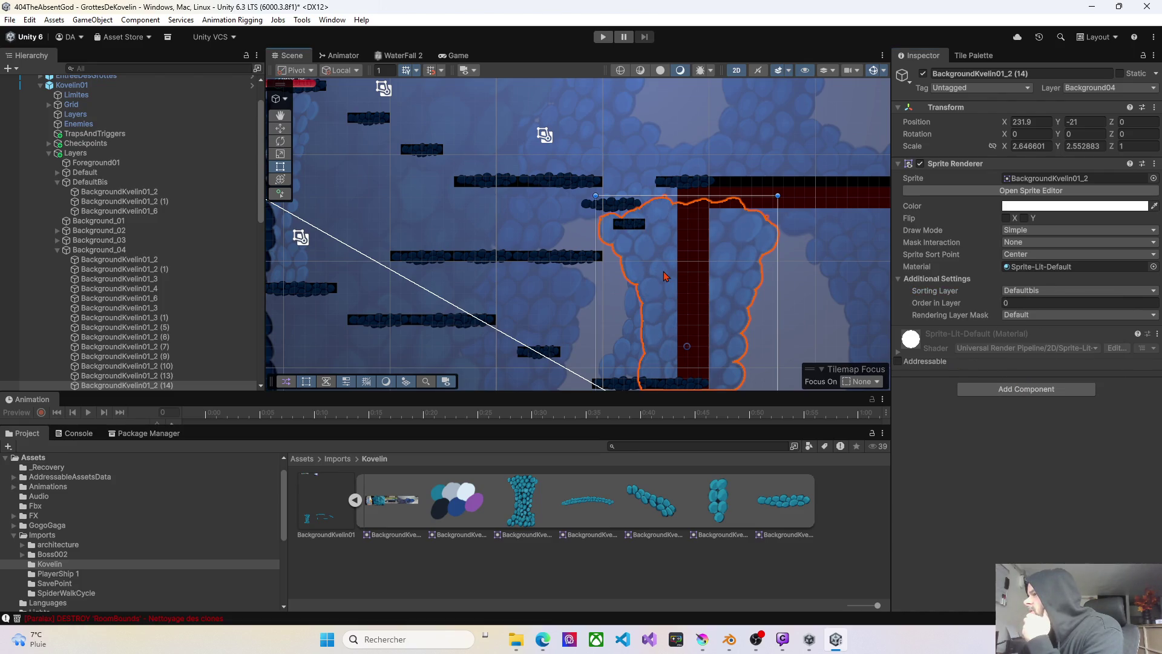
pyautogui.moveTo(670, 288)
pyautogui.mouseDown()
pyautogui.moveTo(631, 256)
pyautogui.moveTo(621, 267)
pyautogui.moveTo(663, 264)
pyautogui.mouseUp()
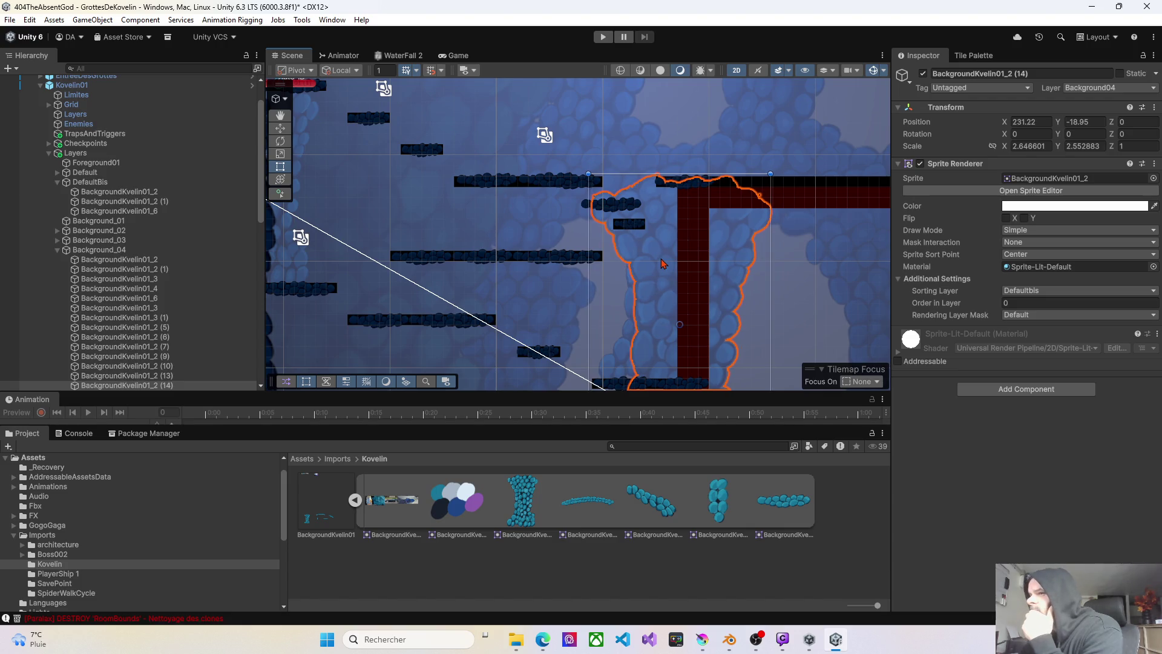
# - Assign the sprite to the DefaultBis object layer and nudge it left to X 229.34, Y -19.01
pyautogui.click(1071, 88)
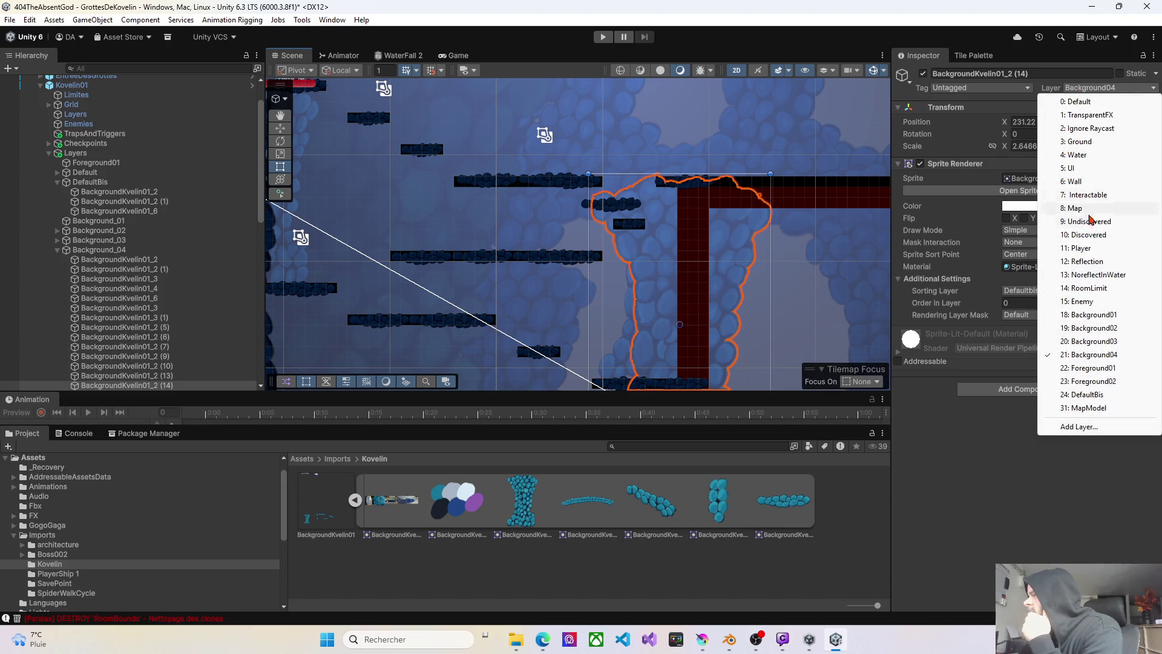
pyautogui.click(1080, 394)
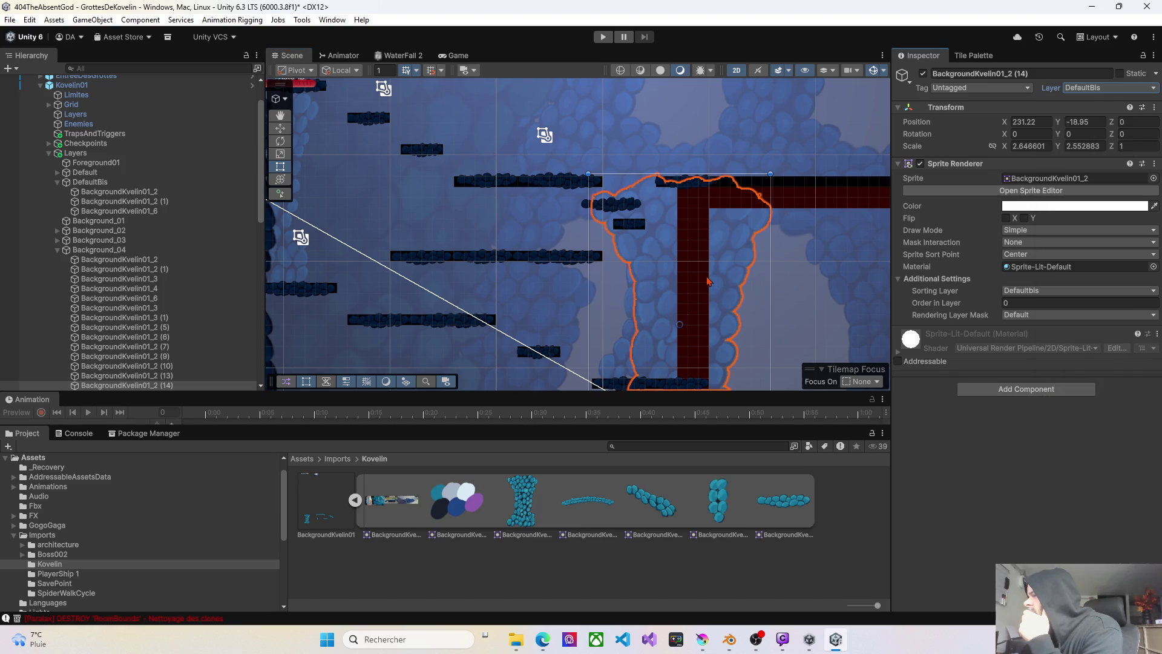
pyautogui.moveTo(668, 270); pyautogui.dragTo(649, 271)
pyautogui.moveTo(458, 279)
pyautogui.mouseDown()
pyautogui.moveTo(641, 261)
pyautogui.moveTo(623, 277)
pyautogui.moveTo(486, 279)
pyautogui.mouseUp()
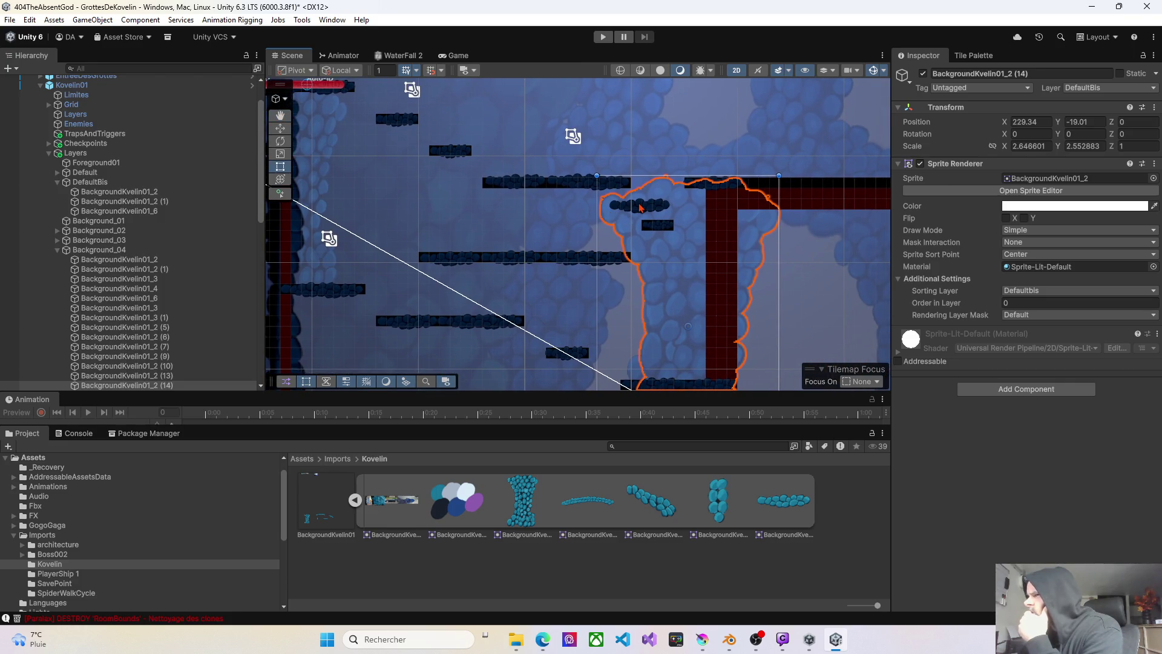
pyautogui.scroll(3, 111, 261)
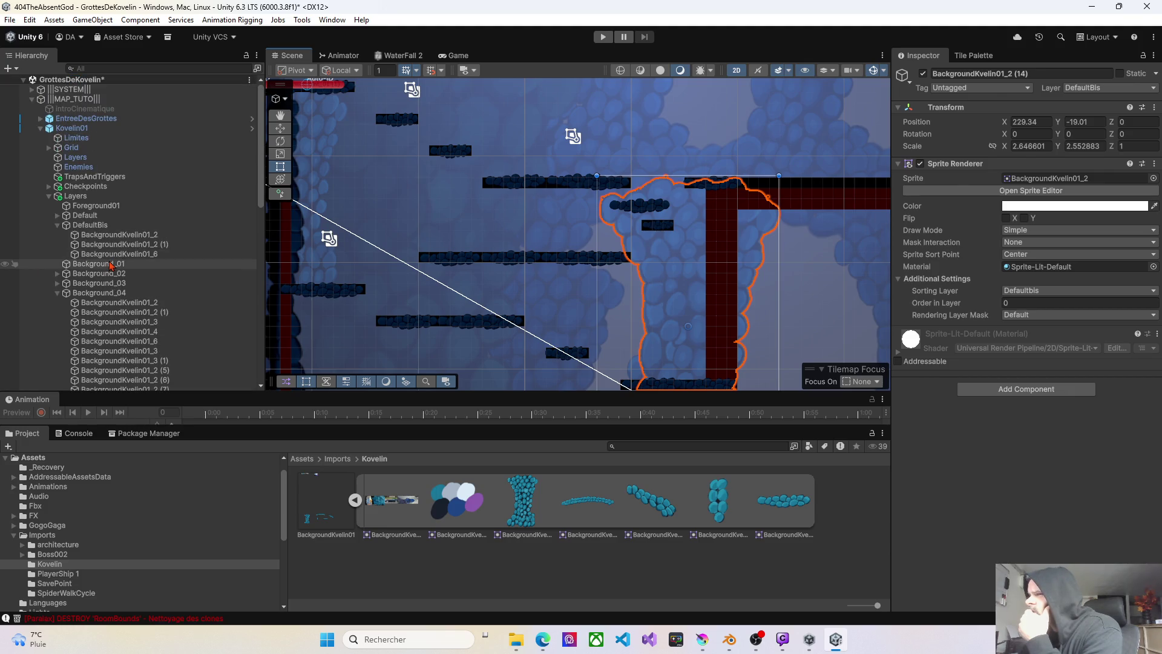
# - Undo sprite (14)'s layer and position changes, returning it to Background04 and its original spot
pyautogui.moveTo(672, 262)
pyautogui.mouseDown()
pyautogui.moveTo(826, 261)
pyautogui.moveTo(761, 258)
pyautogui.mouseUp()
pyautogui.click(681, 273)
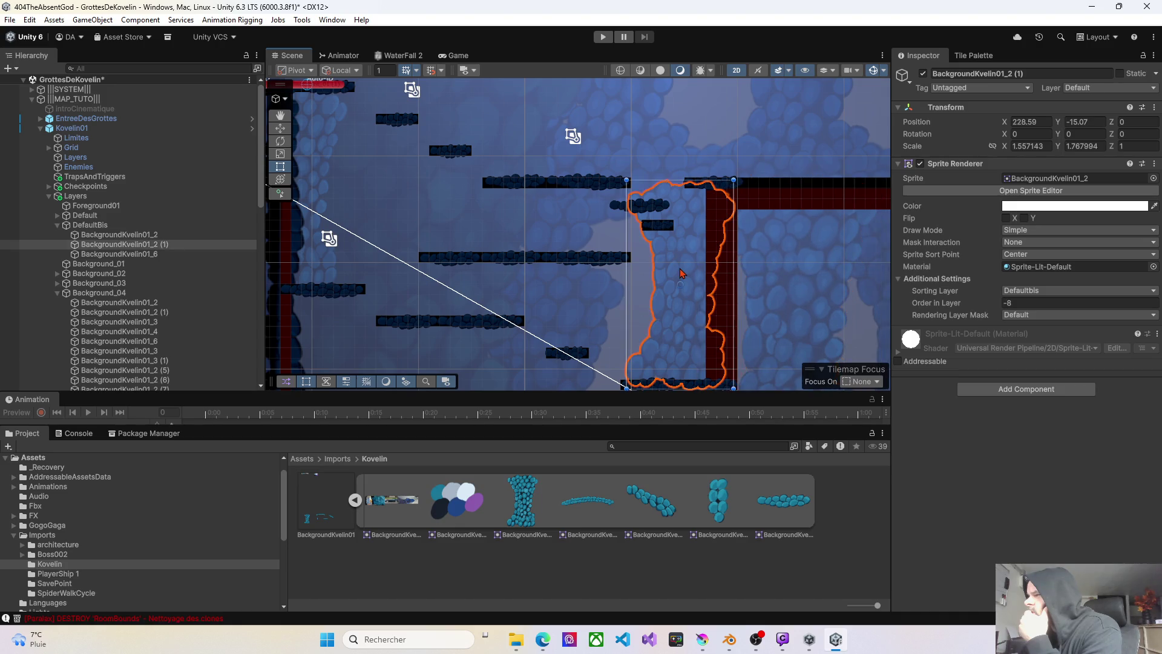
pyautogui.click(781, 257)
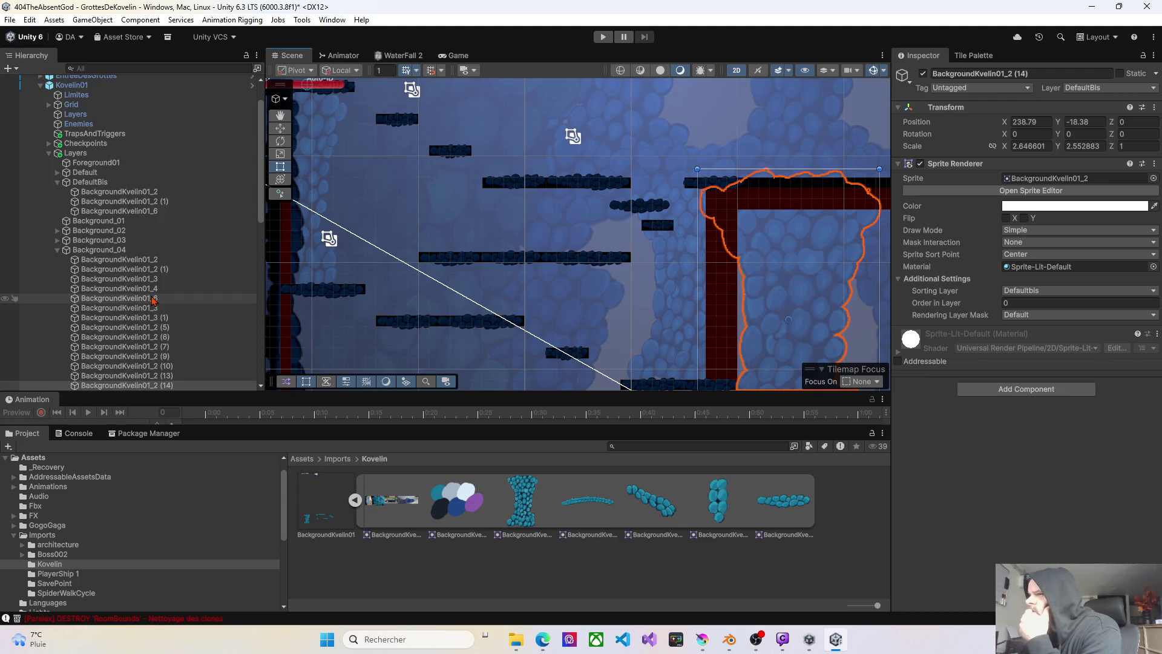
pyautogui.hotkey('ctrl', 'z')
pyautogui.click(785, 245)
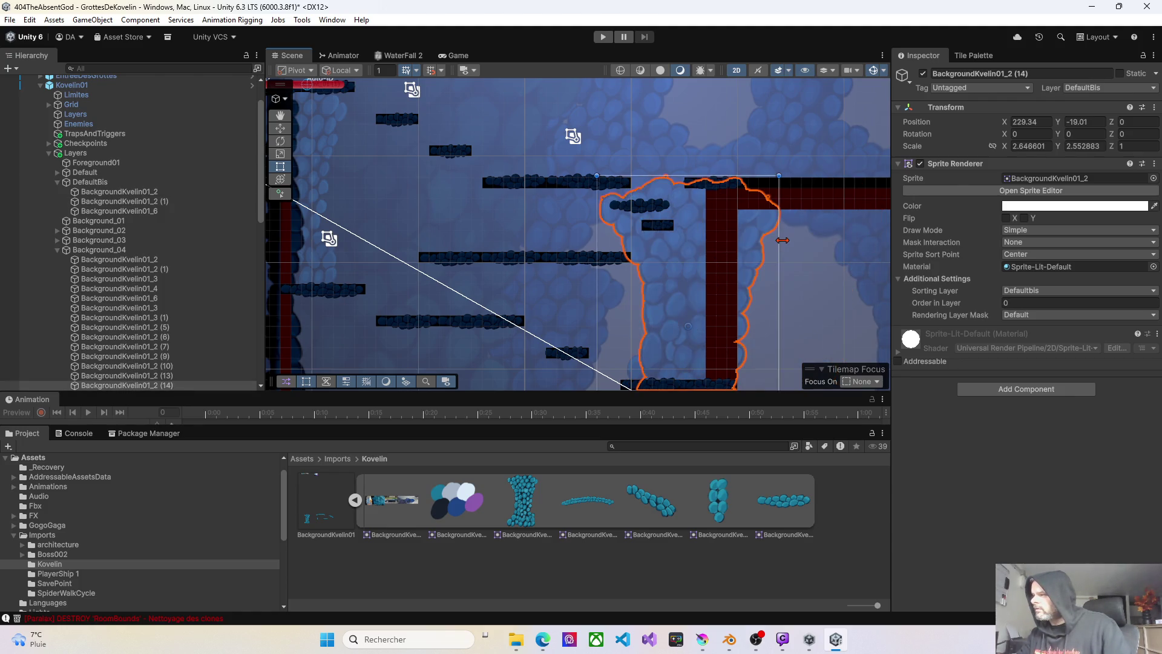
pyautogui.hotkey('ctrl', 'z')
pyautogui.hotkey('ctrl', 'z')
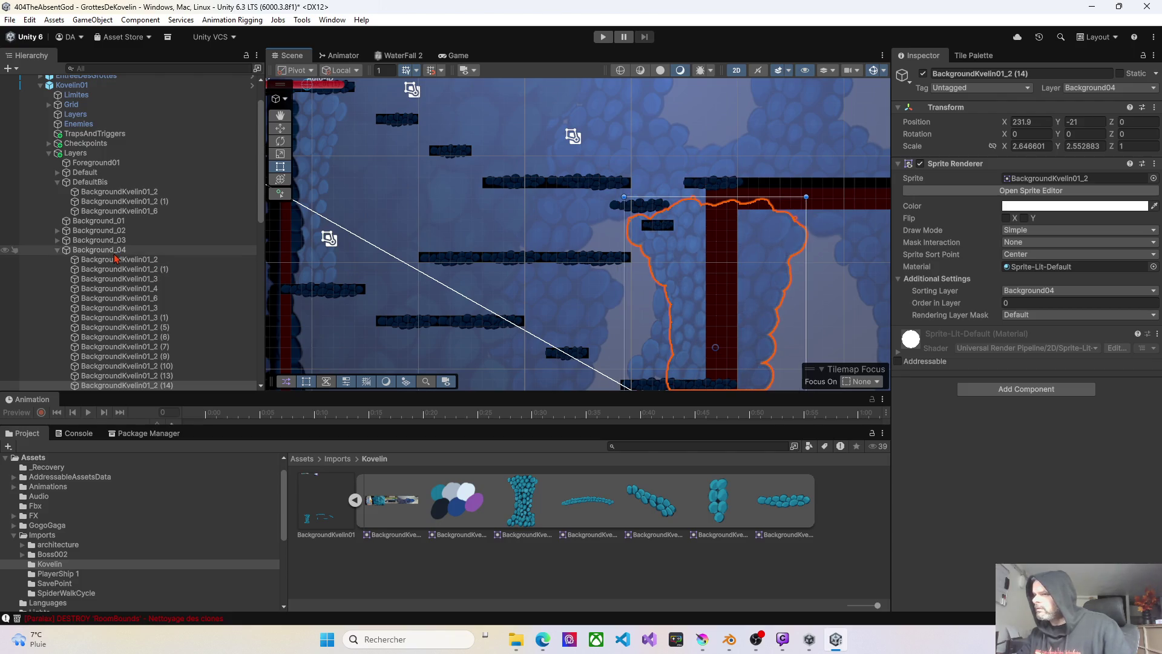
# - Assign BackgroundKvelin01_2 (1) to the DefaultBis object layer
pyautogui.click(660, 353)
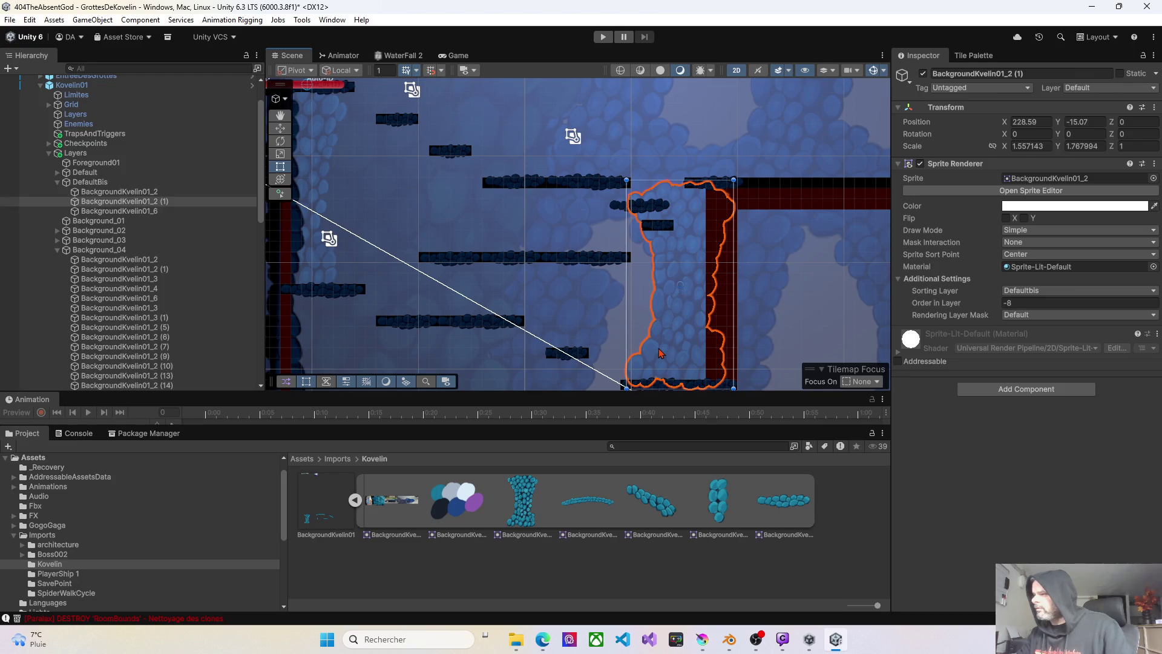
pyautogui.click(1076, 88)
pyautogui.click(1090, 395)
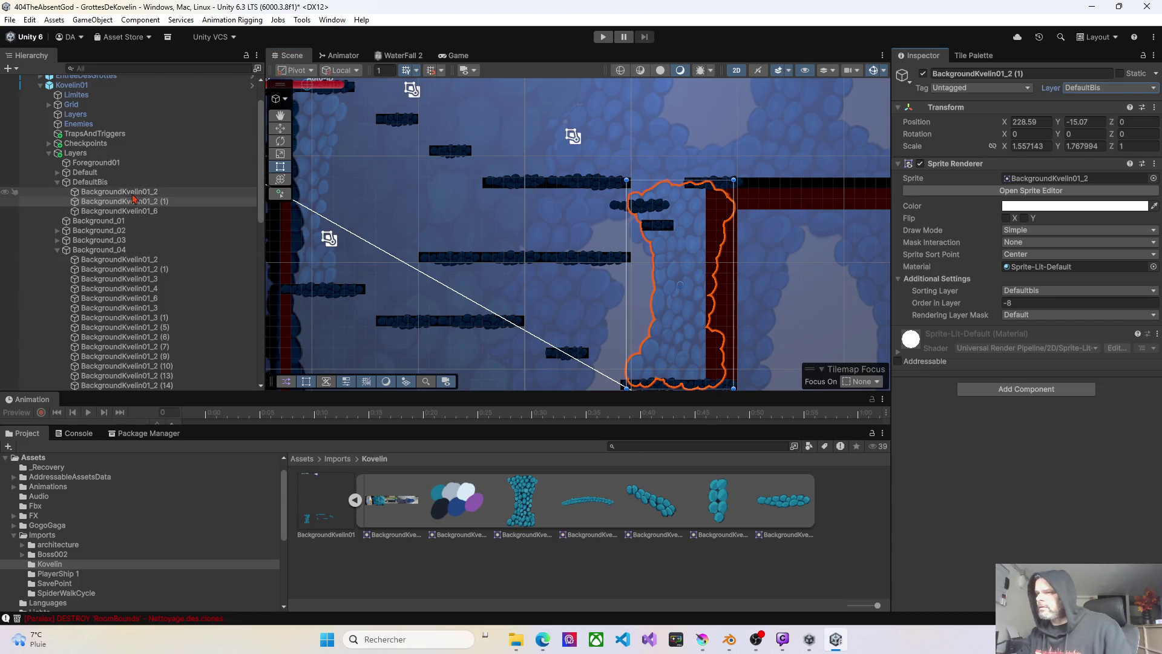
# - Review the sprites in the DefaultBis group, then scroll the Hierarchy down toward Lights
pyautogui.click(103, 184)
pyautogui.click(104, 192)
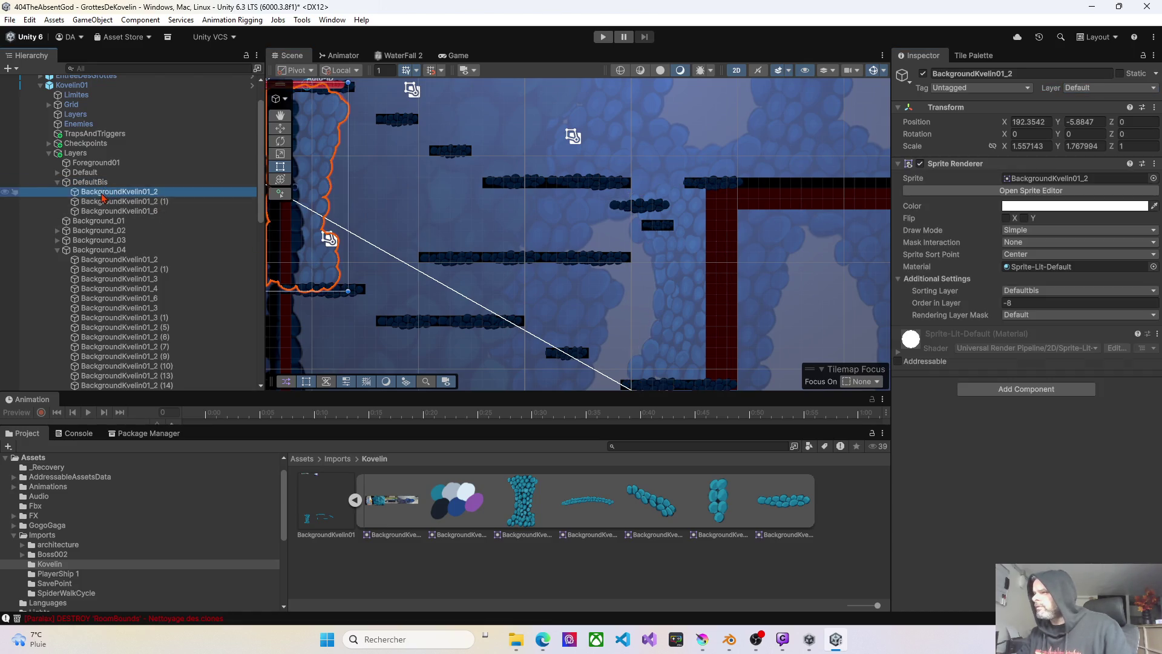
pyautogui.click(103, 205)
pyautogui.click(105, 210)
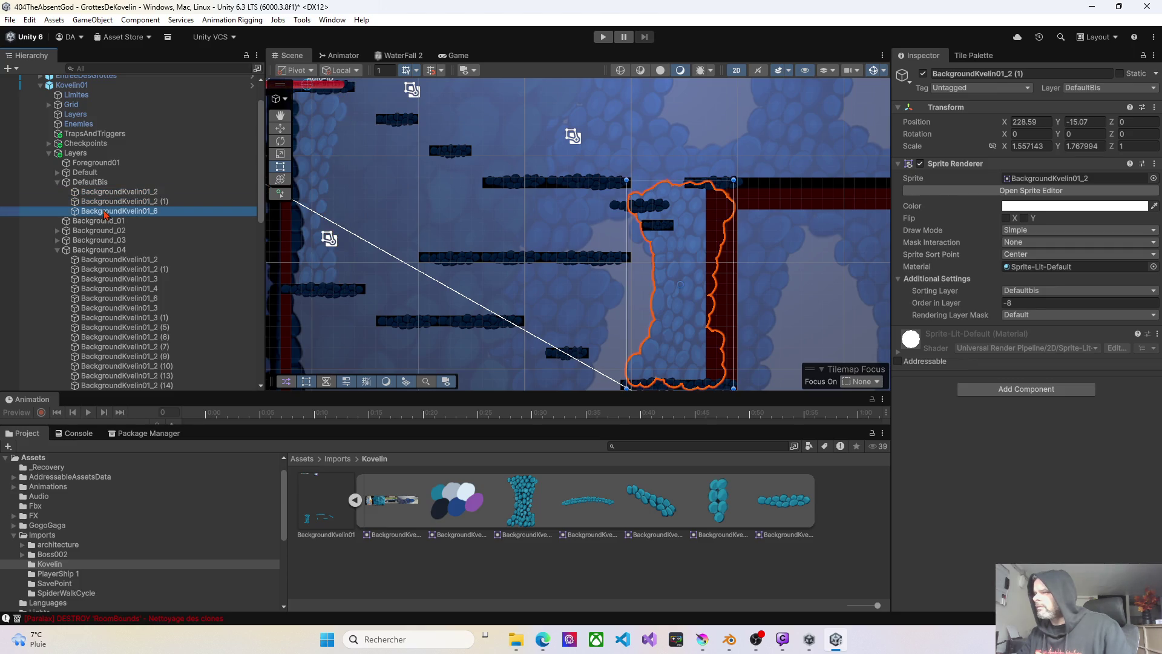
pyautogui.click(104, 201)
pyautogui.click(104, 193)
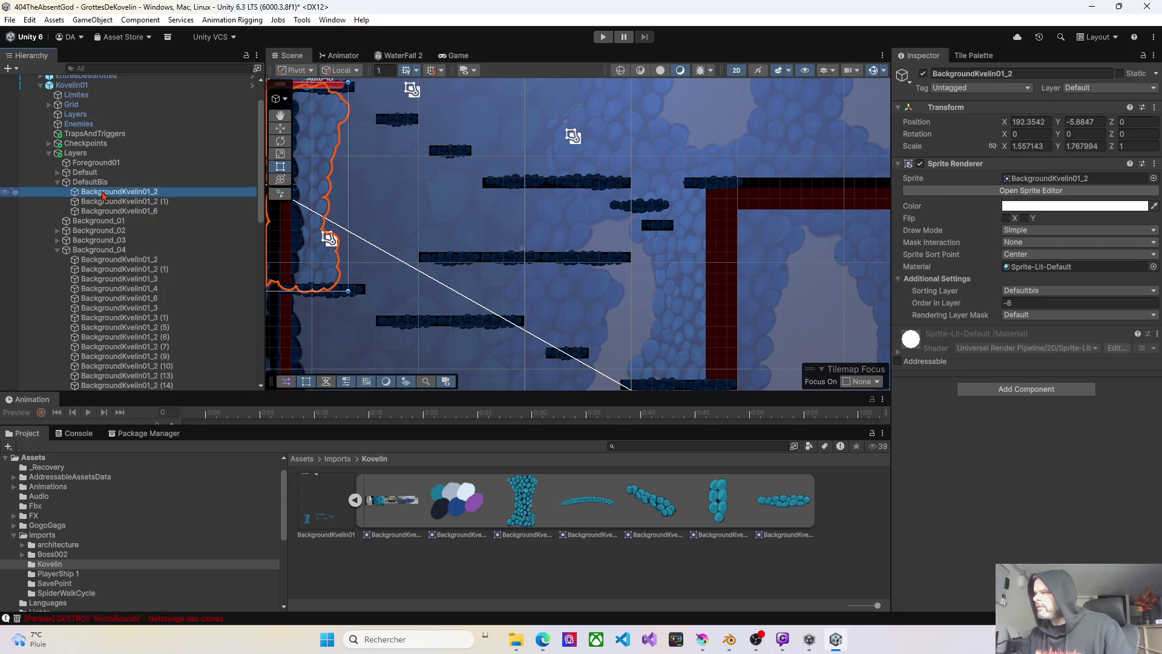
pyautogui.moveTo(361, 229); pyautogui.dragTo(508, 236)
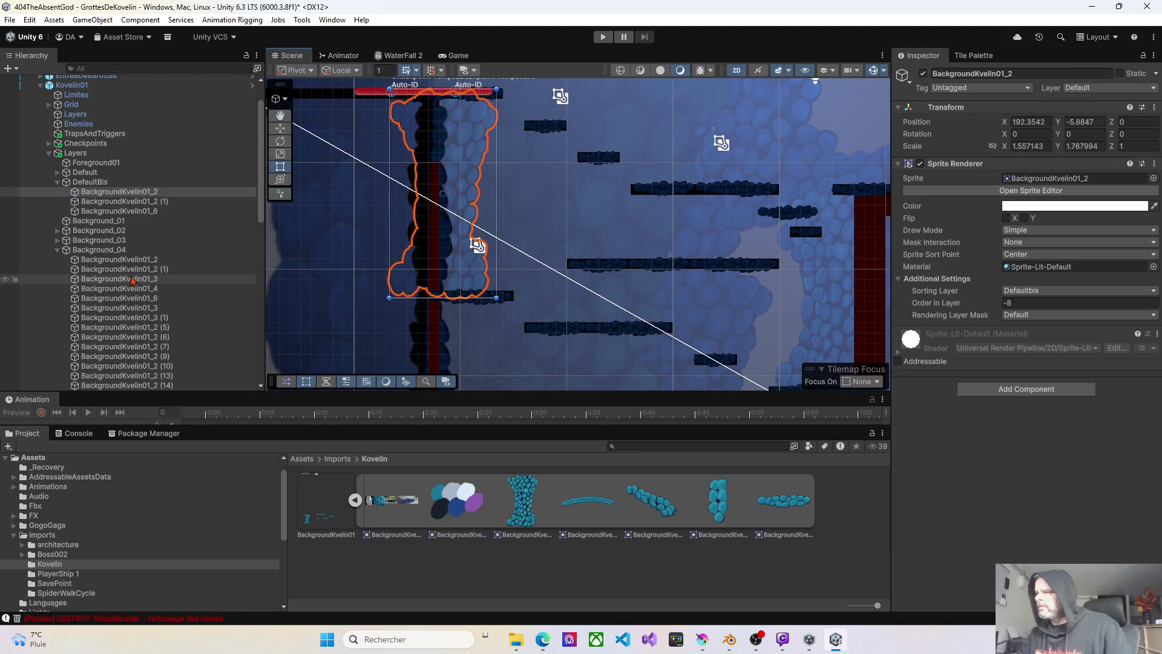
pyautogui.scroll(-5, 123, 277)
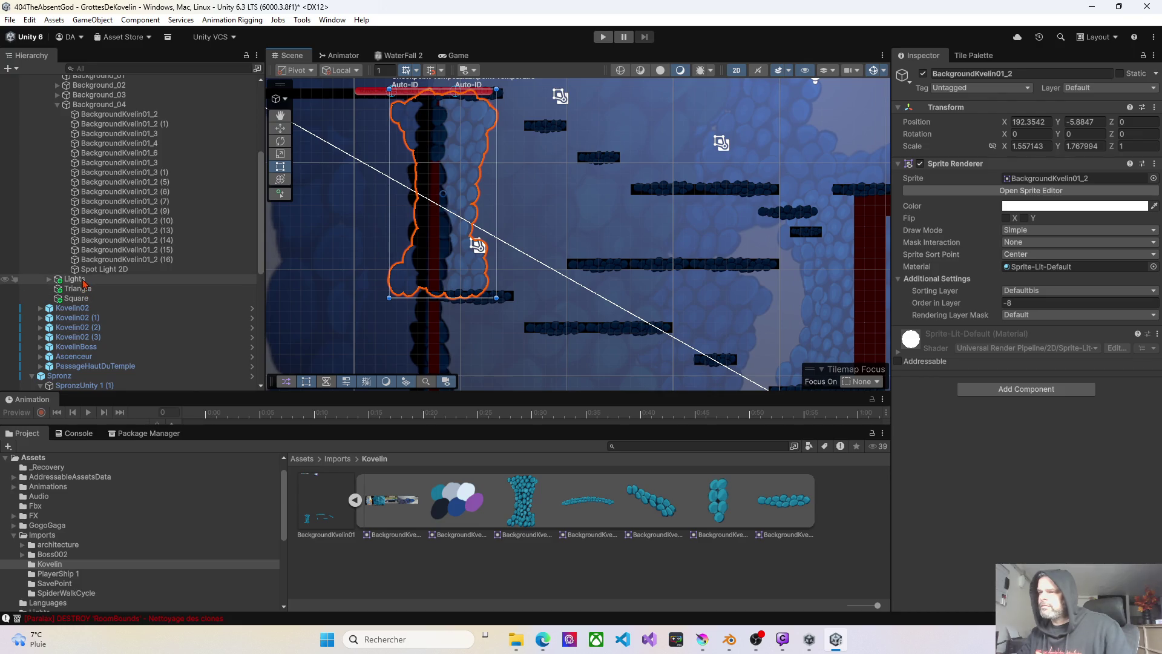
# - Expand the Lights group and check which sorting layers the freeform lights target
pyautogui.click(83, 281)
pyautogui.click(49, 279)
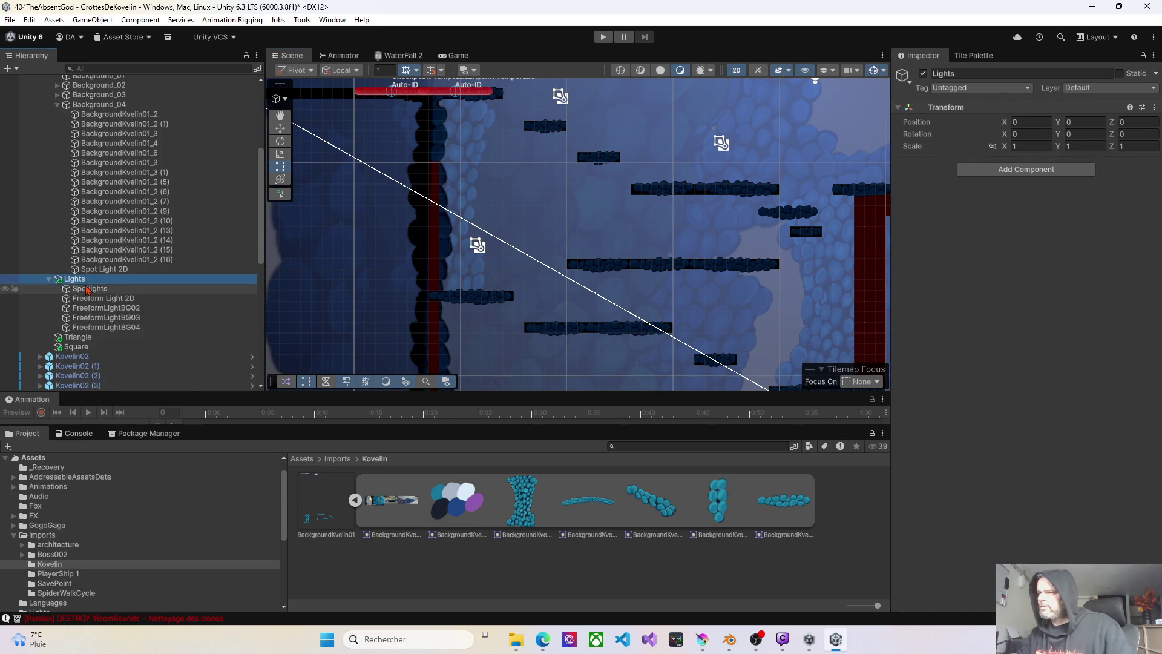
pyautogui.click(90, 288)
pyautogui.click(92, 298)
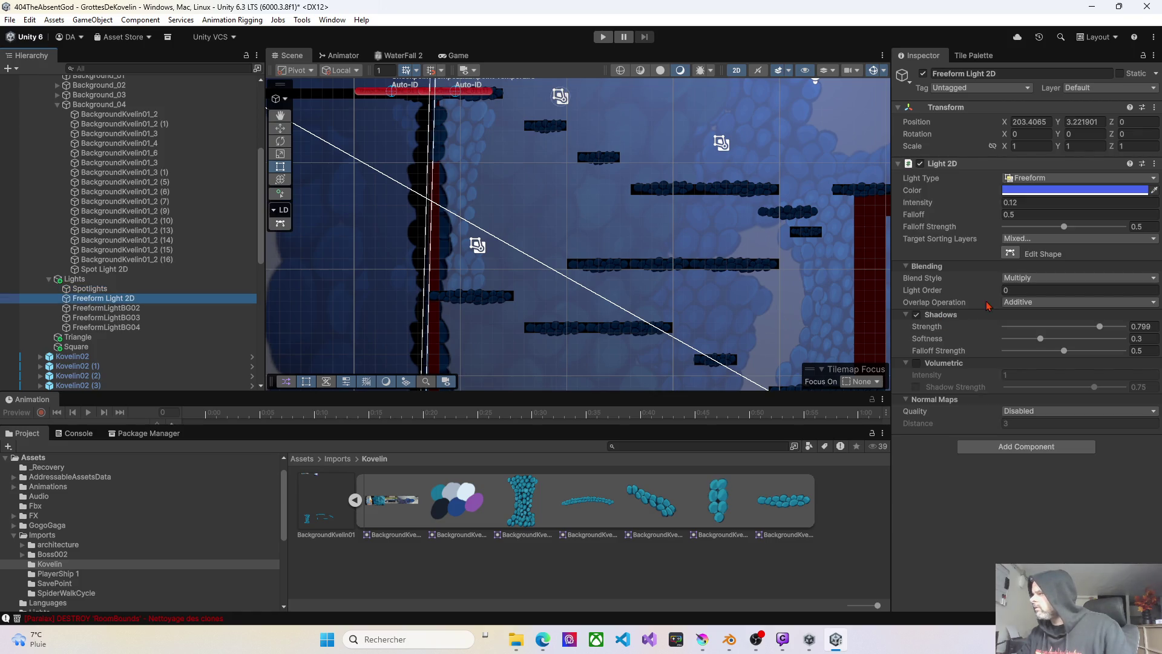
pyautogui.click(1033, 242)
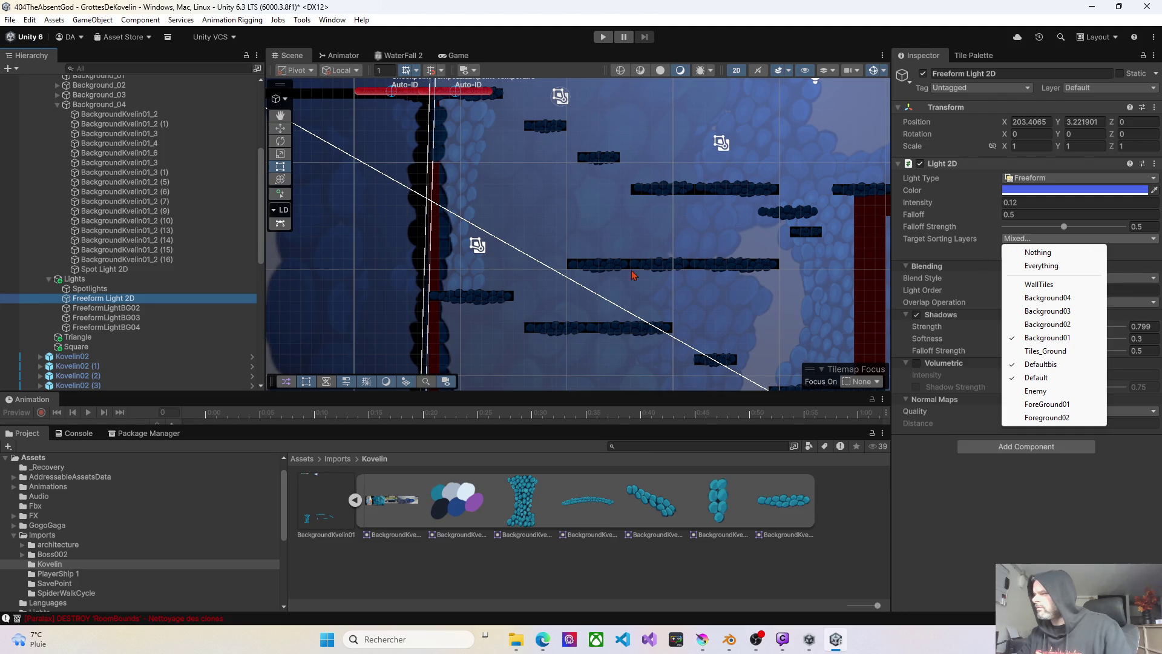
pyautogui.click(135, 307)
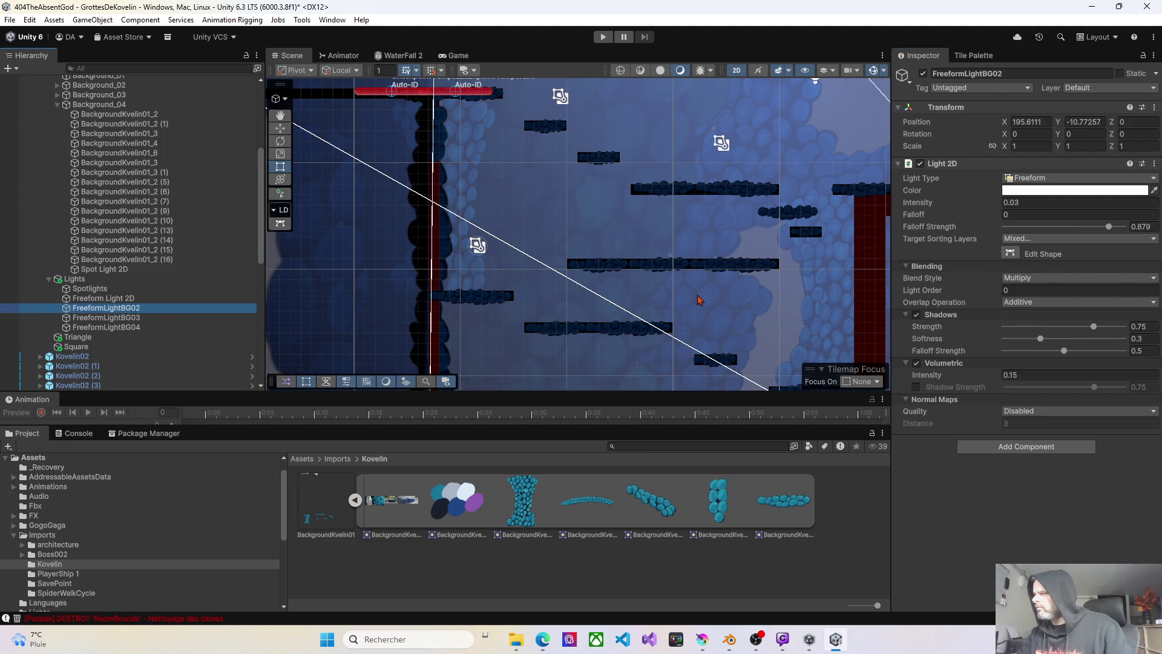
pyautogui.click(1042, 240)
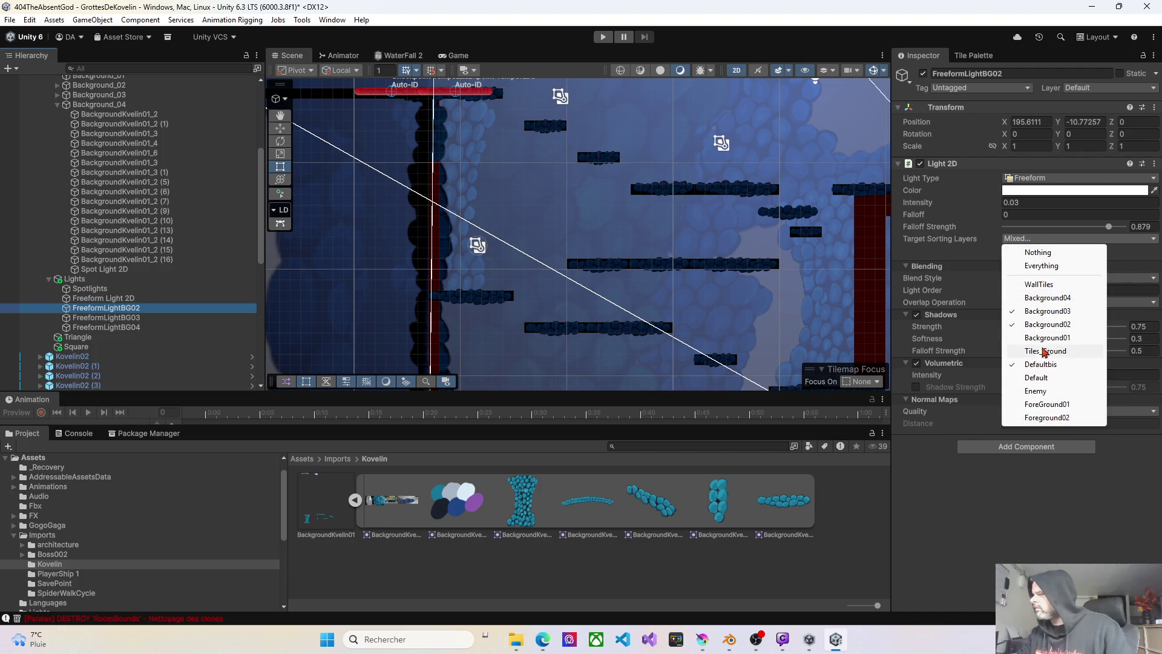
pyautogui.click(1040, 365)
# - Limit FreeformLightBG03 to Background03 and FreeformLightBG04 to Background04
pyautogui.click(100, 318)
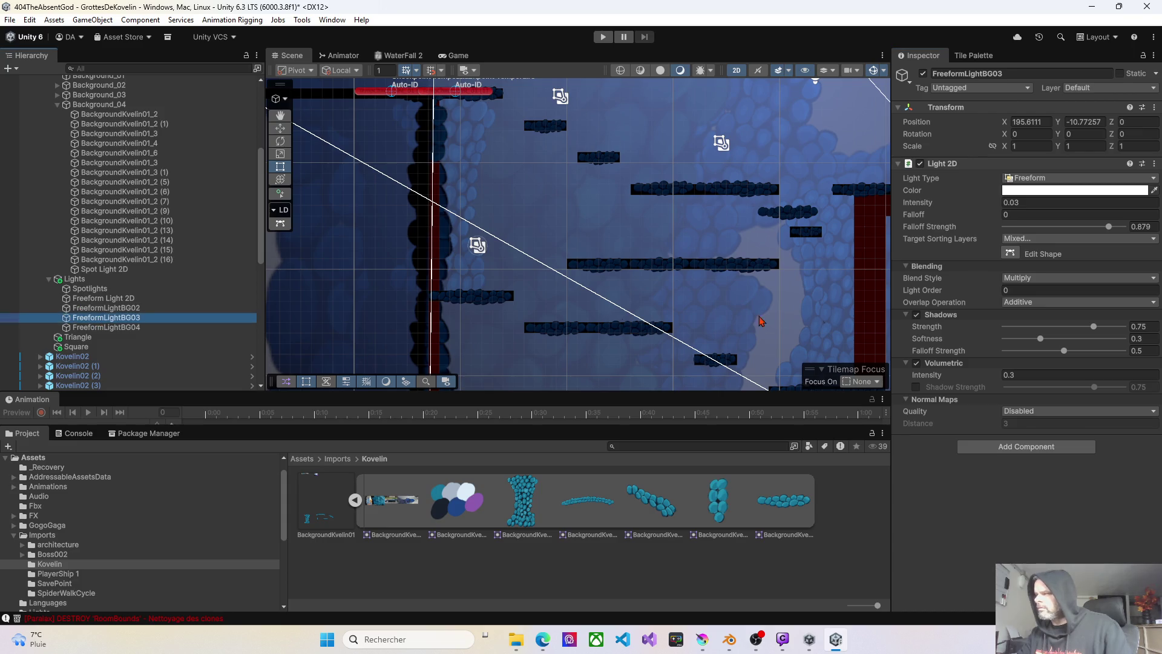
pyautogui.click(1042, 240)
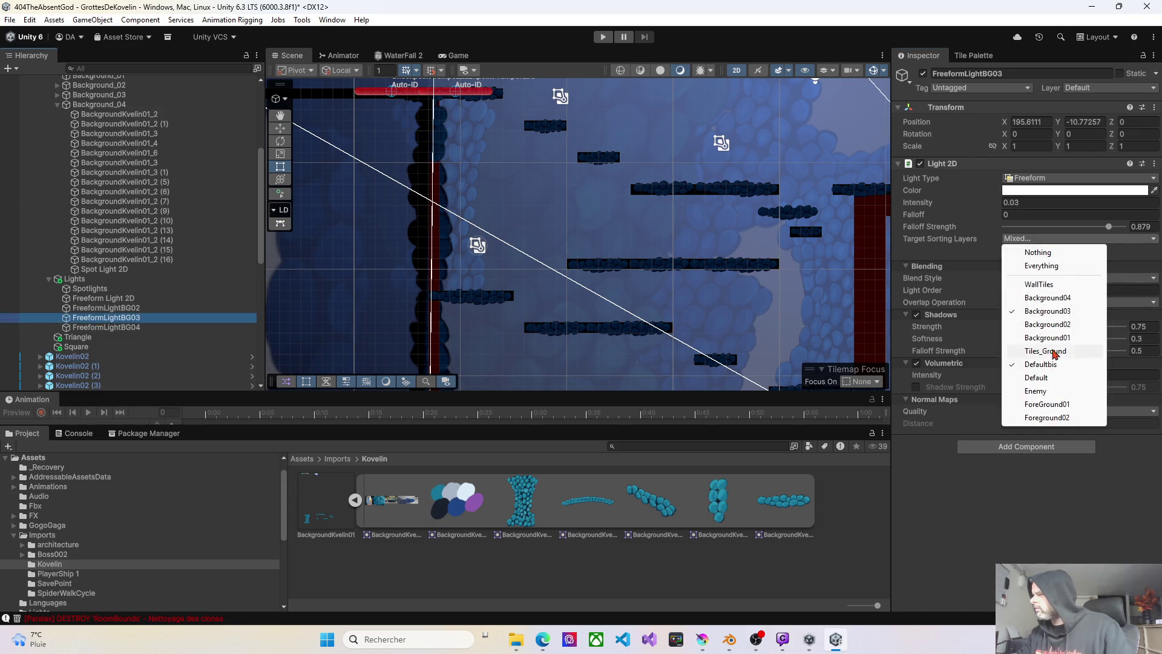
pyautogui.click(908, 366)
pyautogui.click(106, 327)
pyautogui.click(1020, 239)
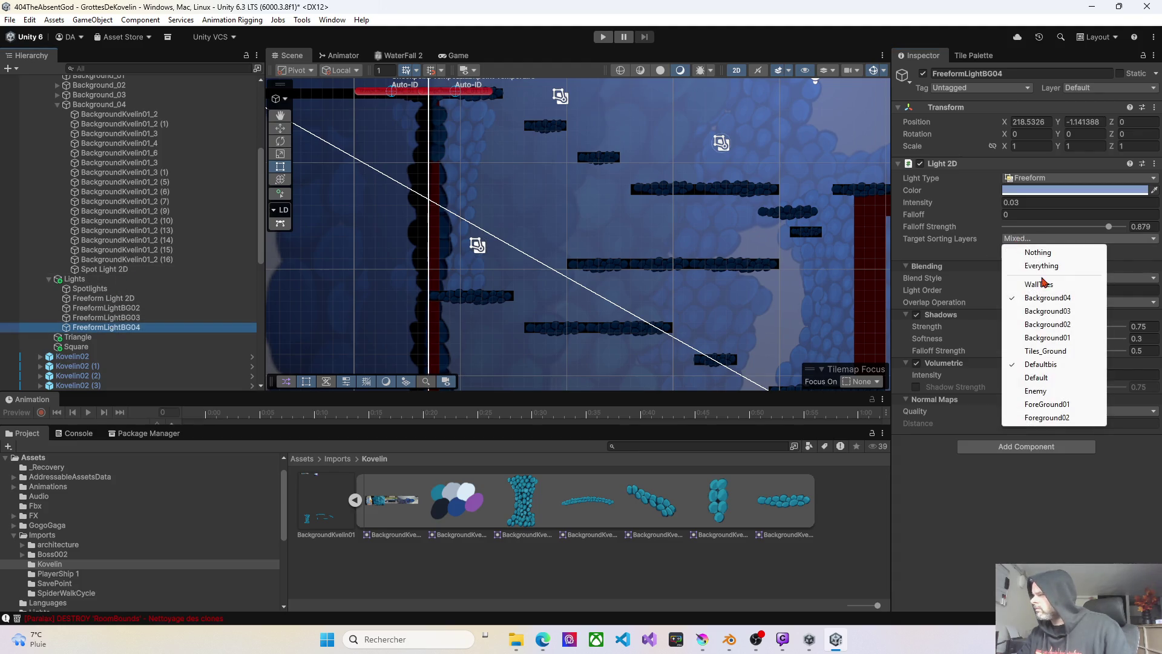
pyautogui.click(1053, 365)
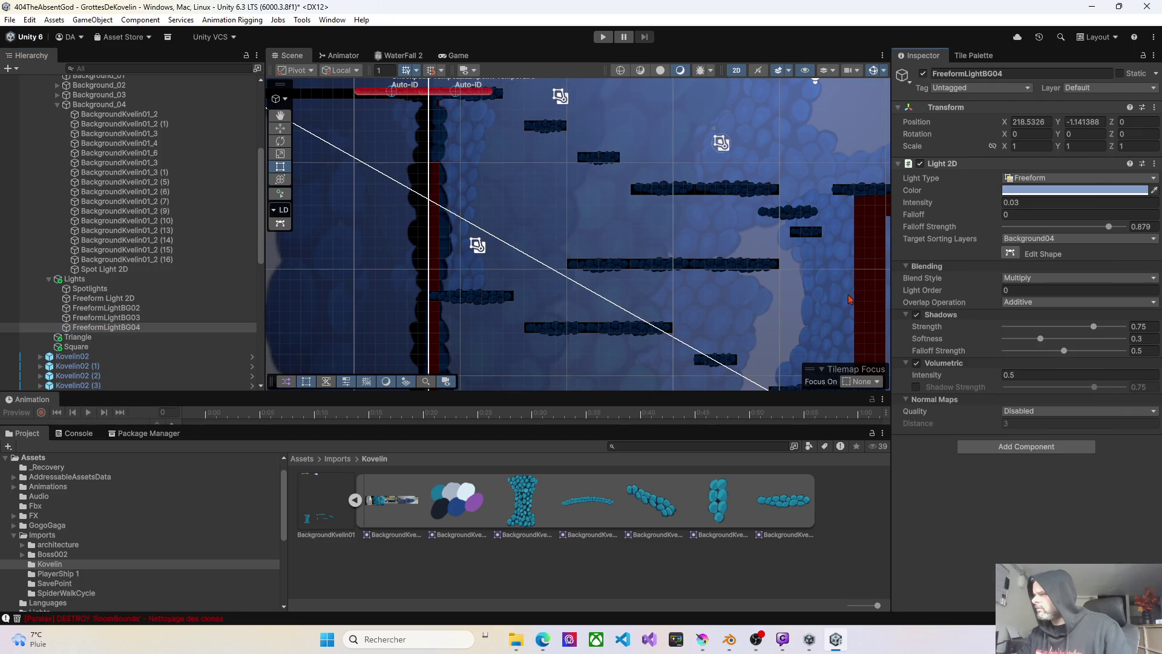
pyautogui.scroll(-2, 794, 284)
pyautogui.moveTo(798, 302)
pyautogui.mouseDown()
pyautogui.moveTo(799, 261)
pyautogui.moveTo(715, 262)
pyautogui.mouseUp()
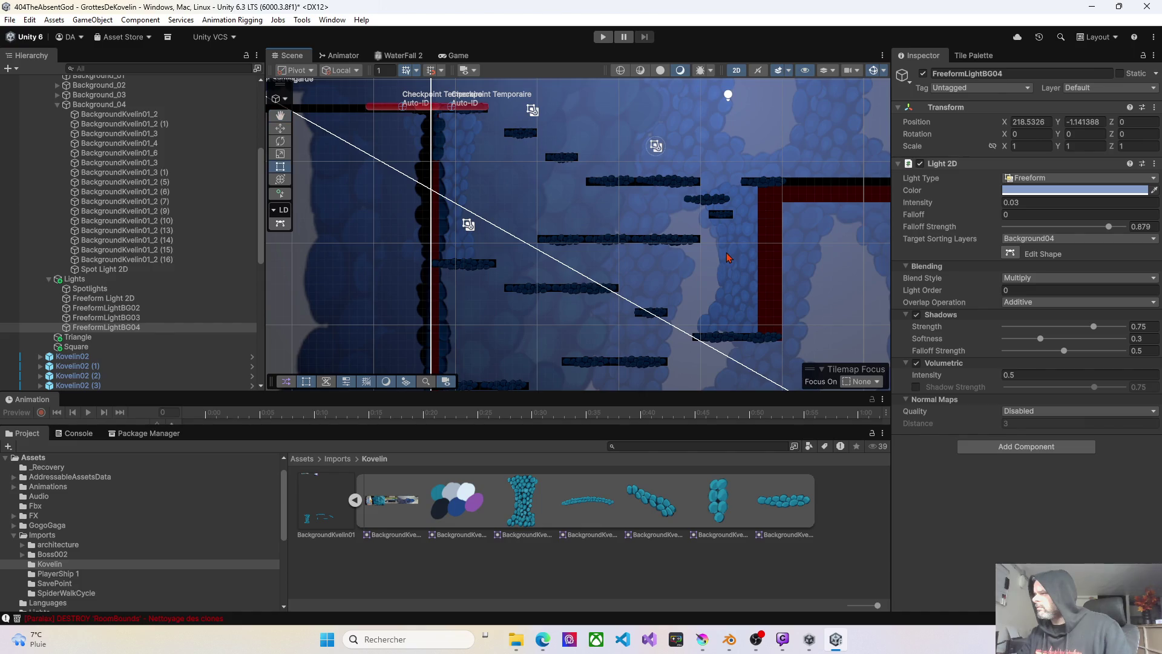
# - Remove Defaultbis from the Spot Light 2D's target sorting layers
pyautogui.click(728, 258)
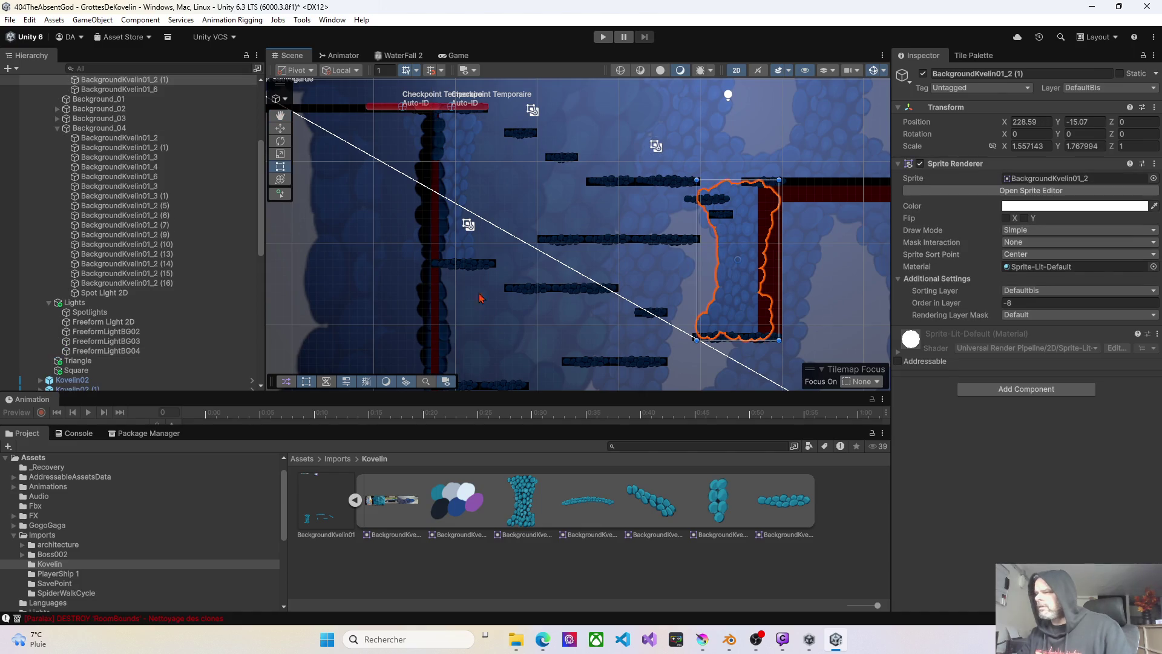
pyautogui.click(96, 294)
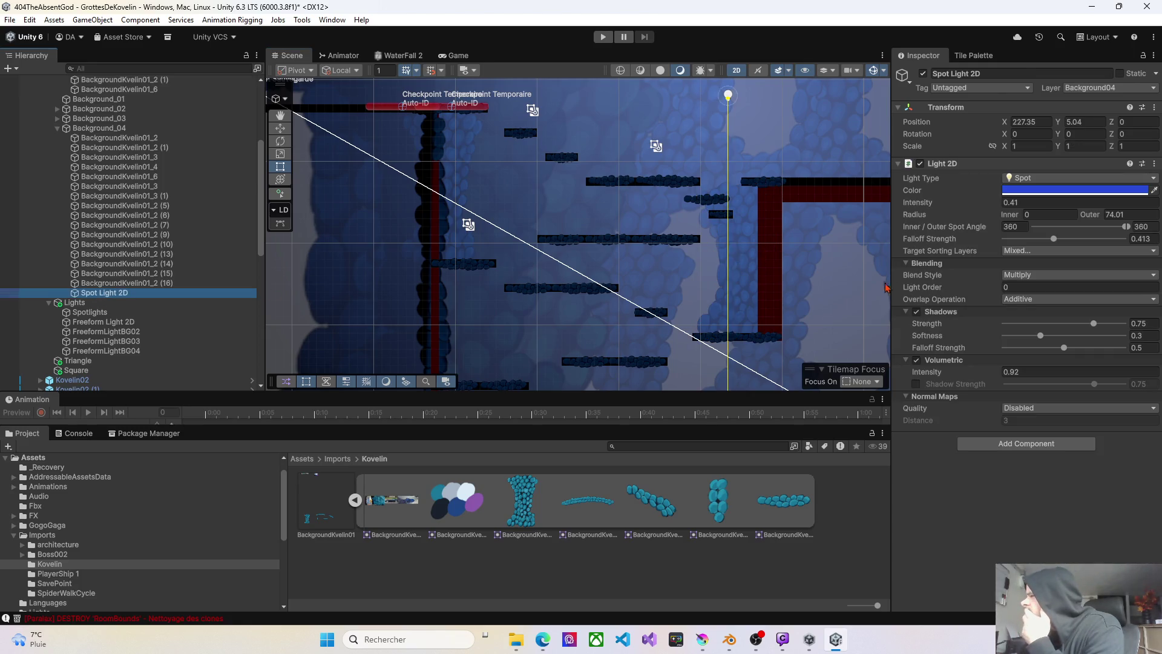
pyautogui.click(1033, 253)
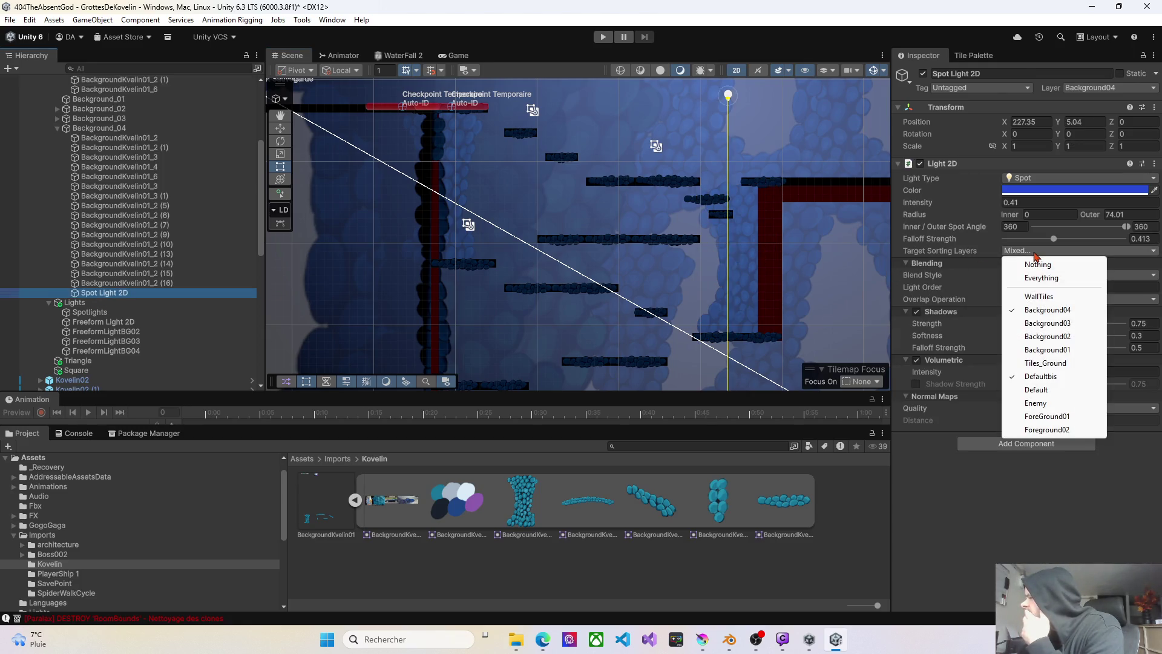
pyautogui.click(1049, 378)
pyautogui.scroll(-3, 663, 313)
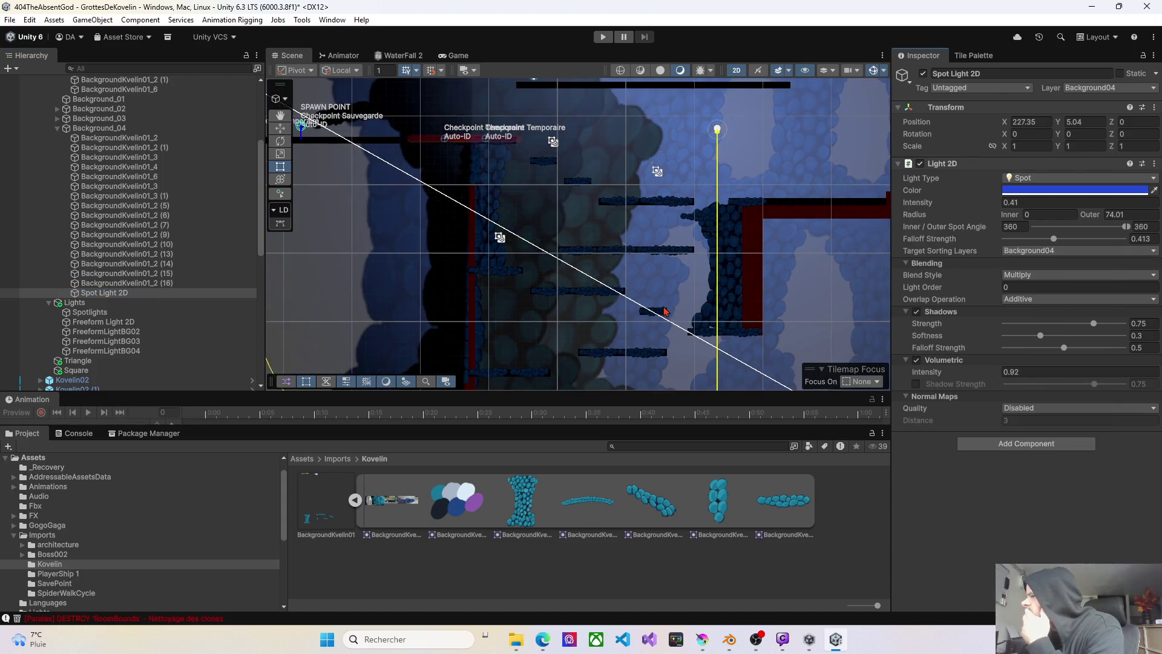
pyautogui.scroll(-2, 663, 314)
pyautogui.moveTo(662, 314); pyautogui.dragTo(603, 310)
pyautogui.scroll(3, 602, 310)
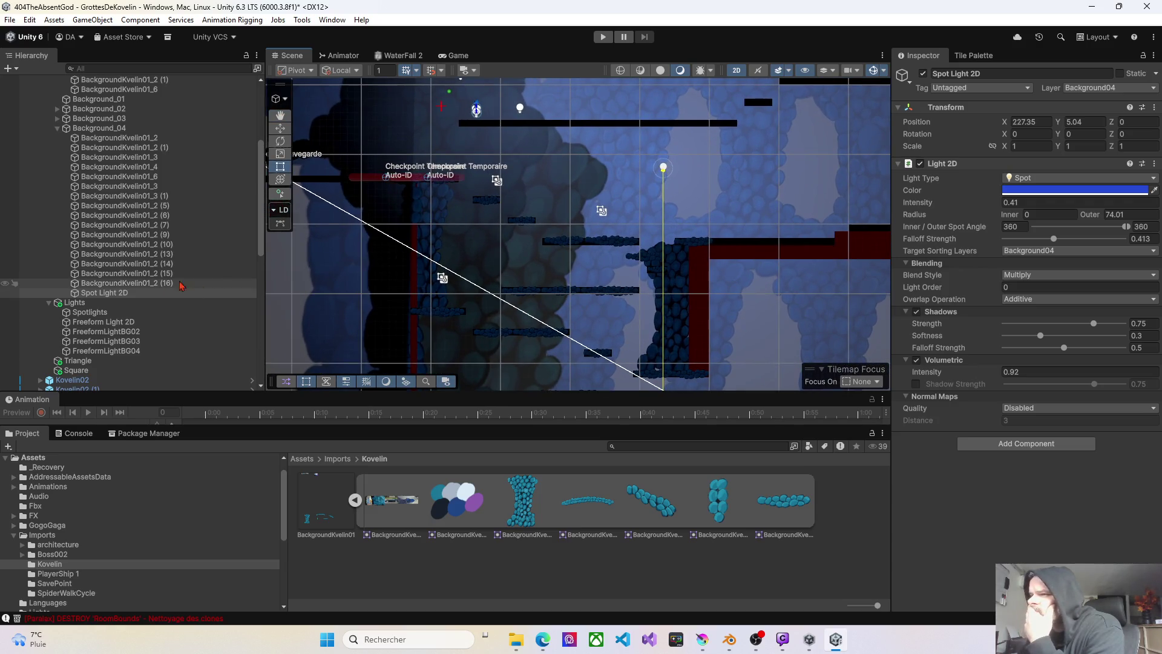
# - Set the Background_03 spot light to target only the Background03 sorting layer
pyautogui.click(58, 118)
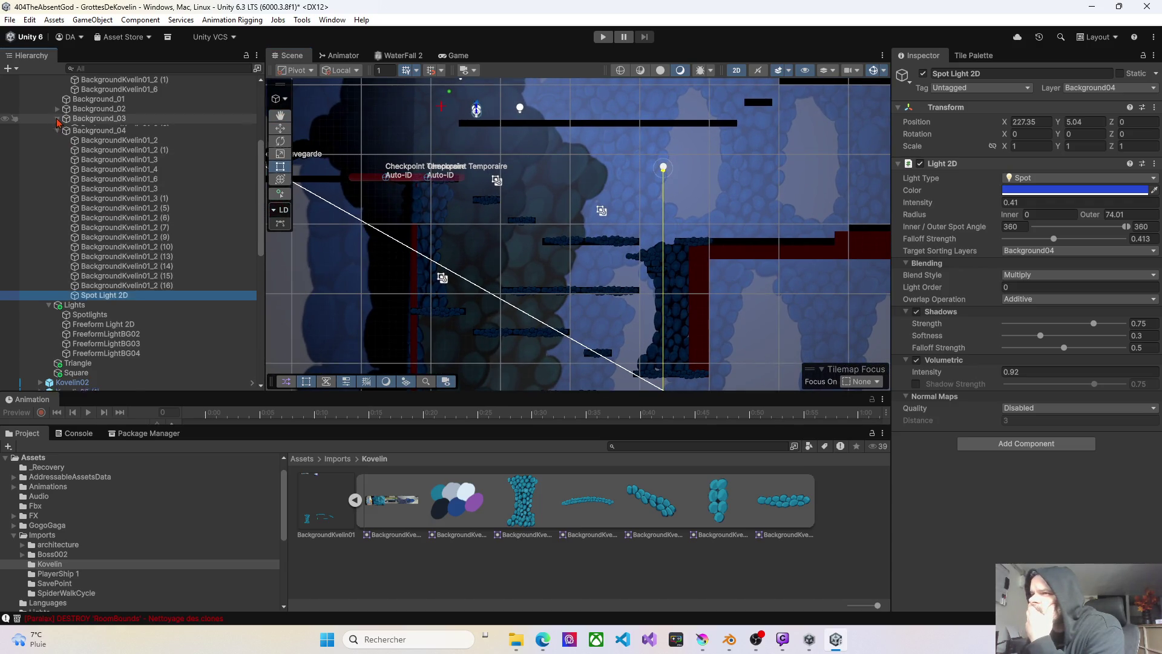
pyautogui.click(109, 148)
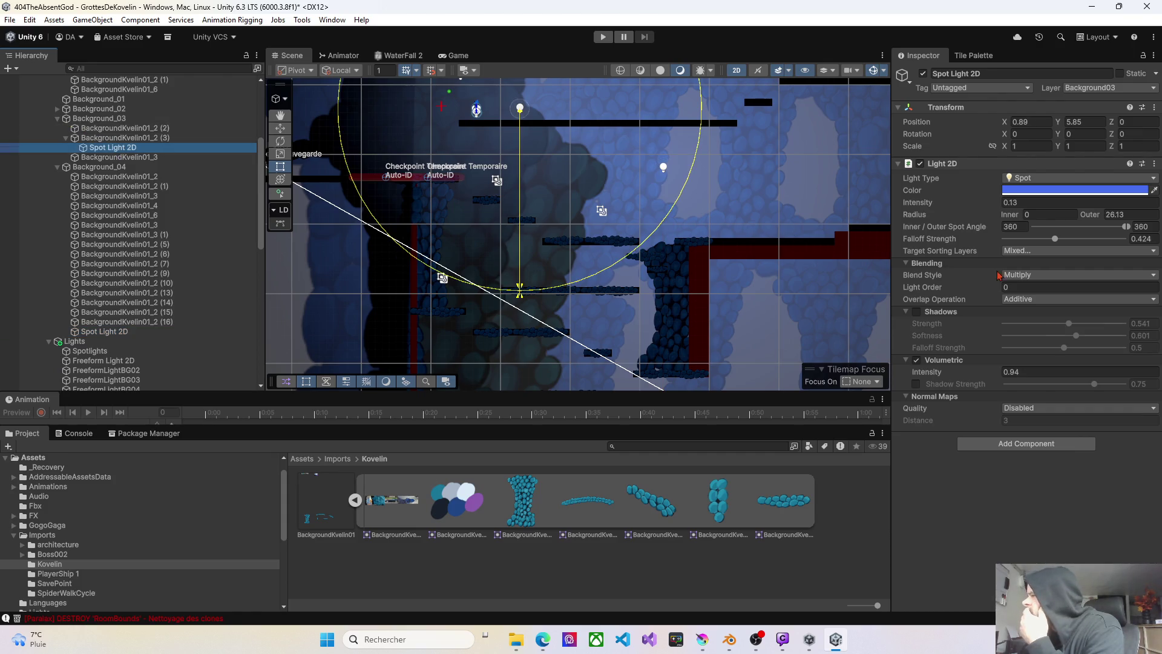
pyautogui.click(1022, 251)
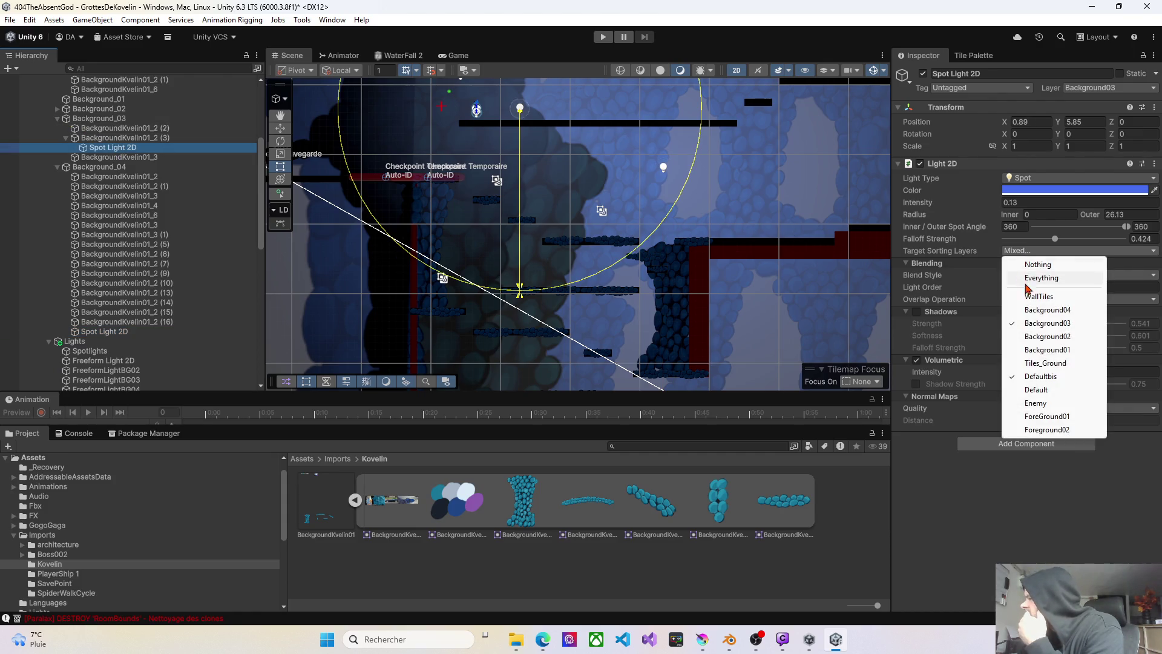
pyautogui.click(1029, 377)
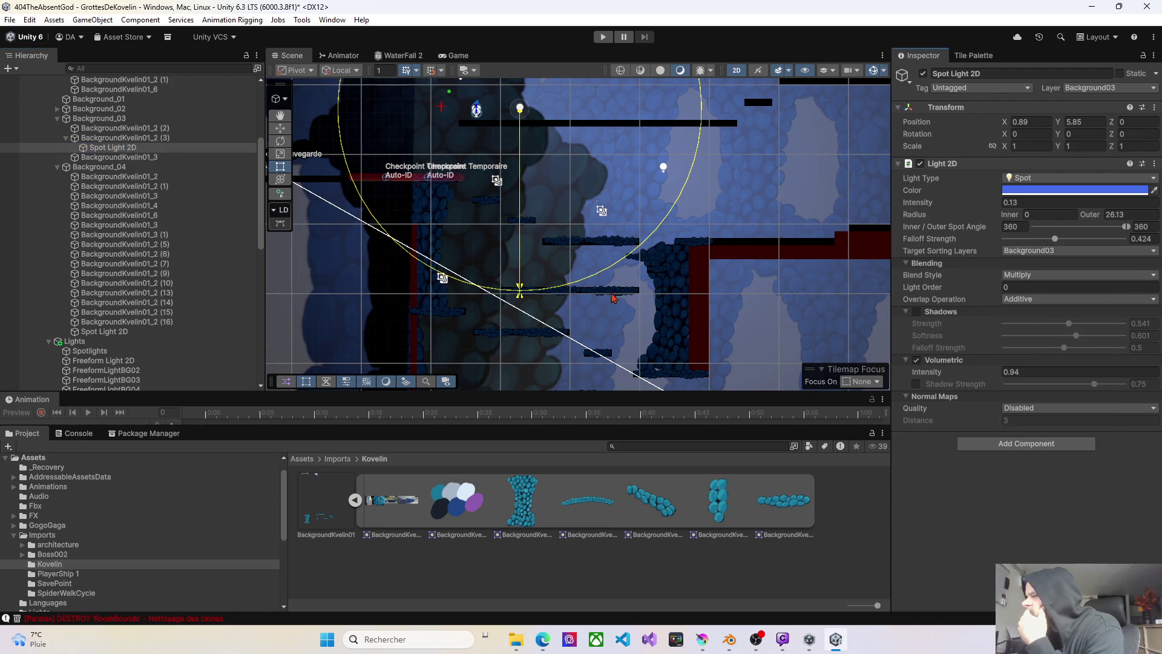
pyautogui.moveTo(558, 307); pyautogui.dragTo(544, 359)
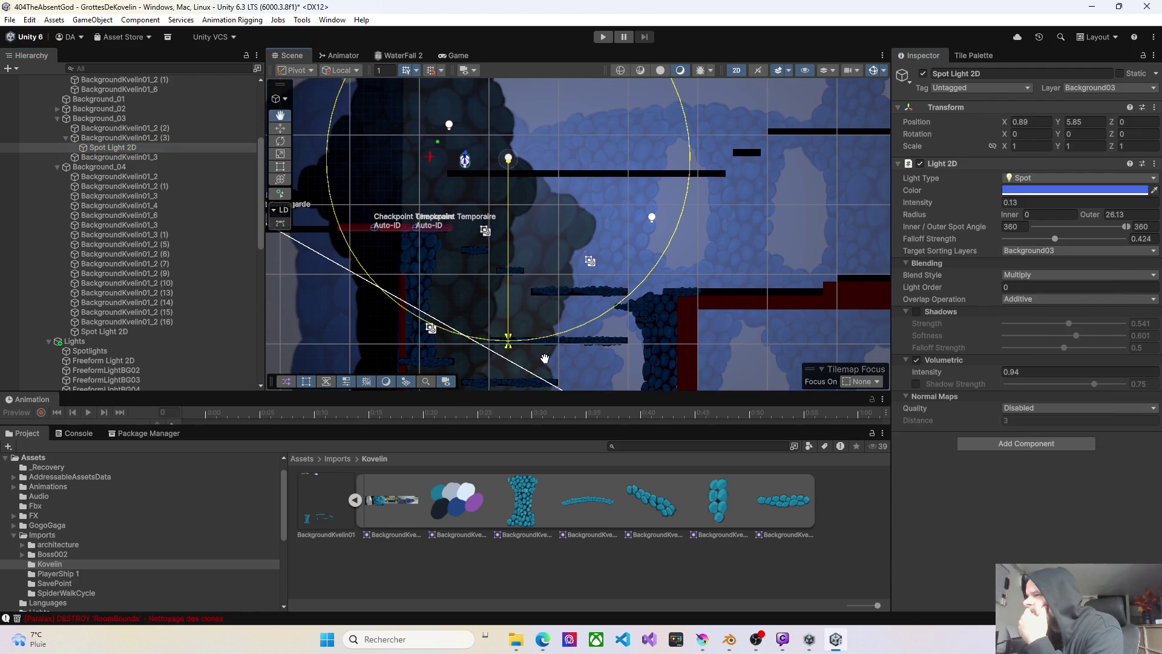
# - Verify the Background_04 and Background_03 spot lights target Background04 and Background03 respectively
pyautogui.click(421, 273)
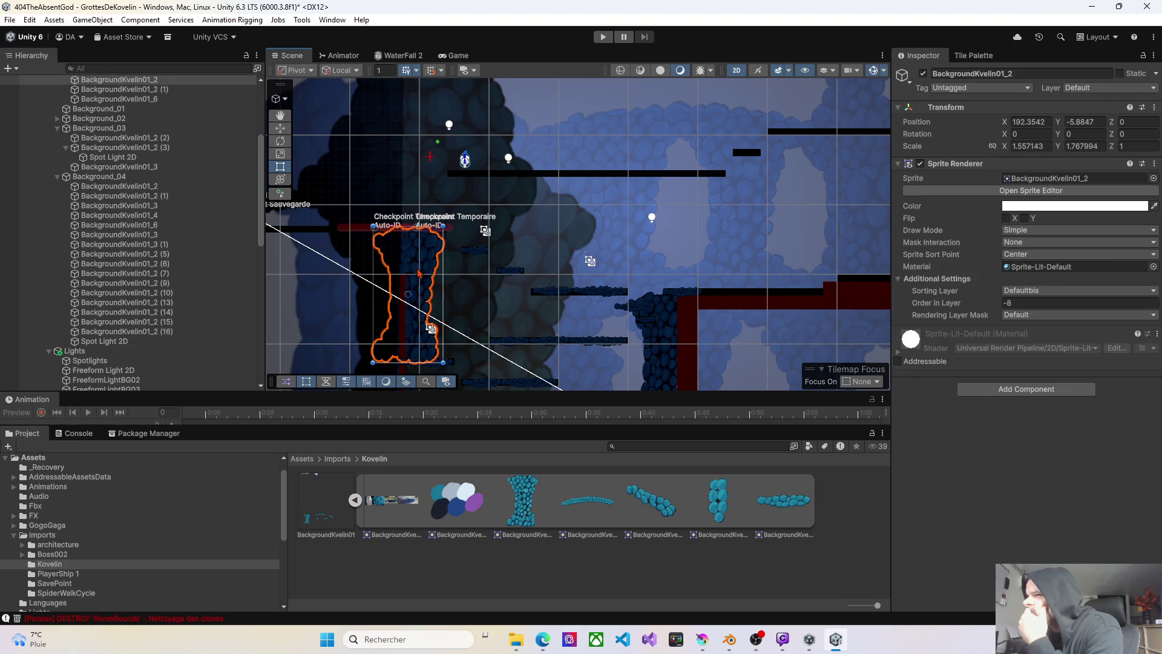
pyautogui.moveTo(642, 315)
pyautogui.mouseDown()
pyautogui.moveTo(624, 271)
pyautogui.moveTo(660, 289)
pyautogui.moveTo(642, 266)
pyautogui.moveTo(642, 276)
pyautogui.mouseUp()
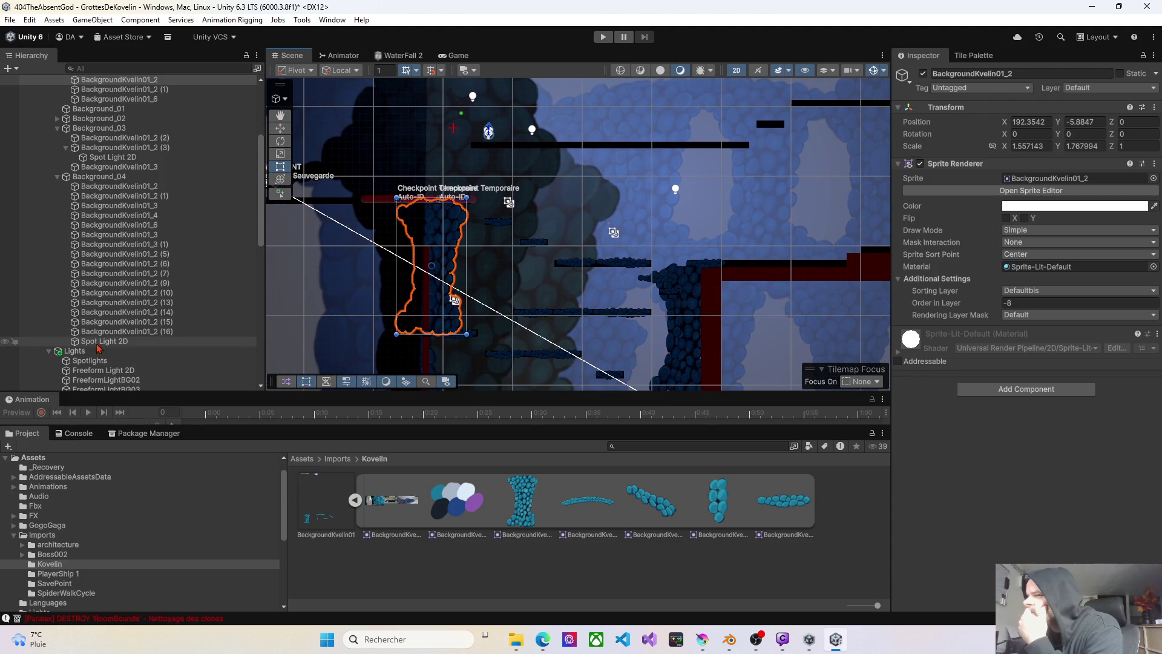
pyautogui.click(182, 341)
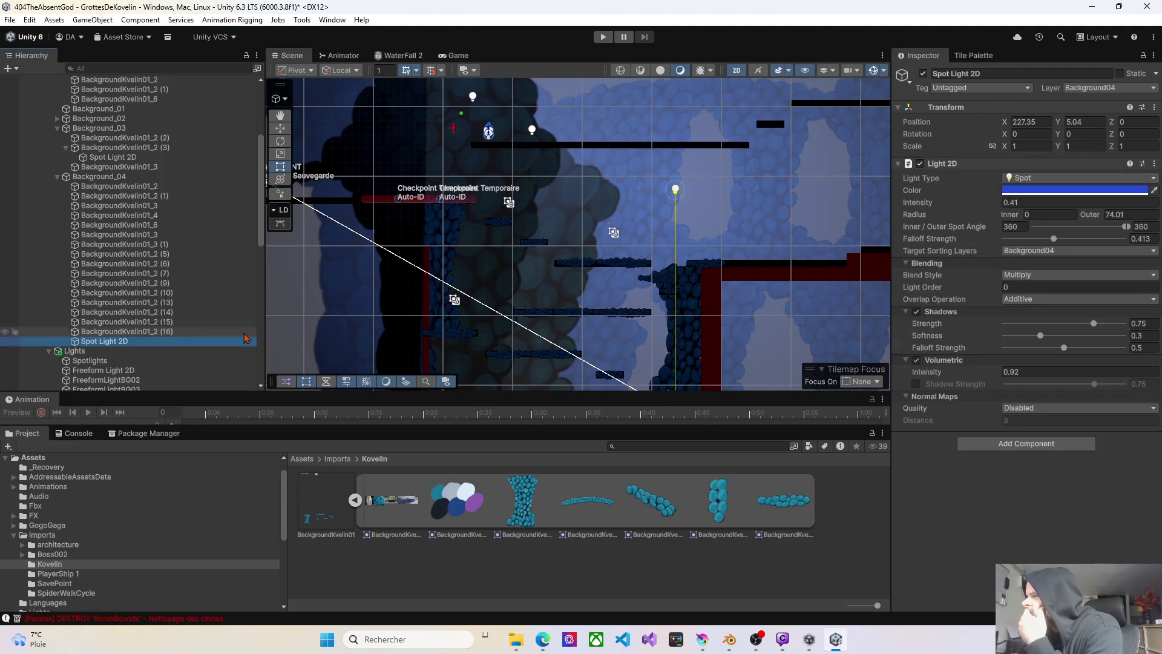
pyautogui.click(1023, 250)
pyautogui.click(436, 314)
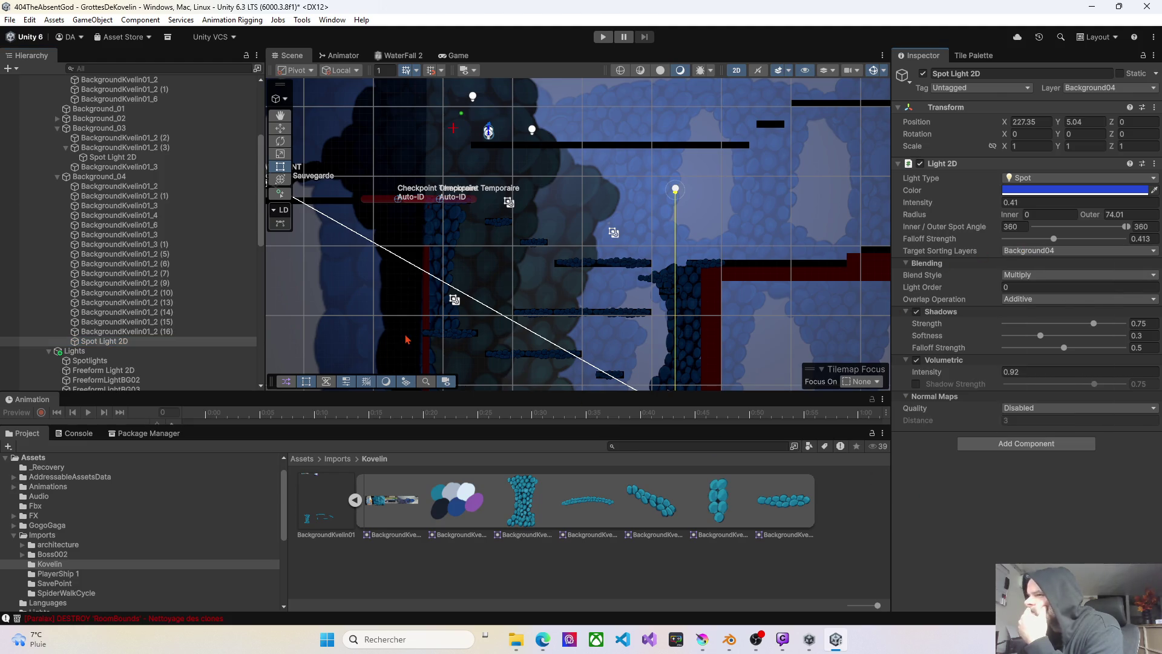
pyautogui.click(102, 158)
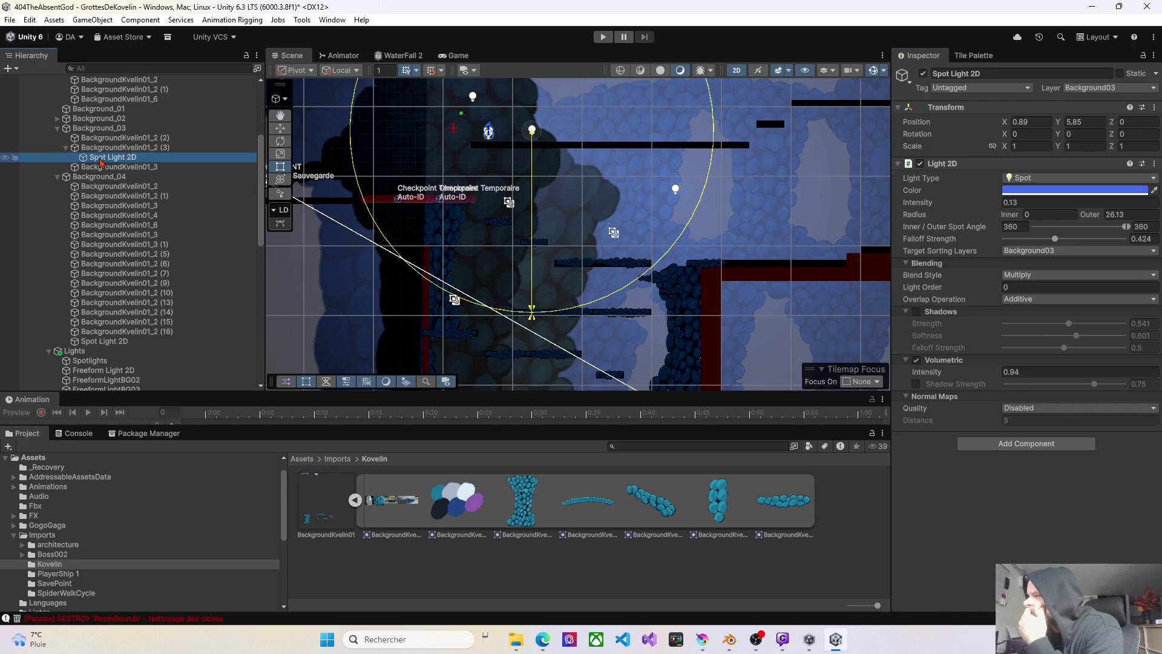
pyautogui.click(1029, 256)
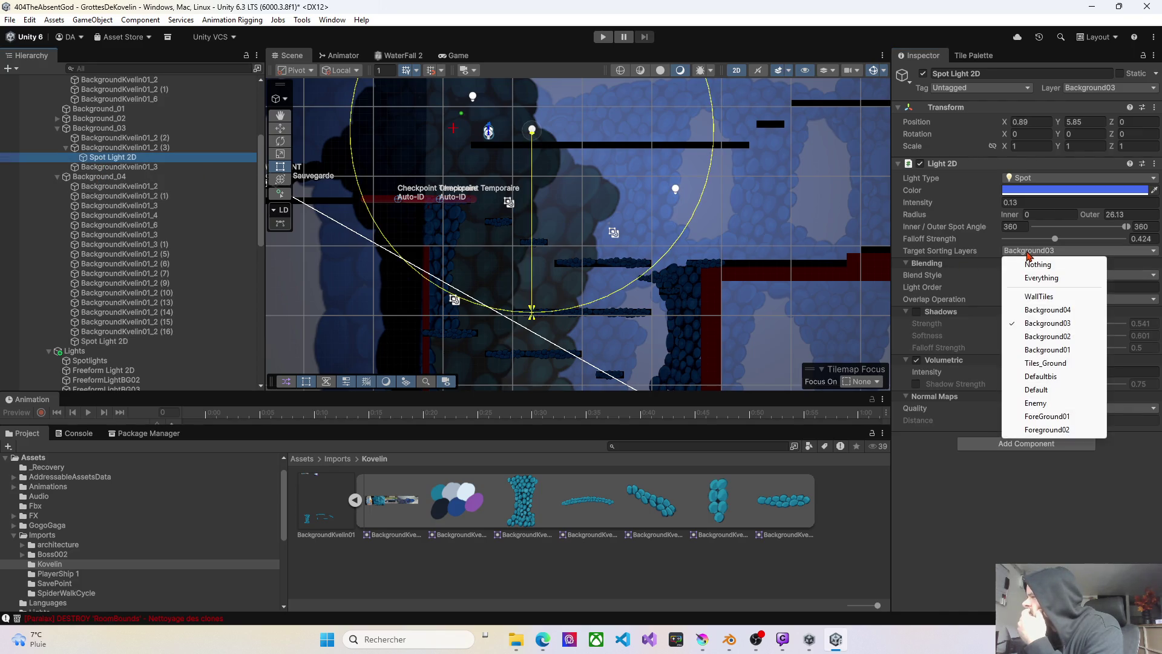
pyautogui.click(312, 284)
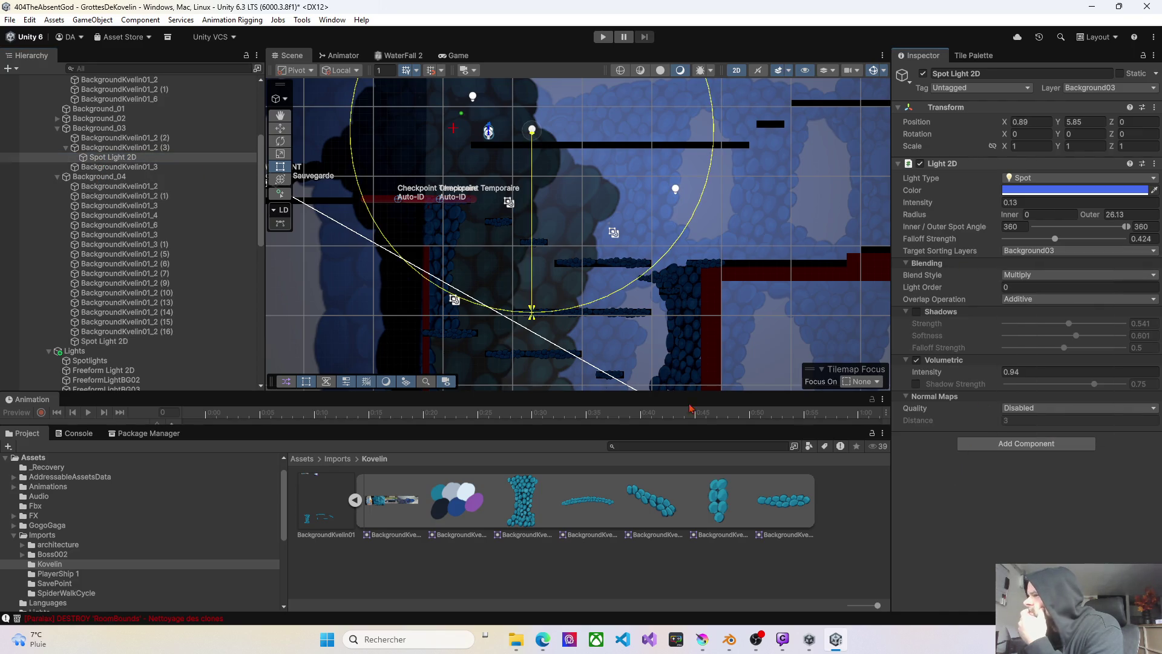
pyautogui.click(455, 236)
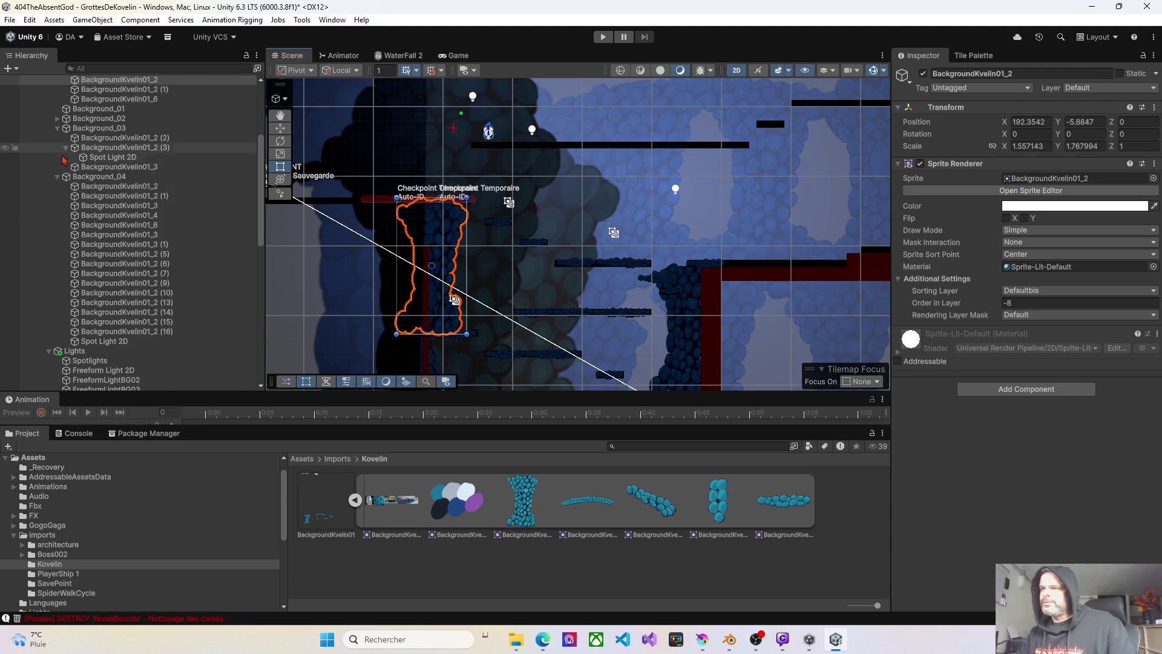
# - Collapse the Background_04 and Background_03 groups and select the DefaultBis group
pyautogui.click(58, 176)
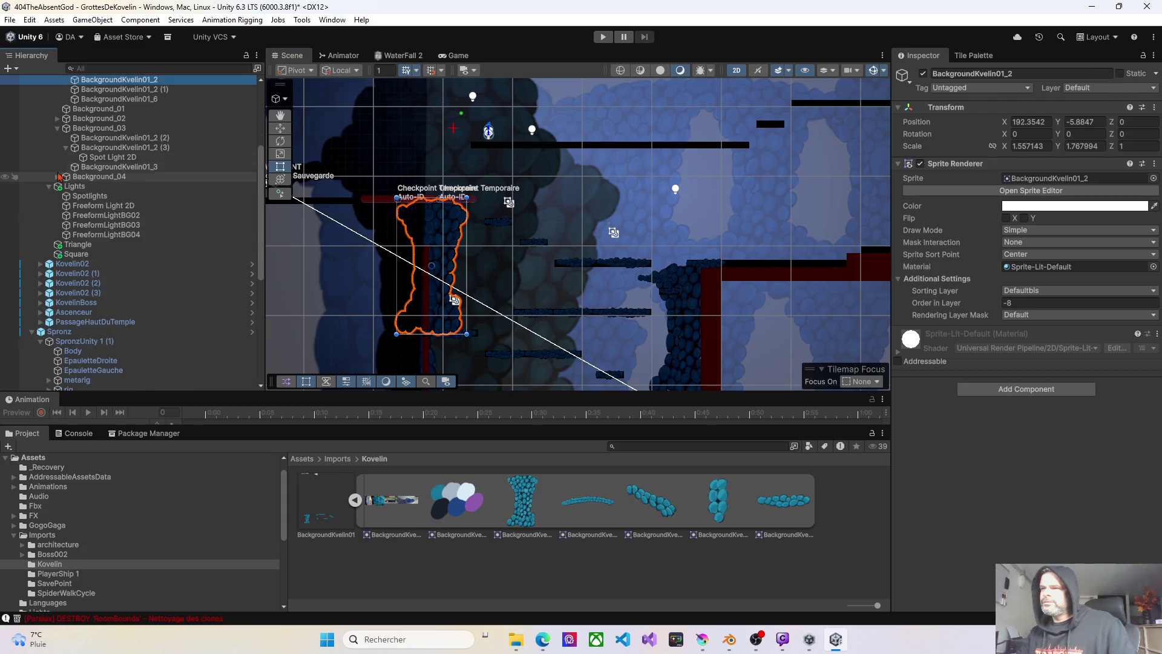
pyautogui.click(57, 129)
pyautogui.scroll(3, 77, 138)
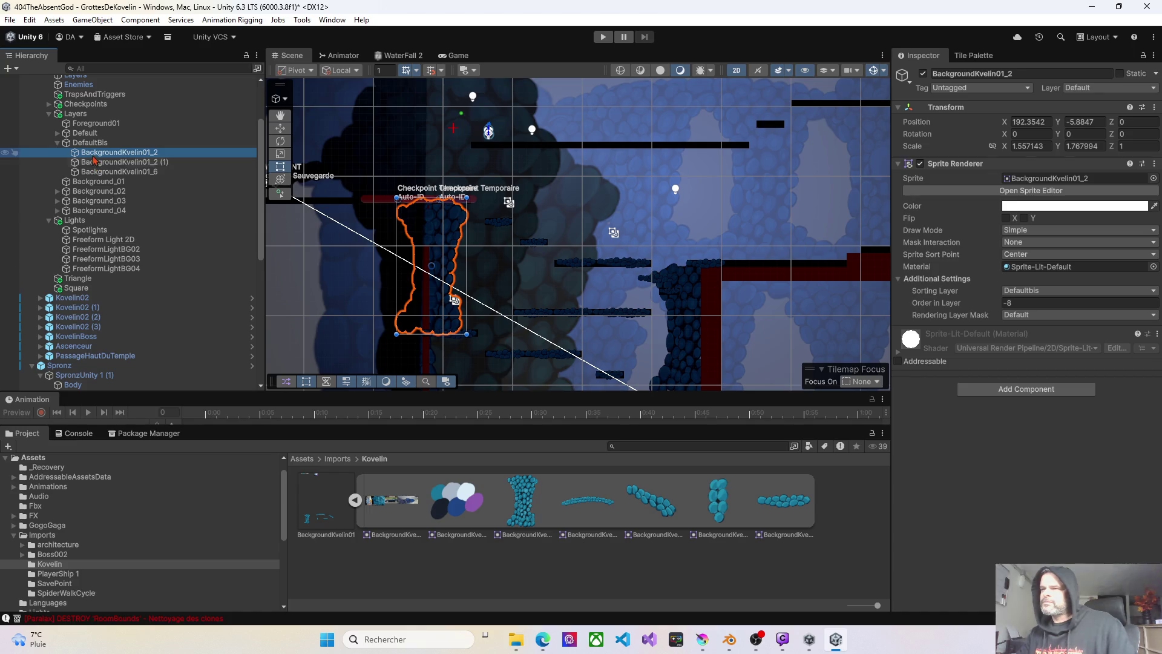
pyautogui.click(90, 145)
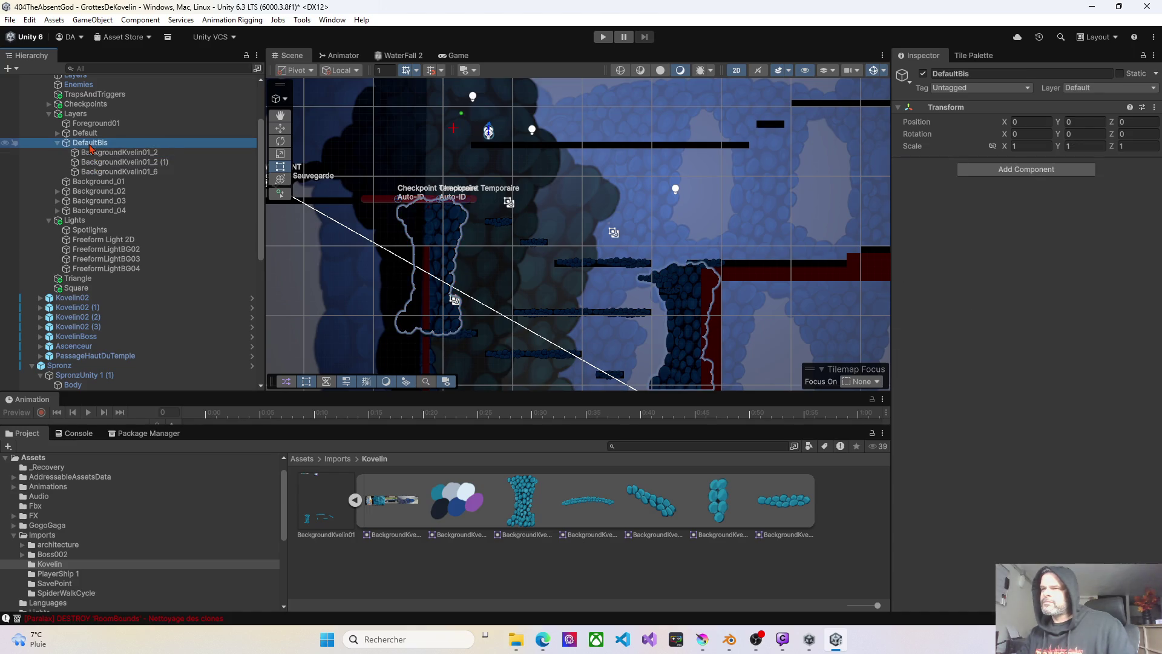
# - Create a Spot Light 2D as a child of DefaultBis via its Light context menu
pyautogui.rightClick(89, 145)
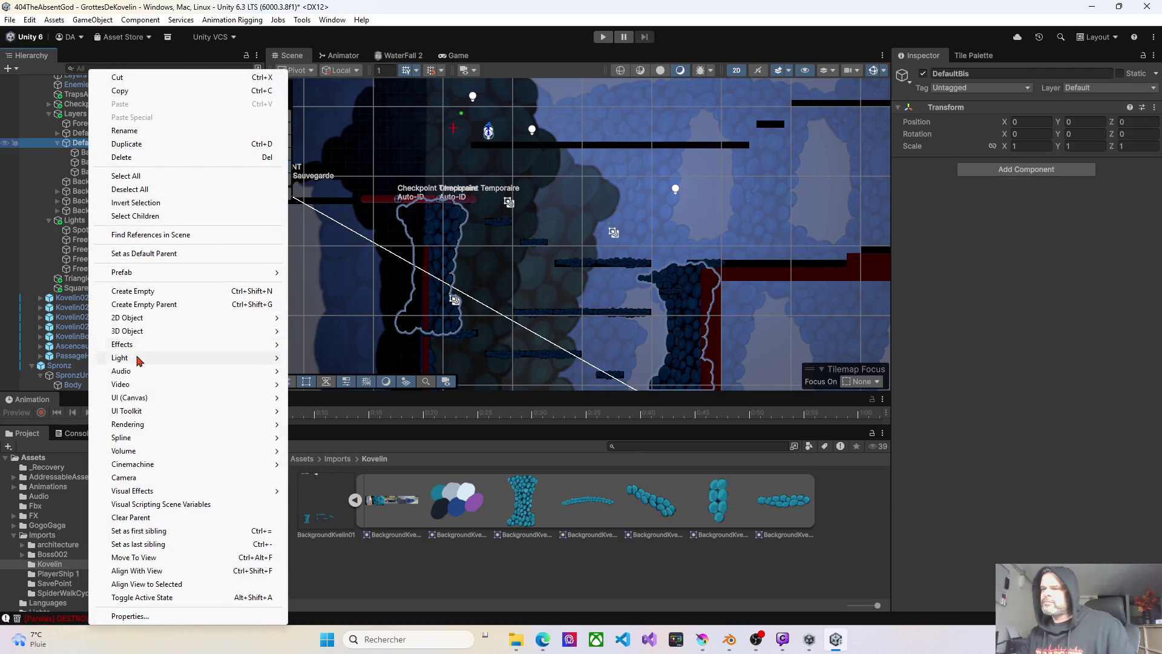
pyautogui.moveTo(139, 358)
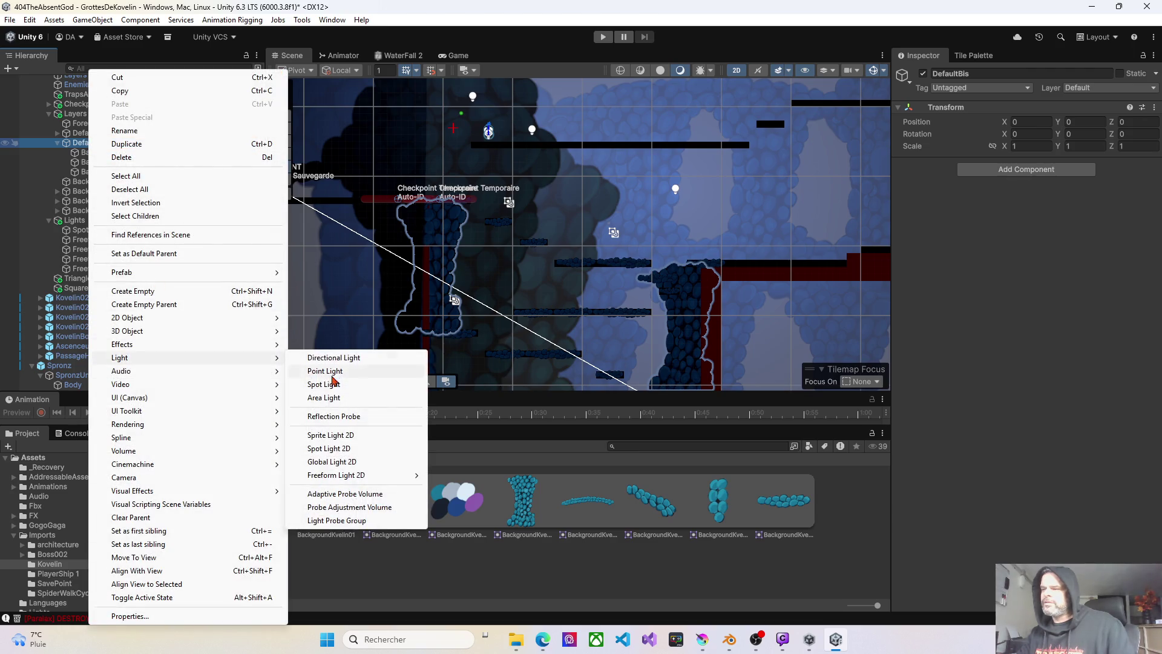
pyautogui.click(336, 448)
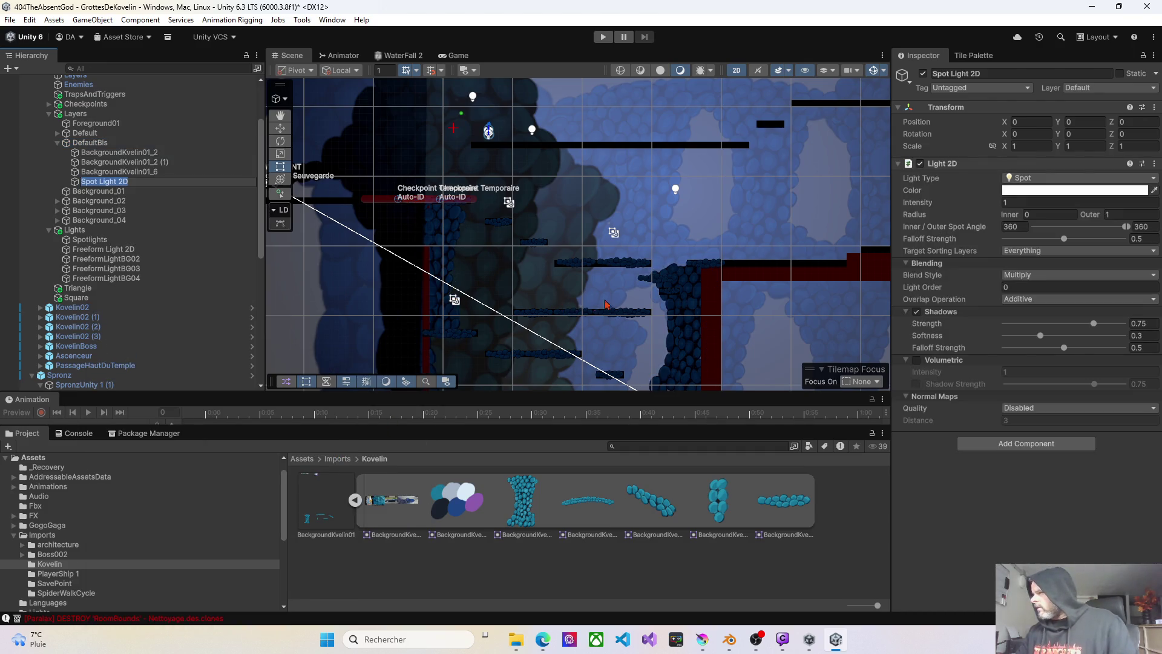
# - Colour the new spot light light blue 5FA6E7 and move it to the view centre
pyautogui.click(1008, 191)
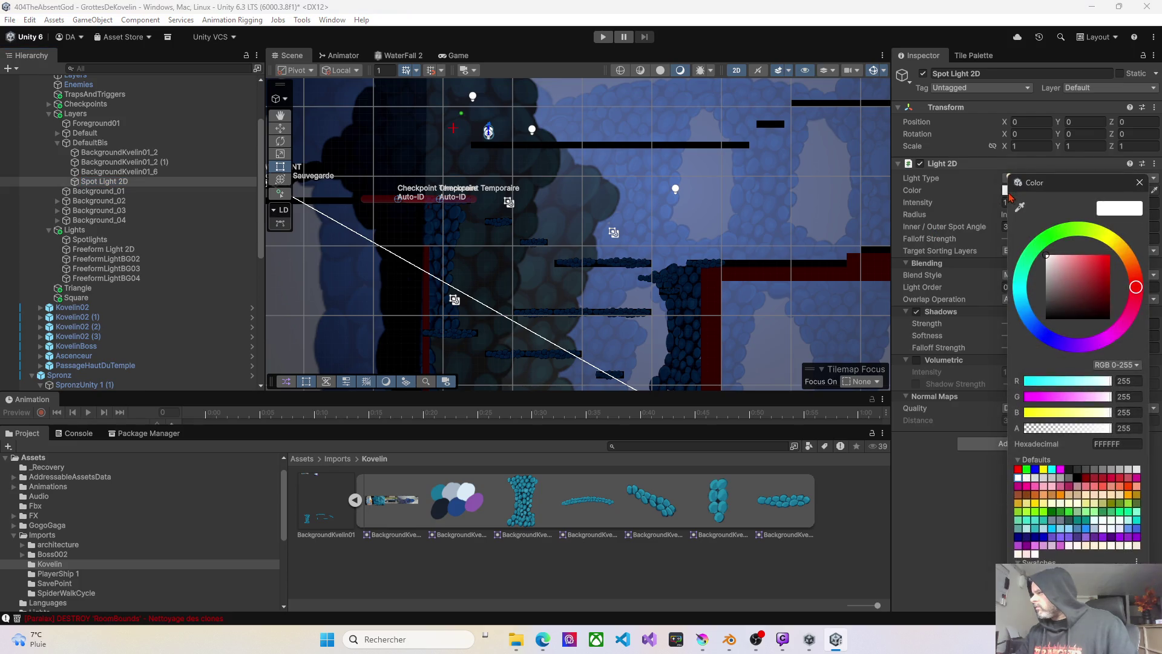
pyautogui.click(1034, 316)
pyautogui.moveTo(1049, 260); pyautogui.dragTo(1086, 267)
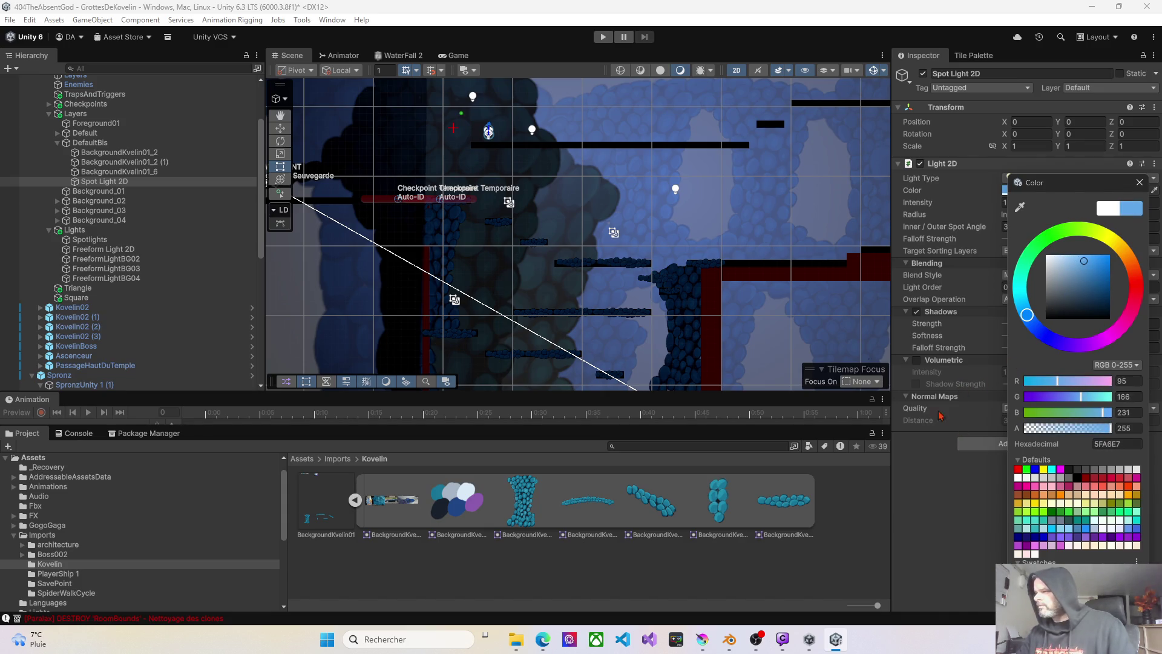
pyautogui.rightClick(597, 261)
pyautogui.click(640, 337)
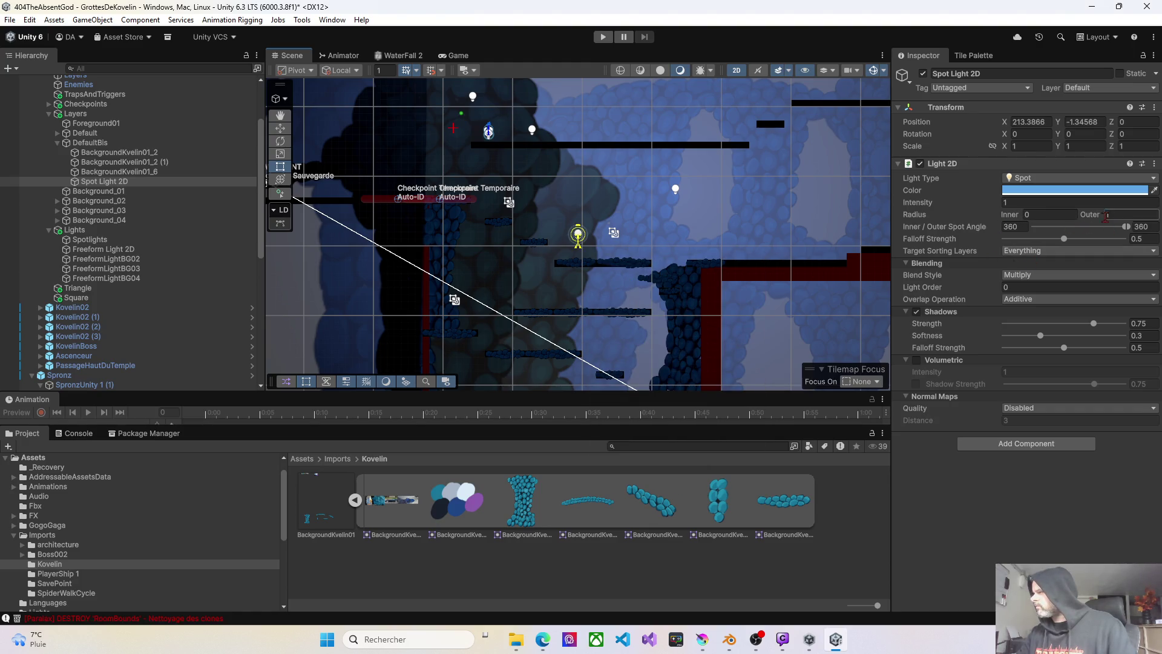
# - Enlarge the outer radius to 38.62 and make the light target only Defaultbis
pyautogui.moveTo(1100, 219)
pyautogui.mouseDown()
pyautogui.moveTo(24, 219)
pyautogui.moveTo(708, 291)
pyautogui.mouseUp()
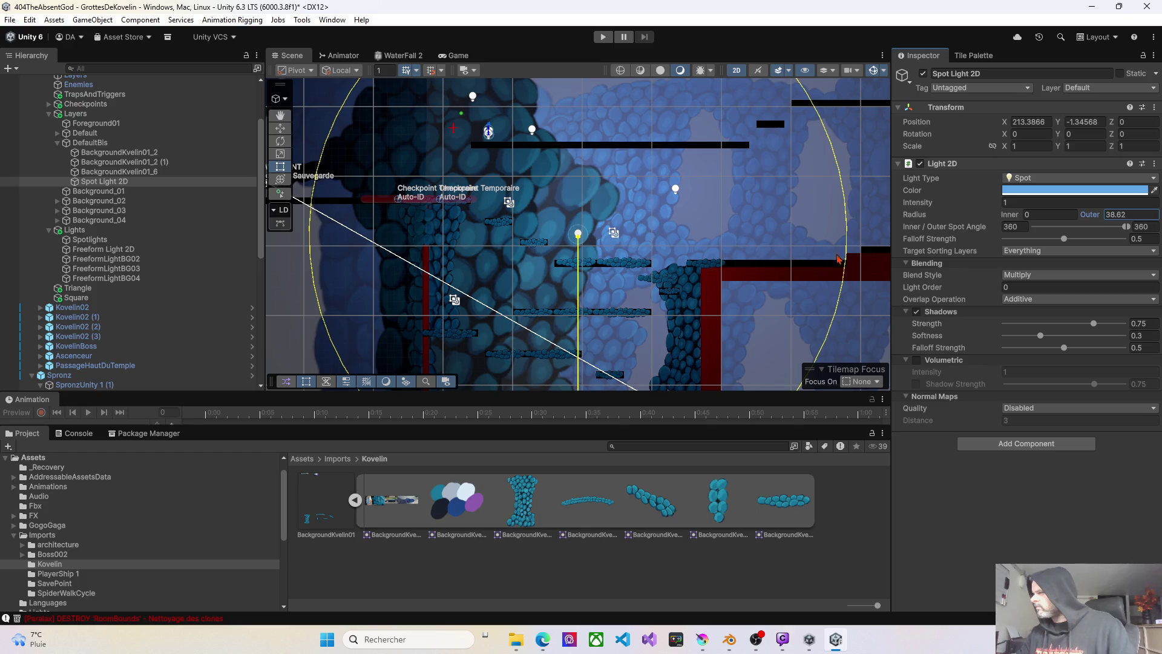
pyautogui.click(1035, 251)
pyautogui.click(1036, 264)
pyautogui.click(1034, 251)
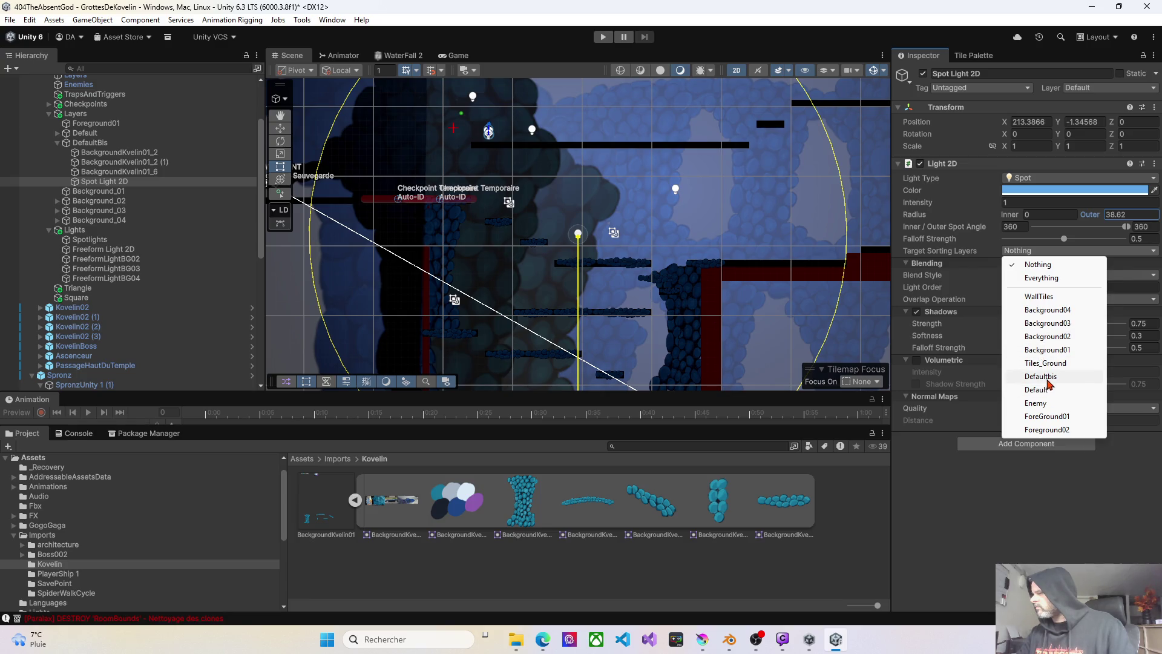
pyautogui.click(1042, 376)
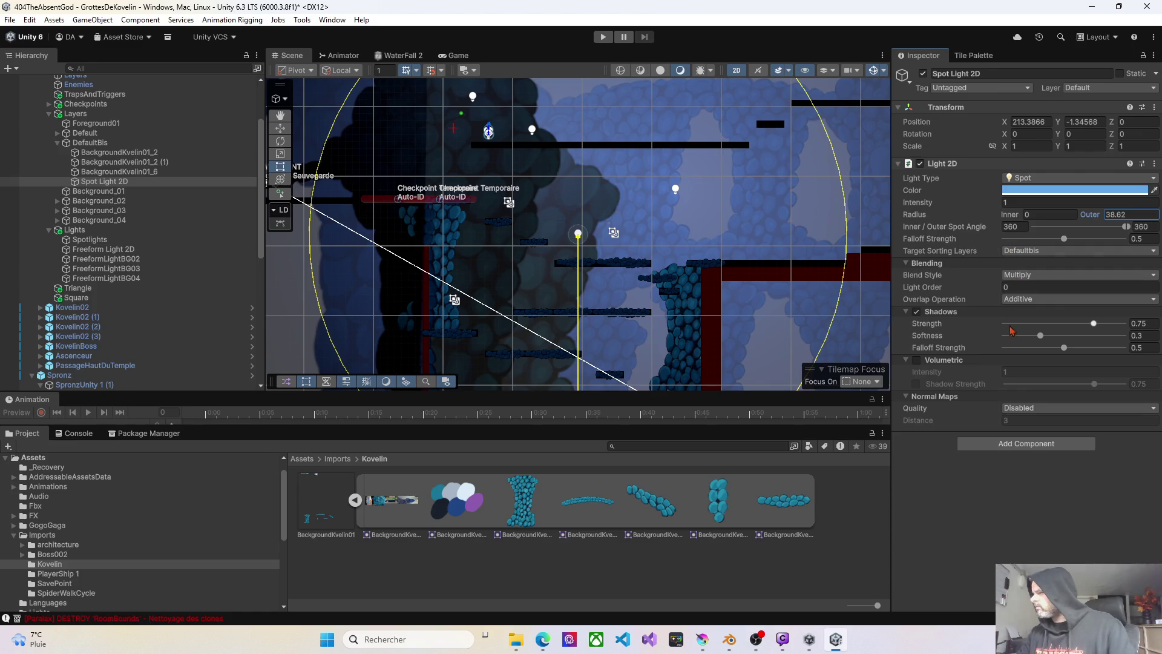
# - Enable volumetric glow, dimming intensity to 0.09 and volumetric intensity to 0.1
pyautogui.click(916, 360)
pyautogui.moveTo(1001, 209); pyautogui.dragTo(985, 207)
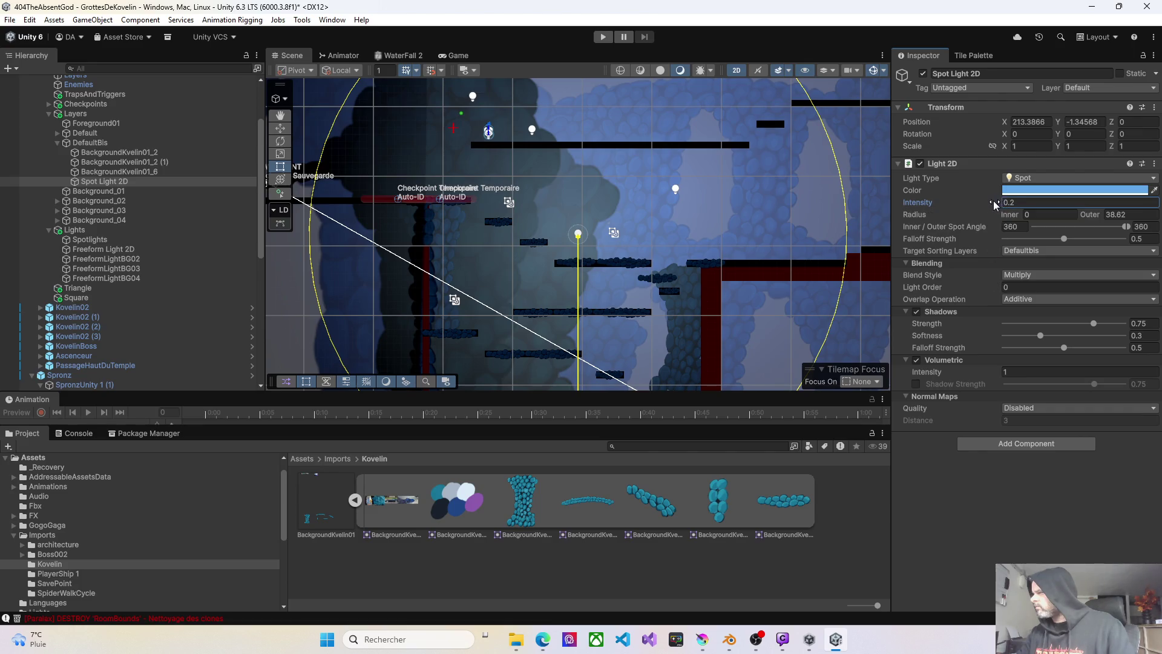
pyautogui.moveTo(993, 203); pyautogui.dragTo(991, 203)
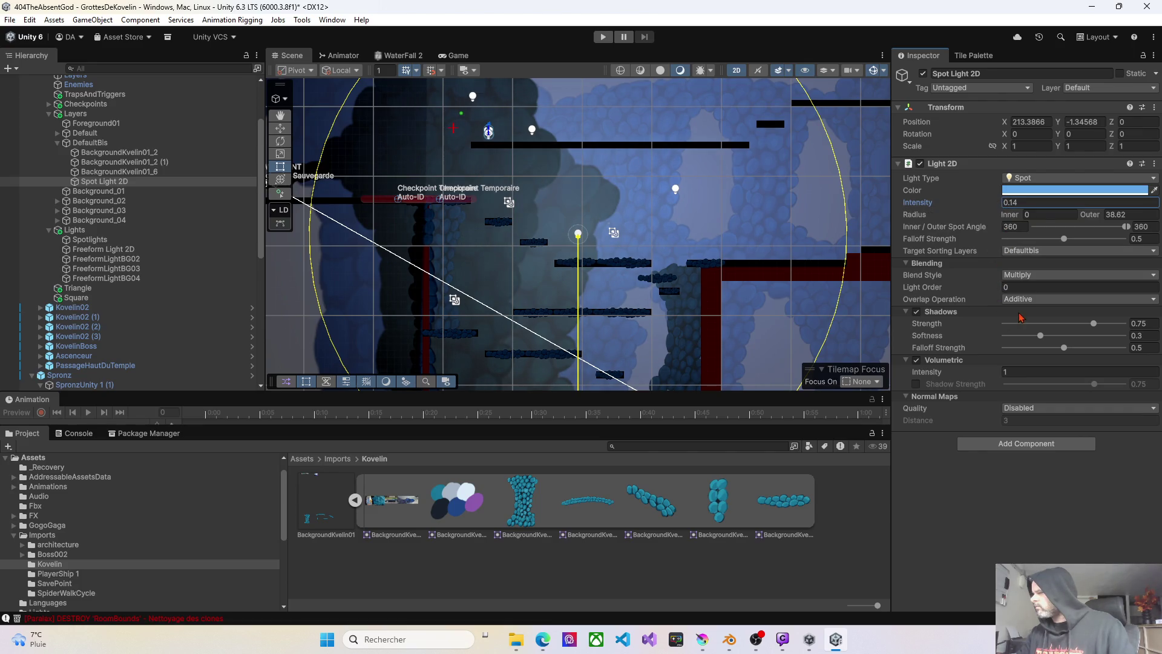
pyautogui.moveTo(997, 374); pyautogui.dragTo(990, 375)
pyautogui.write('0.1')
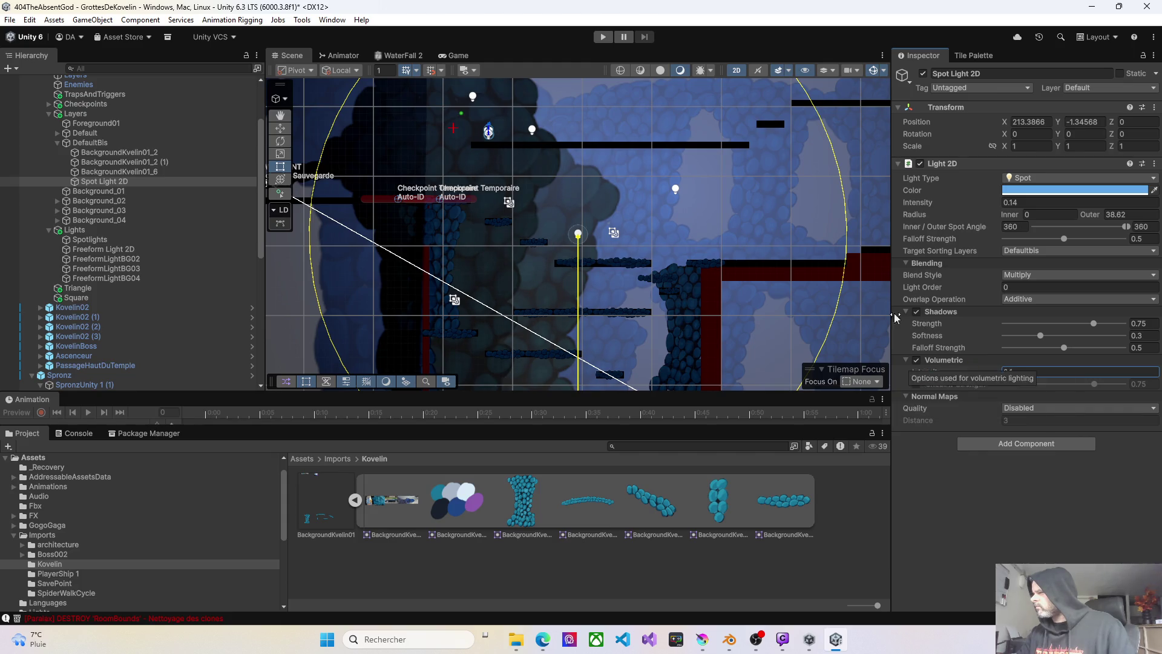
pyautogui.moveTo(995, 209); pyautogui.dragTo(990, 208)
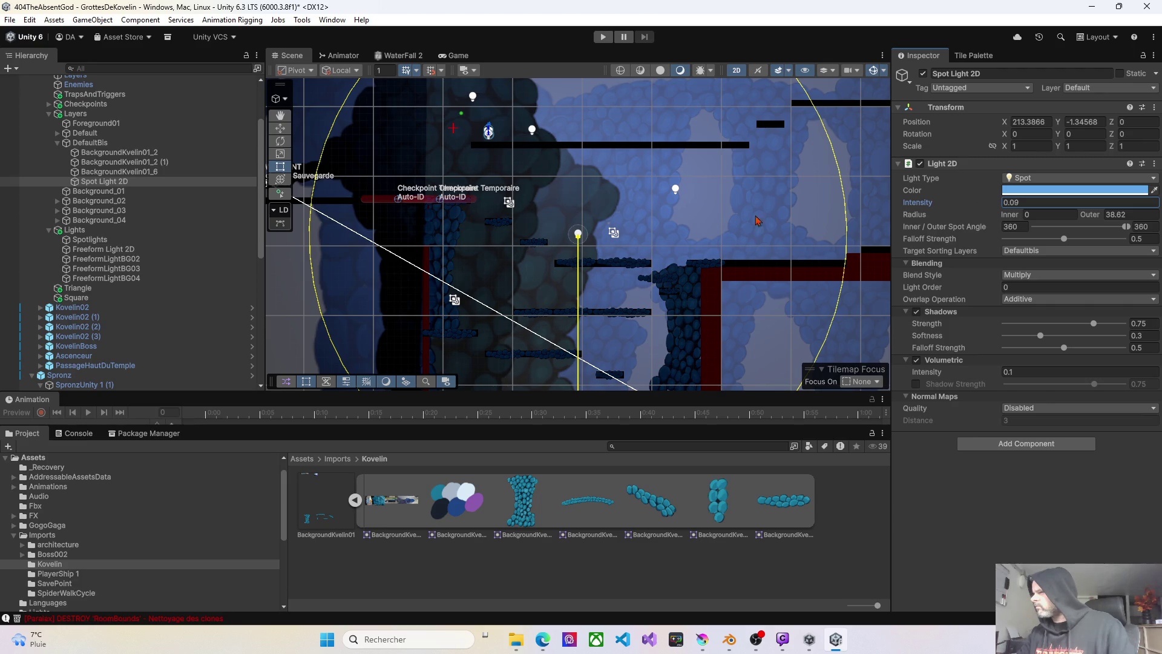
pyautogui.click(540, 165)
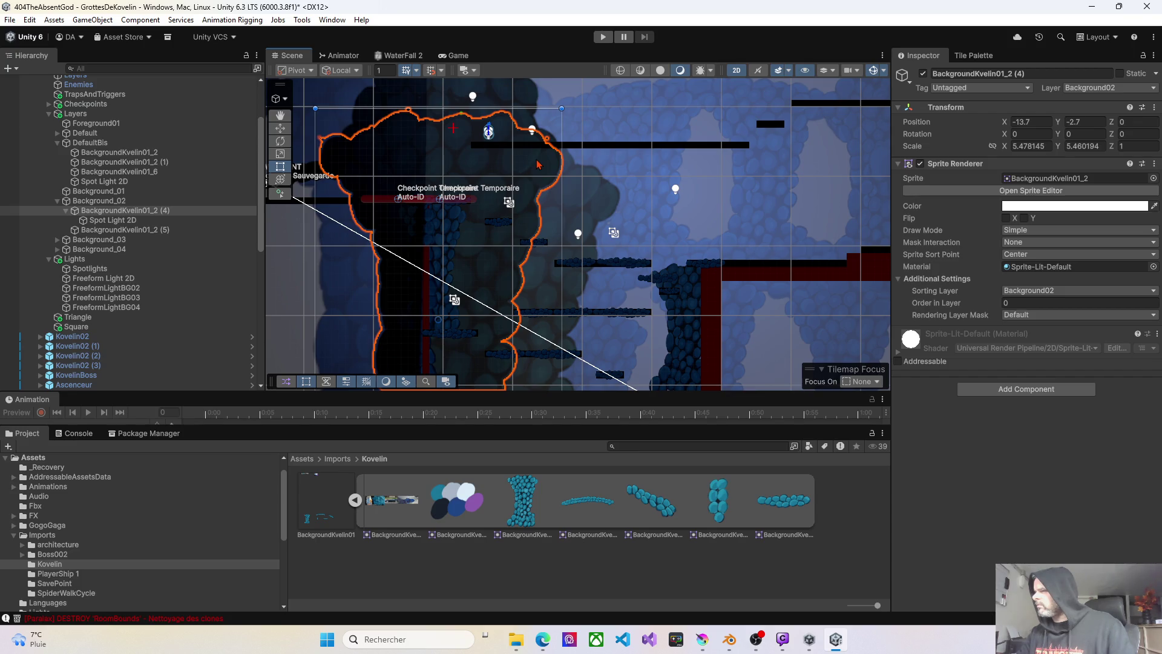
# - Raise the spot light under the large rock to intensity 0.38 and widen its outer radius
pyautogui.scroll(5, 538, 206)
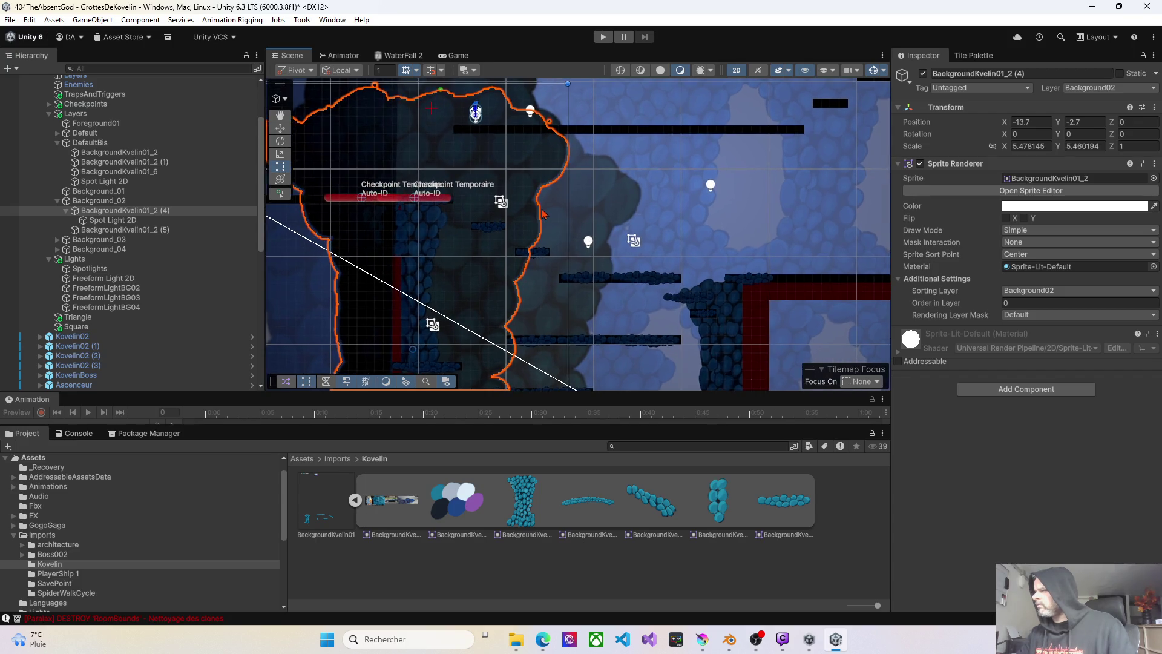
pyautogui.moveTo(546, 229)
pyautogui.mouseDown()
pyautogui.moveTo(621, 231)
pyautogui.moveTo(641, 280)
pyautogui.mouseUp()
pyautogui.click(126, 222)
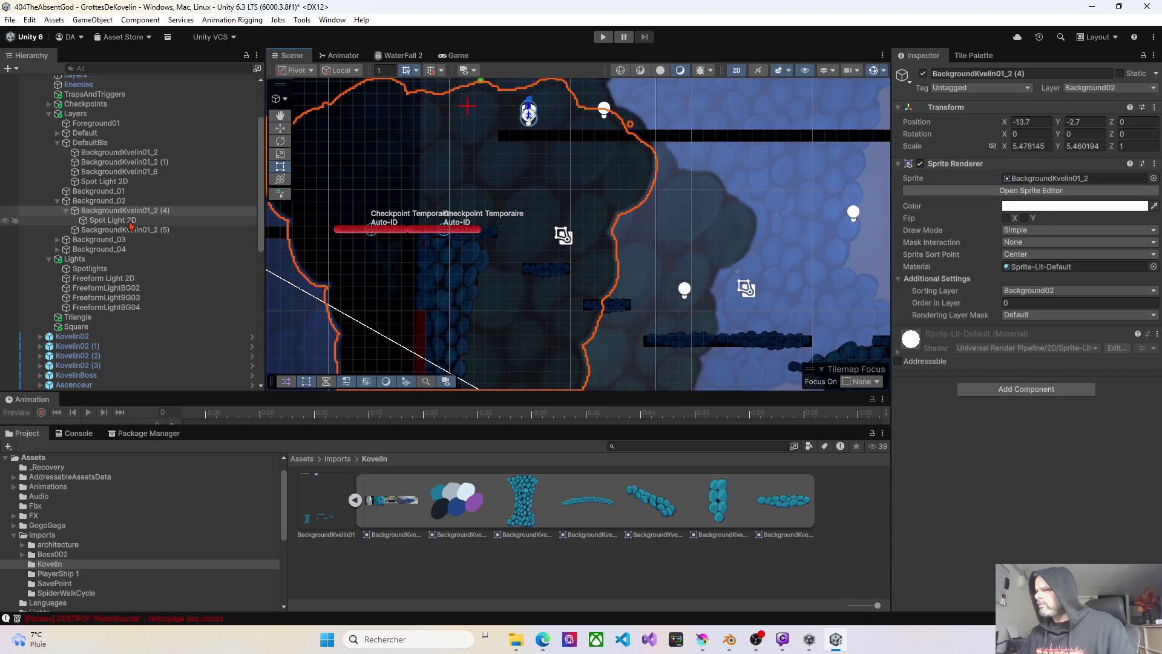
pyautogui.moveTo(984, 208); pyautogui.dragTo(996, 198)
pyautogui.press('f')
pyautogui.moveTo(735, 309); pyautogui.dragTo(690, 181)
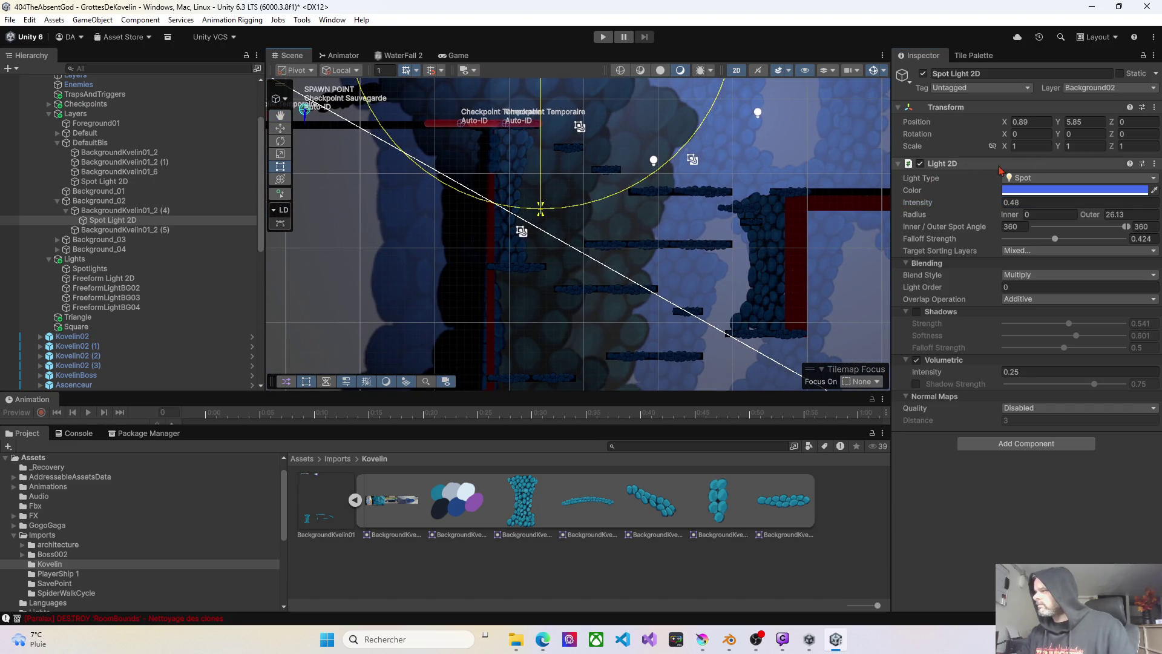
pyautogui.moveTo(1089, 214)
pyautogui.mouseDown()
pyautogui.moveTo(1138, 218)
pyautogui.moveTo(346, 277)
pyautogui.moveTo(651, 313)
pyautogui.mouseUp()
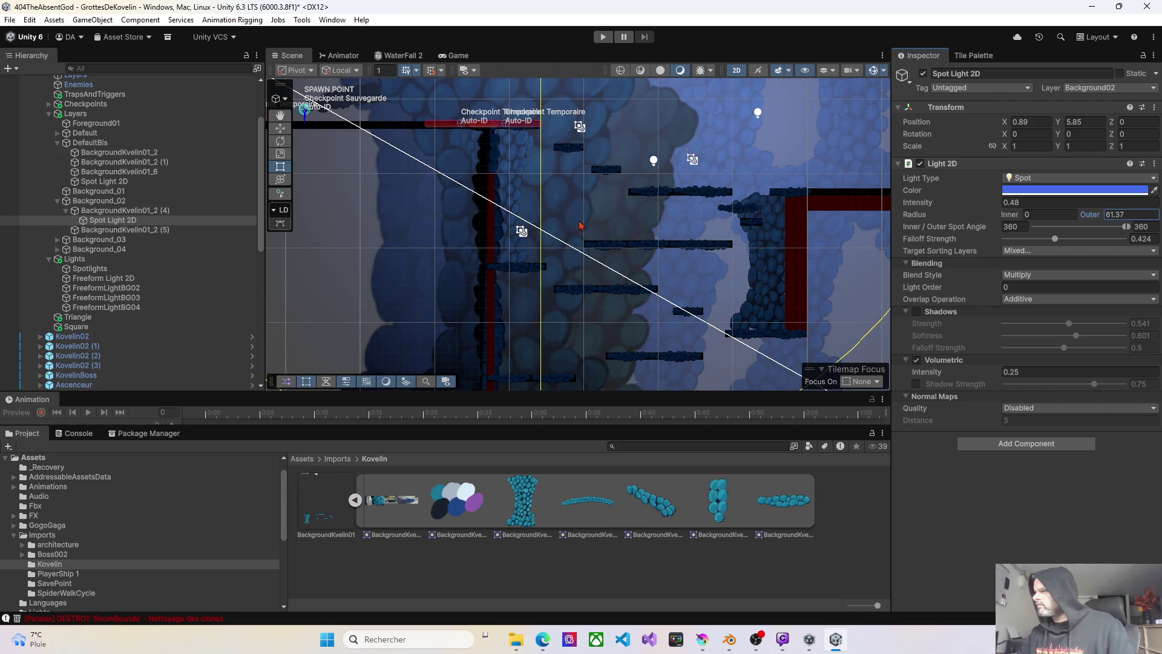
pyautogui.scroll(5, 597, 218)
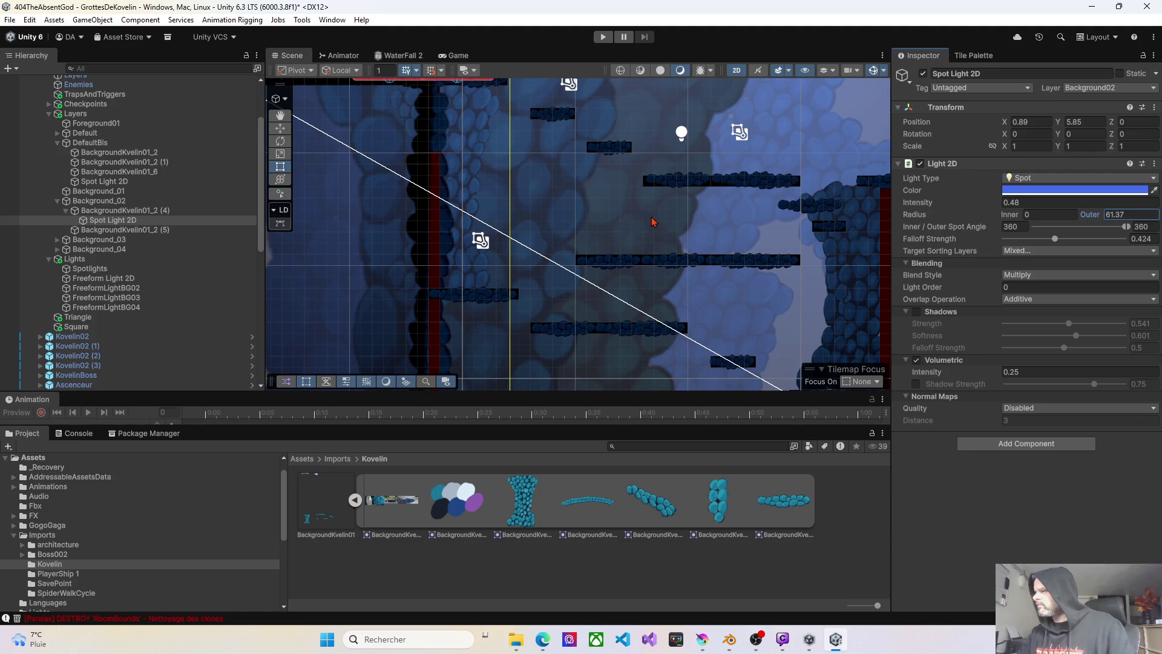
# - Set the Background_03 spot light's outer radius to 65.5 and volumetric intensity to 2
pyautogui.click(651, 222)
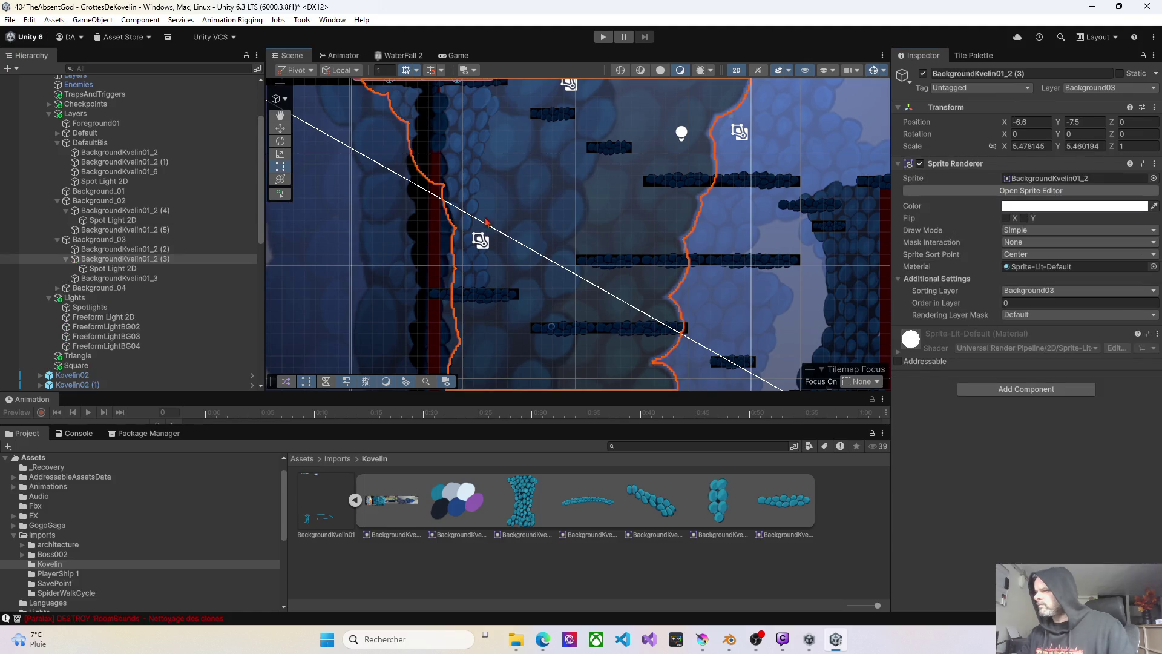
pyautogui.click(148, 267)
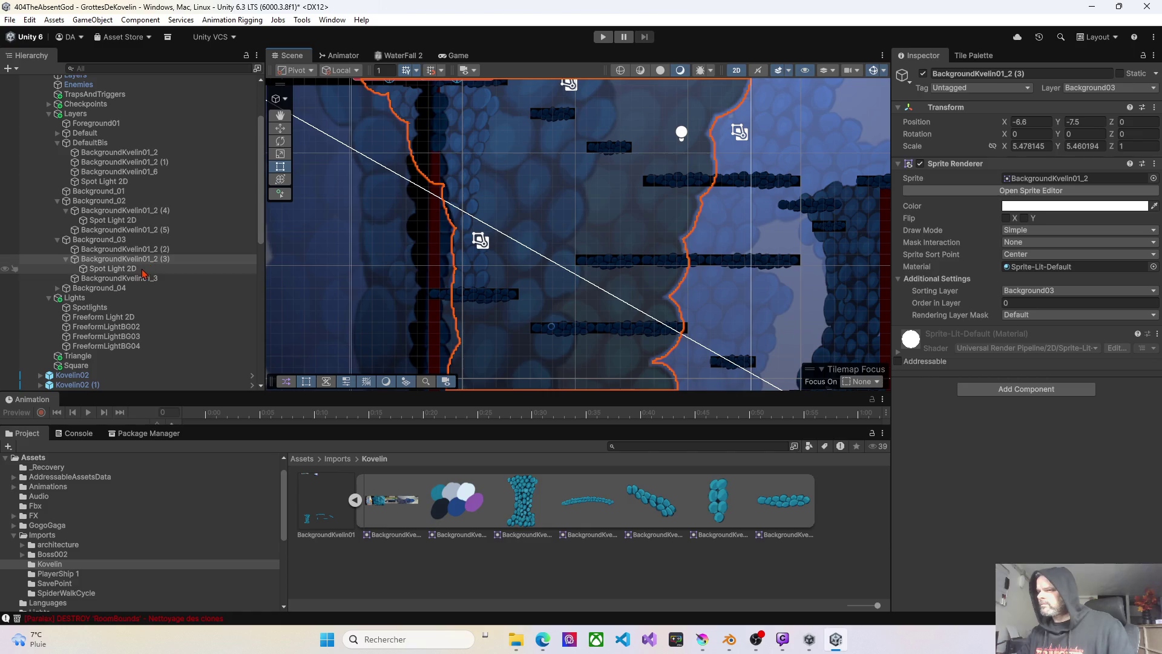
pyautogui.scroll(-10, 777, 234)
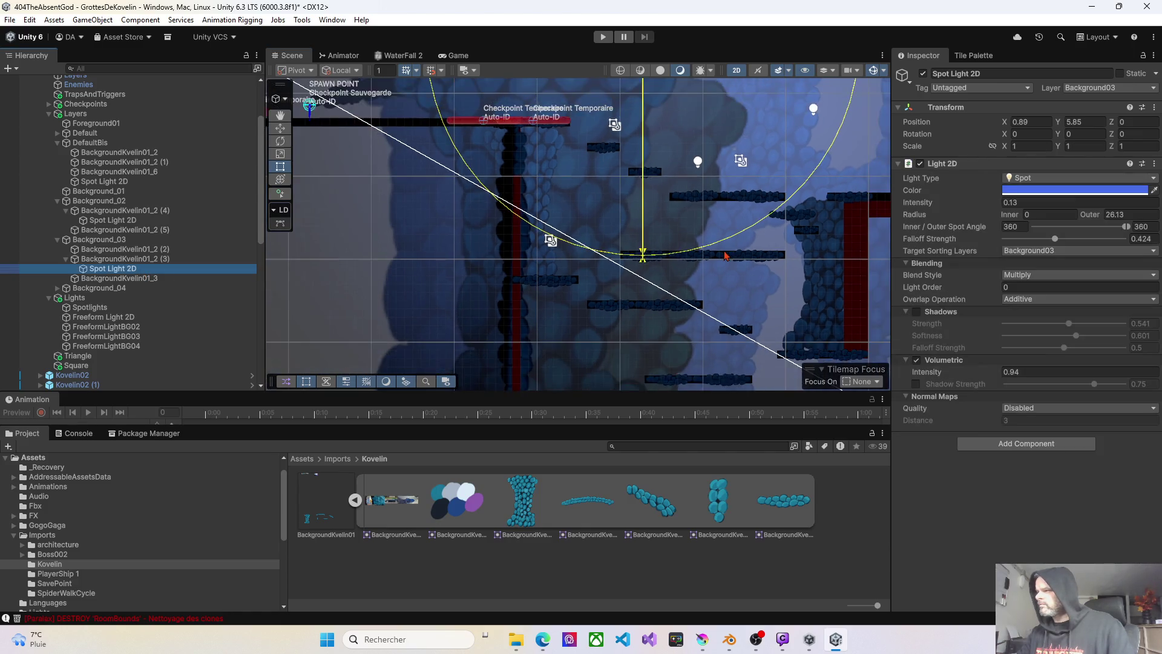
pyautogui.moveTo(717, 248); pyautogui.dragTo(678, 240)
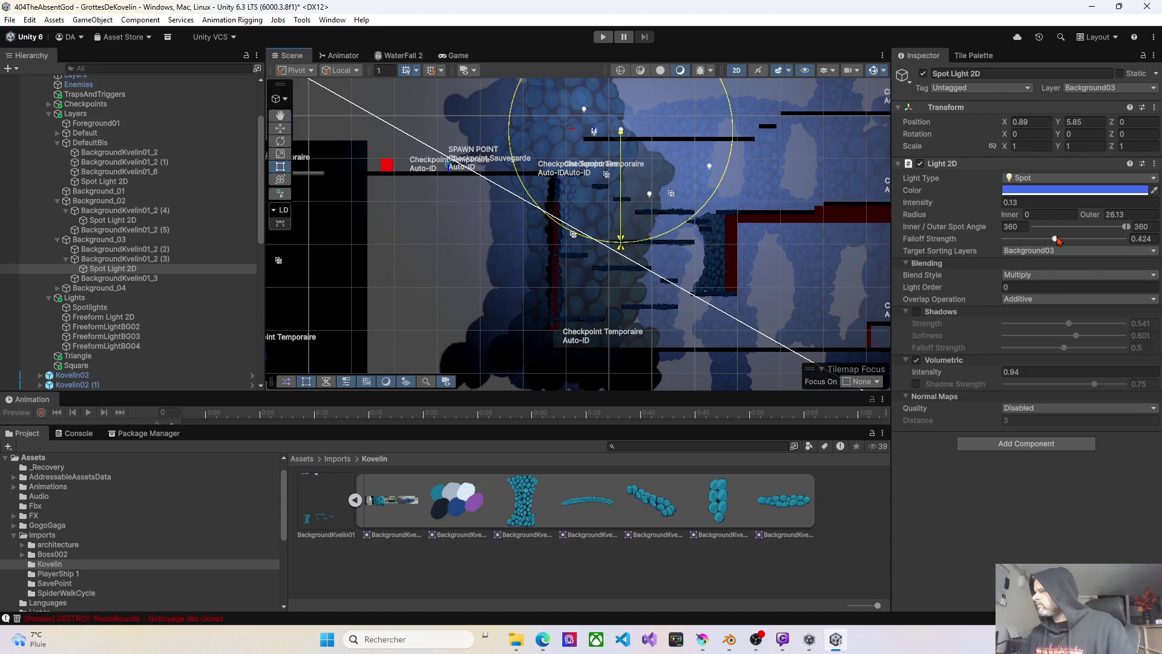
pyautogui.moveTo(1095, 217); pyautogui.dragTo(1153, 219)
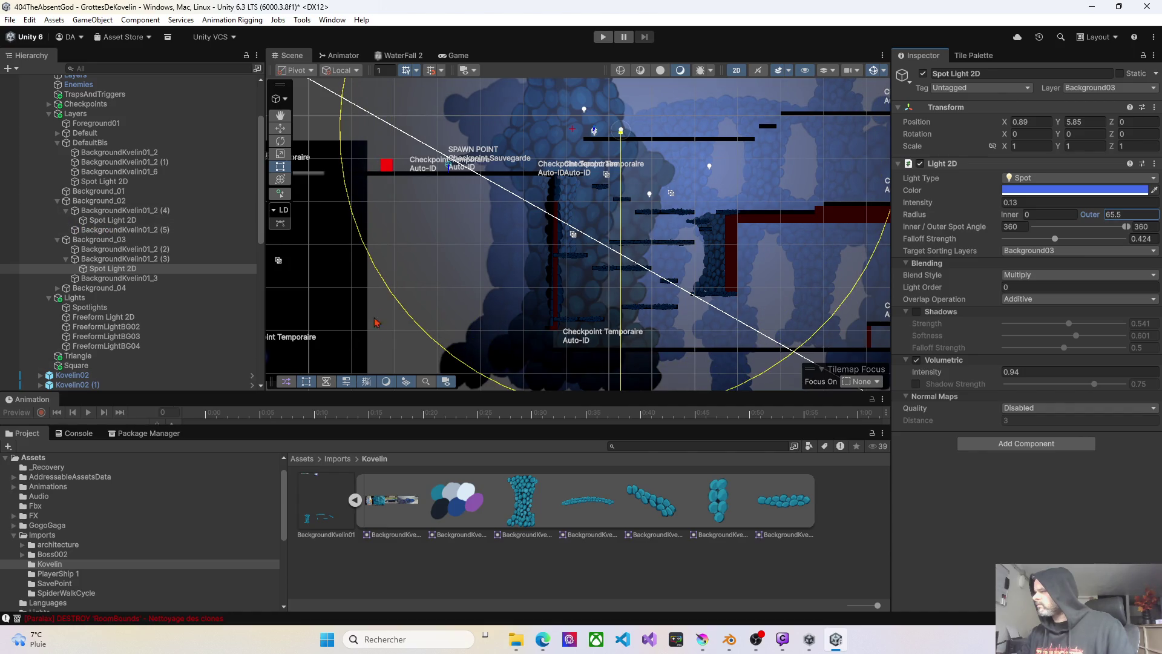
pyautogui.click(1005, 372)
pyautogui.write('2.6')
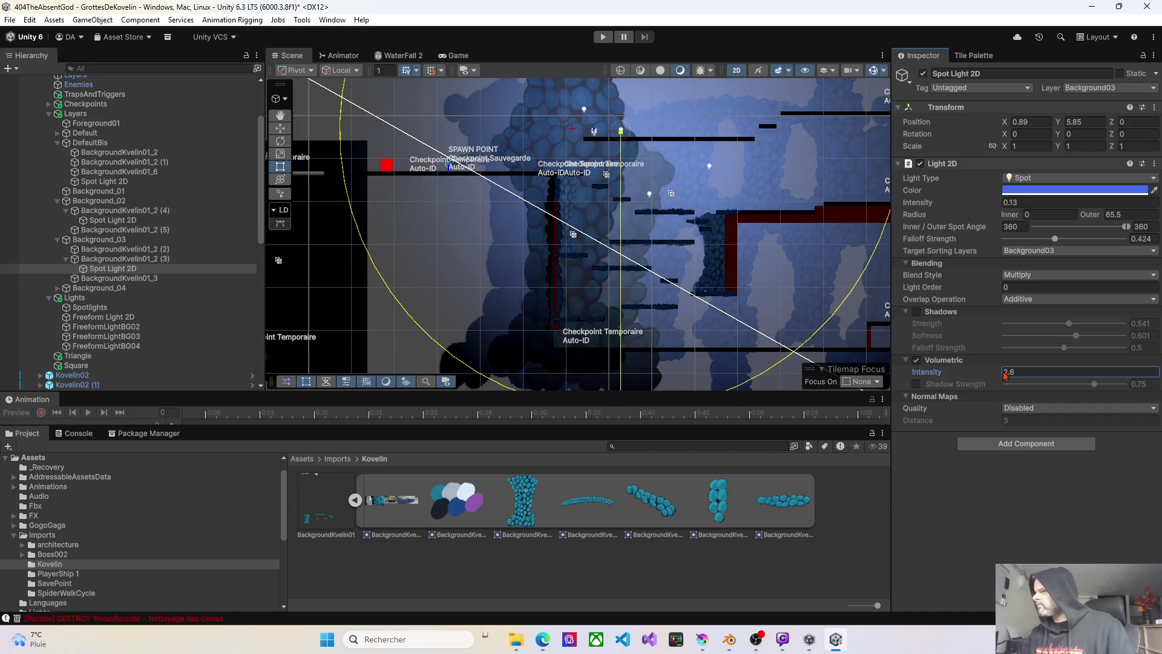
pyautogui.press('BackSpace')
pyautogui.press('BackSpace')
pyautogui.press('BackSpace')
pyautogui.write('1.2')
pyautogui.click(695, 182)
# - Raise the Background_04 spot light's volumetric intensity, trying then reverting a paler colour
pyautogui.click(114, 298)
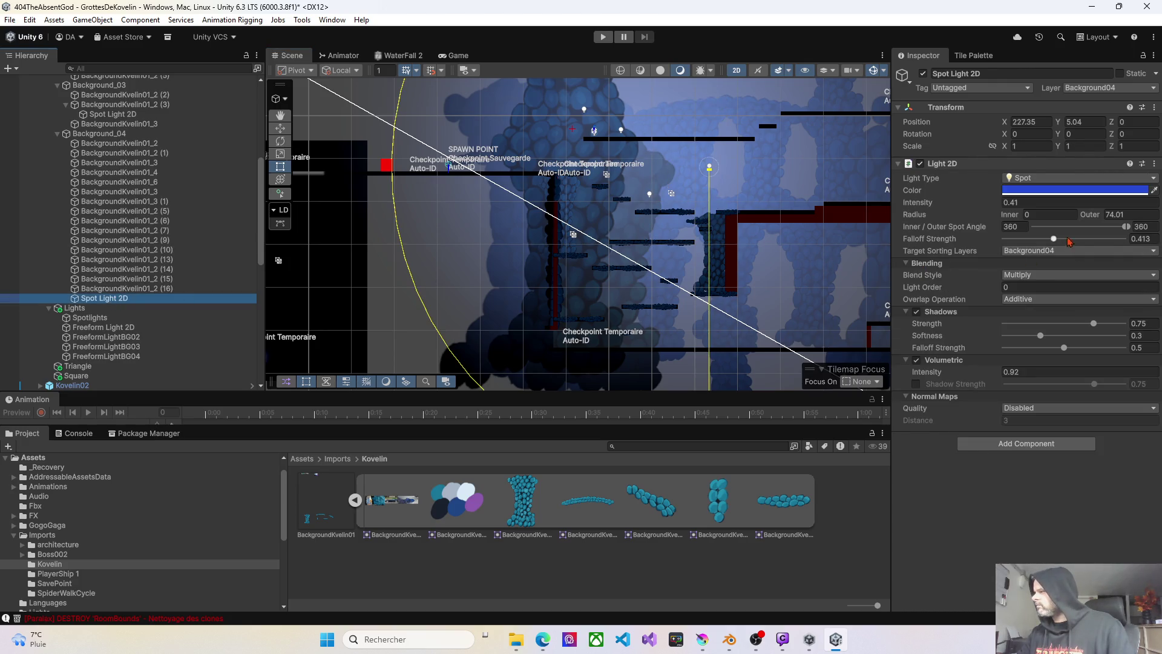
pyautogui.click(988, 371)
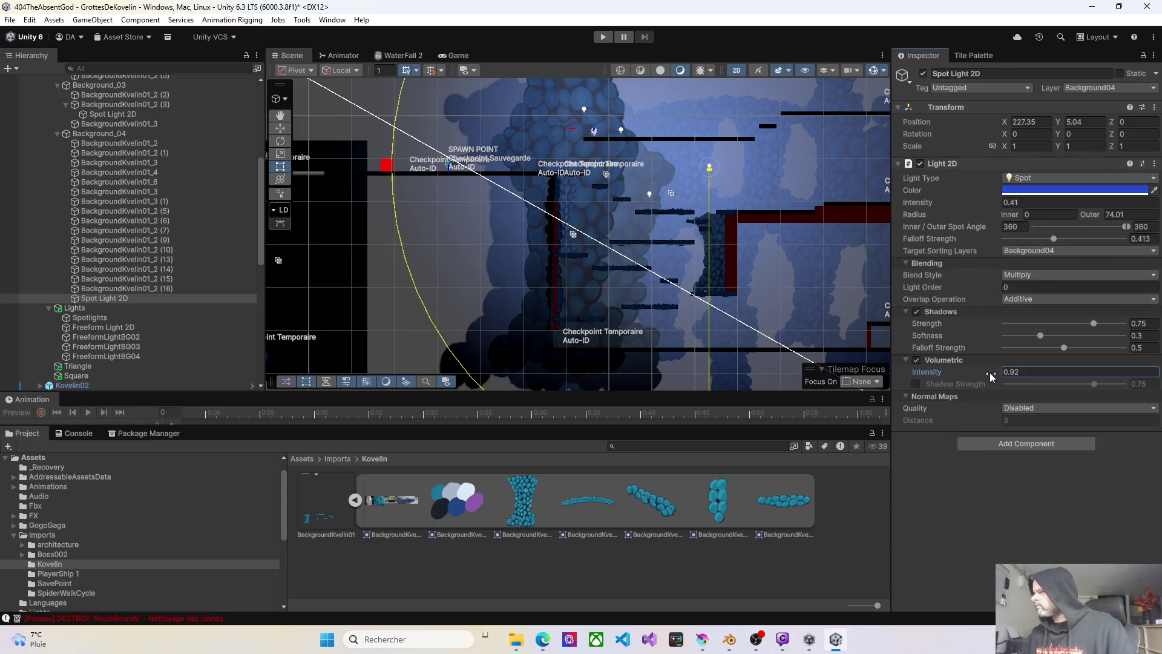
pyautogui.moveTo(1009, 378); pyautogui.dragTo(1033, 383)
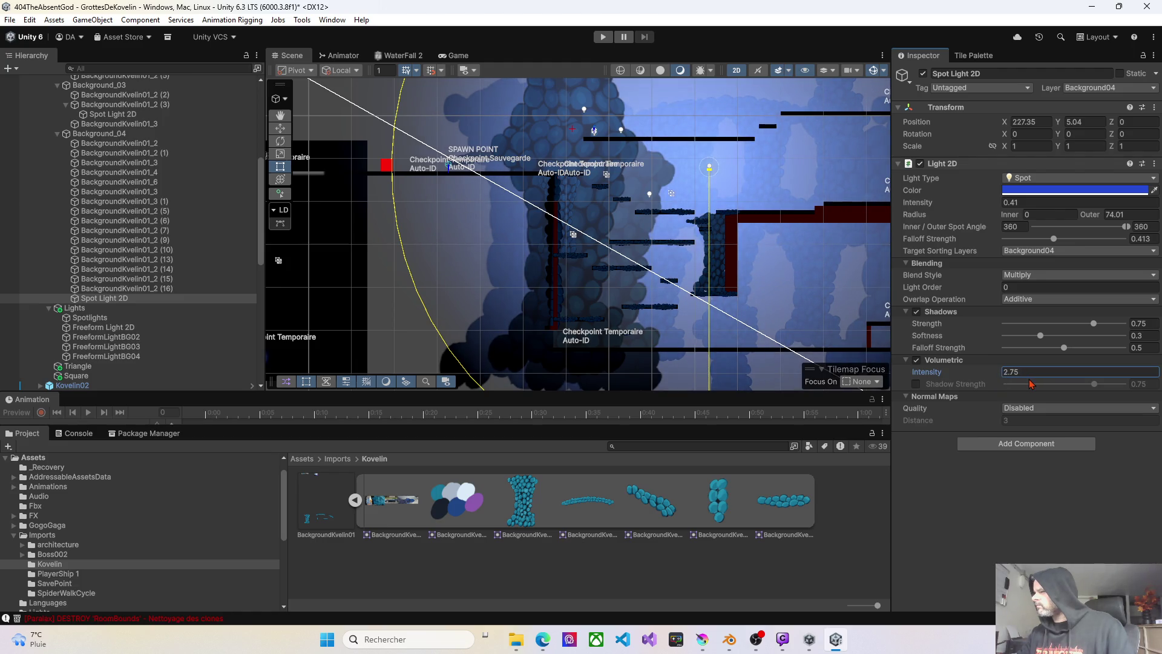
pyautogui.click(632, 294)
pyautogui.click(104, 298)
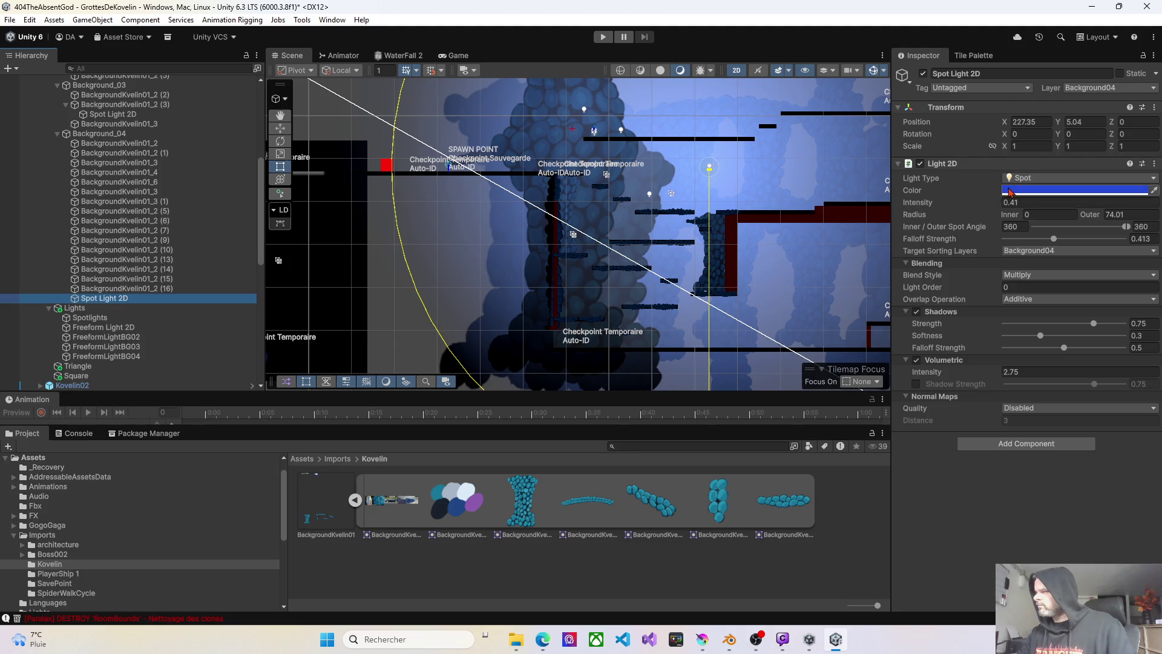
pyautogui.click(1029, 190)
pyautogui.moveTo(1107, 276)
pyautogui.mouseDown()
pyautogui.moveTo(1093, 259)
pyautogui.moveTo(1054, 255)
pyautogui.moveTo(1110, 252)
pyautogui.moveTo(1095, 253)
pyautogui.mouseUp()
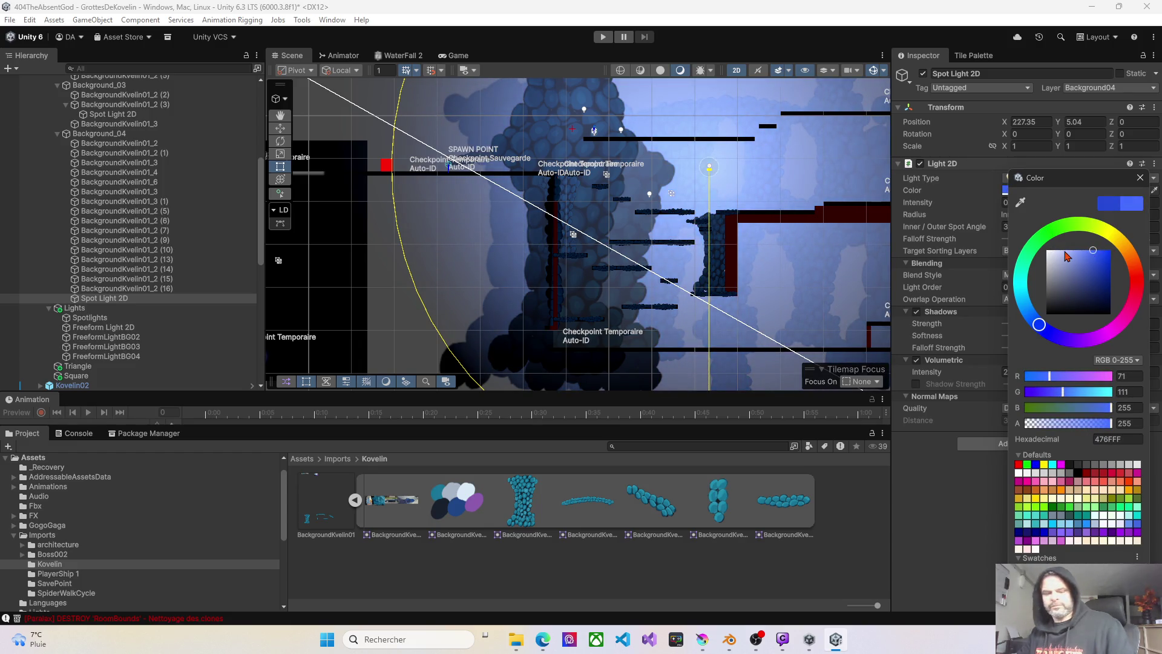
pyautogui.hotkey('ctrl', 'z')
pyautogui.click(966, 473)
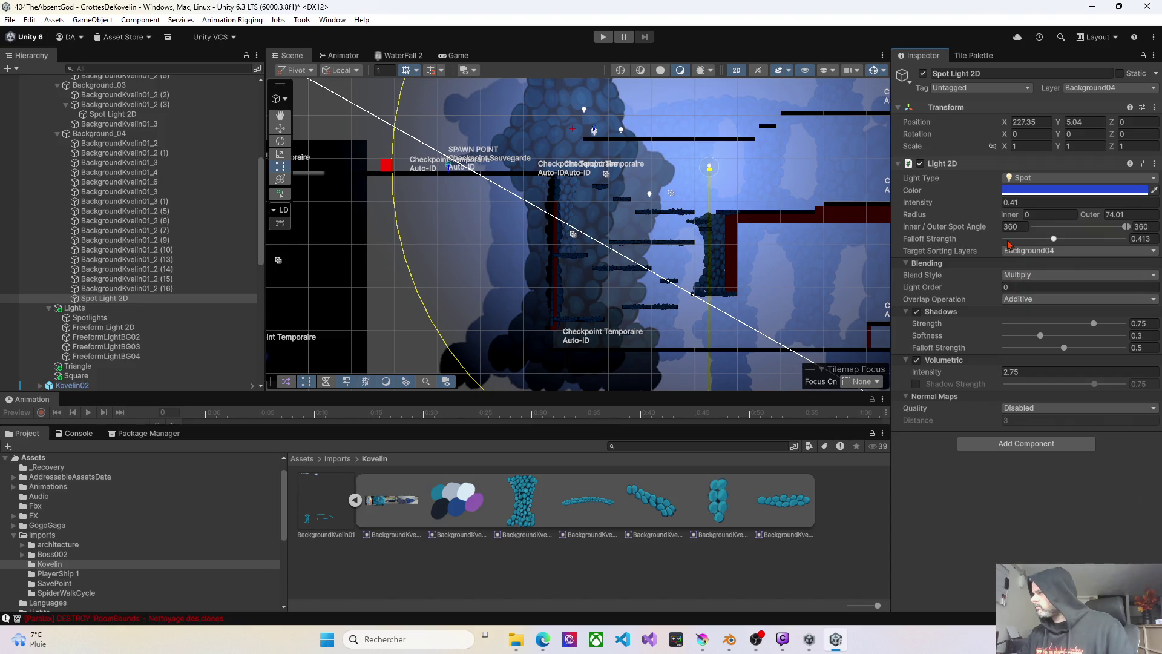
# - Set intensity 0.18, volumetric intensity 2.8 and colour 5773D9, then enter play mode
pyautogui.moveTo(1000, 202); pyautogui.dragTo(990, 205)
pyautogui.click(986, 374)
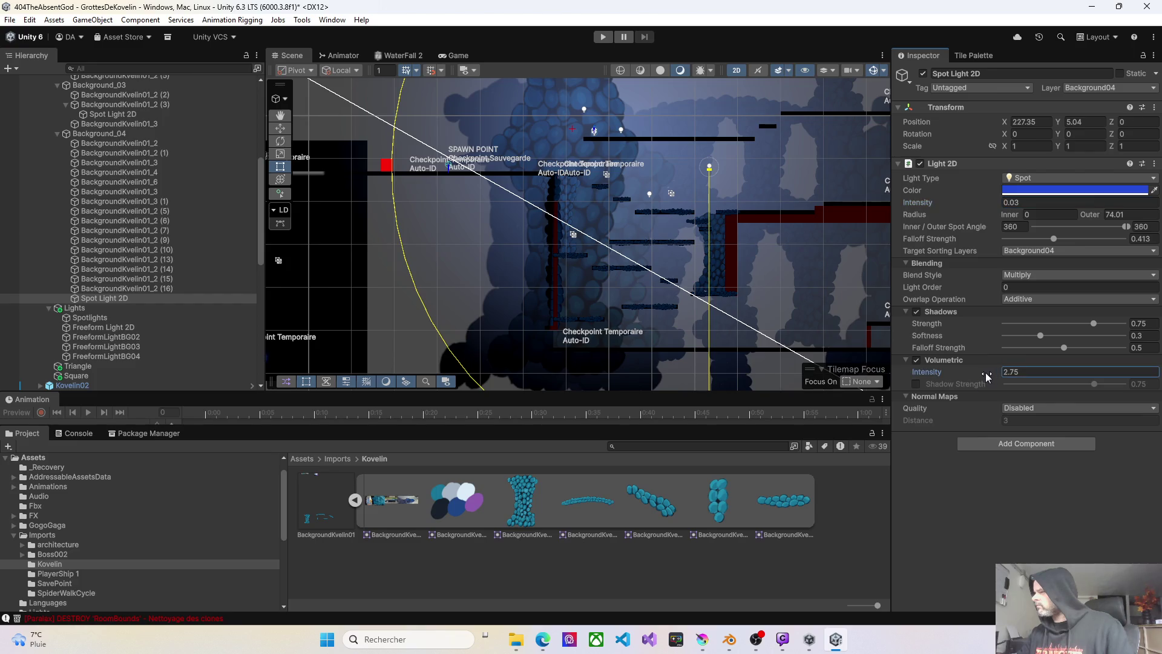
pyautogui.moveTo(973, 377)
pyautogui.mouseDown()
pyautogui.moveTo(955, 377)
pyautogui.moveTo(997, 372)
pyautogui.mouseUp()
pyautogui.moveTo(992, 201); pyautogui.dragTo(997, 202)
pyautogui.click(1039, 190)
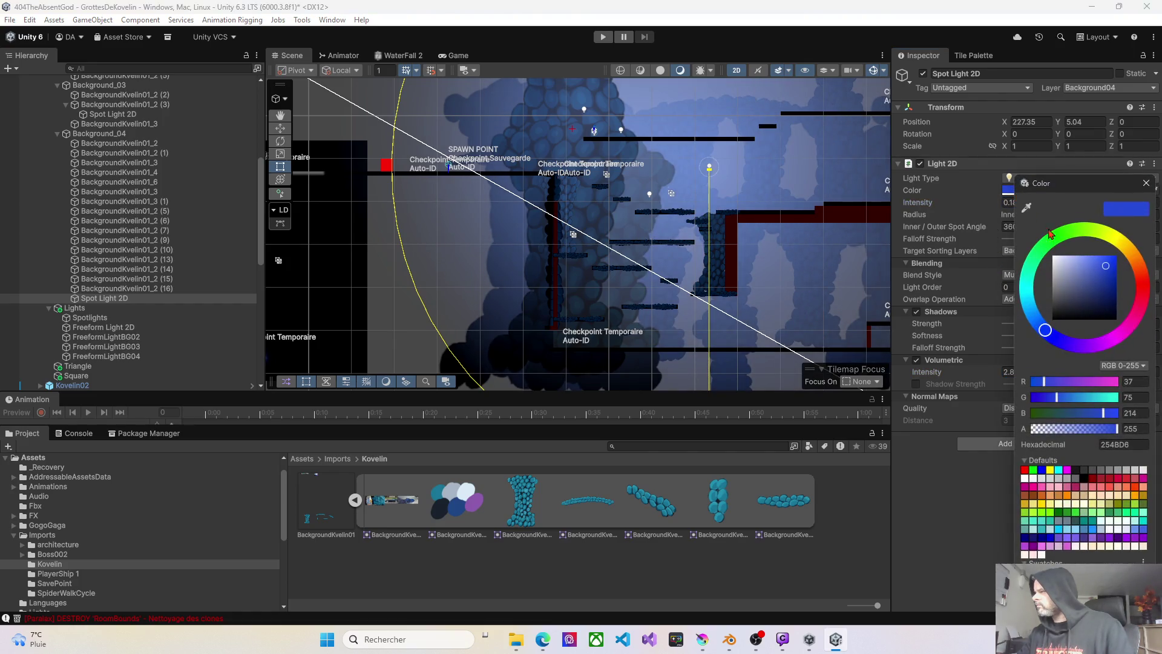
pyautogui.moveTo(1100, 270); pyautogui.dragTo(1093, 267)
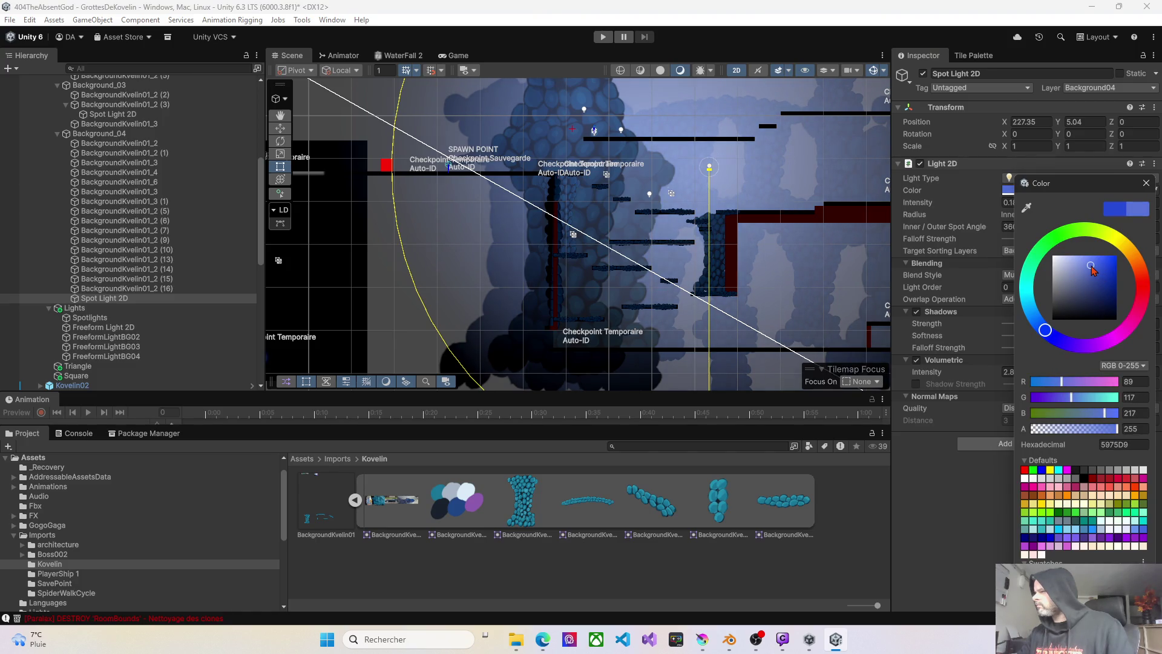
pyautogui.click(602, 37)
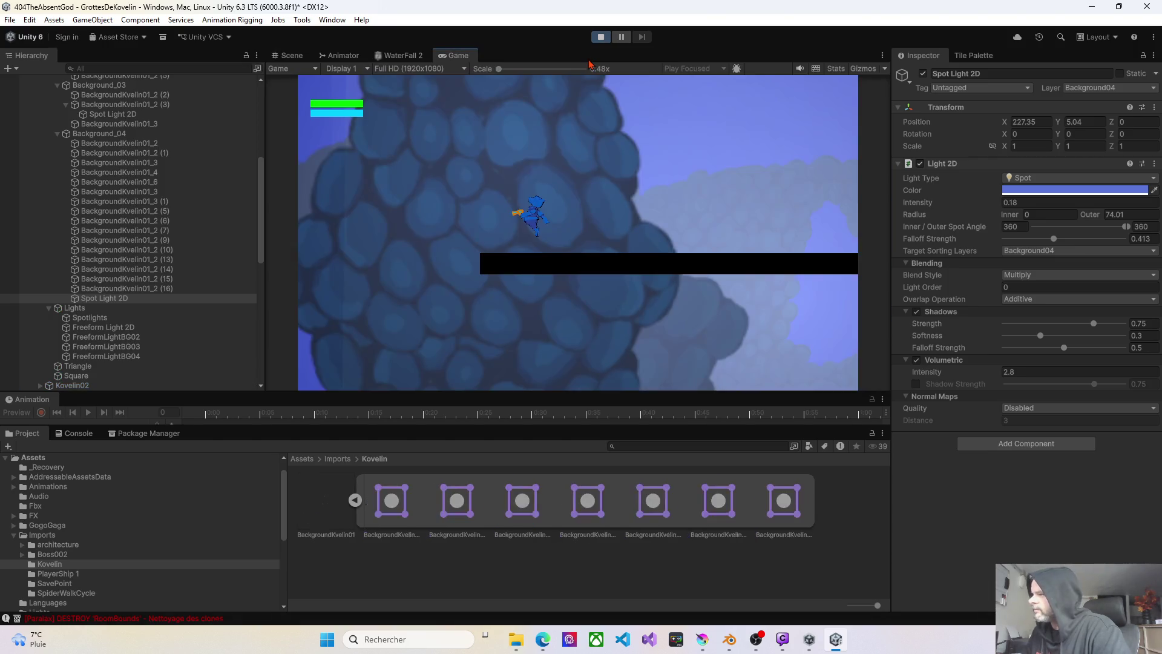
# - Walk the character right and left, jump onto the higher platform, then drop to the lower area
pyautogui.press('d')
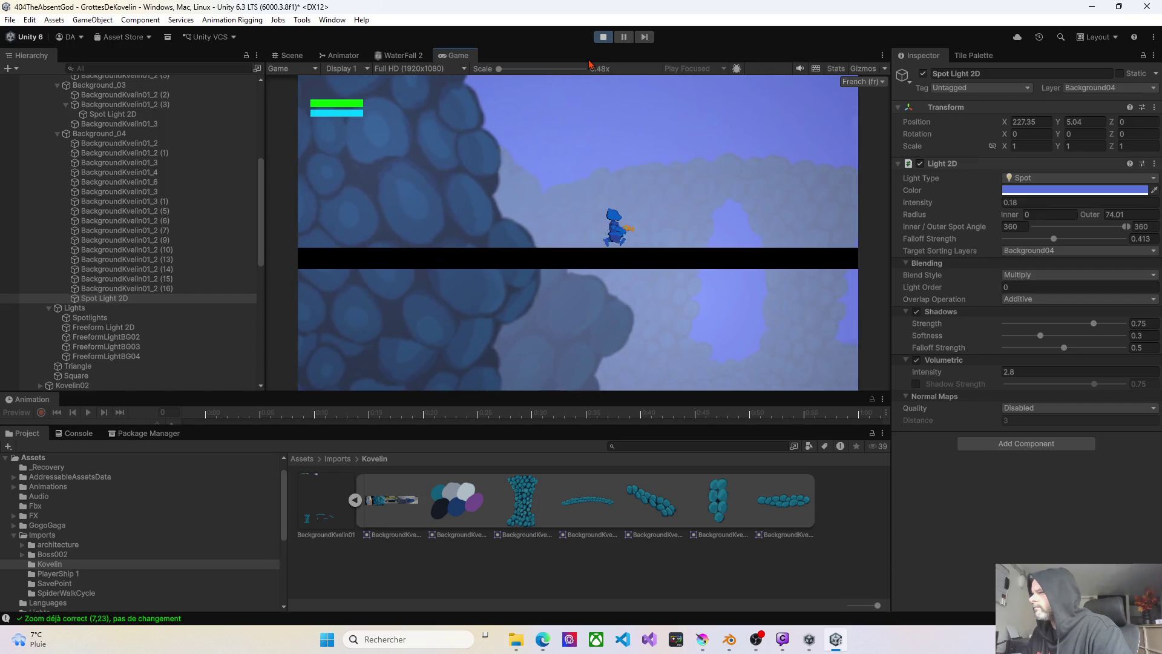
pyautogui.press('a')
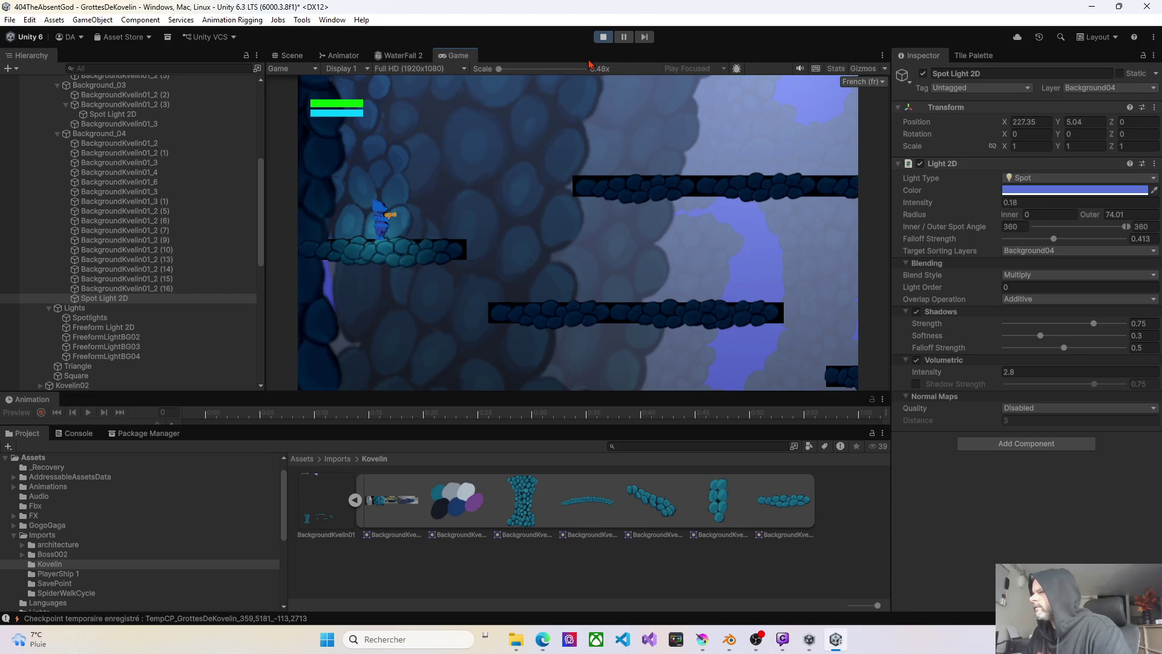
pyautogui.press('Right')
pyautogui.press('space')
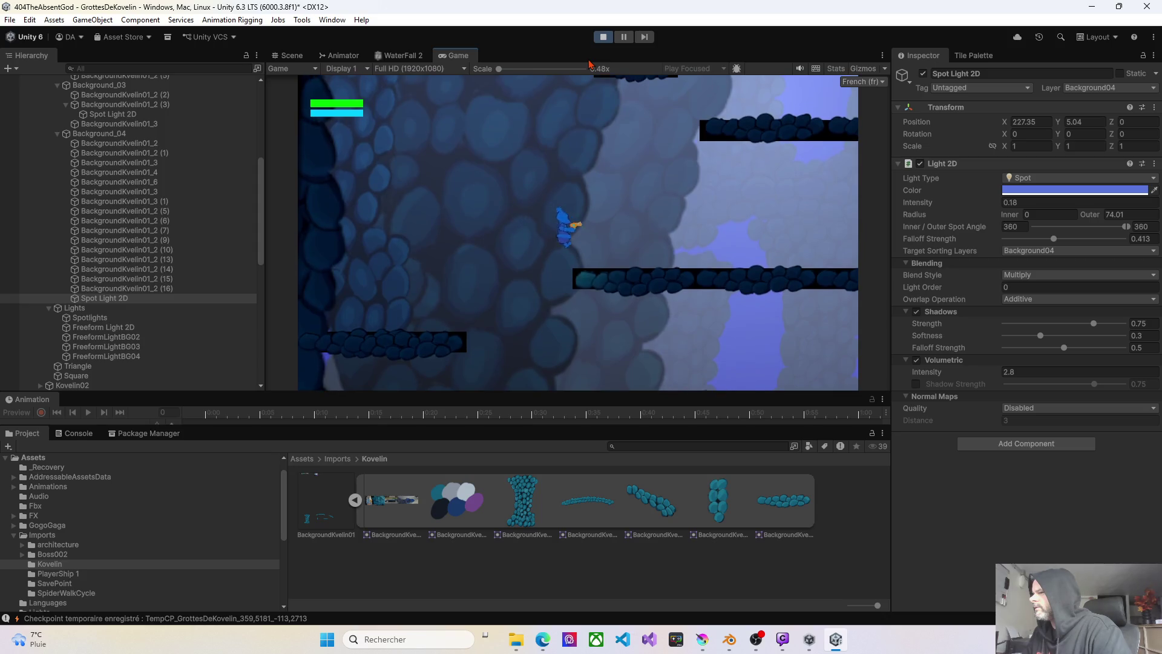
pyautogui.press('Right')
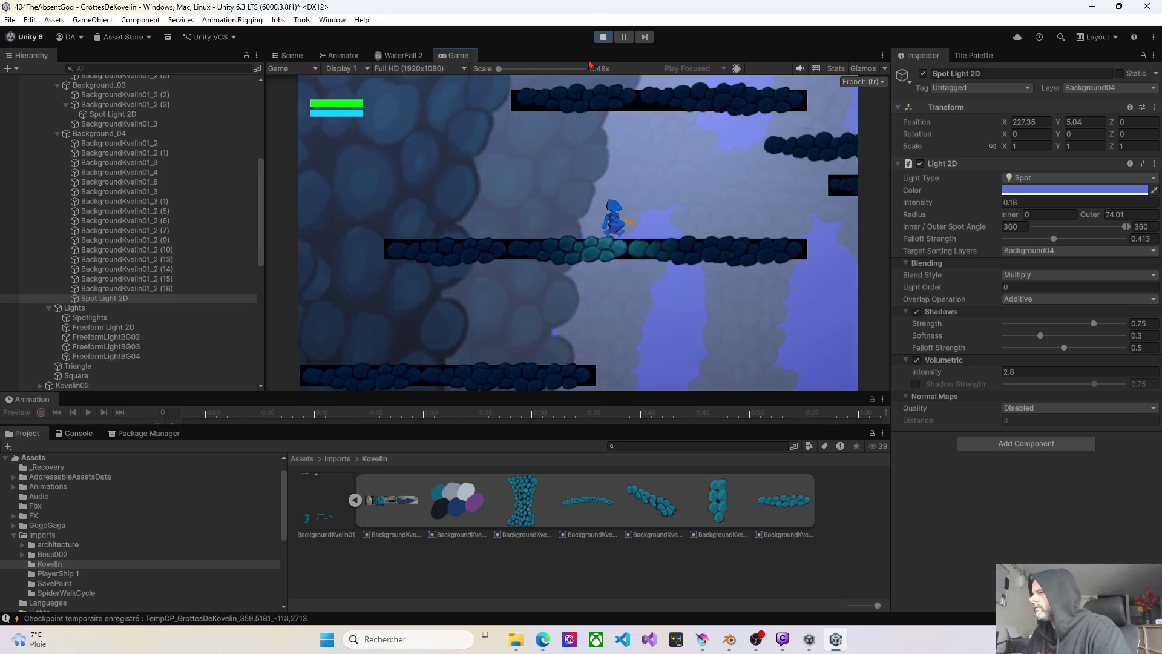
pyautogui.press('Right')
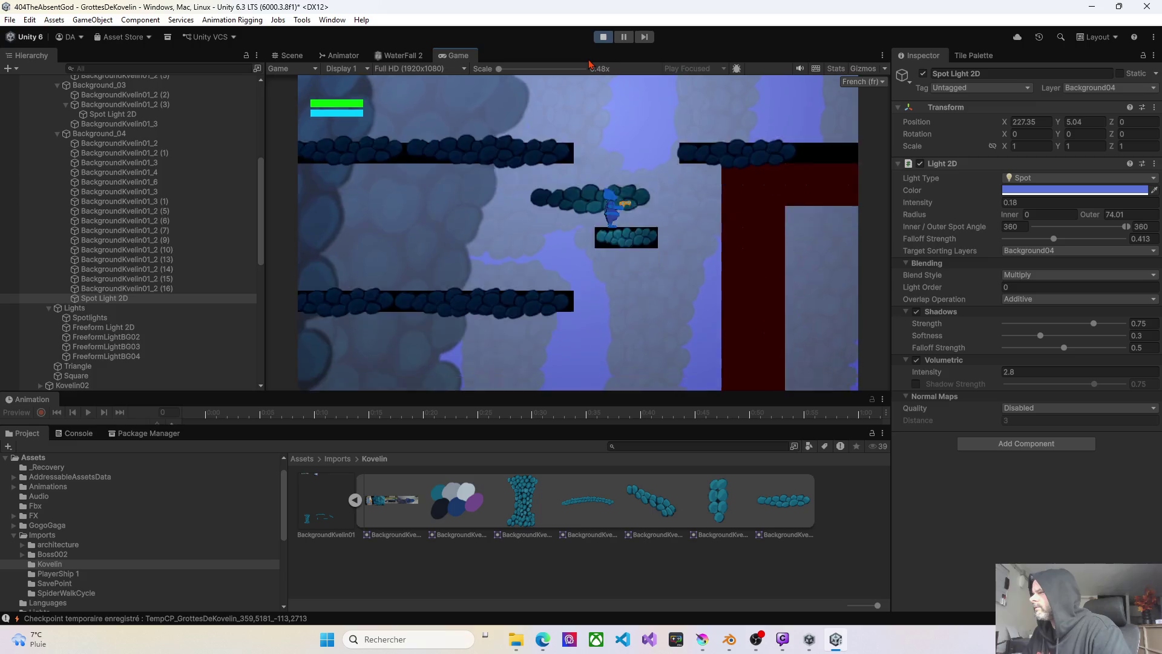
pyautogui.press('Left')
pyautogui.press('Left')
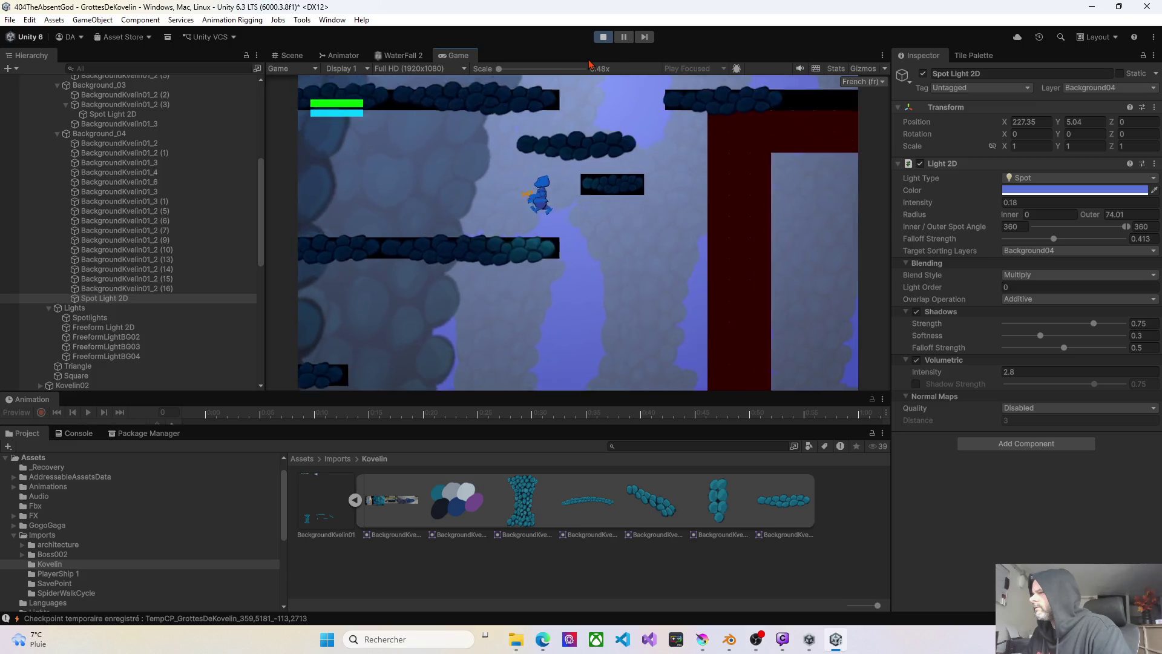
pyautogui.press('Left')
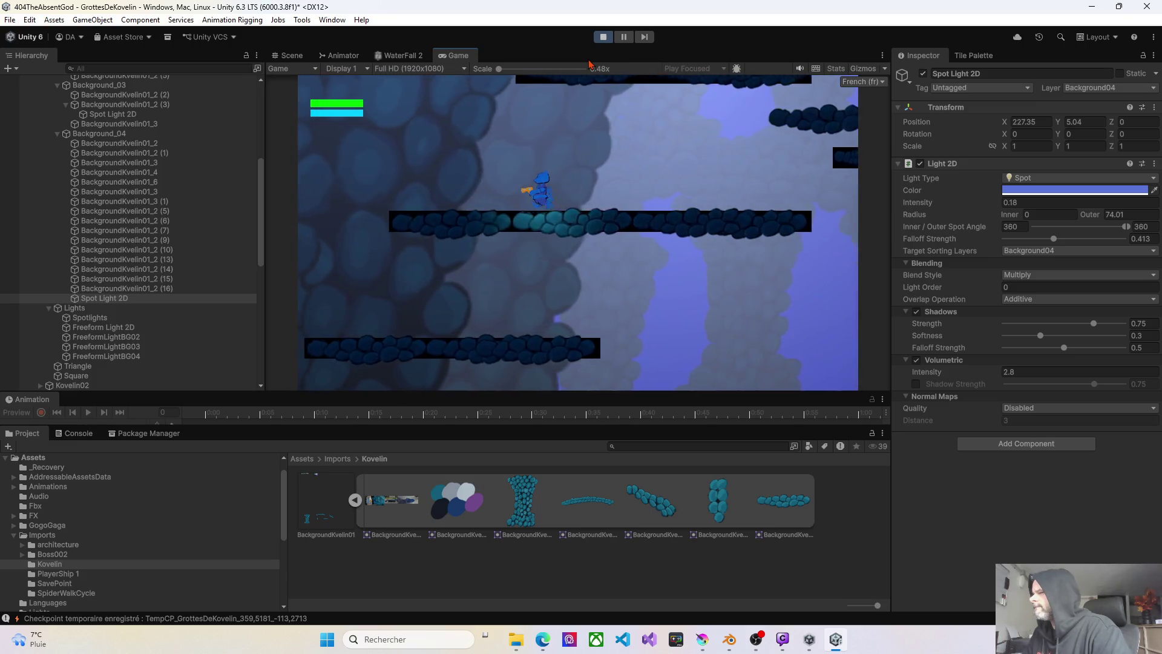
# - Jump across the small and long platforms under the blue lighting, then stop play mode
pyautogui.press('Right')
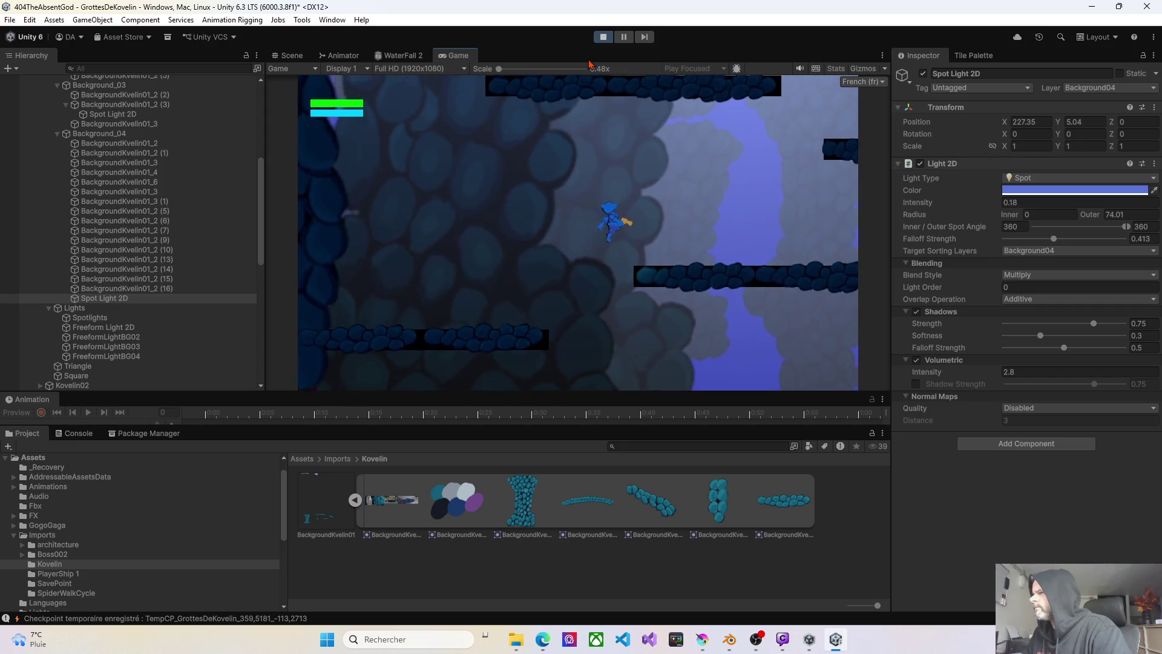
pyautogui.press('Right')
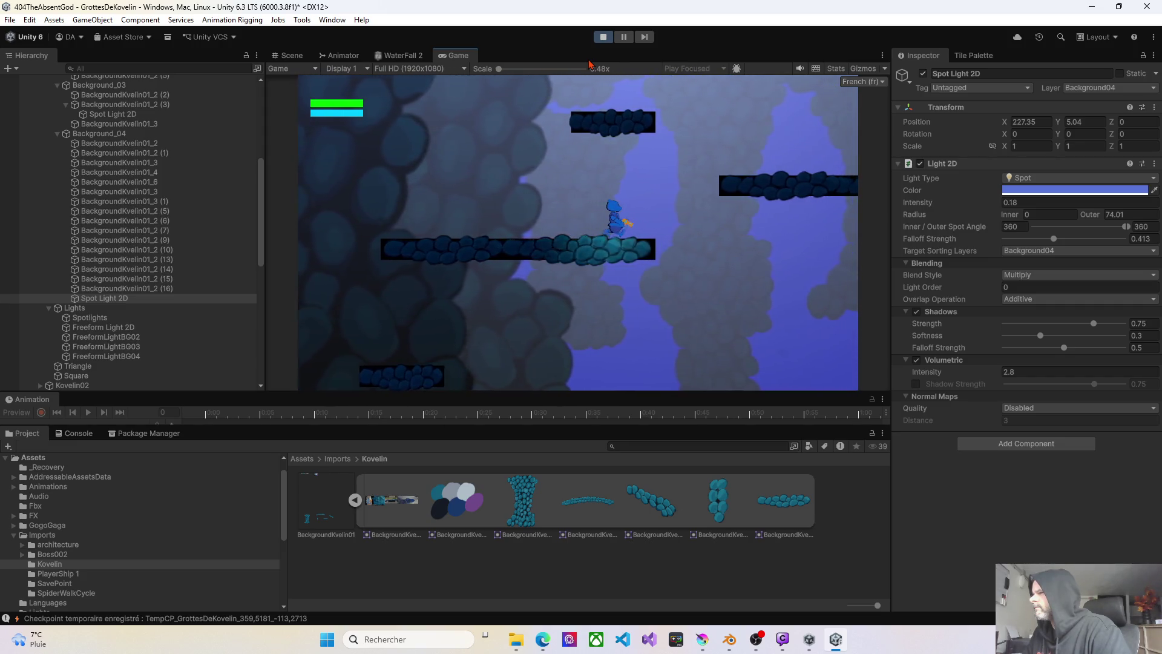
pyautogui.press('Left')
pyautogui.press('Left')
pyautogui.press('space')
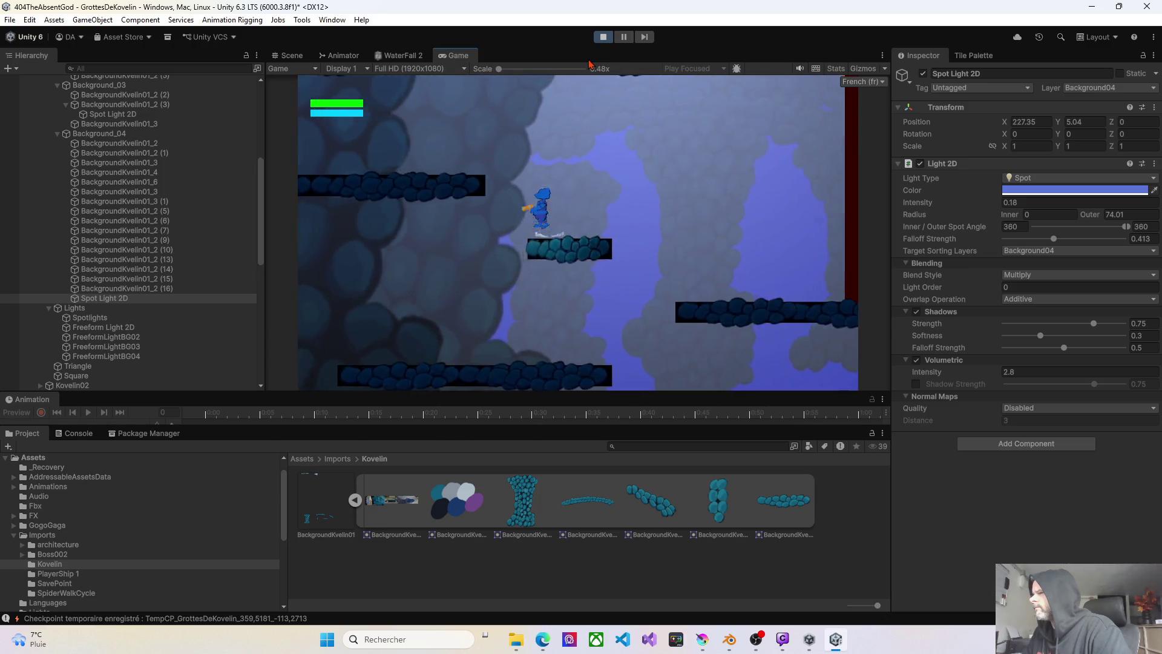
pyautogui.press('Left')
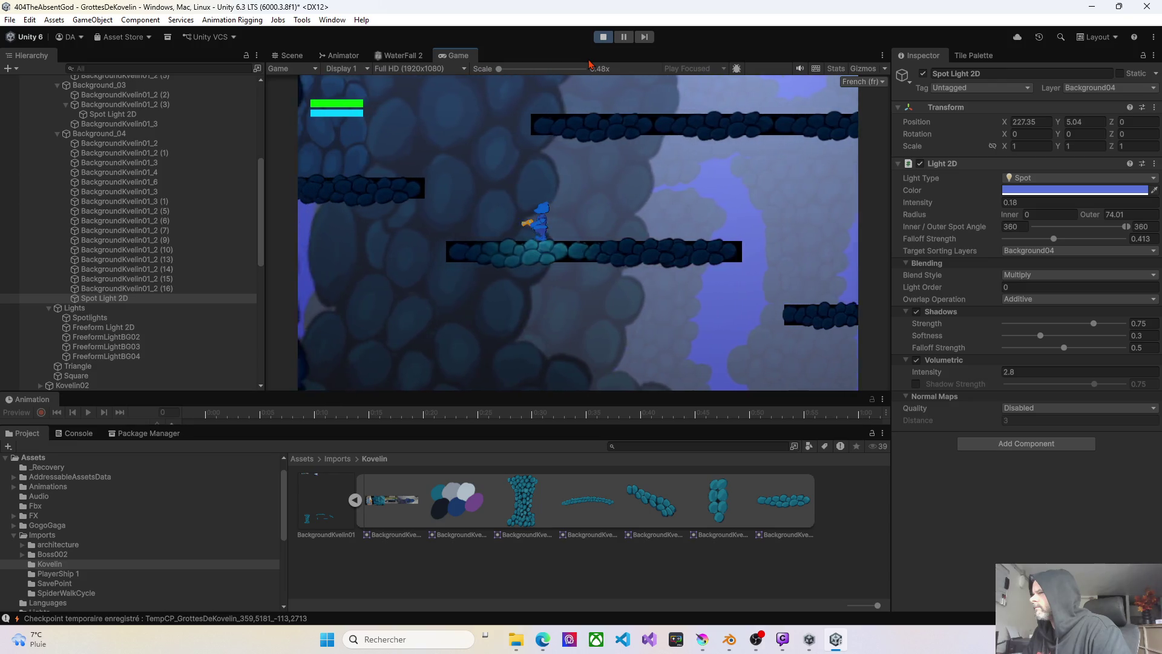
pyautogui.press('space')
pyautogui.press('Right')
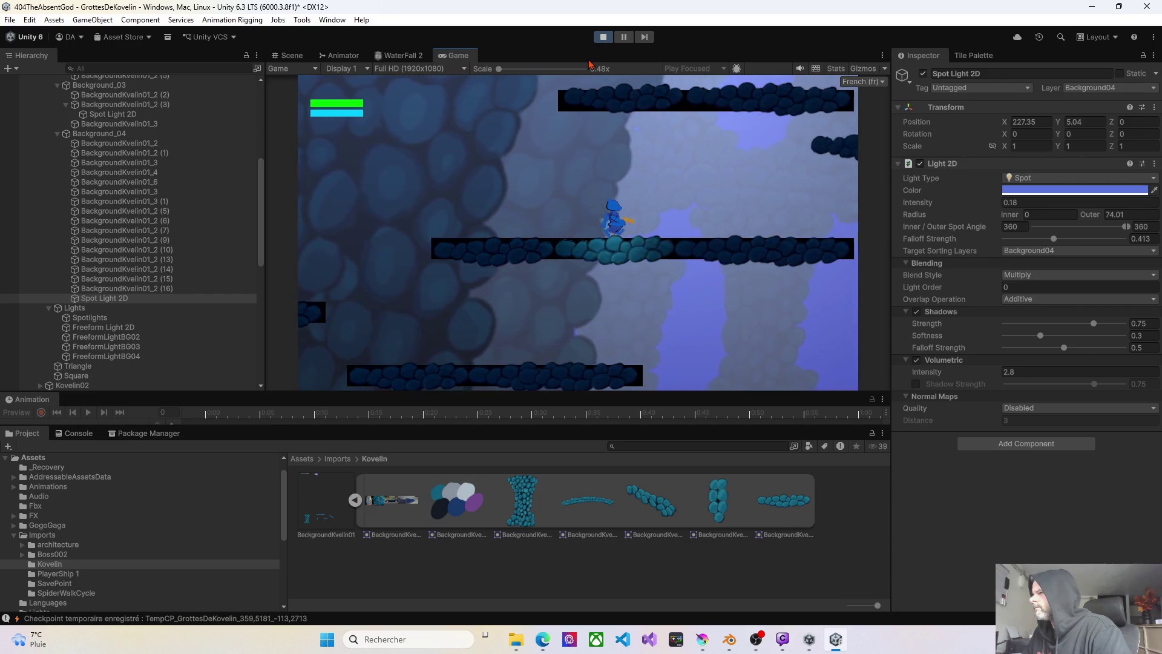
pyautogui.press('Right')
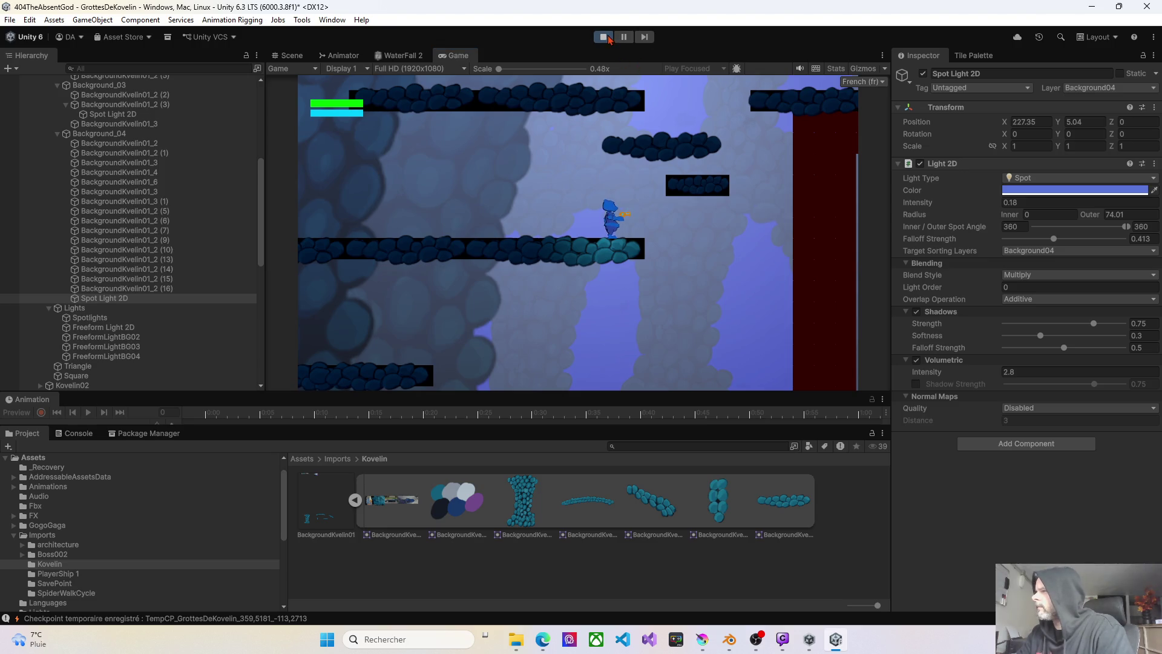
pyautogui.click(609, 40)
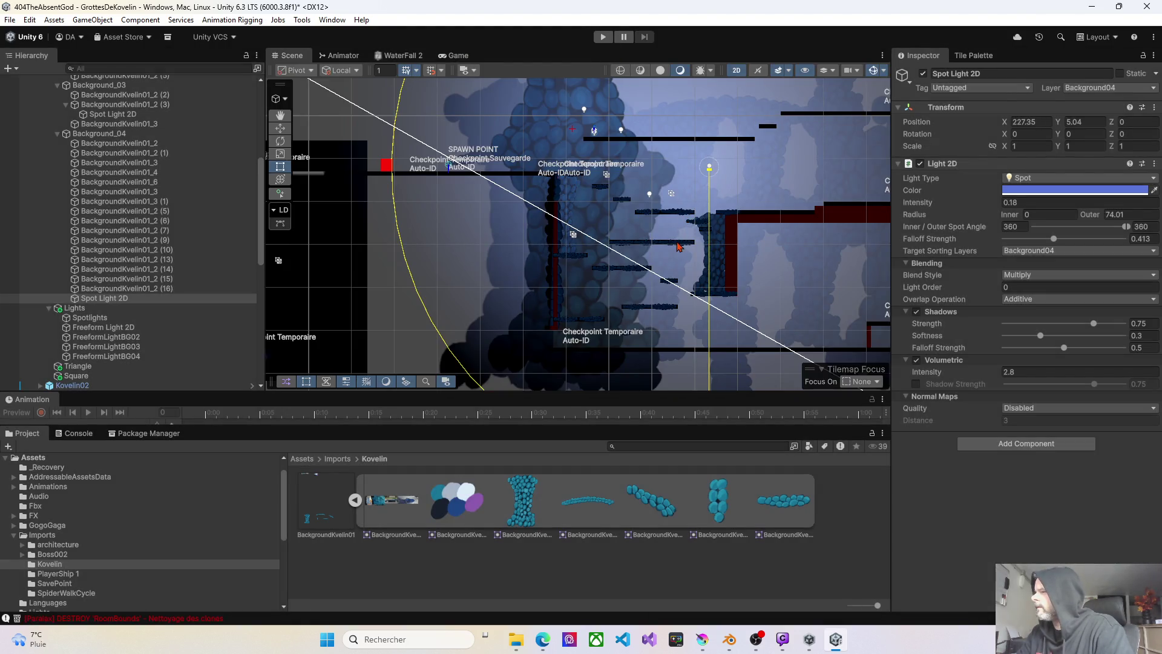
# - Inspect the DefaultBis sprites and Spot Light 2D, then delete the small BackgroundKvelin01_6 sprite
pyautogui.scroll(6, 679, 247)
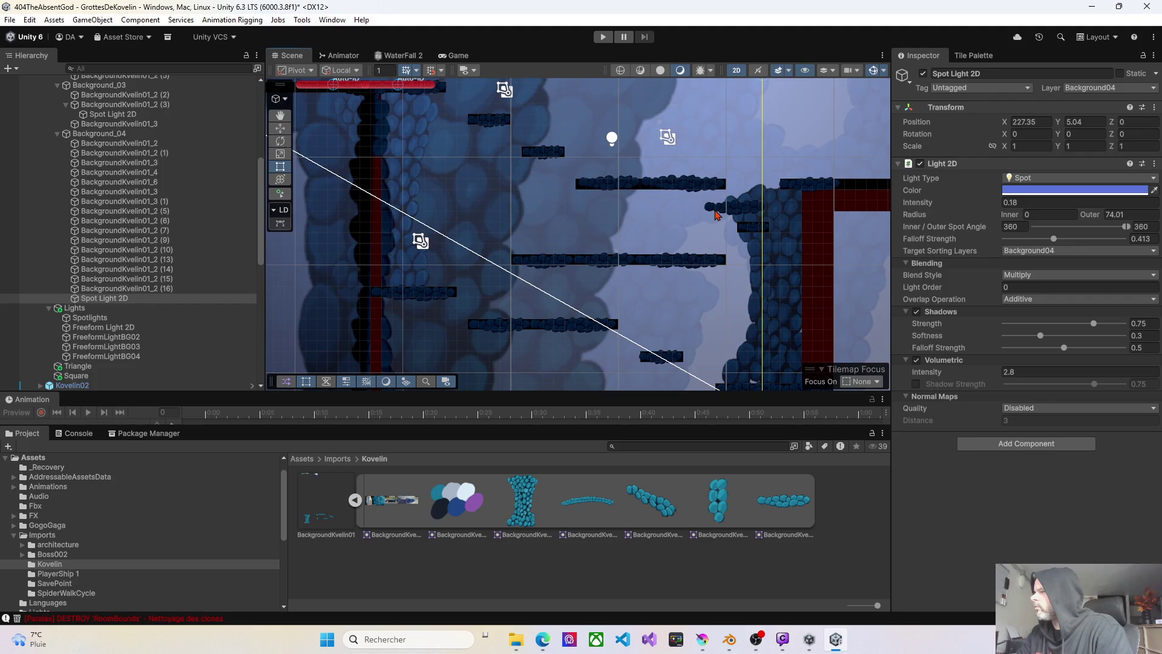
pyautogui.click(717, 215)
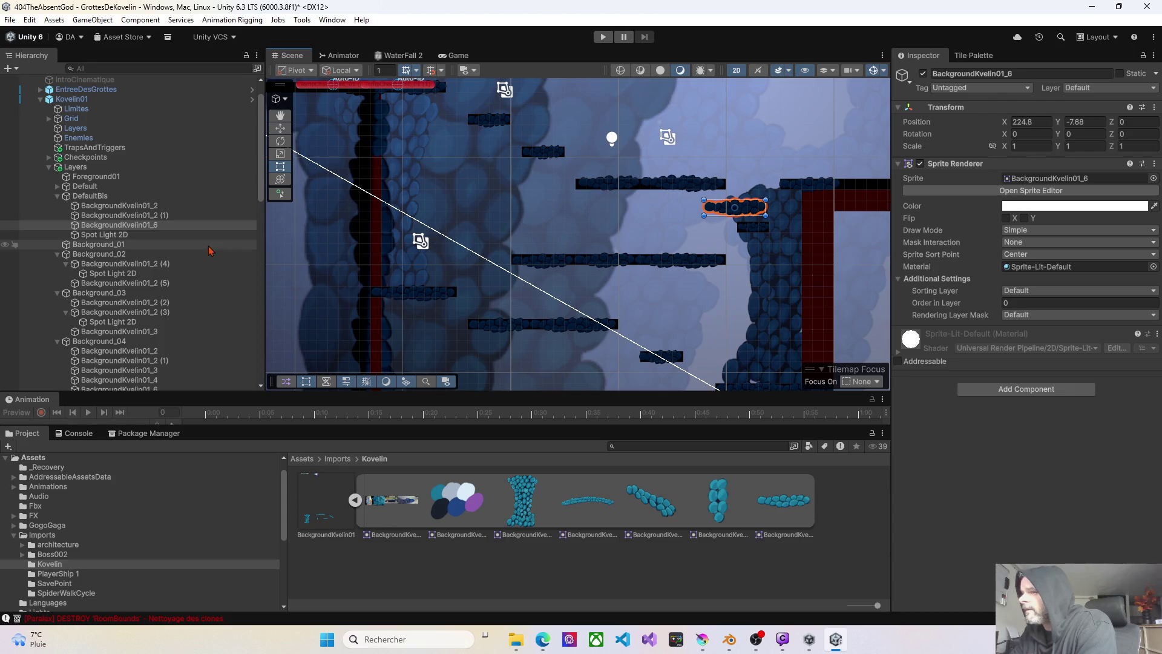
pyautogui.click(149, 218)
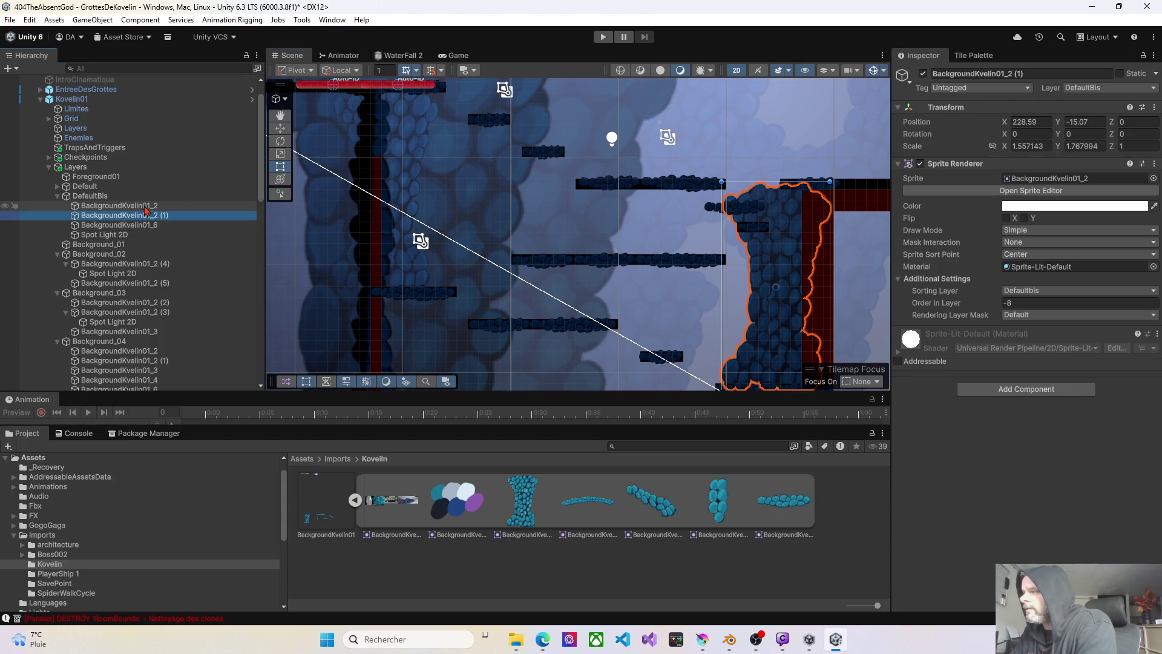
pyautogui.click(145, 207)
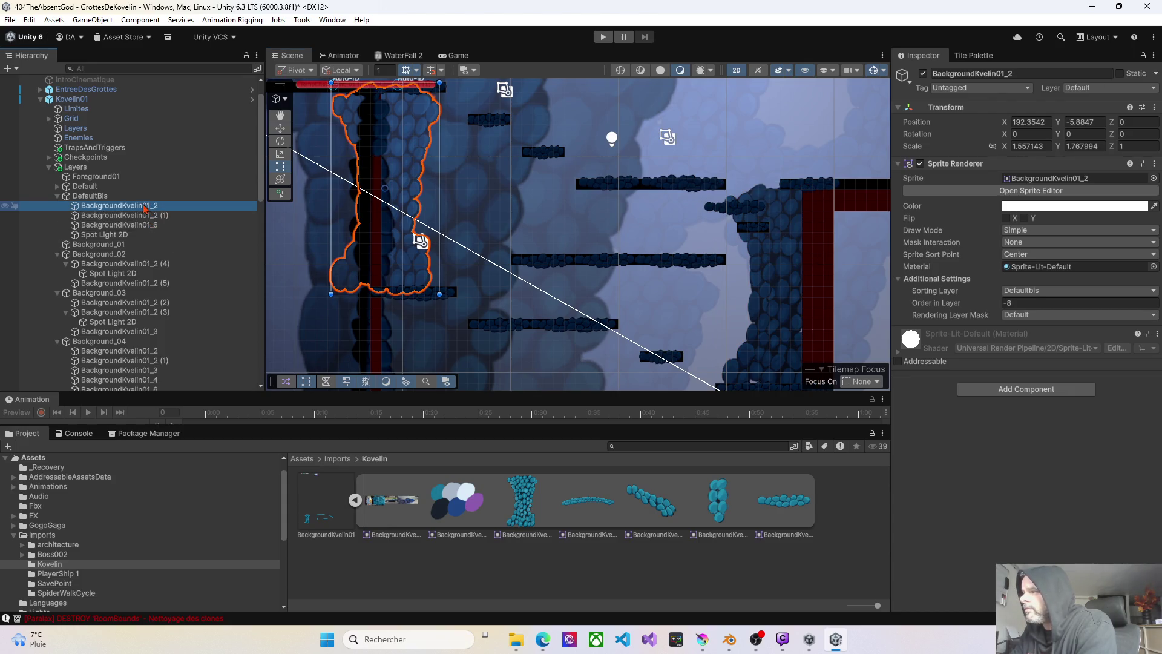
pyautogui.click(141, 226)
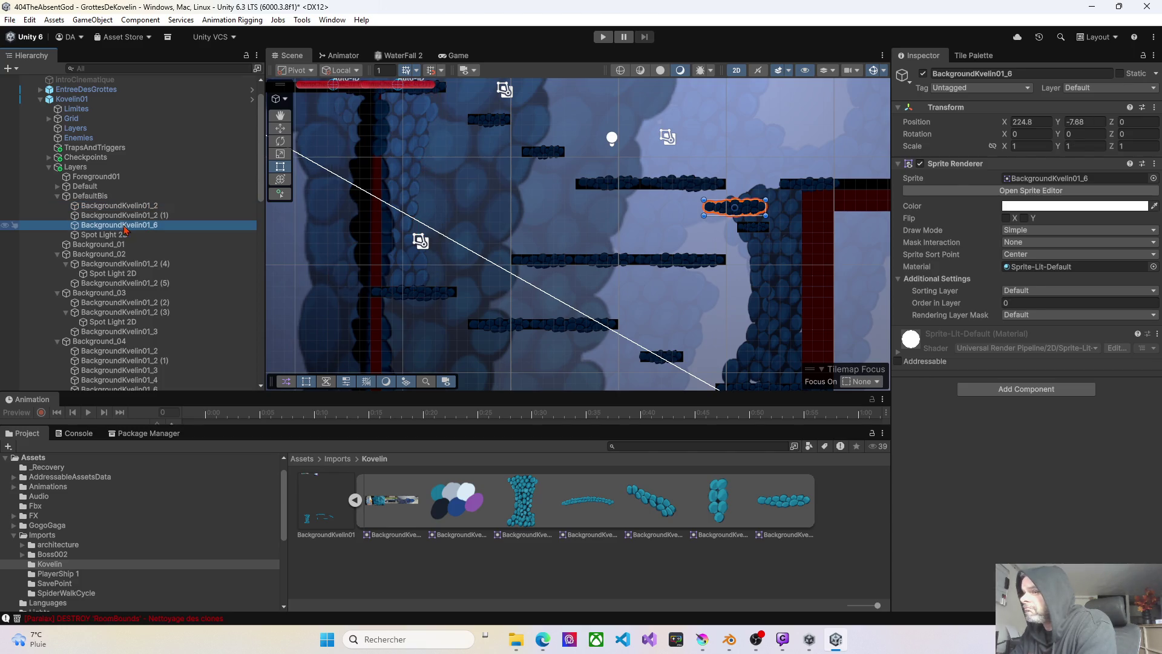
pyautogui.click(122, 236)
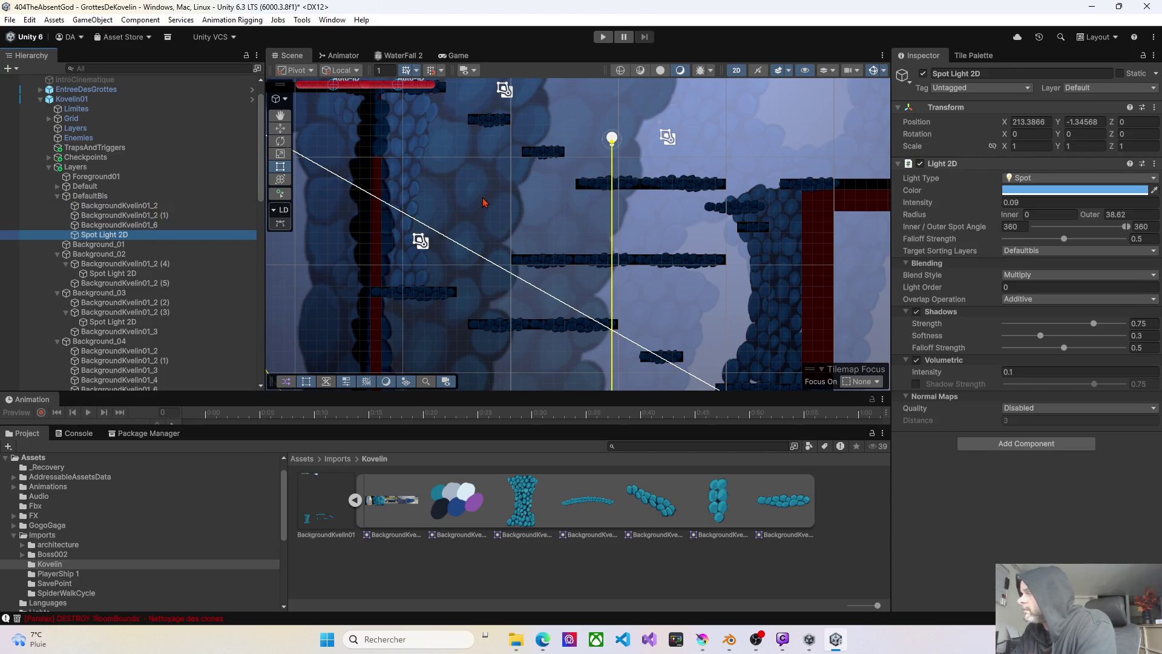
pyautogui.click(755, 214)
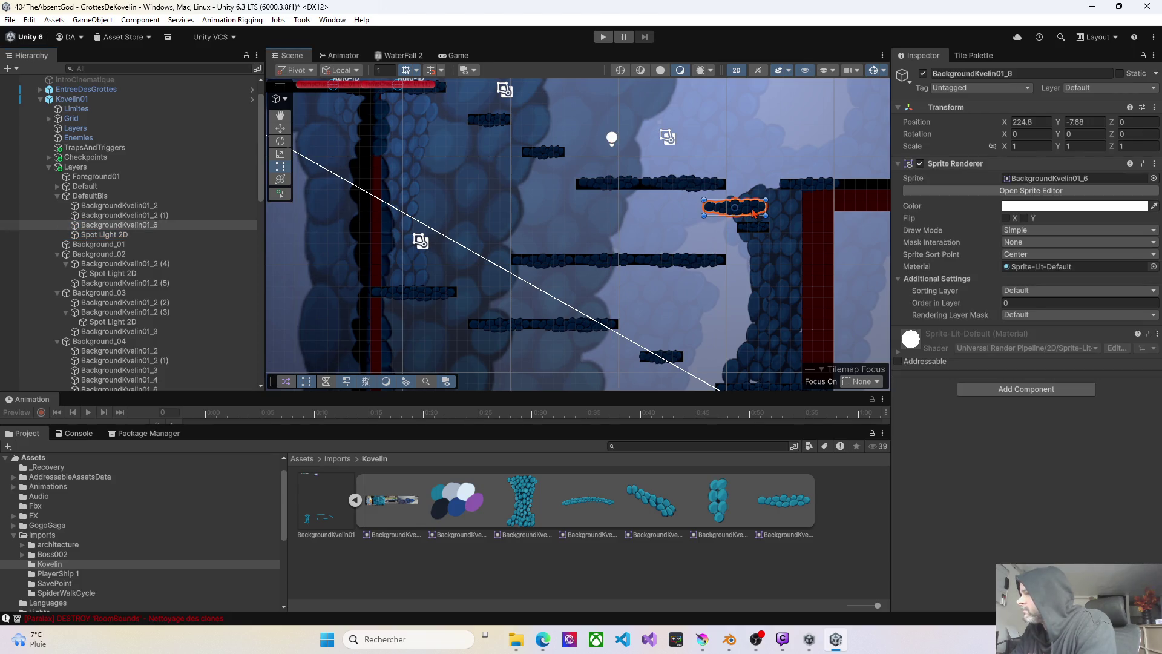
pyautogui.press('Delete')
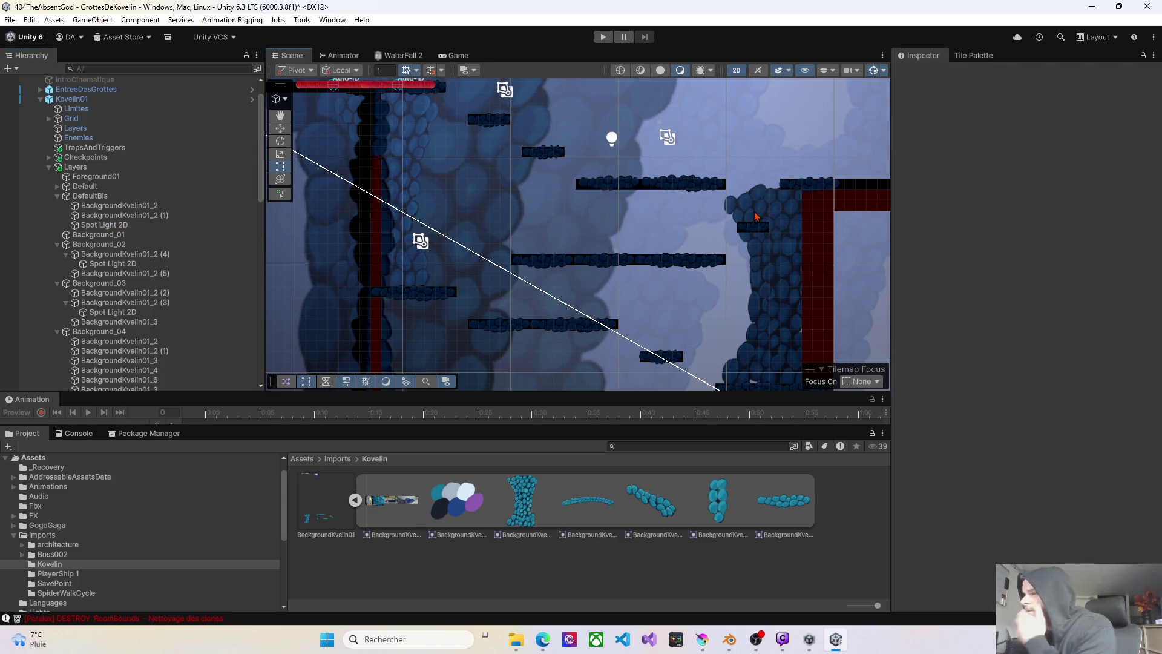
# - Recheck the Spot Light 2D and both BackgroundKvelin01_2 sprites, zoom out to review the cave, and start play mode
pyautogui.click(115, 225)
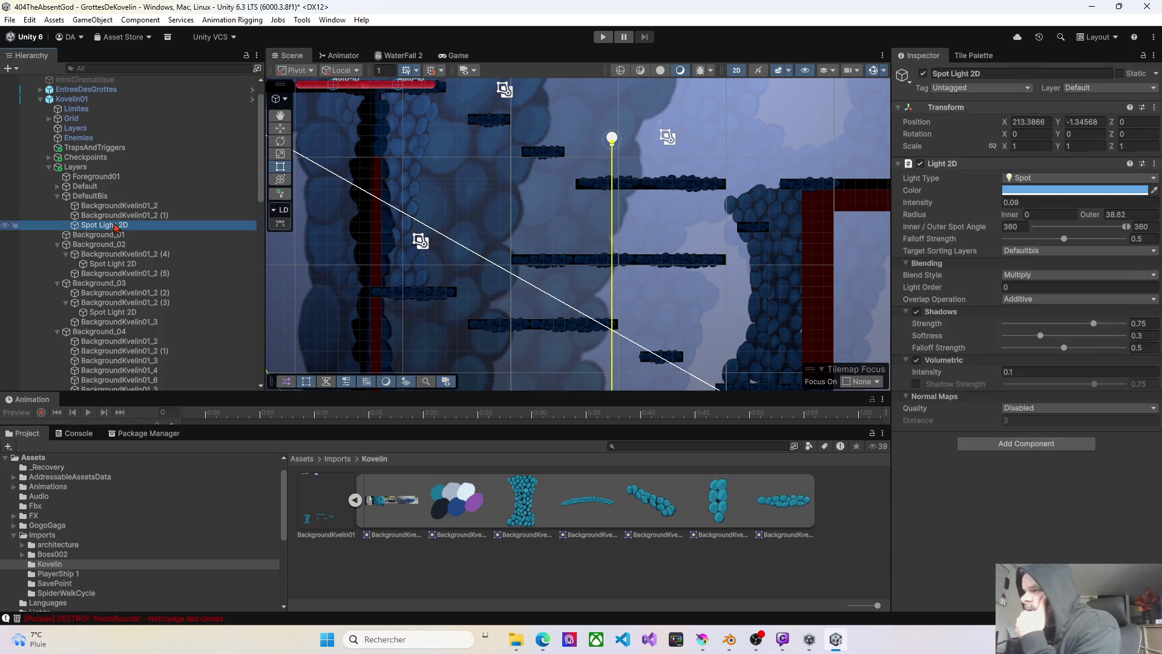
pyautogui.click(116, 216)
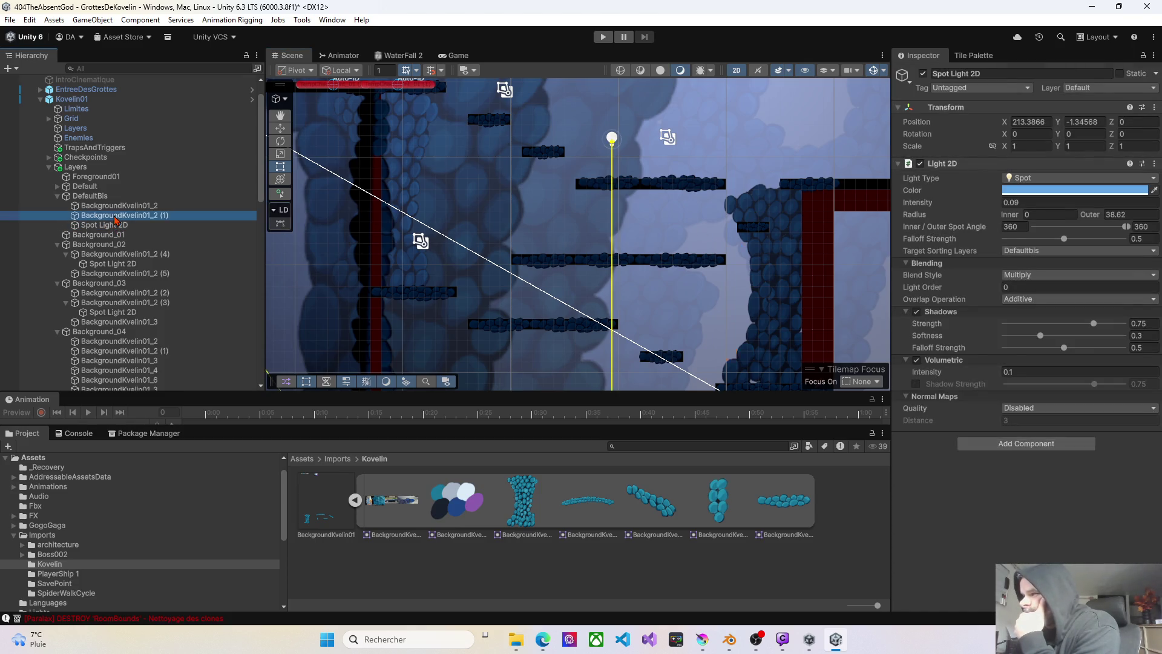
pyautogui.click(117, 207)
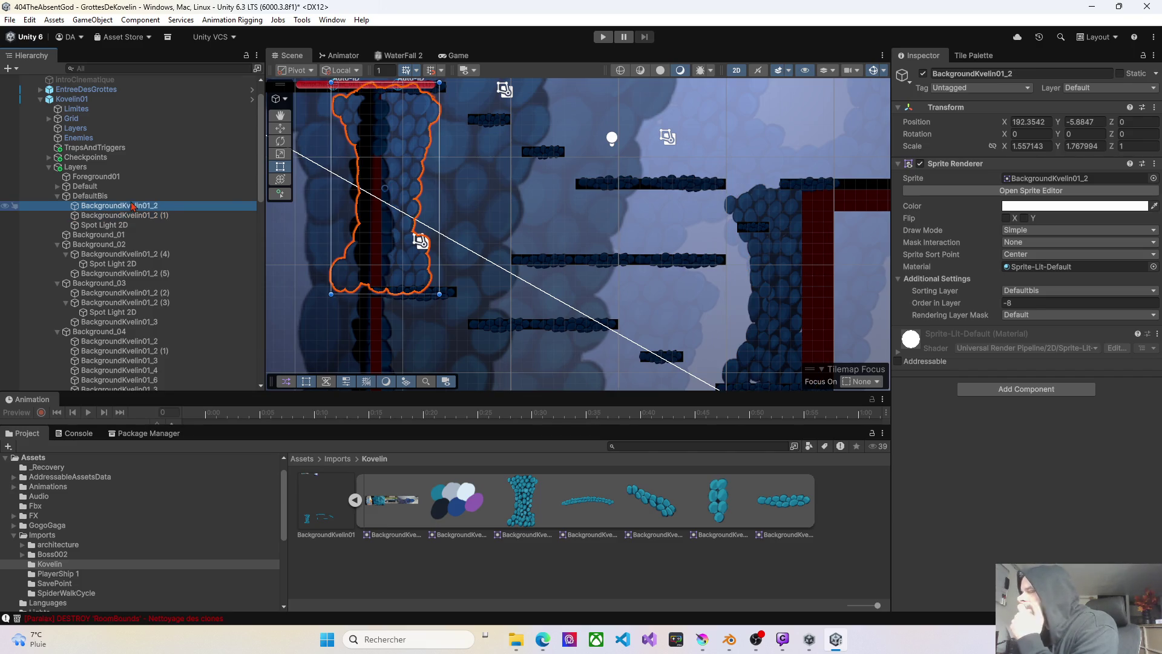
pyautogui.scroll(-10, 702, 205)
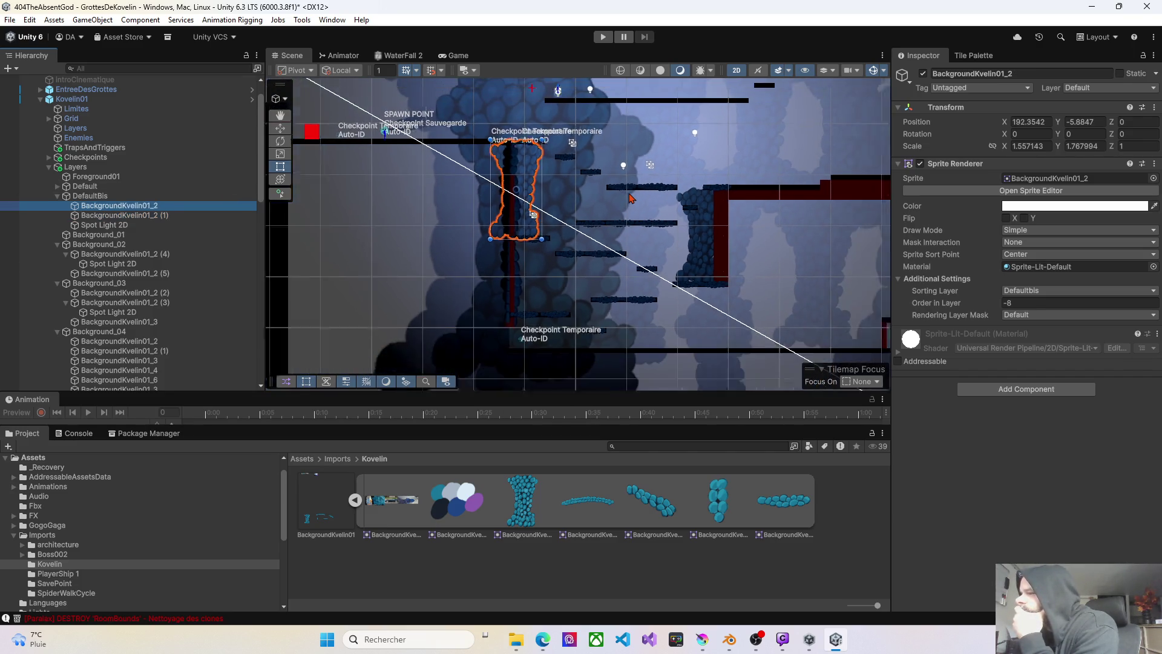
pyautogui.moveTo(624, 200); pyautogui.dragTo(520, 229)
pyautogui.scroll(-2, 560, 241)
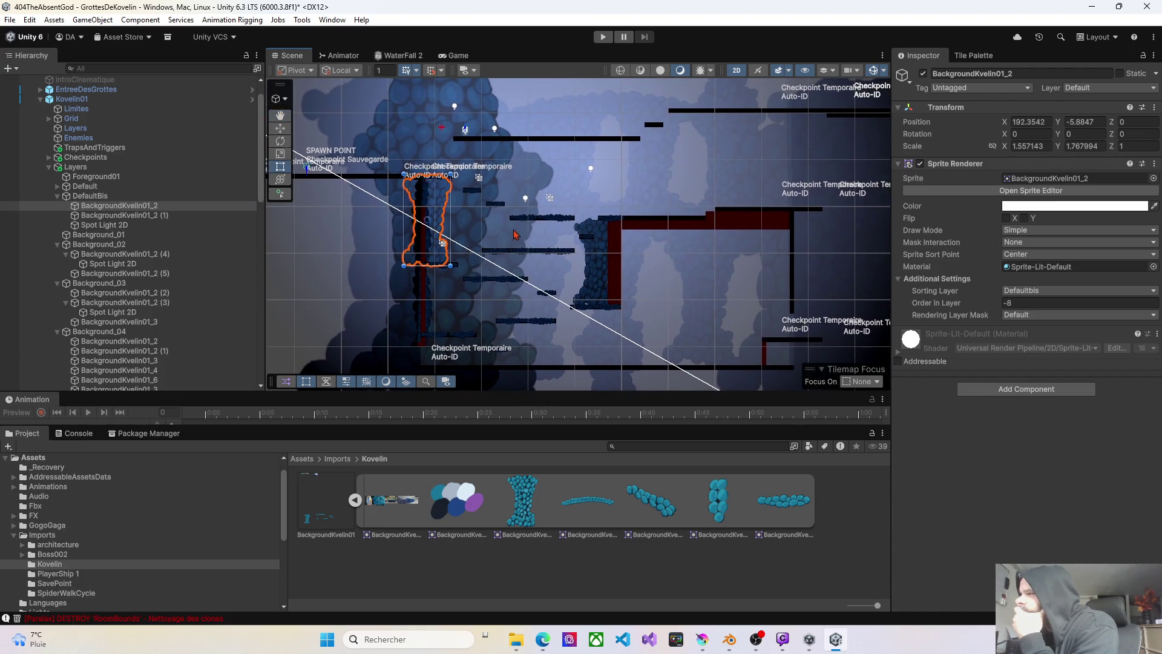
pyautogui.scroll(-1, 560, 240)
pyautogui.moveTo(638, 243)
pyautogui.mouseDown()
pyautogui.moveTo(531, 250)
pyautogui.moveTo(550, 270)
pyautogui.mouseUp()
pyautogui.click(601, 37)
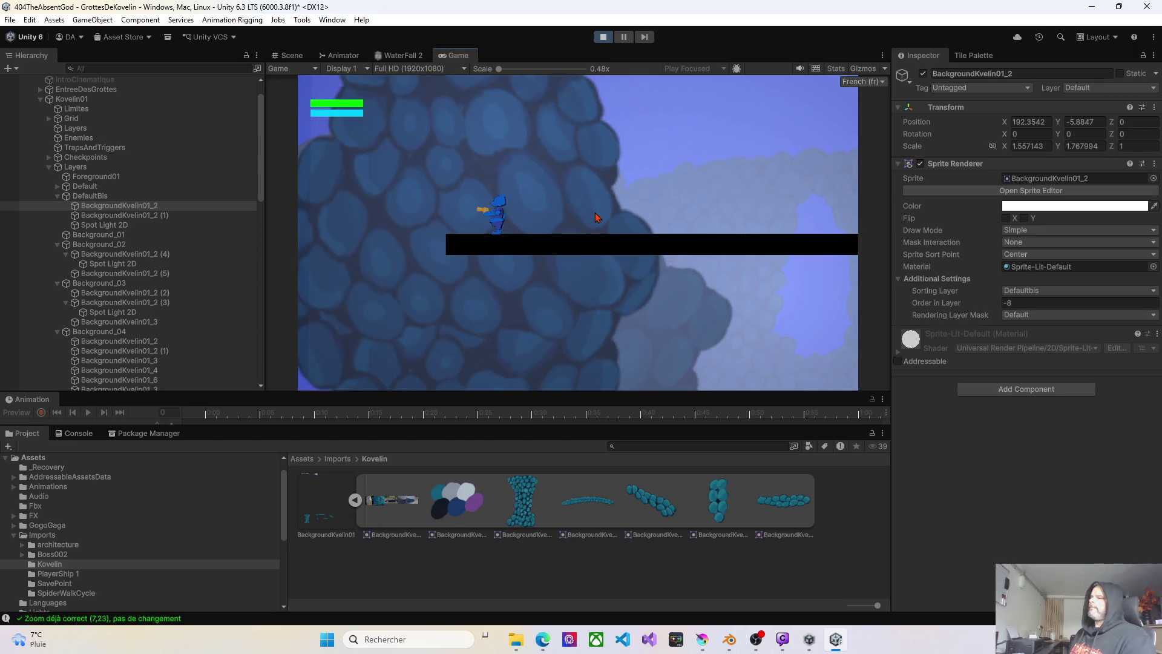
# - Walk the player steadily right across the cave platforms
pyautogui.press('d')
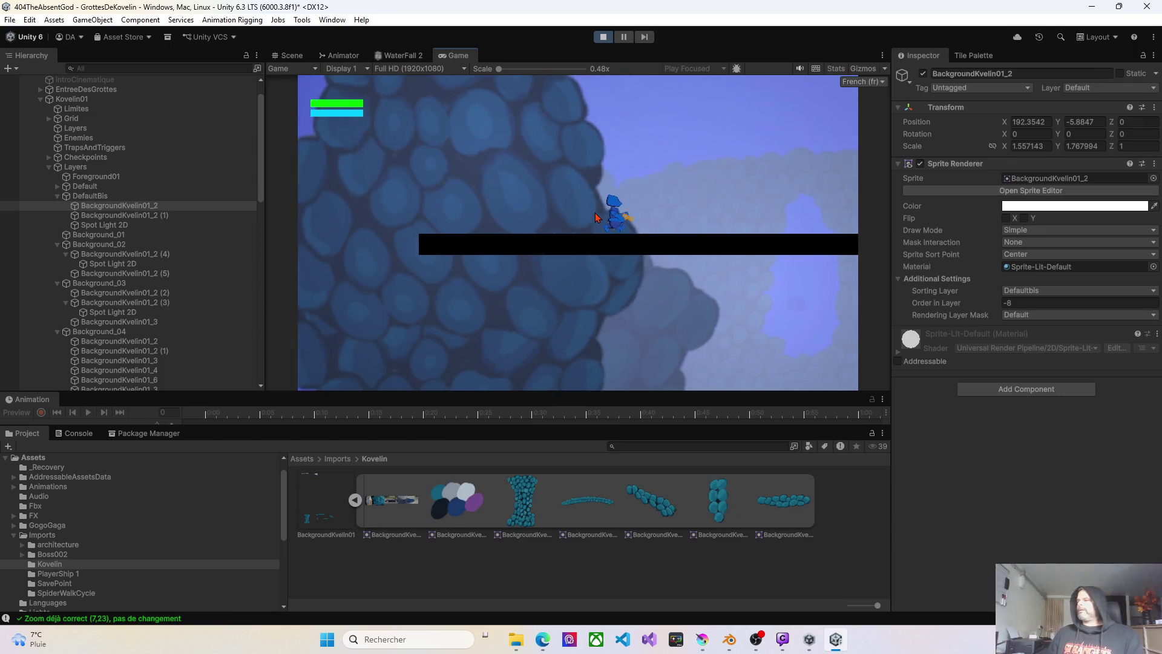
pyautogui.press('d')
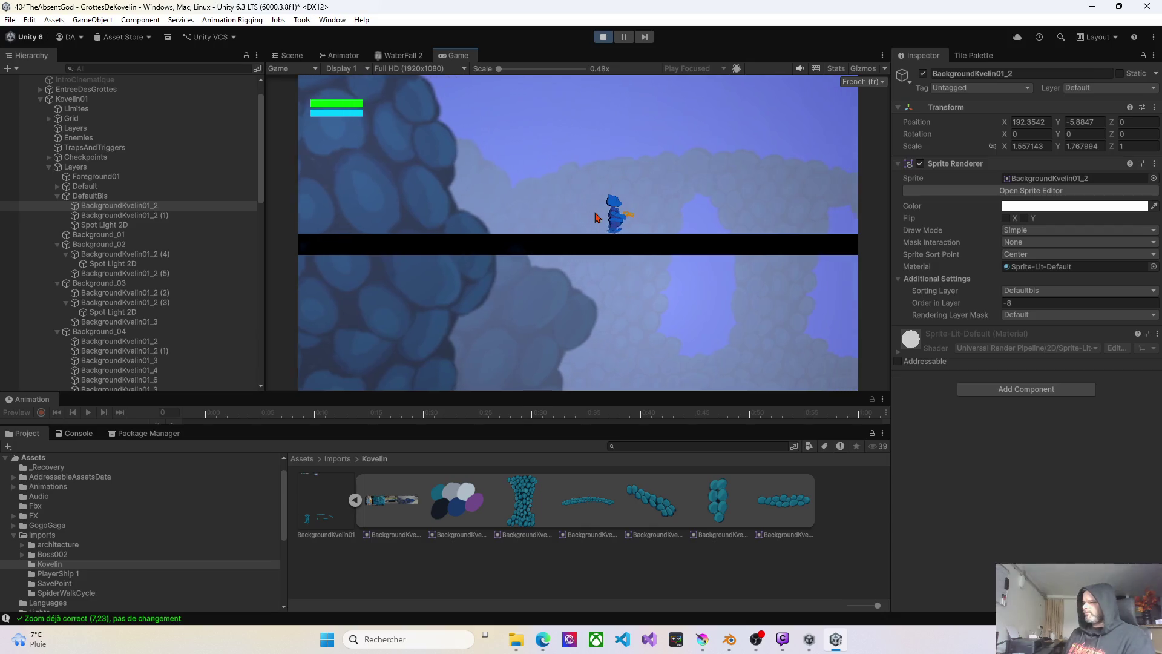
pyautogui.press('d')
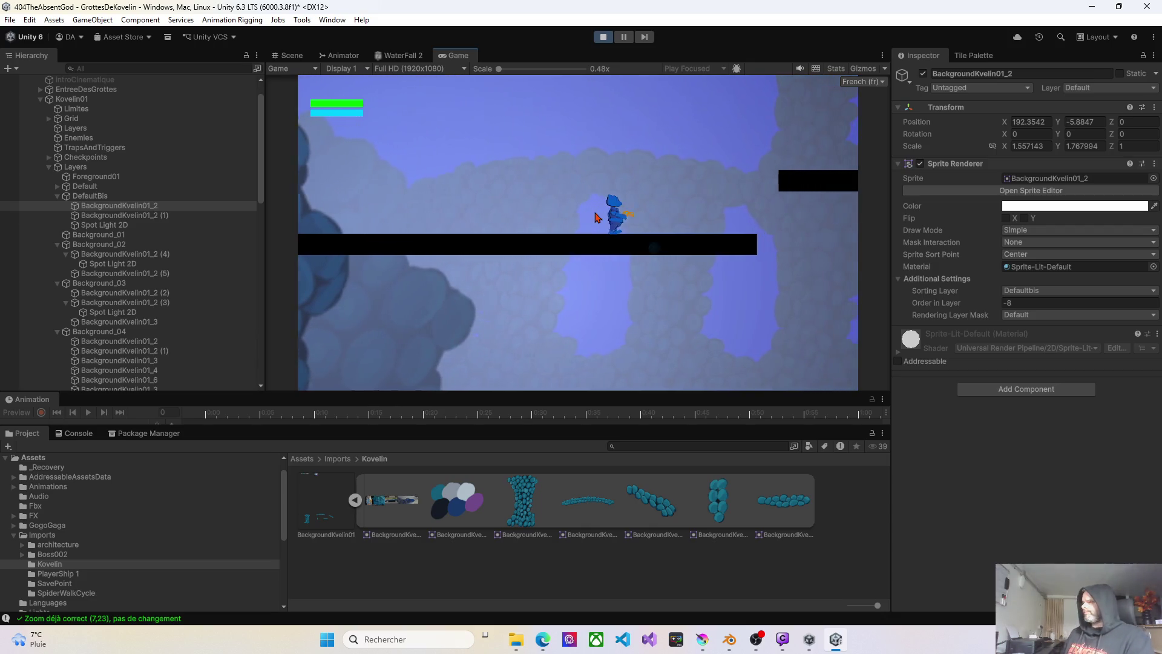
pyautogui.press('d')
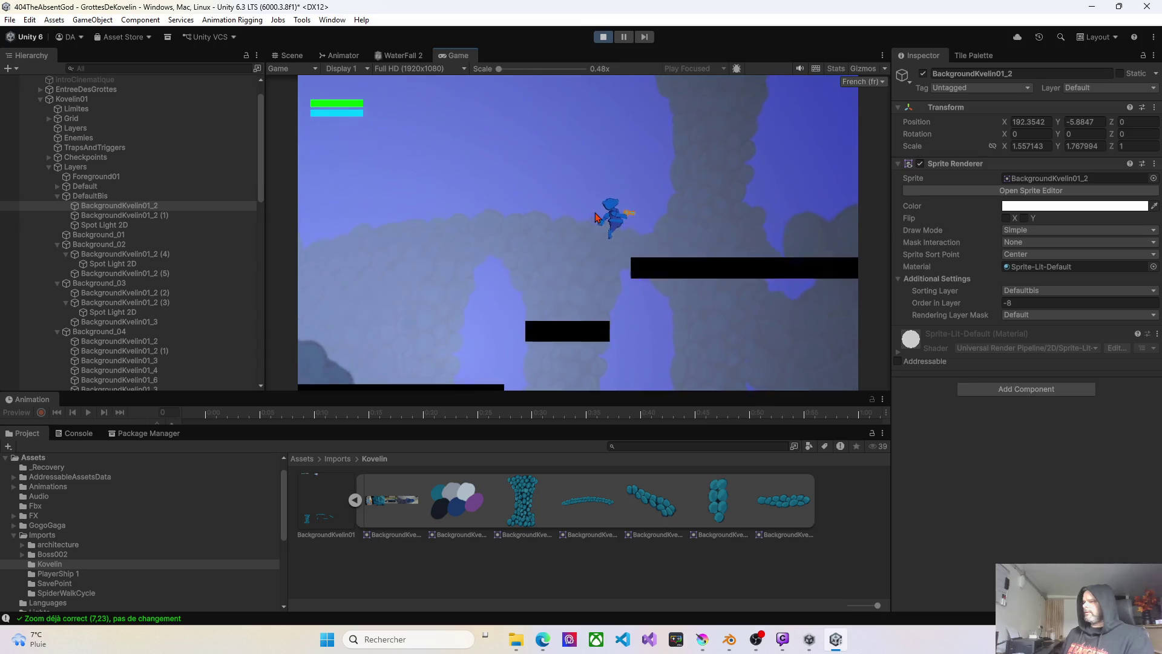
pyautogui.press('d')
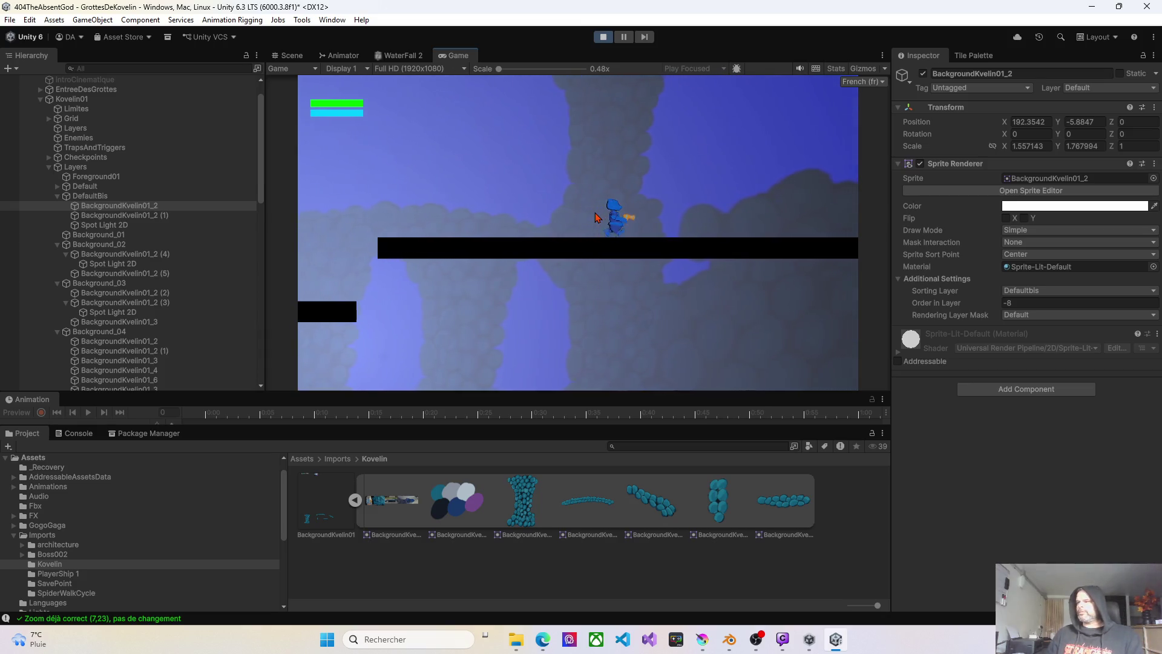
pyautogui.press('d')
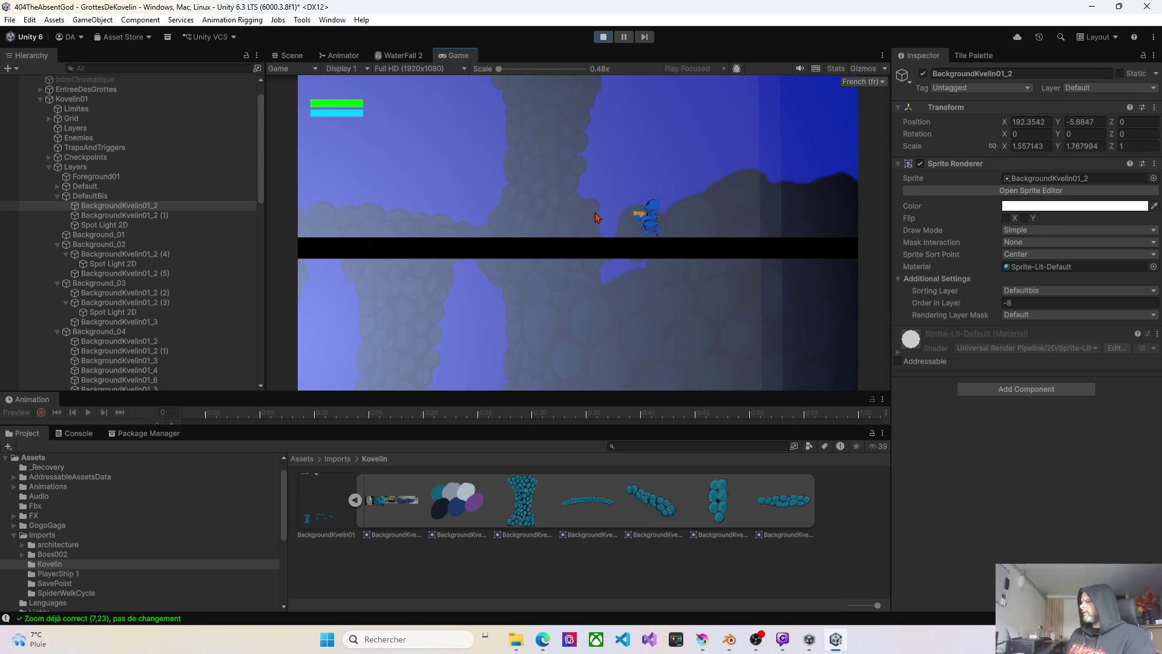
# - Walk the player back left, drop down, then turn and move back and forth along the platform
pyautogui.press('a')
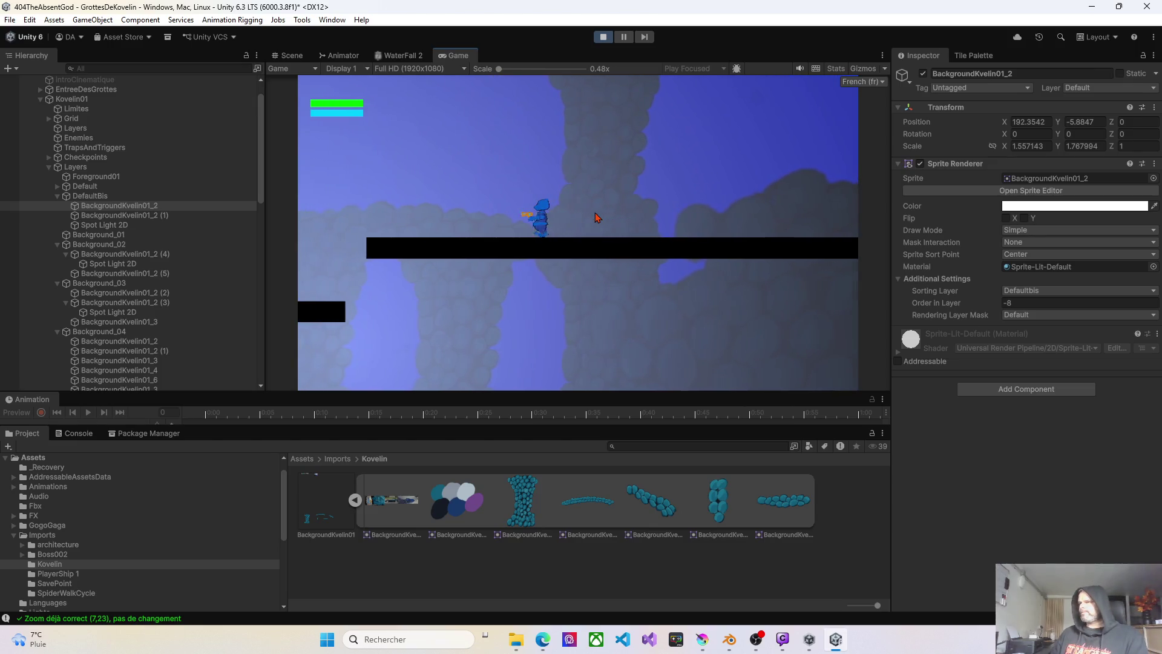
pyautogui.press('a')
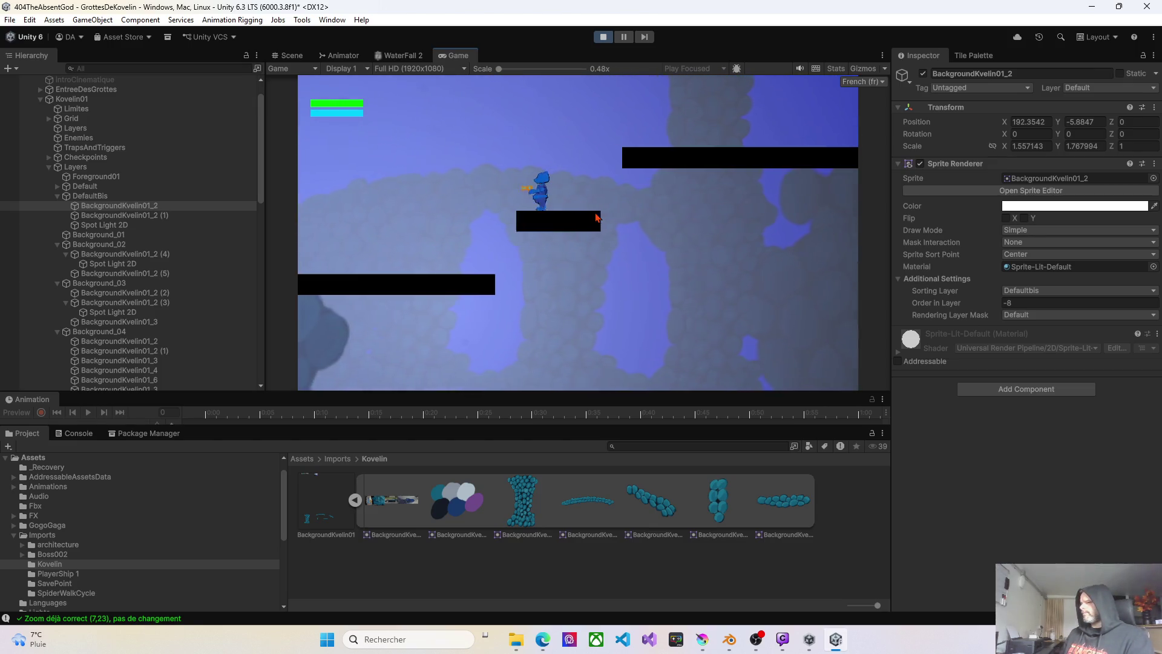
pyautogui.press('d')
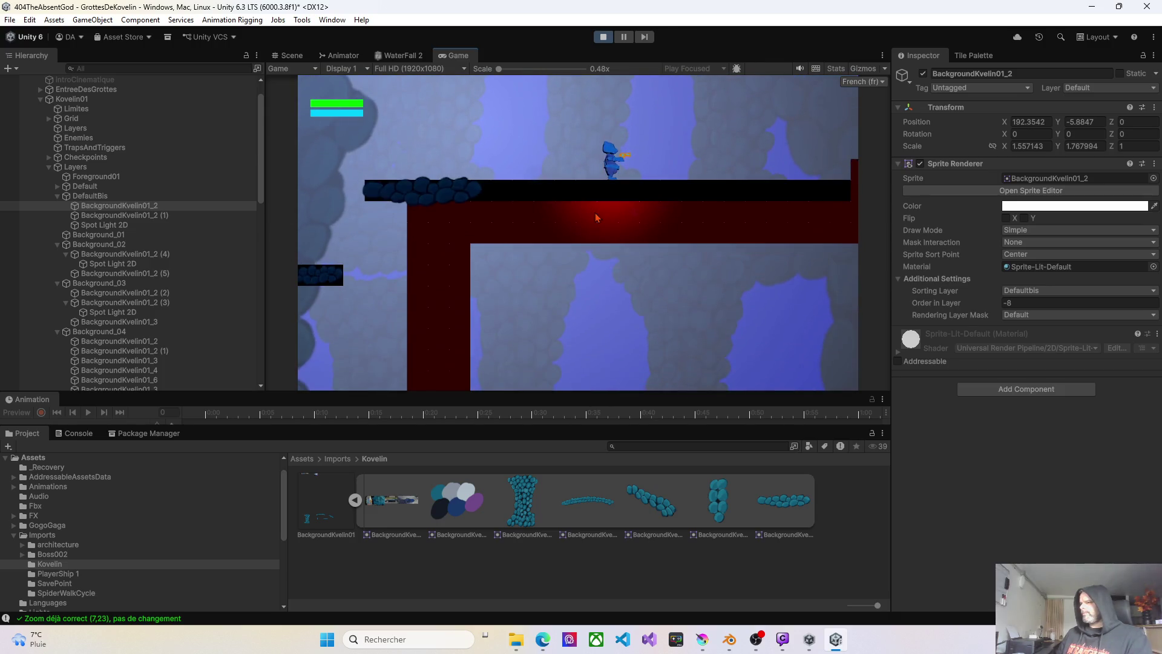
pyautogui.press('d')
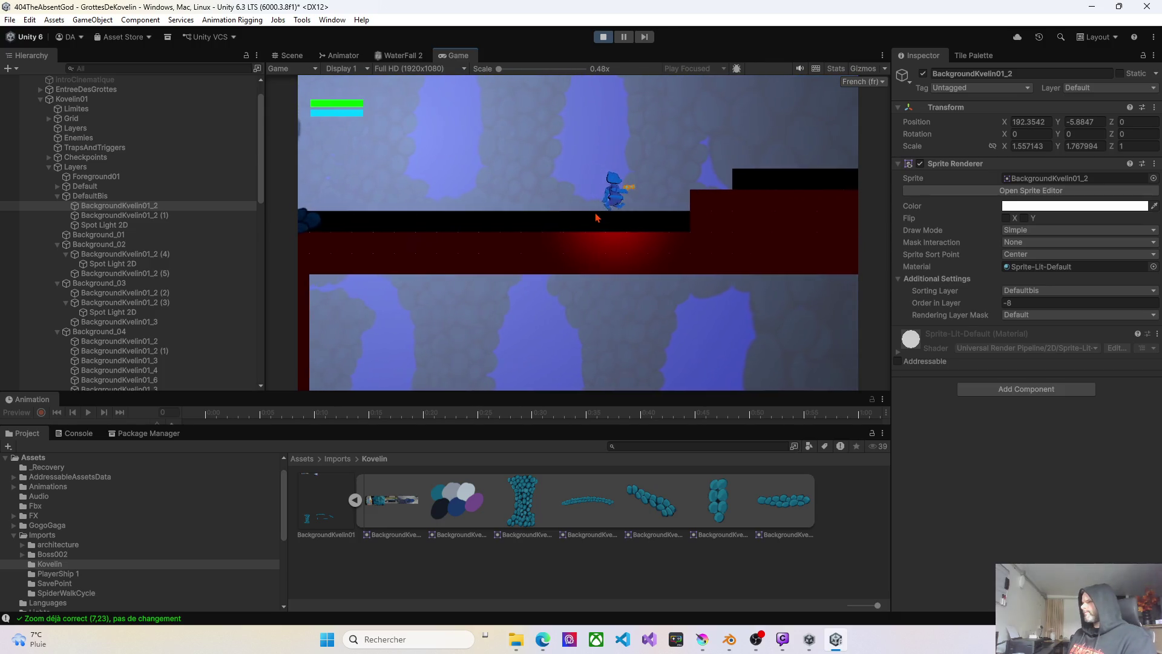
pyautogui.press('a')
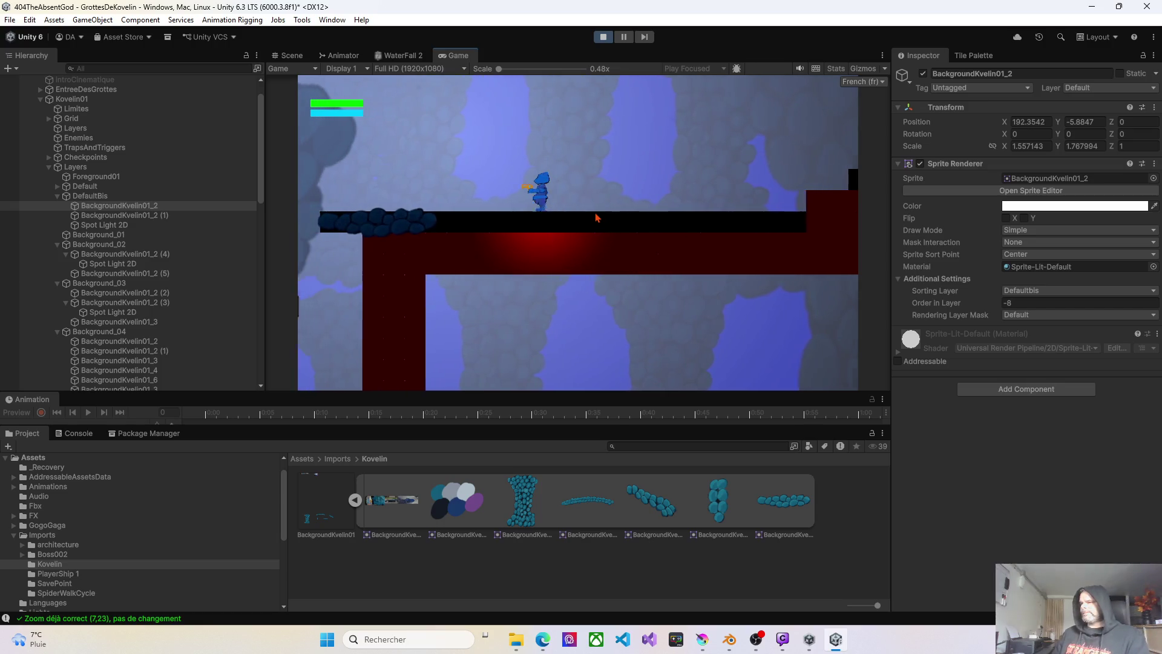
pyautogui.press('d')
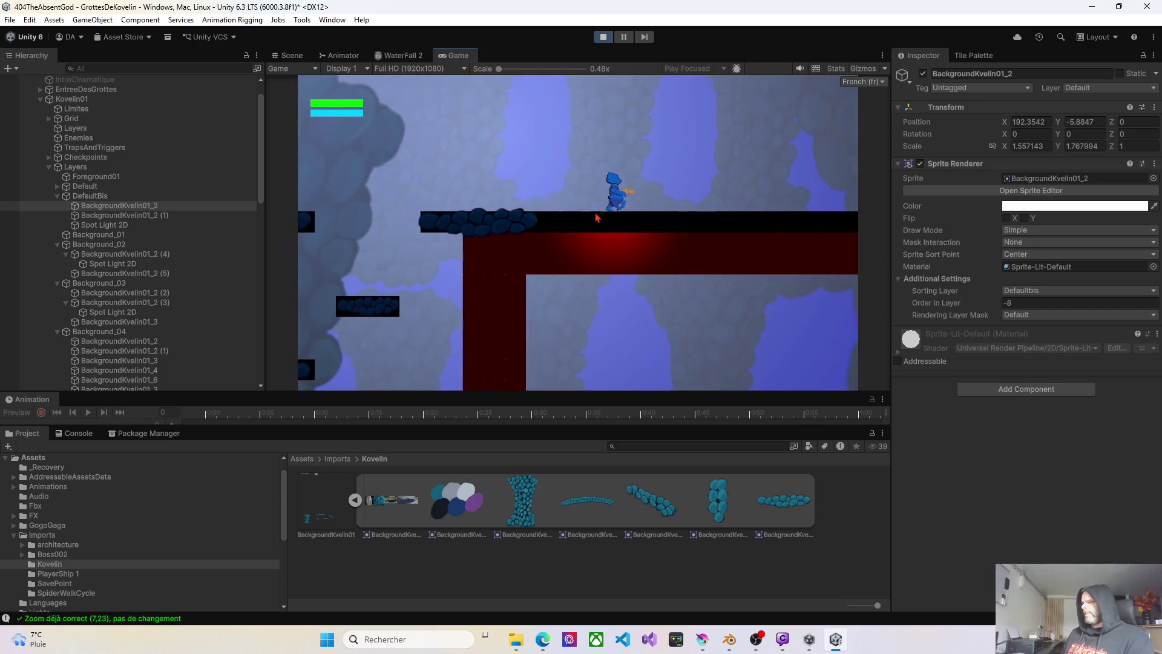